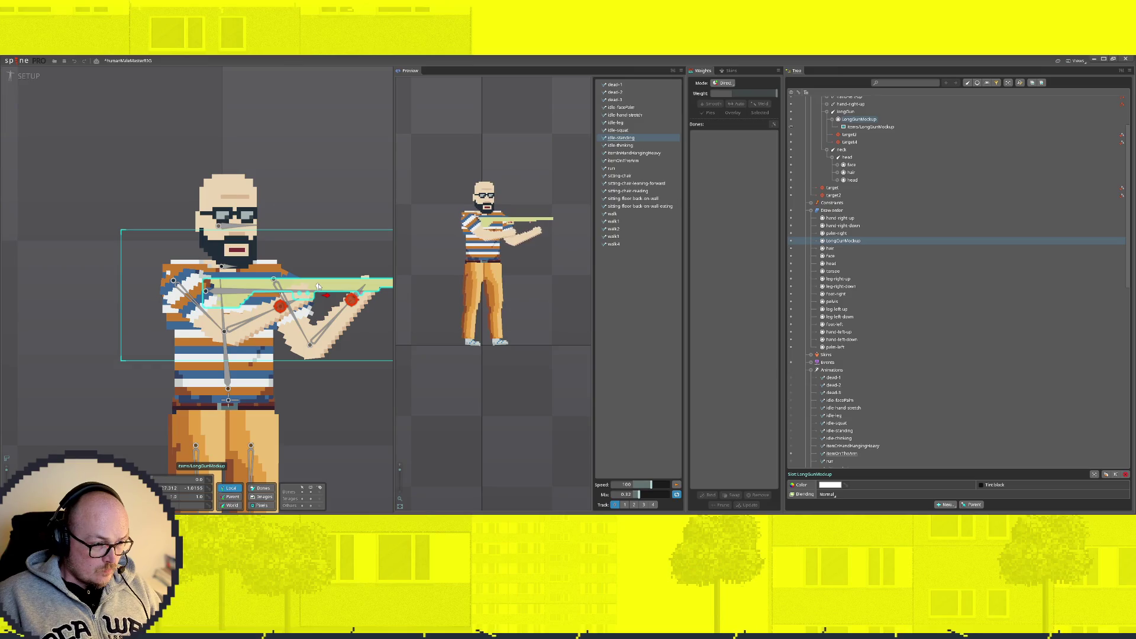
Step: Nudge the longGun rifle bone slightly to the right
left_click(333, 293)
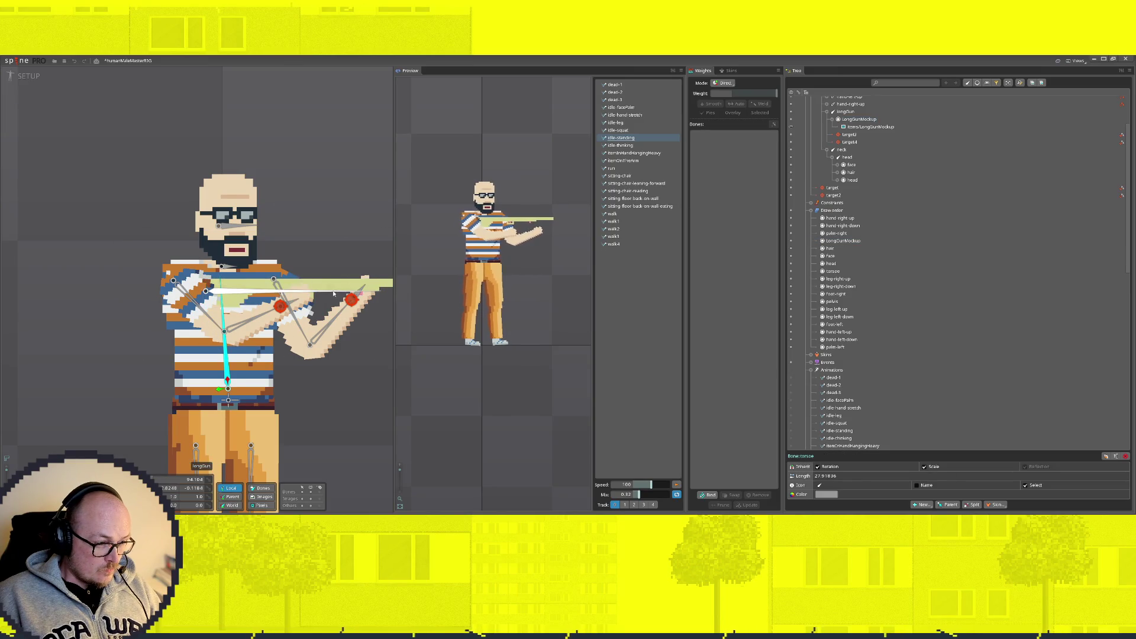
left_click(234, 294)
left_click_drag(215, 292, 223, 287)
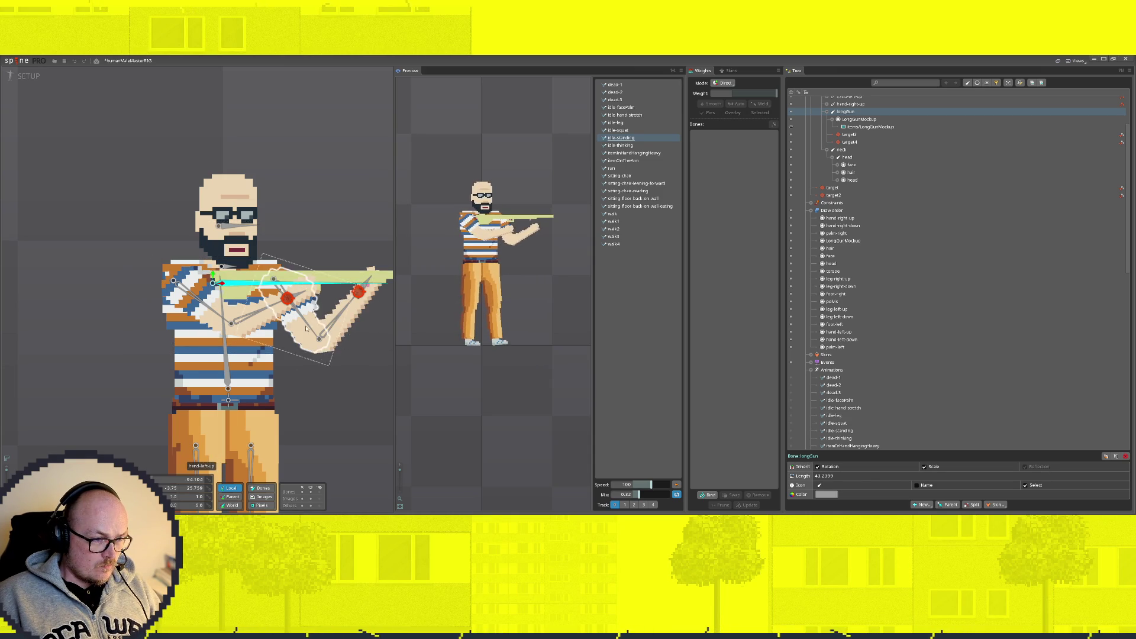
Step: Create a new root-level bone at the rifle's muzzle tip
scroll(315, 223, "down", 5)
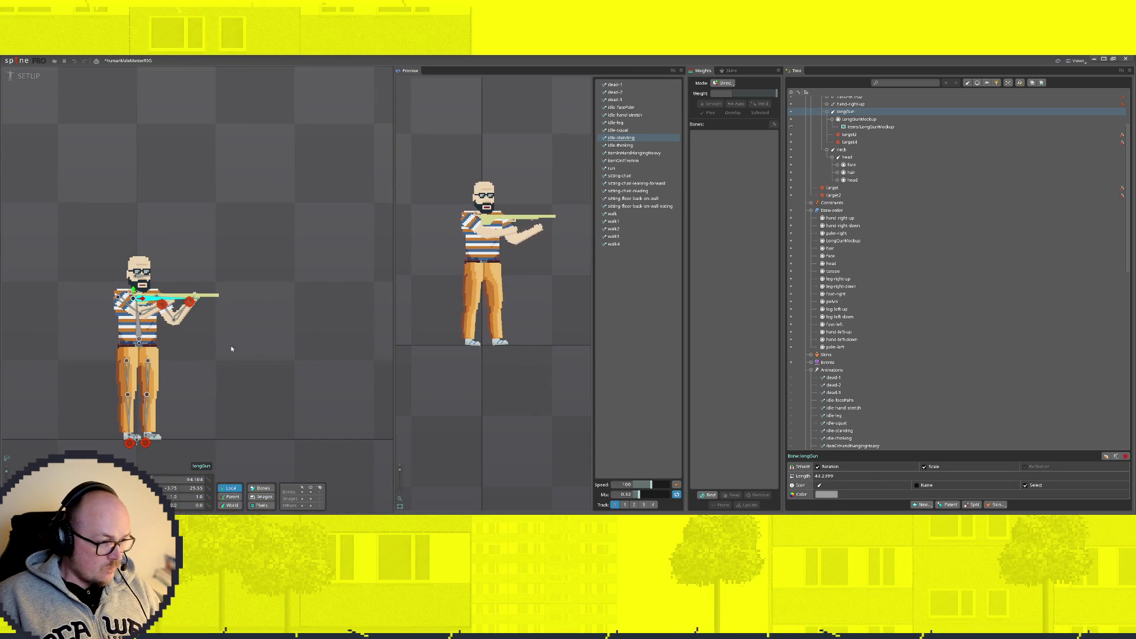
left_click(300, 378)
key("ctrl+z")
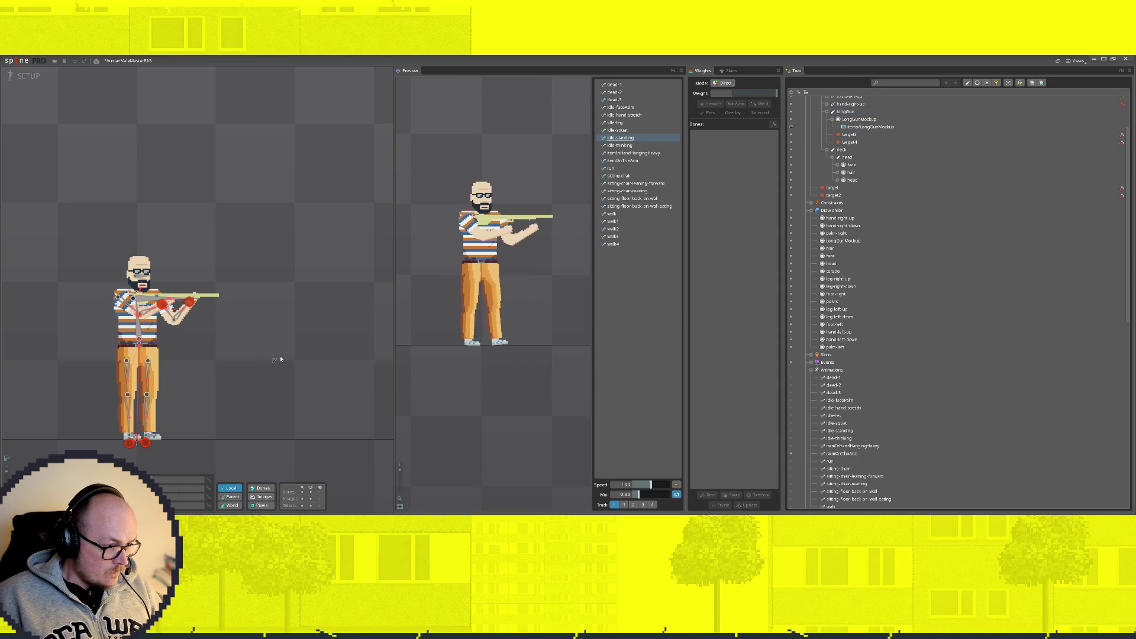
left_click(837, 309)
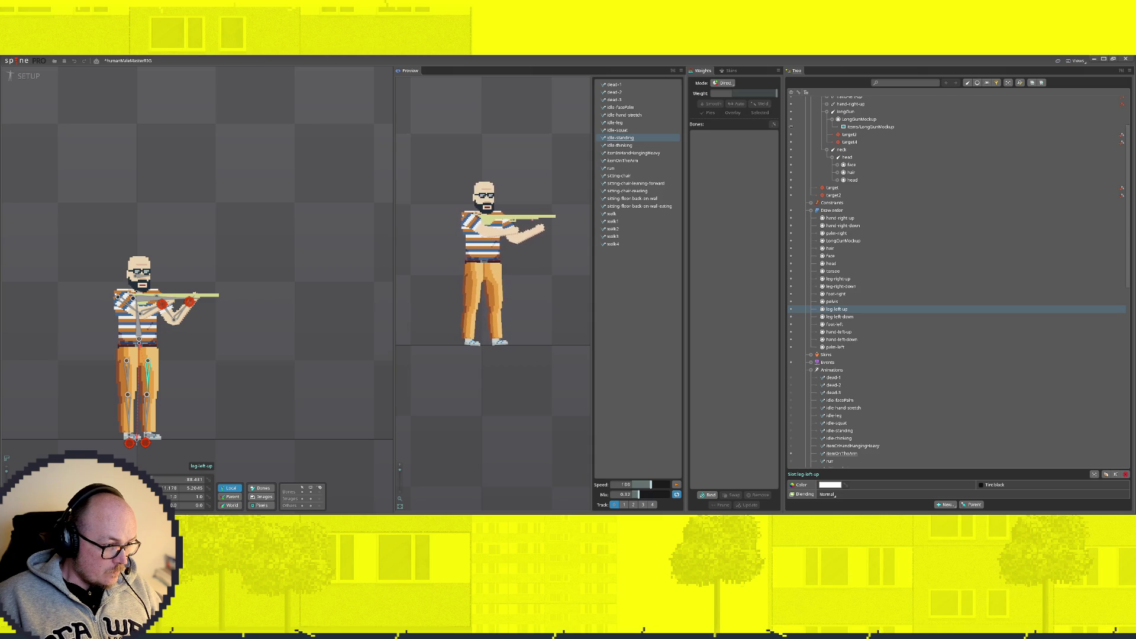
left_click(136, 438)
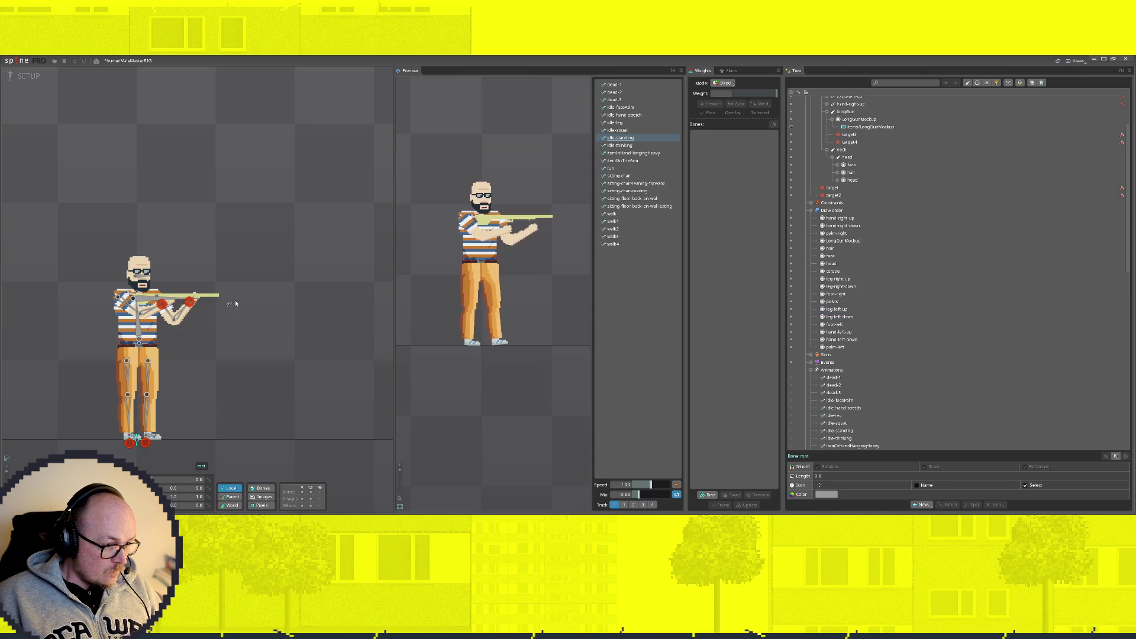
scroll(208, 307, "up", 3)
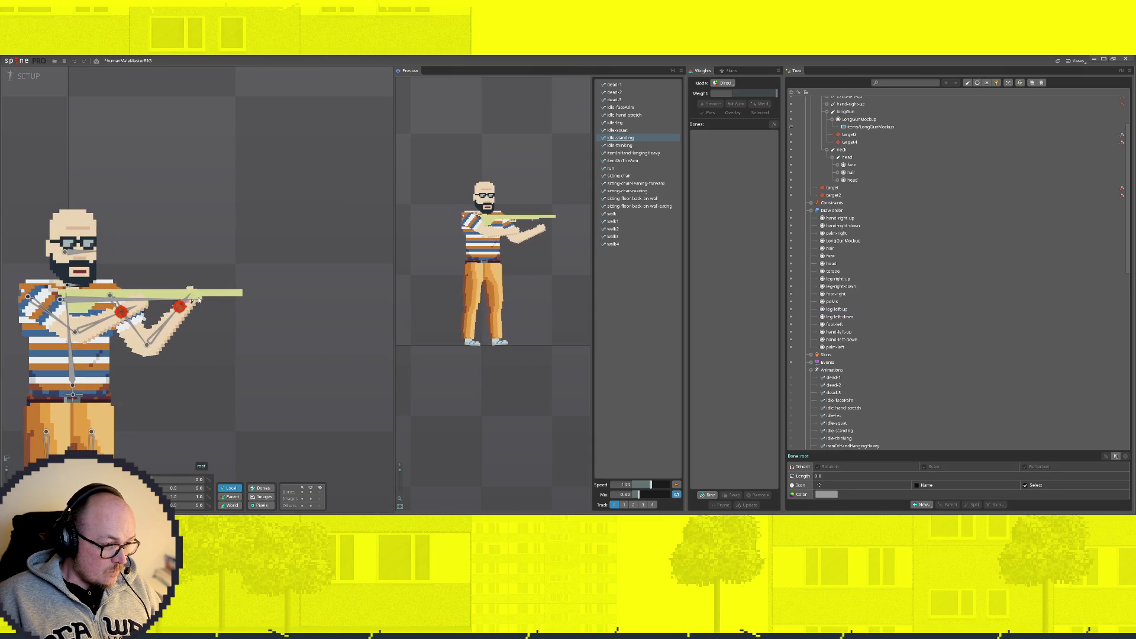
left_click(243, 294)
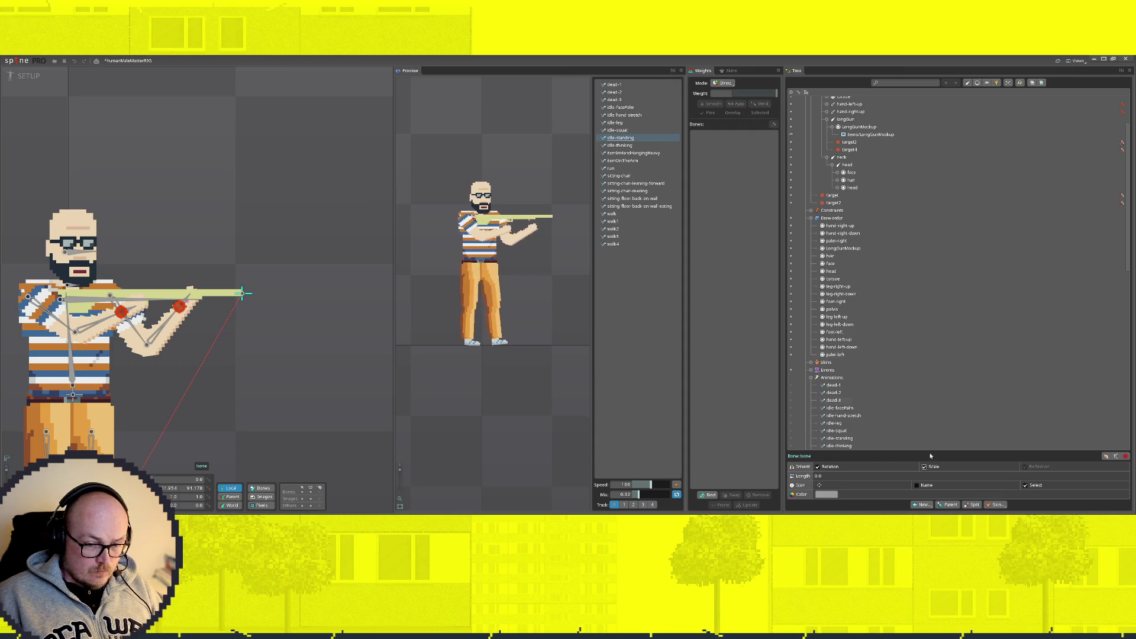
Step: Give the muzzle bone a circle icon
left_click(820, 485)
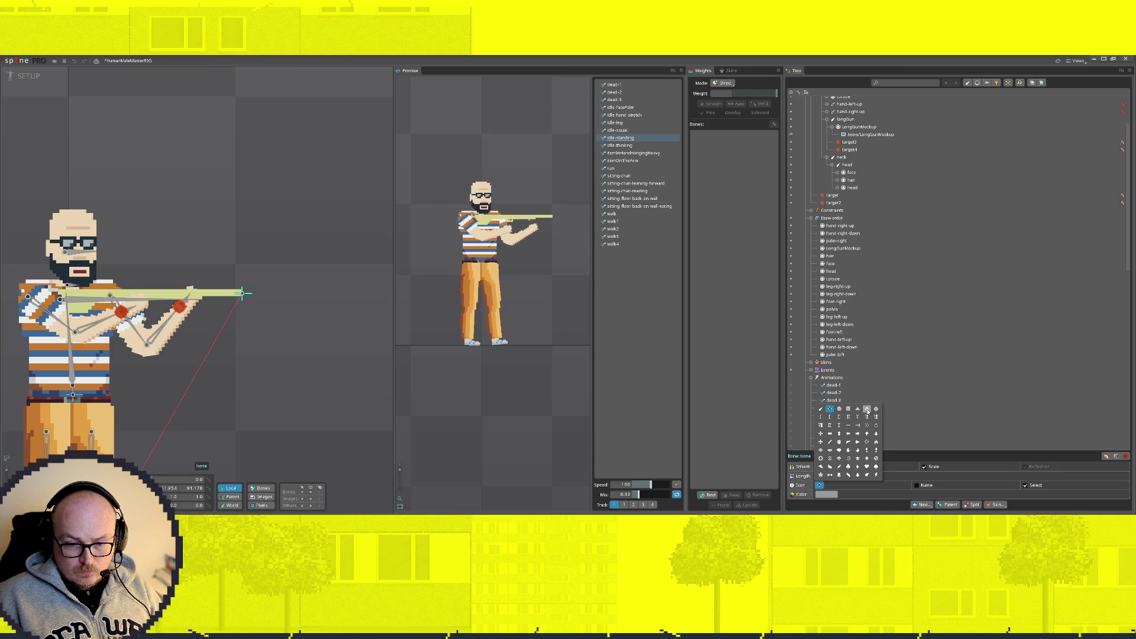
left_click(876, 409)
scroll(238, 296, "down", 1)
scroll(226, 227, "down", 1)
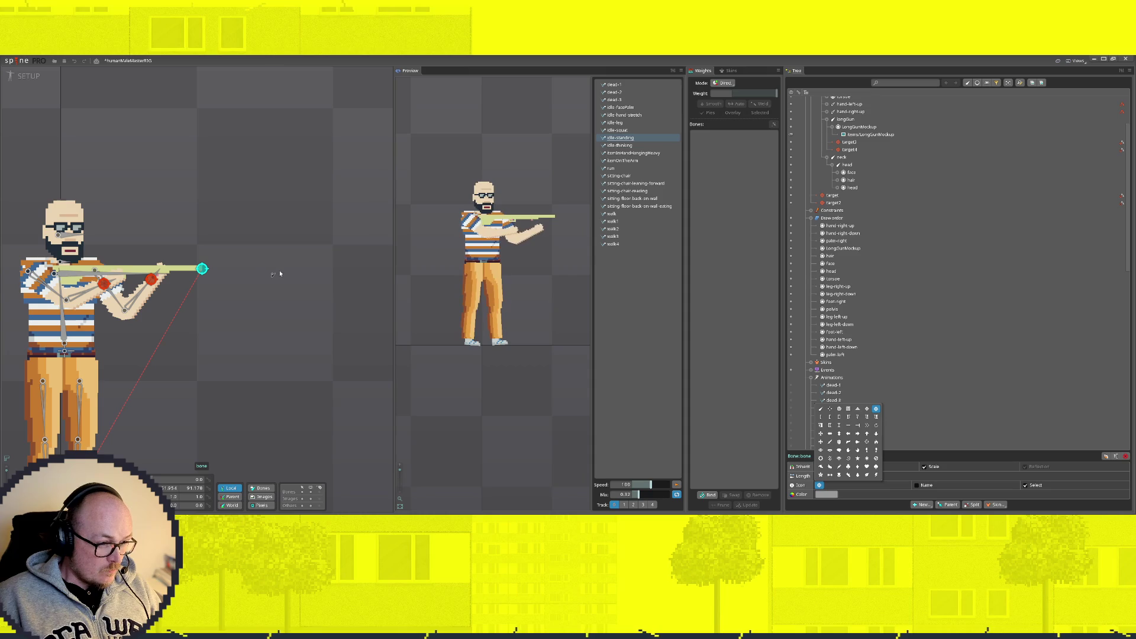
scroll(148, 401, "down", 1)
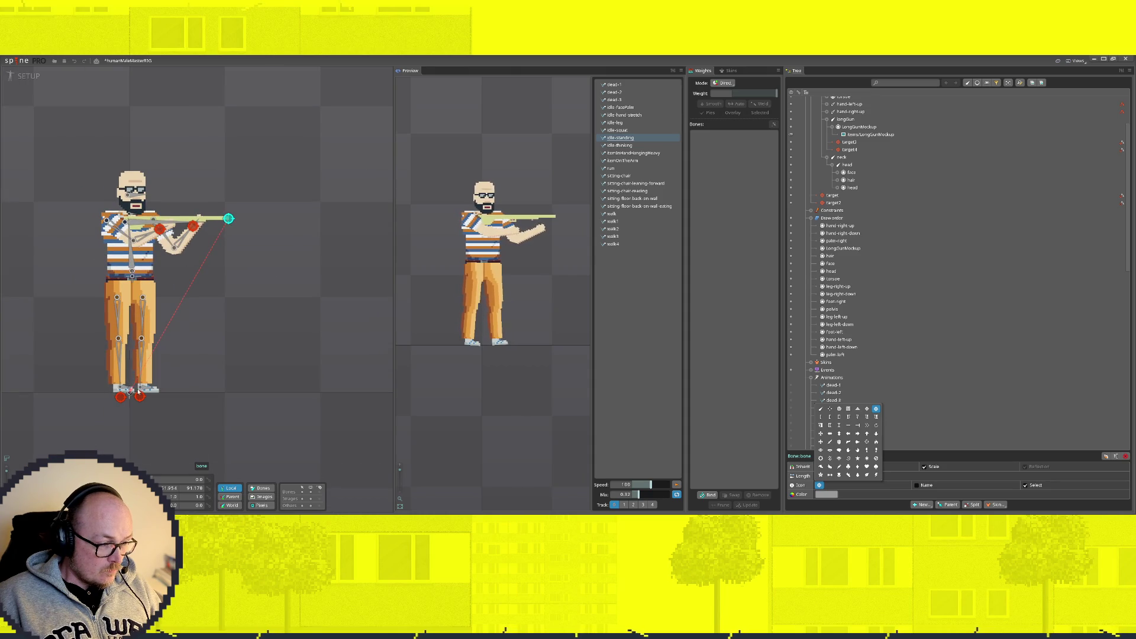
Step: Create bone2 under root ahead of the rifle with a crosshair icon
left_click(130, 394)
left_click(293, 218)
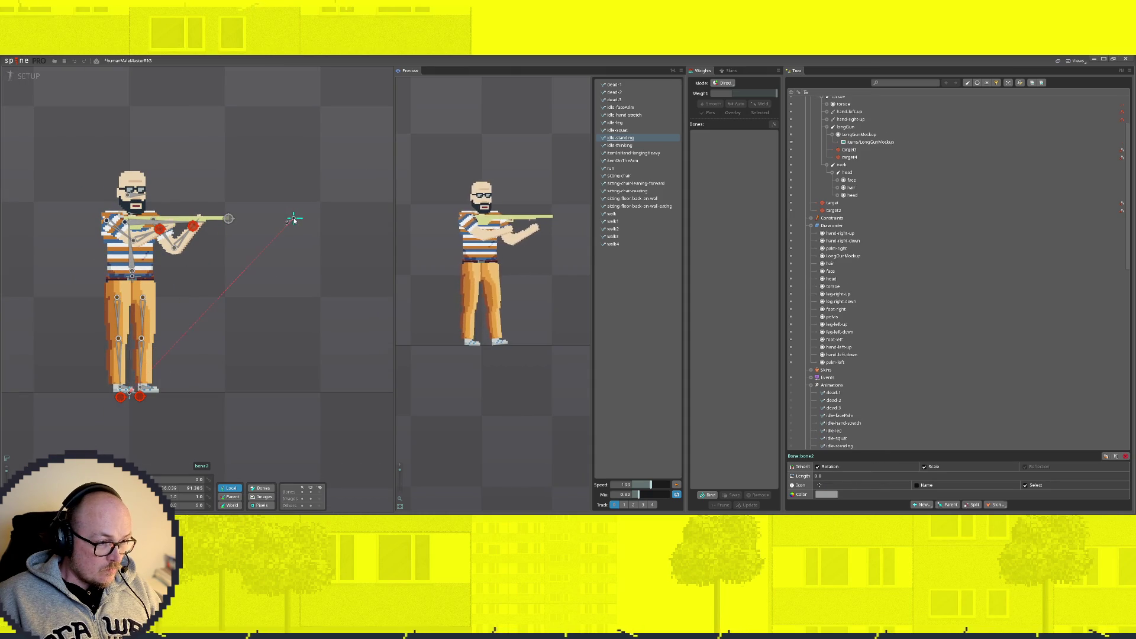
left_click(819, 485)
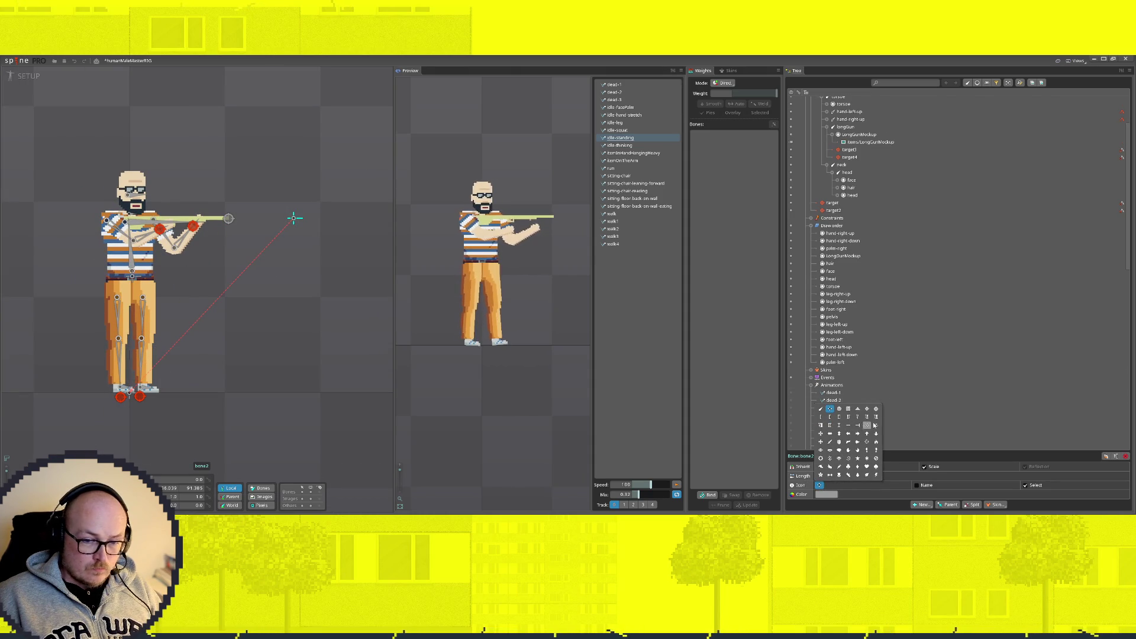
left_click(866, 442)
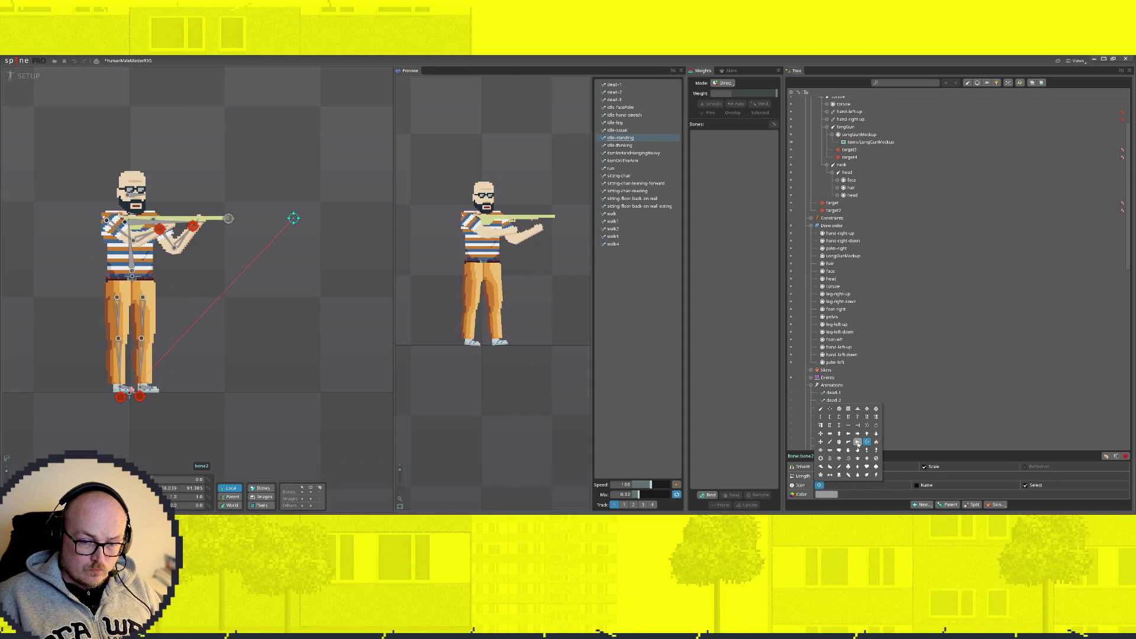
Step: Find and select the new bone2 in the Tree
scroll(292, 217, "up", 2)
scroll(289, 227, "up", 1)
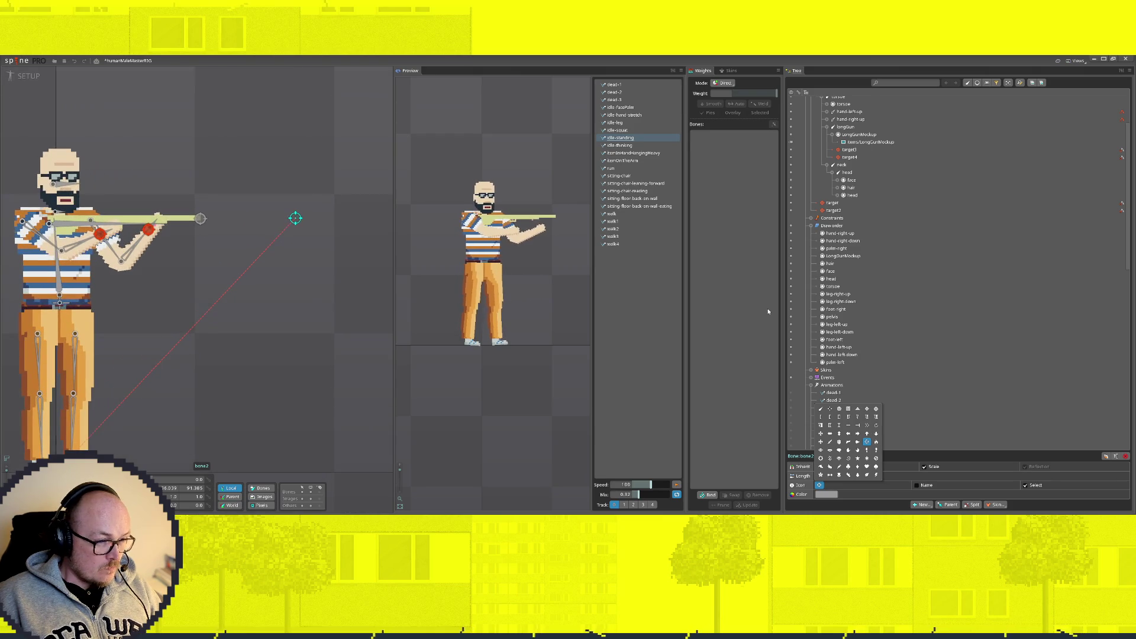
left_click(832, 202)
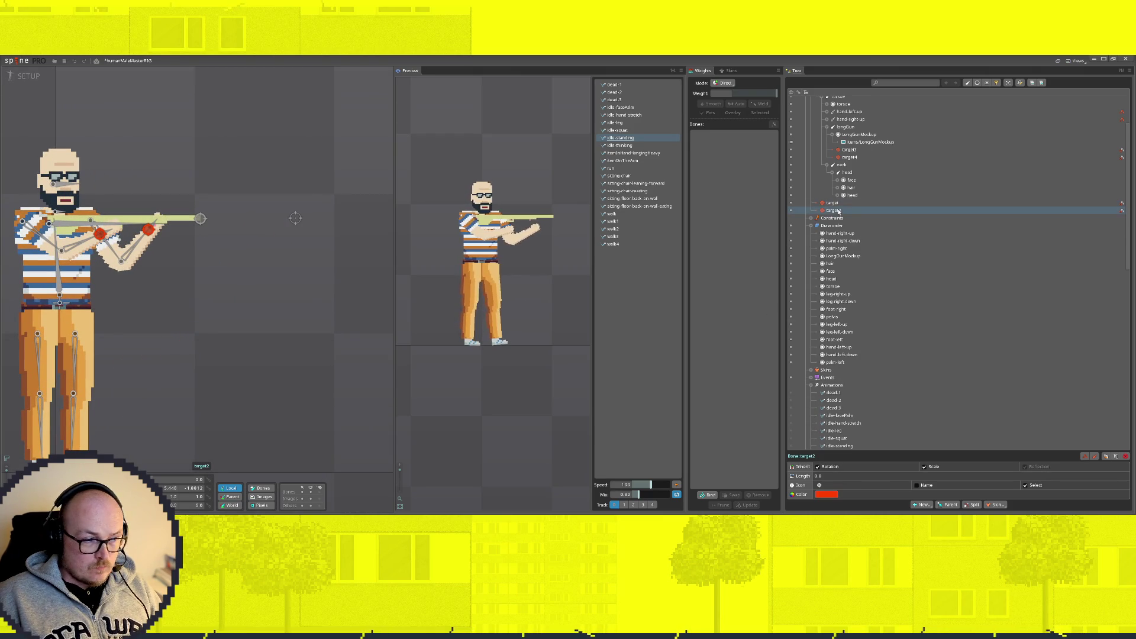
scroll(860, 370, "up", 2)
scroll(860, 369, "down", 5)
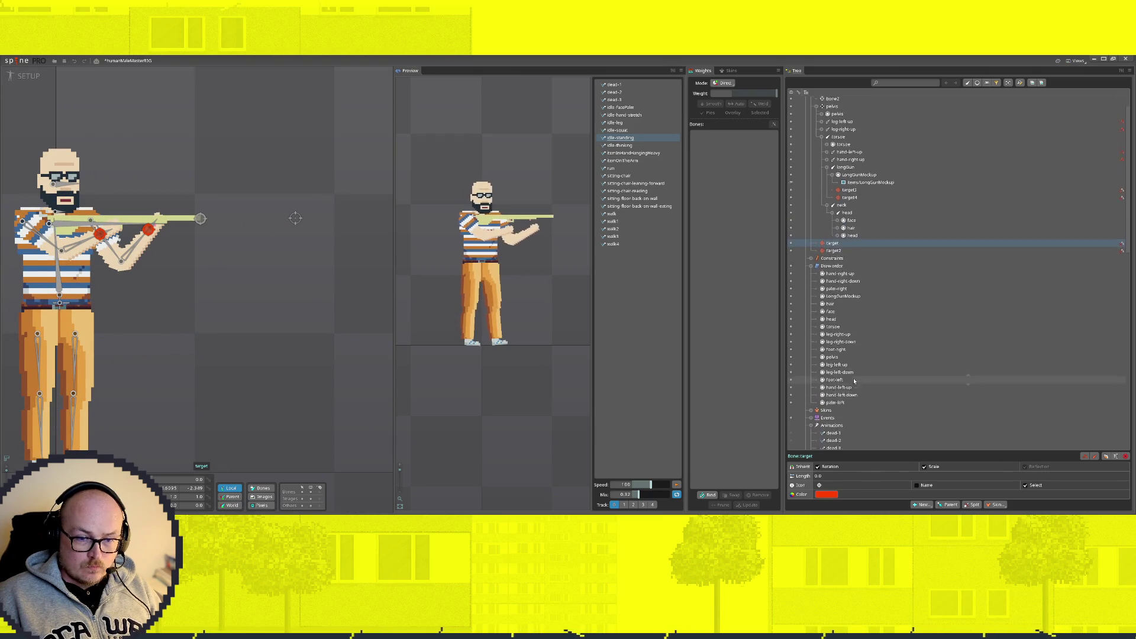
scroll(834, 360, "up", 6)
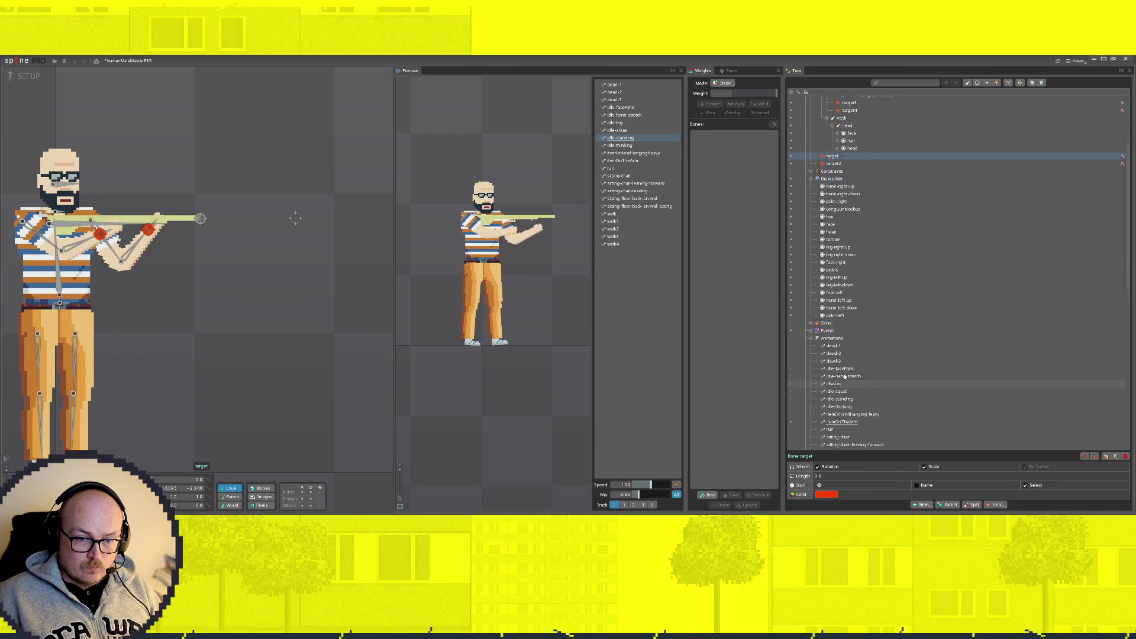
left_click(821, 123)
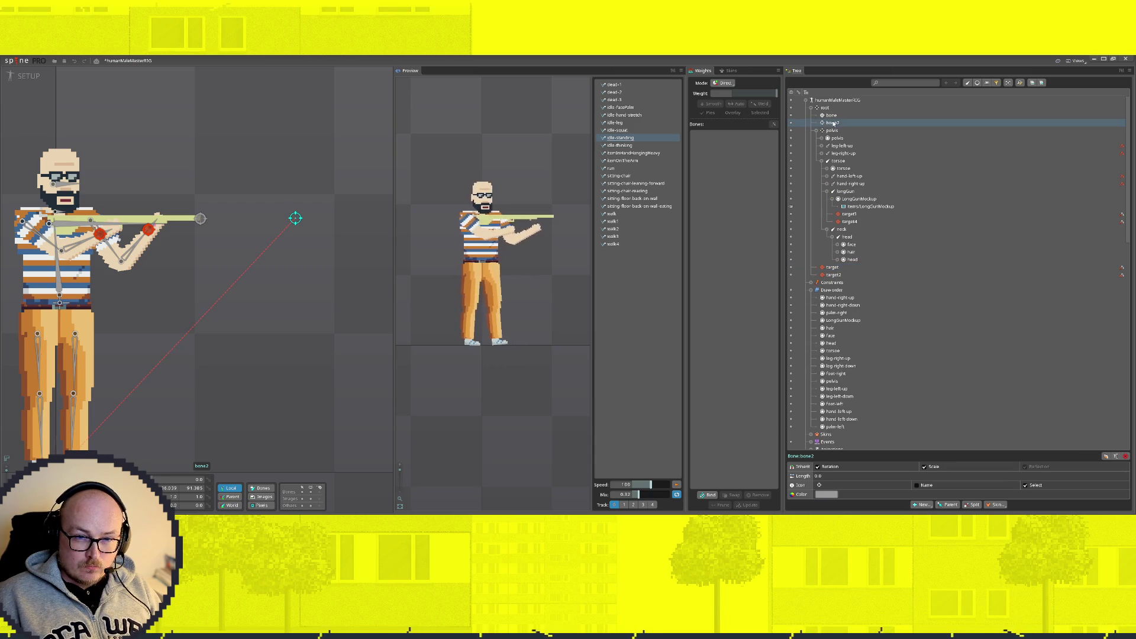
Step: Rename bone2 to aimTarget
double_click(838, 124)
type("arm")
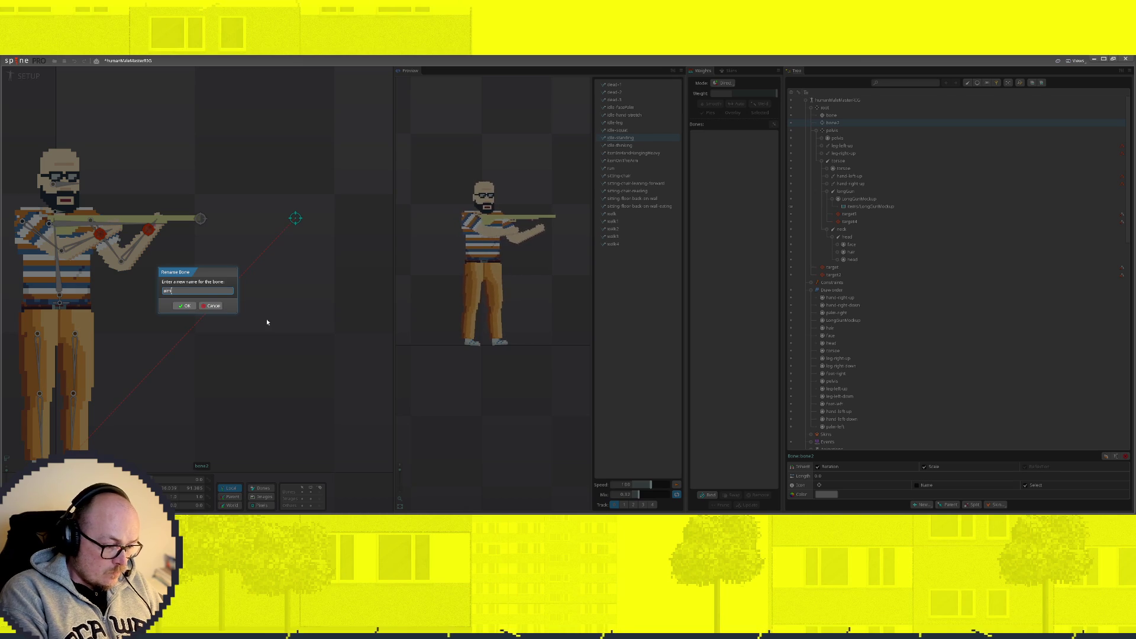
type("Target")
key("Return")
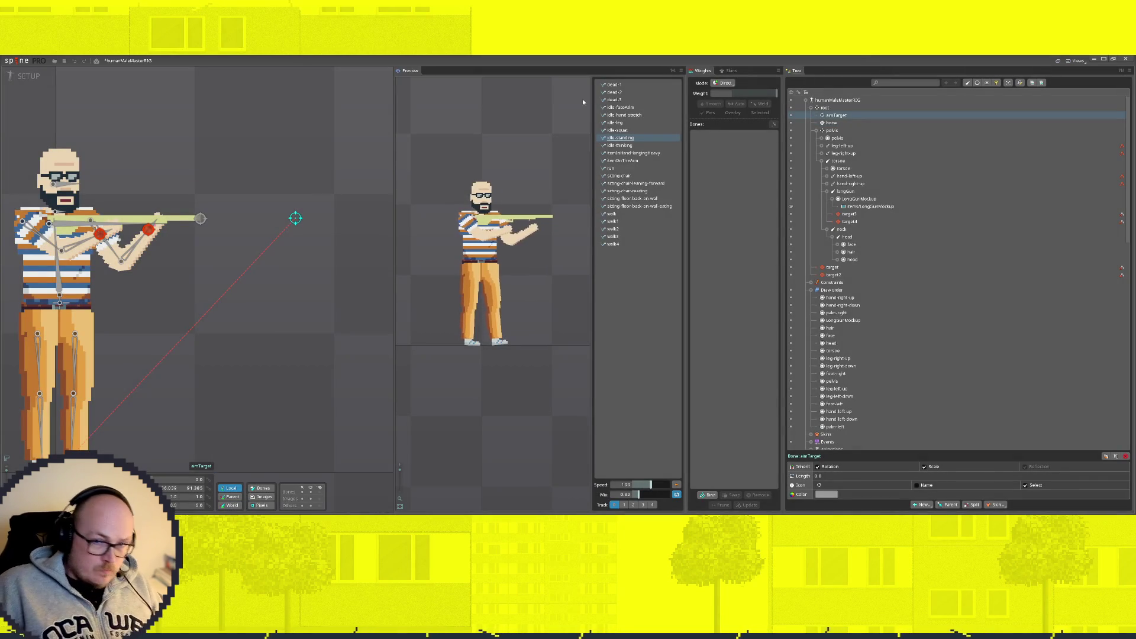
Step: Rename the muzzle bone to nozzle and save the project with Ctrl+S
double_click(847, 124)
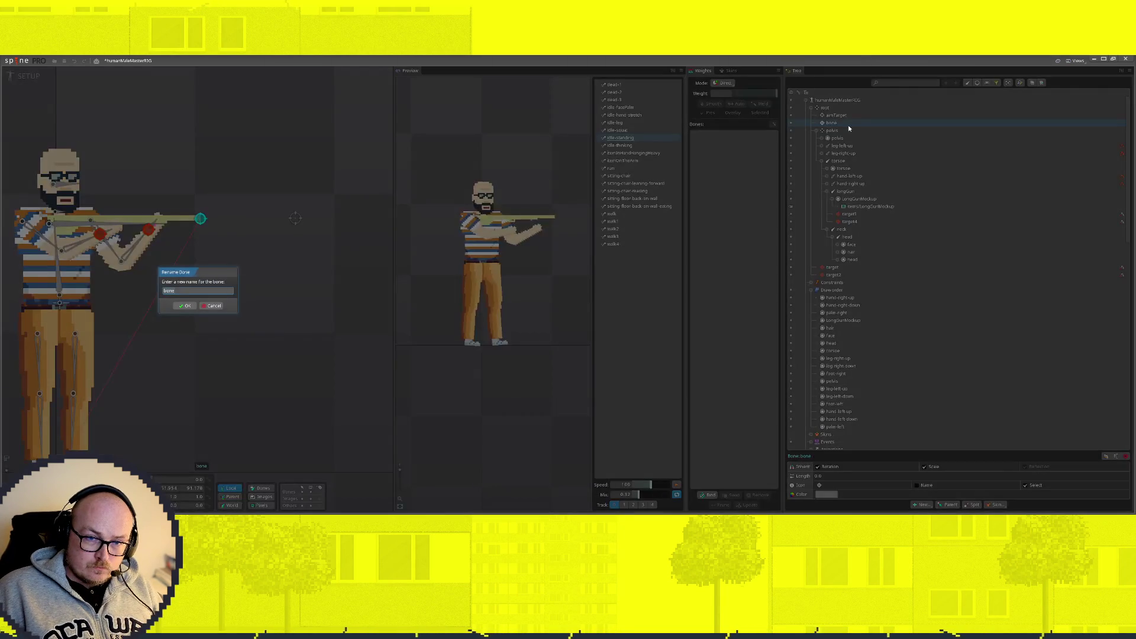
type("nos")
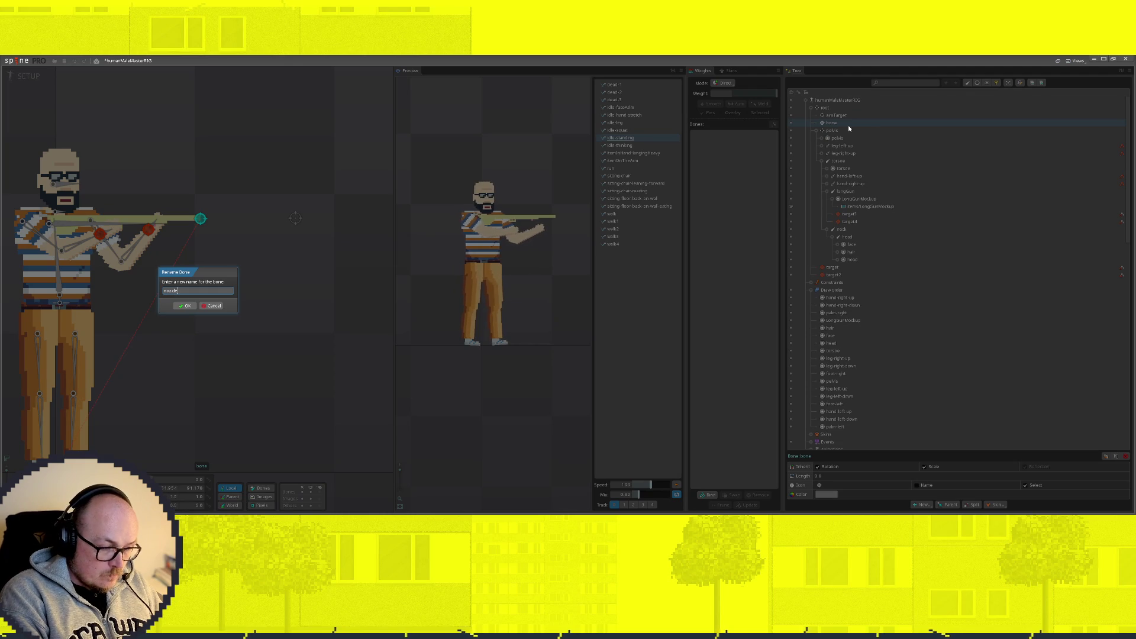
key("Return")
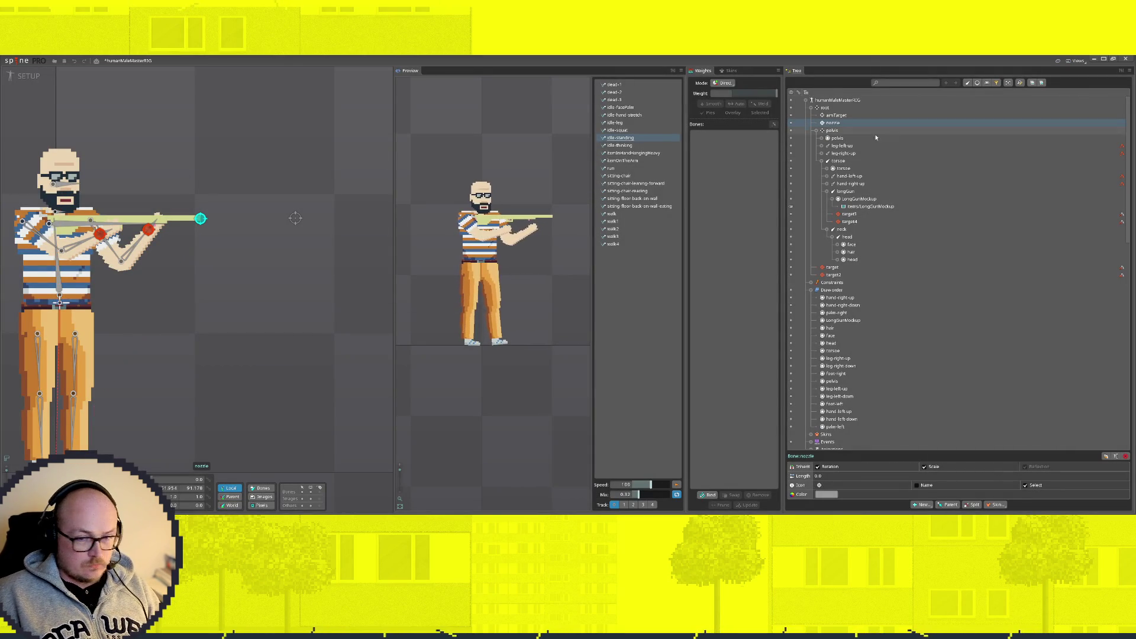
left_click(845, 192)
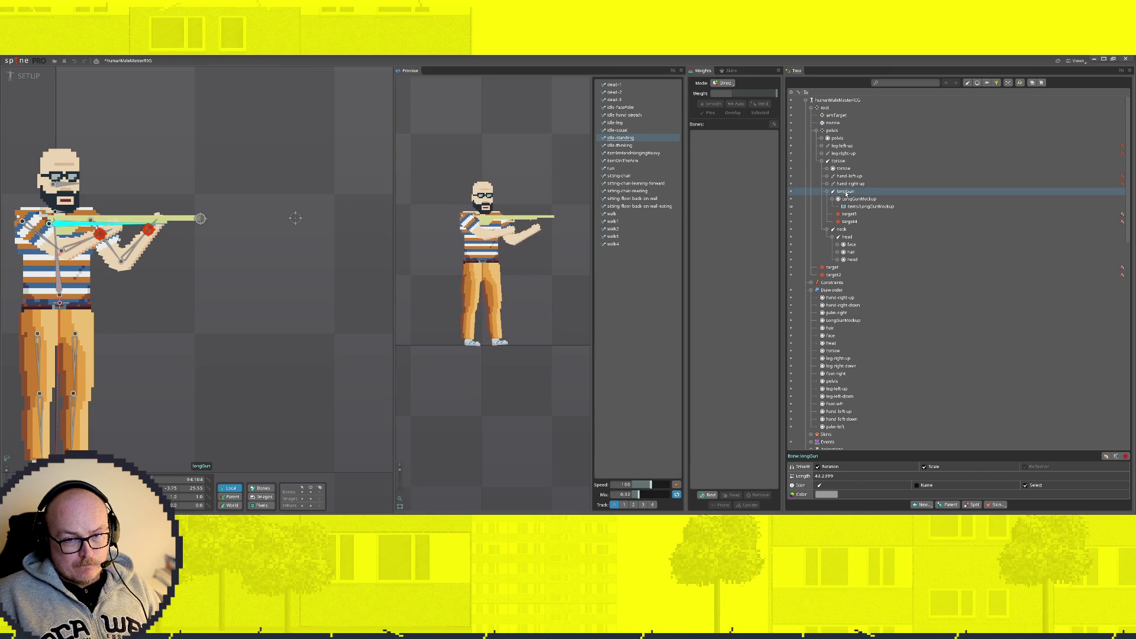
key("ctrl+s")
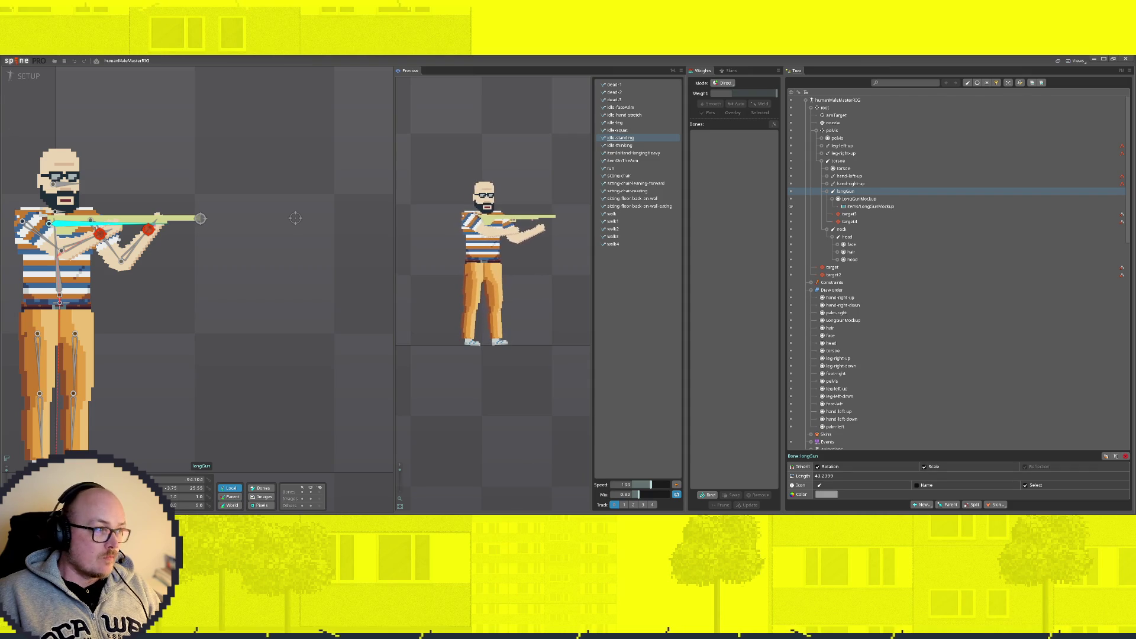
left_click(17, 60)
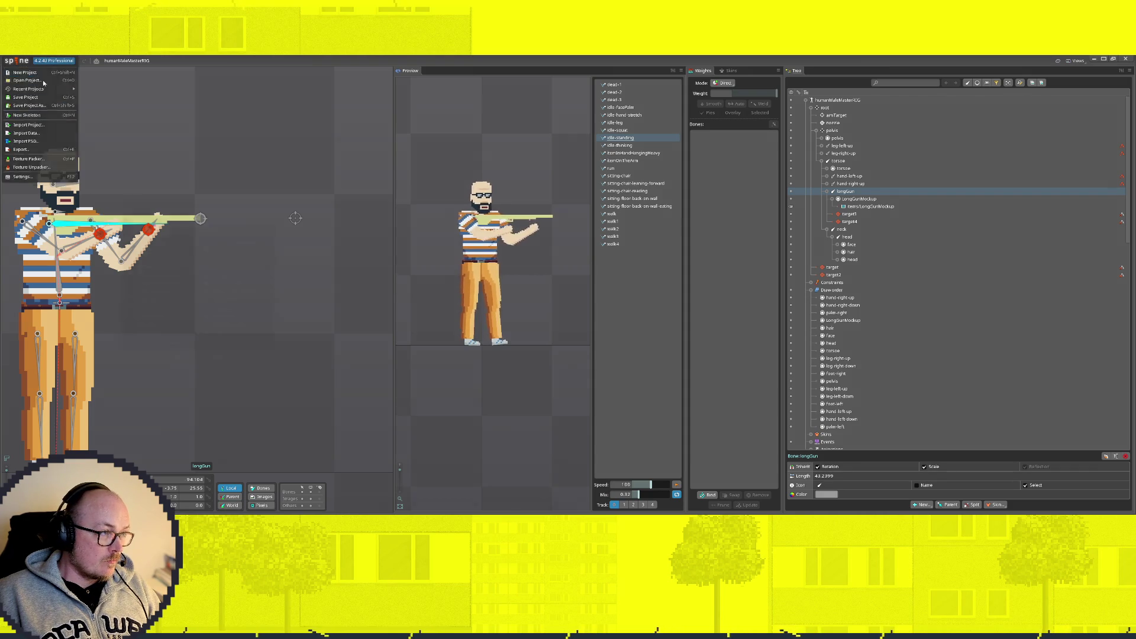
Step: Open the aleks reference project
left_click(41, 81)
key("Down")
key("Down")
key("Return")
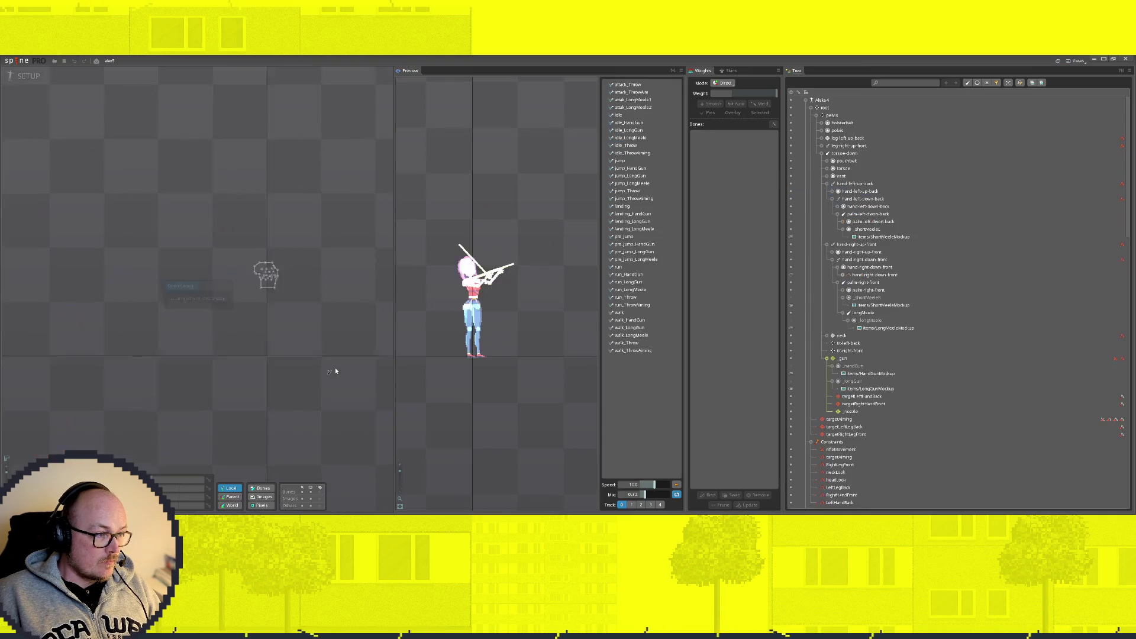
Step: Inspect the reference rig's targetAiming, nozzle, _gun, _HandGun and longMeele elements
scroll(189, 251, "up", 3)
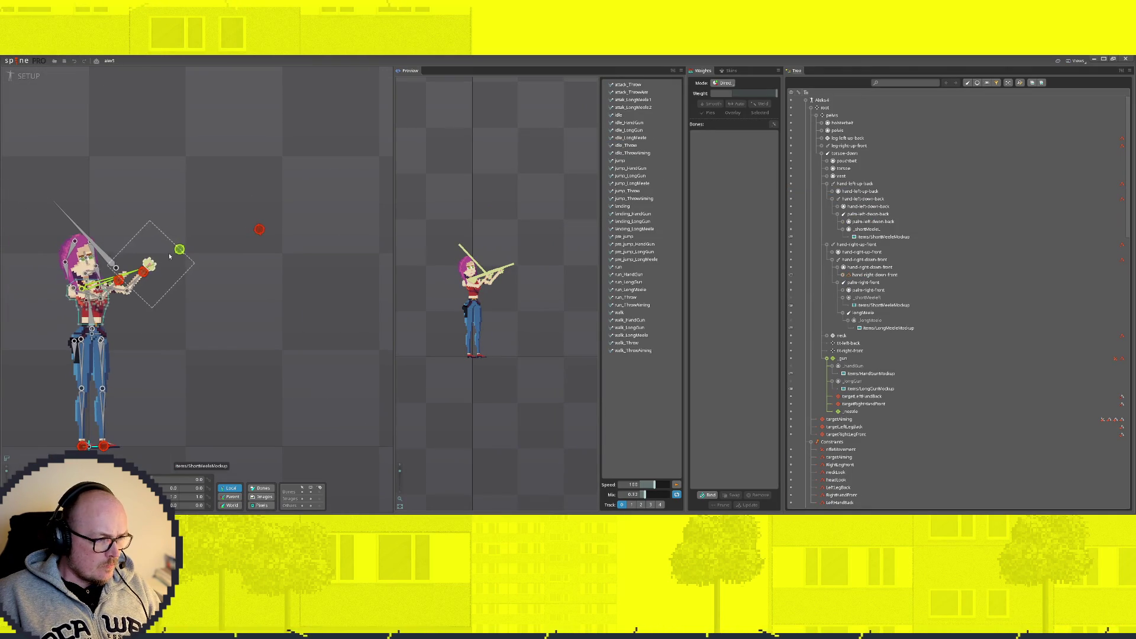
left_click(259, 229)
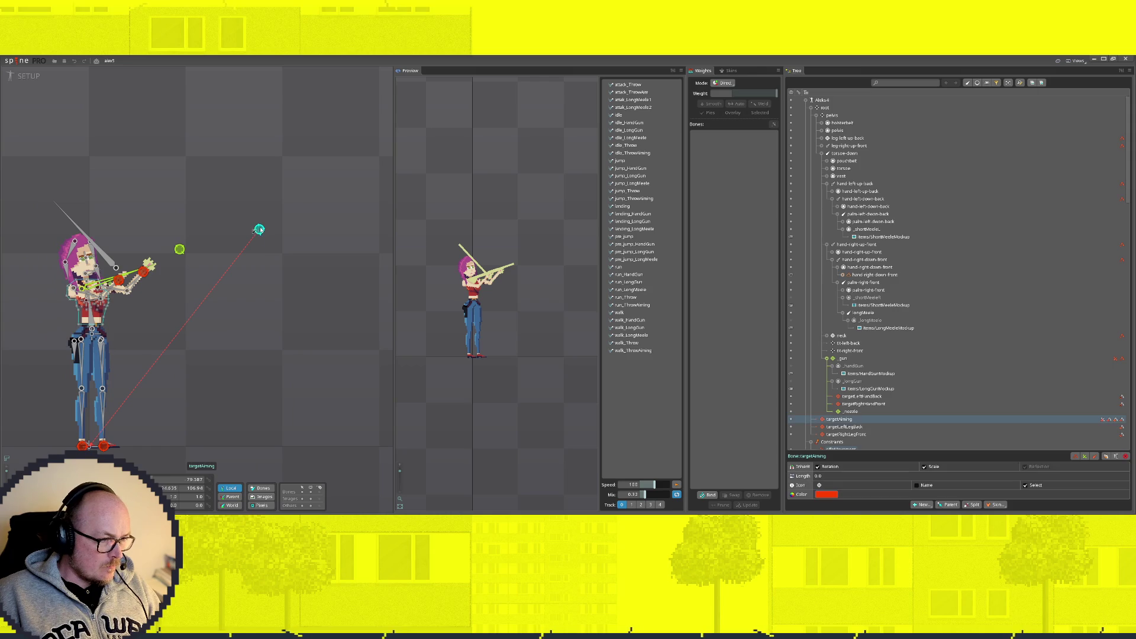
left_click(179, 249)
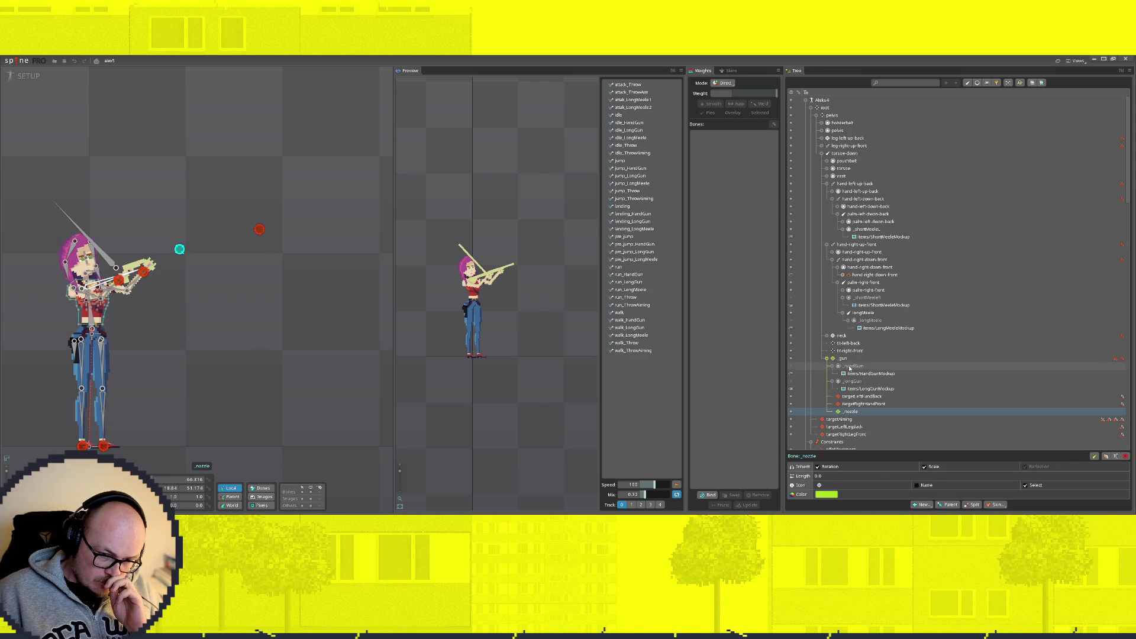
left_click(843, 359)
left_click(851, 365)
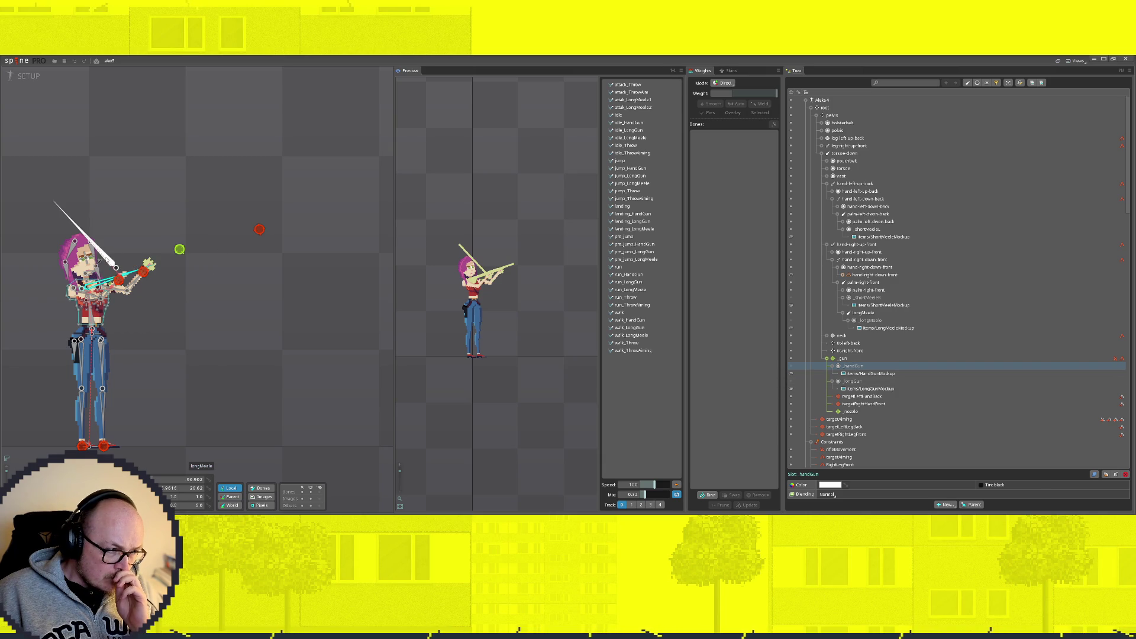
left_click(104, 260)
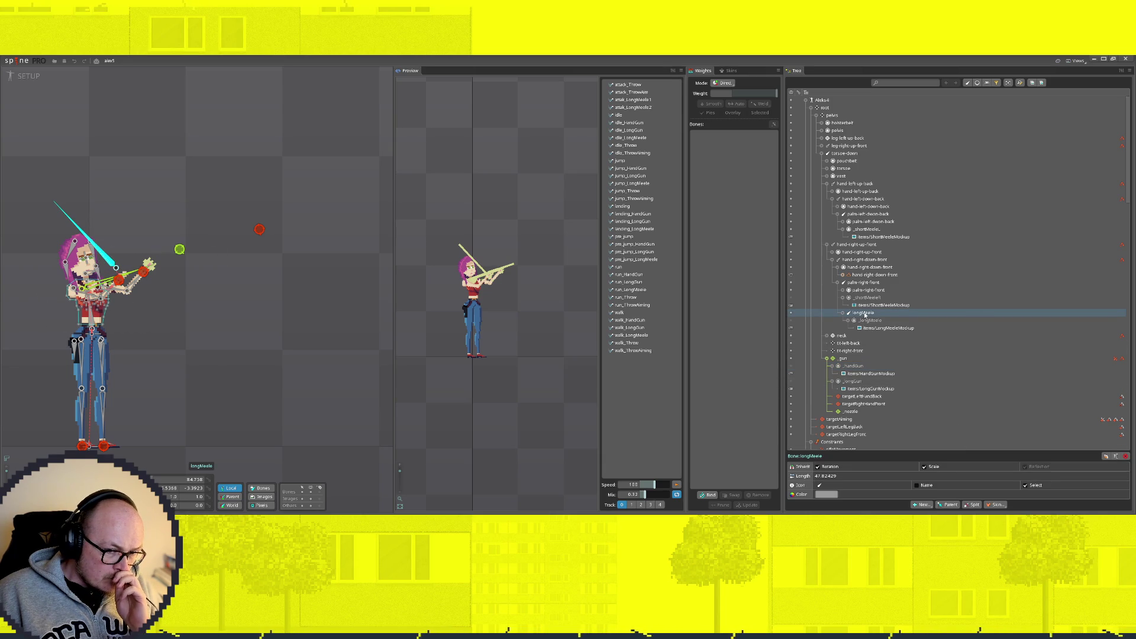
scroll(887, 349, "down", 3)
scroll(887, 352, "up", 2)
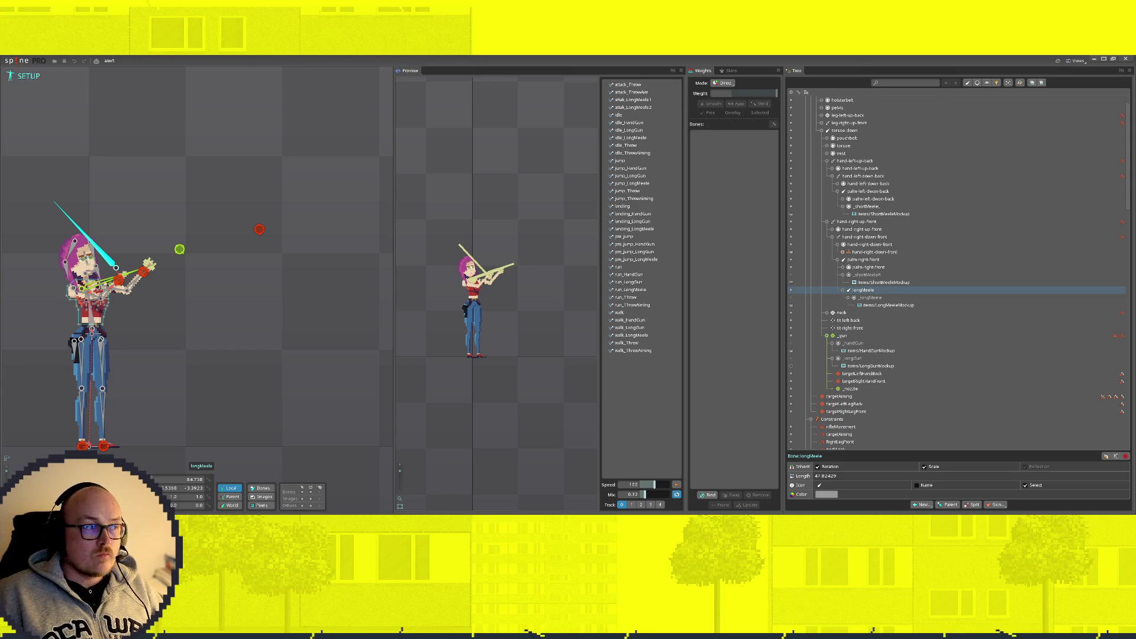
Step: Reopen humanMaleMasterRIG from Recent Projects
left_click(15, 63)
mouse_move(58, 89)
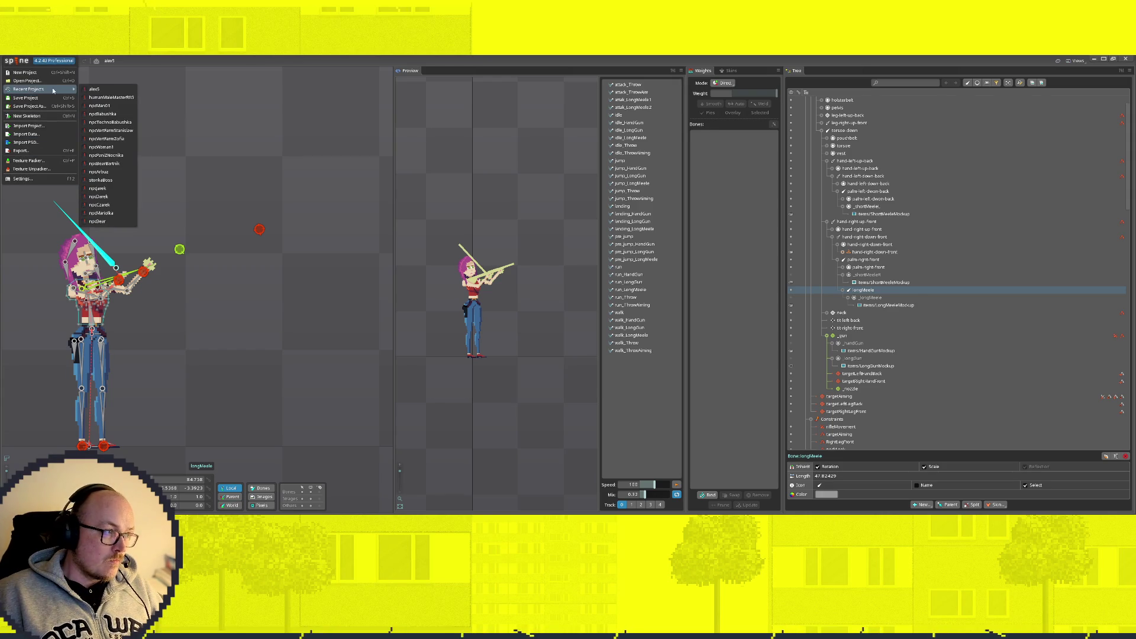
left_click(110, 97)
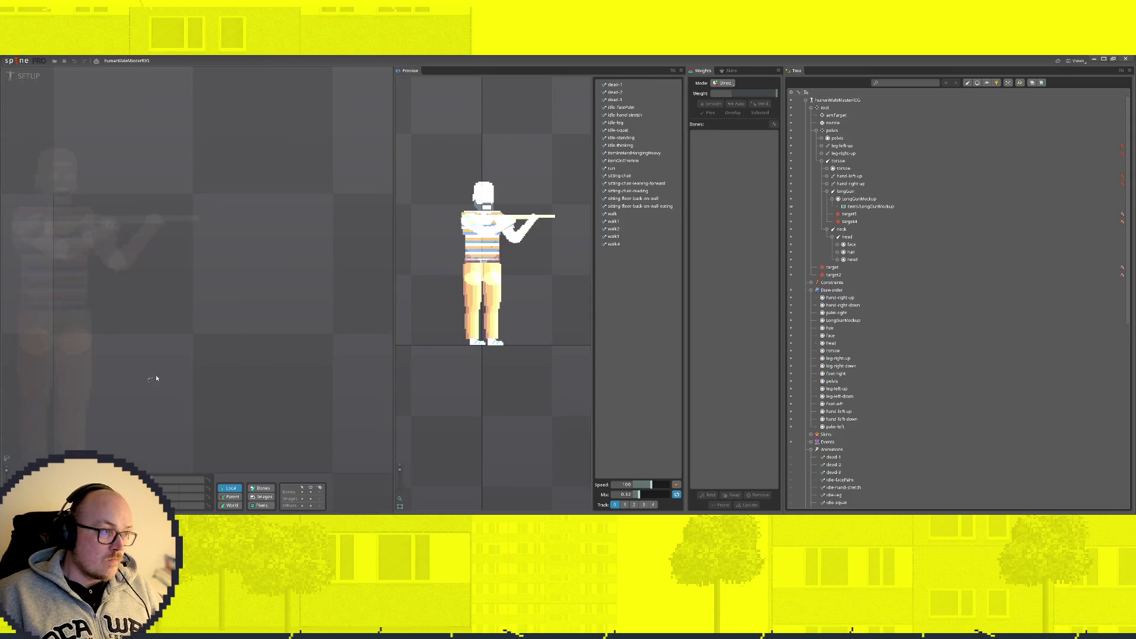
Step: Rename the longGun bone to _gun
left_click(199, 218)
left_click(199, 218)
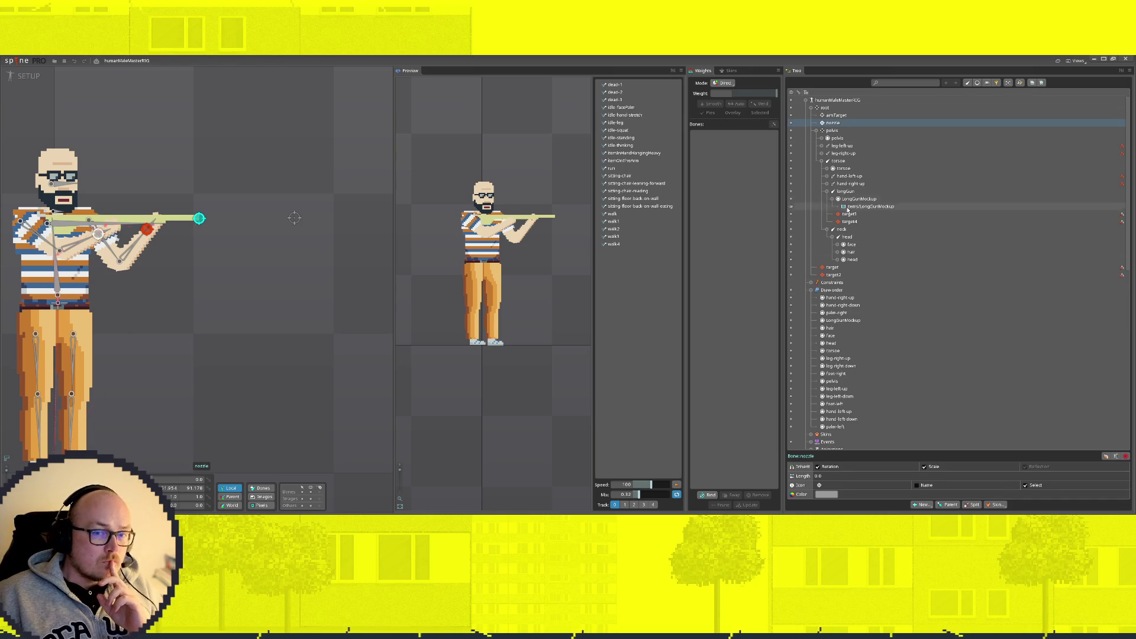
left_click(860, 200)
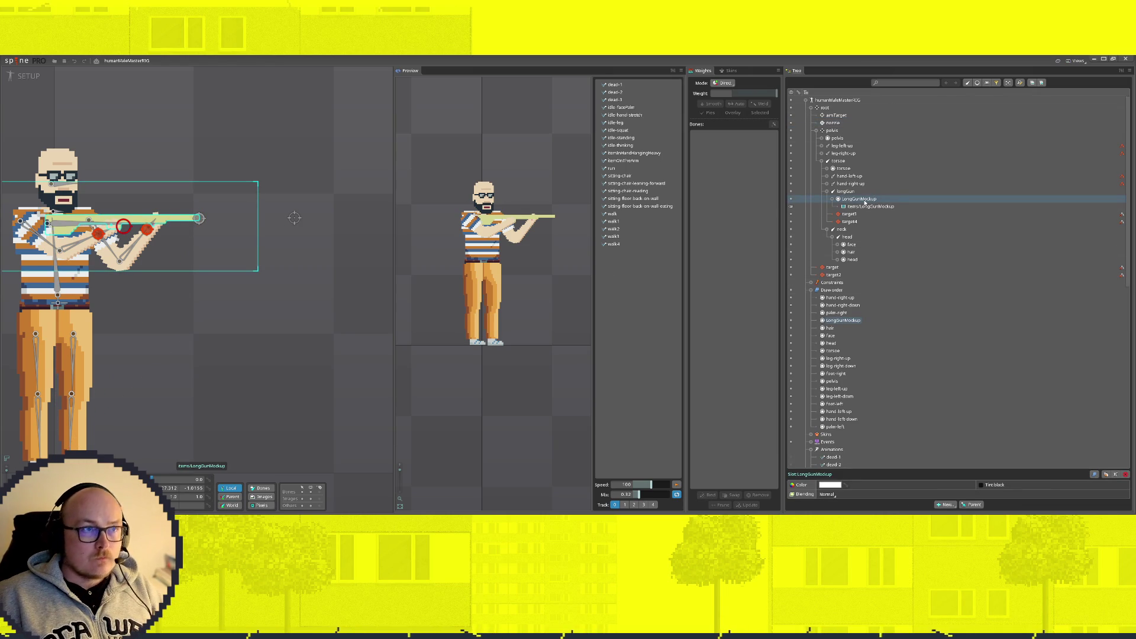
mouse_move(865, 202)
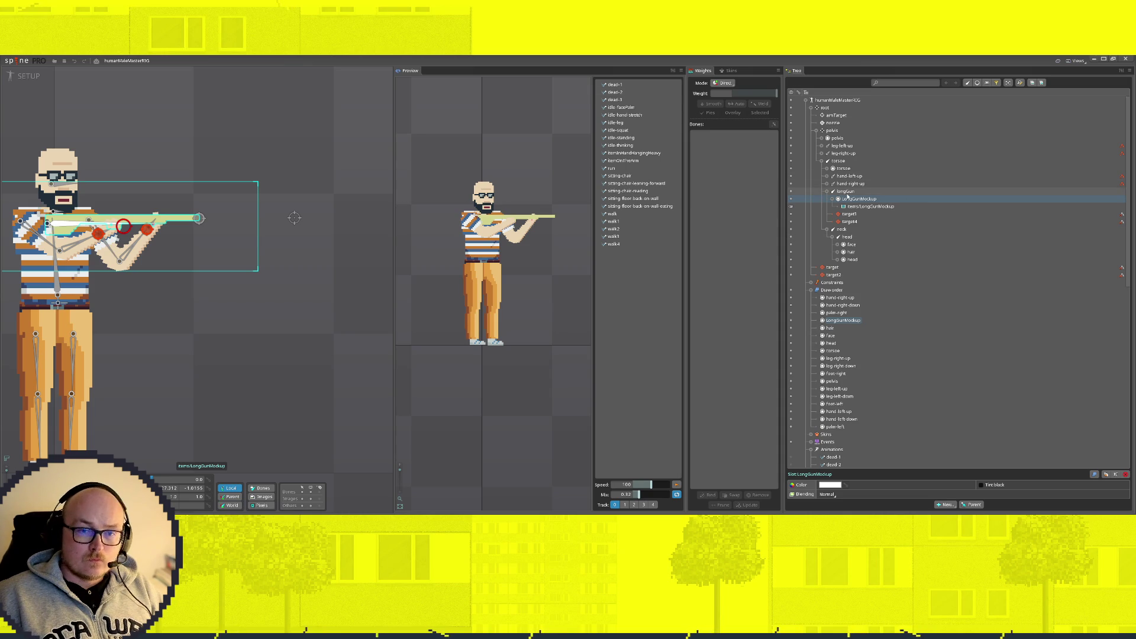
left_click(843, 192)
double_click(844, 192)
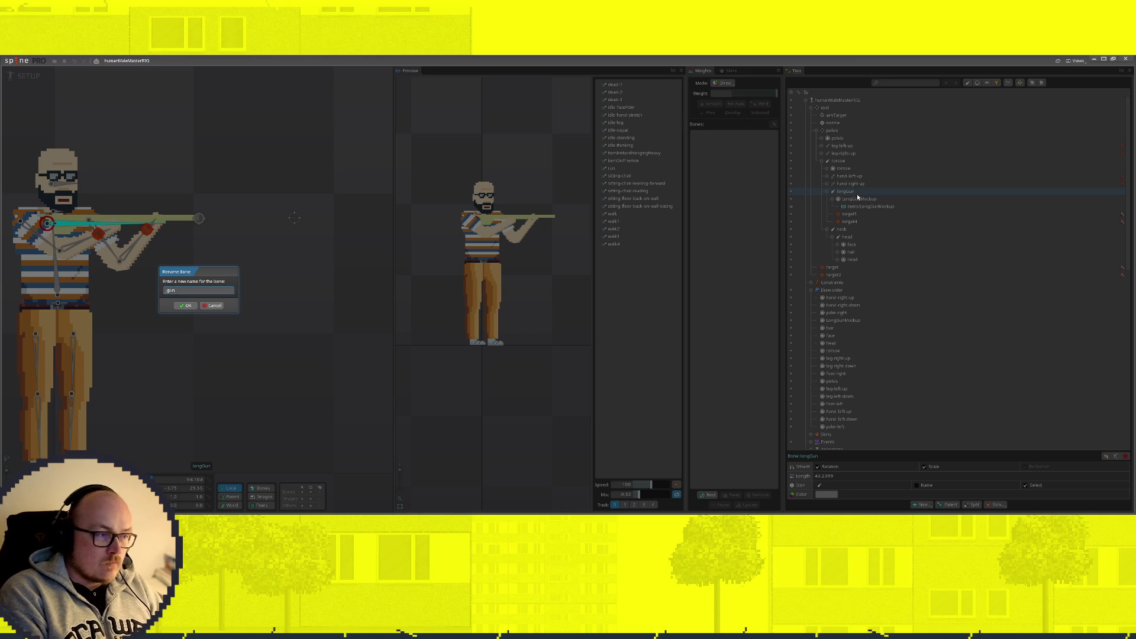
key("Return")
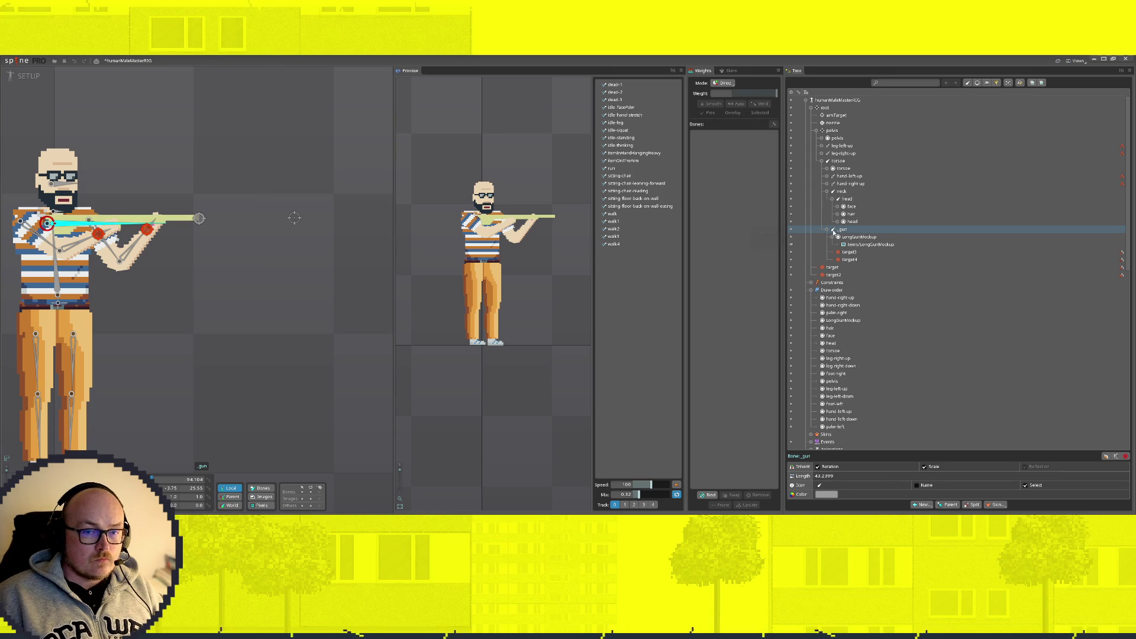
Step: Set the _gun bone's colour to lime green
left_click(819, 485)
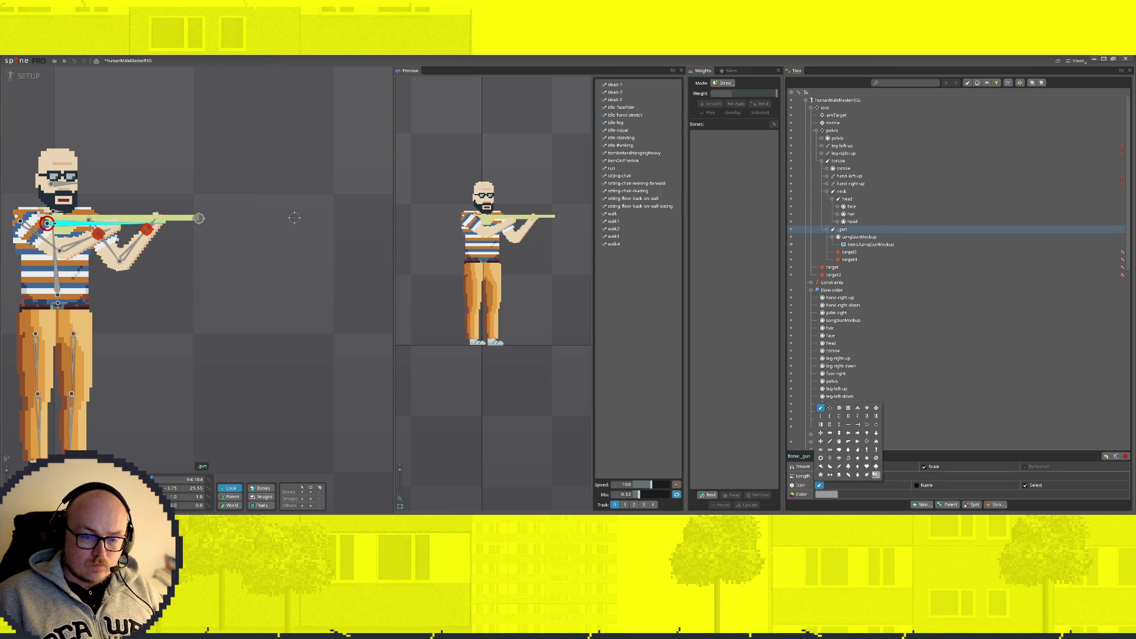
left_click(825, 494)
left_click(266, 245)
mouse_move(248, 219)
left_mouse_down()
mouse_move(256, 165)
mouse_move(227, 215)
left_mouse_up()
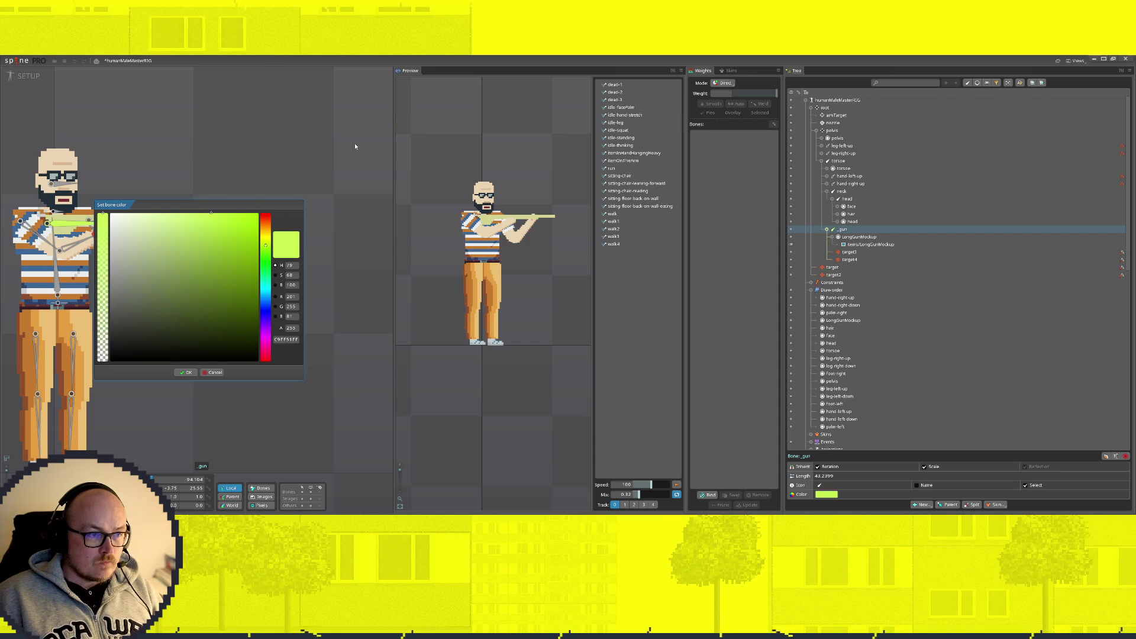
left_click(185, 372)
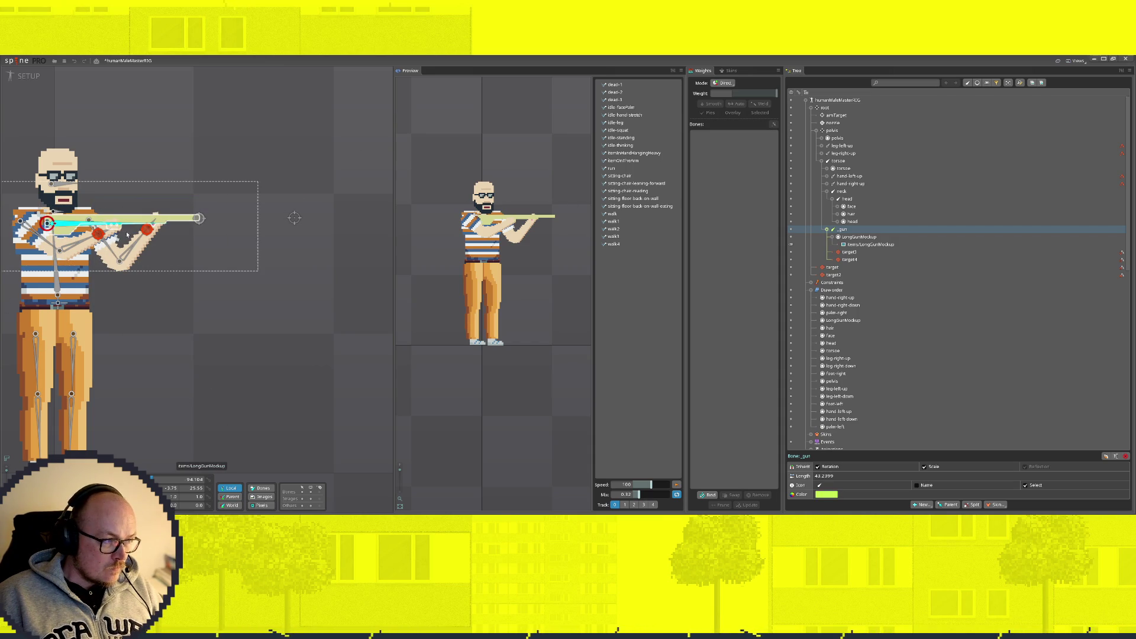
Step: Parent the nozzle bone under _gun
left_click(198, 218)
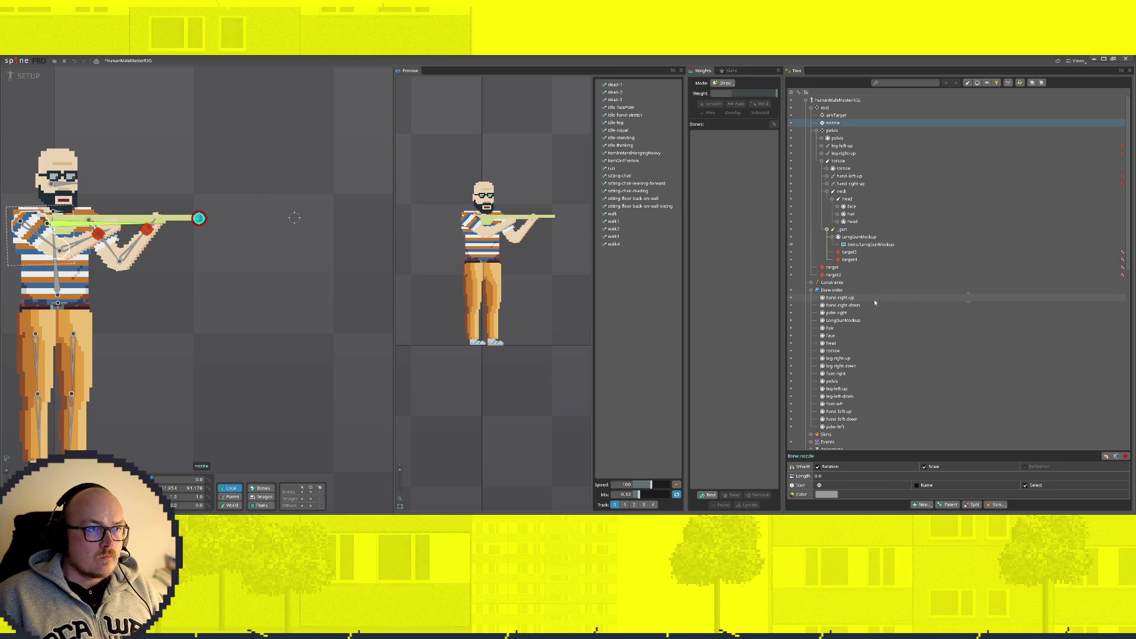
mouse_move(831, 123)
left_mouse_down()
mouse_move(873, 218)
mouse_move(846, 229)
left_mouse_up()
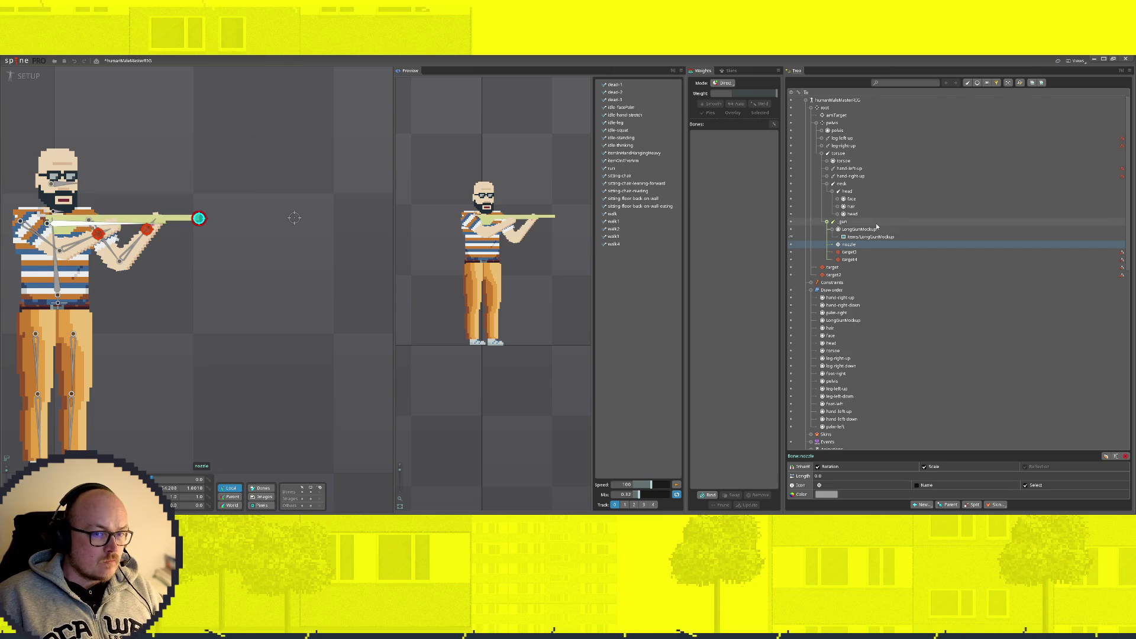
scroll(883, 373, "down", 10)
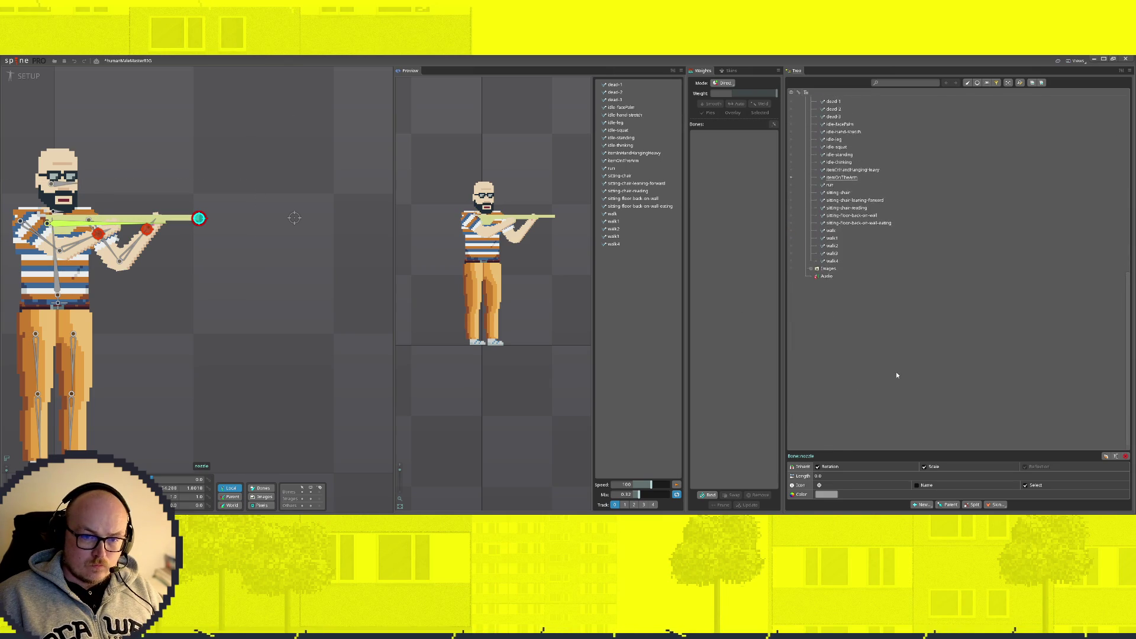
Step: Drag the HandGunMockup image from Images > items onto the _gun bone
left_click(811, 307)
left_click(816, 353)
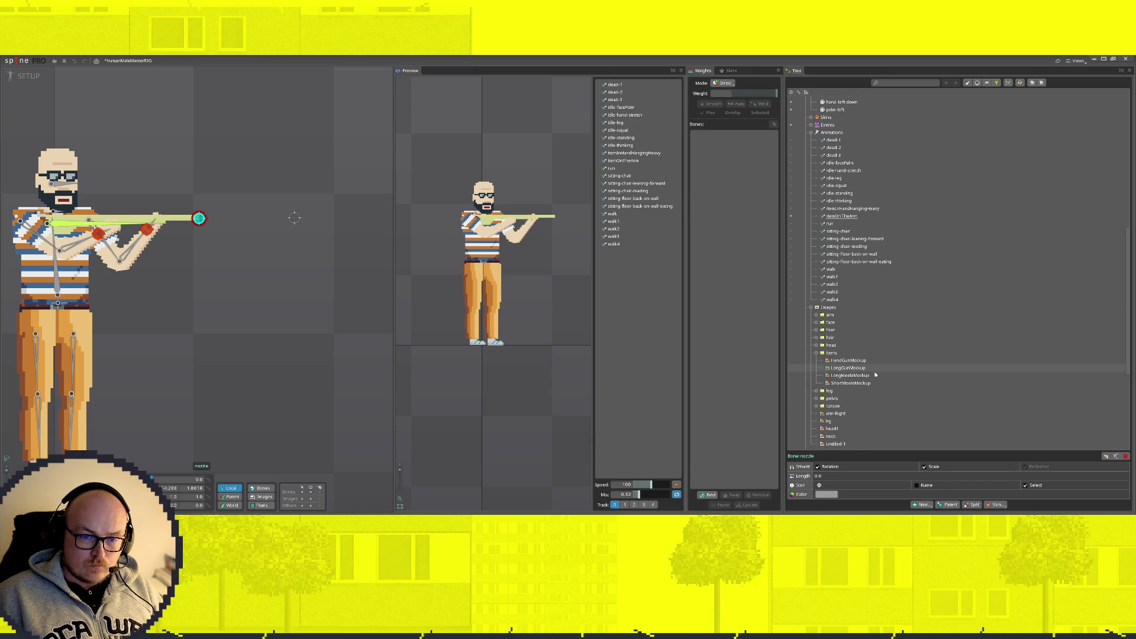
key("Escape")
scroll(867, 88, "up", 5)
left_click_drag(868, 88, 850, 228)
type("n")
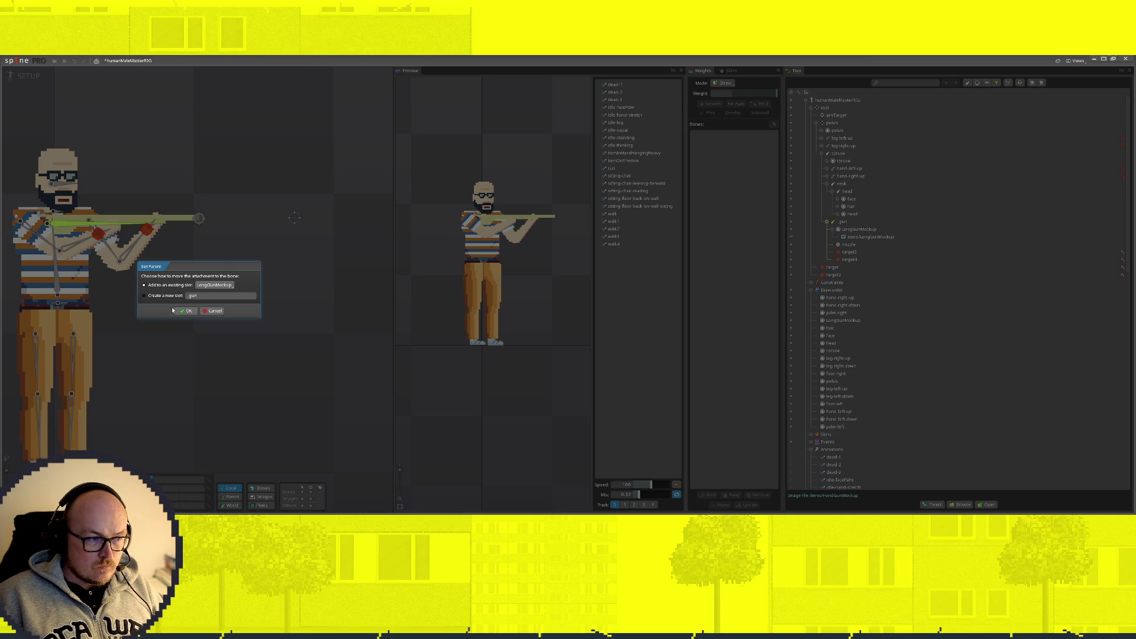
Step: Add HandGunMockup to _gun in a new slot, leaving the attachment name unchanged
left_click(151, 296)
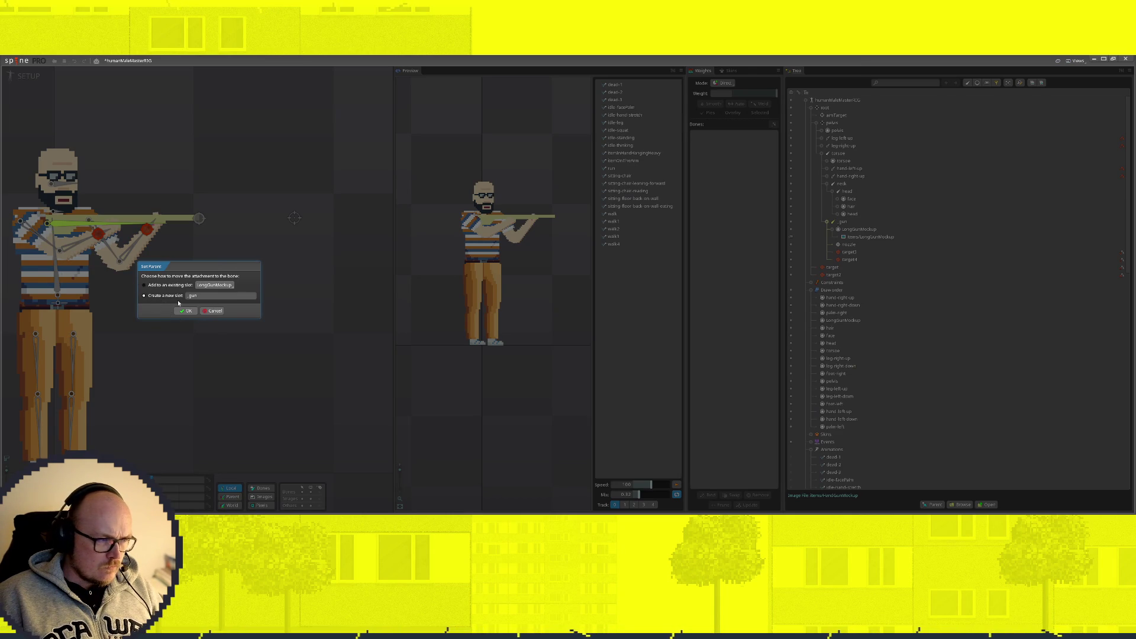
double_click(215, 296)
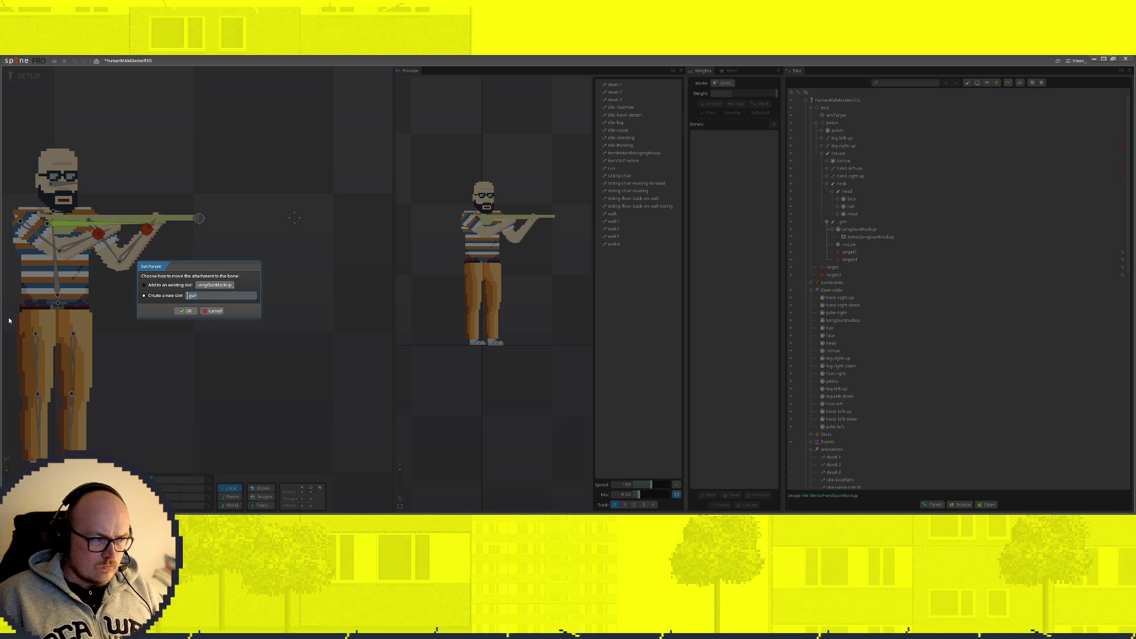
left_click(186, 310)
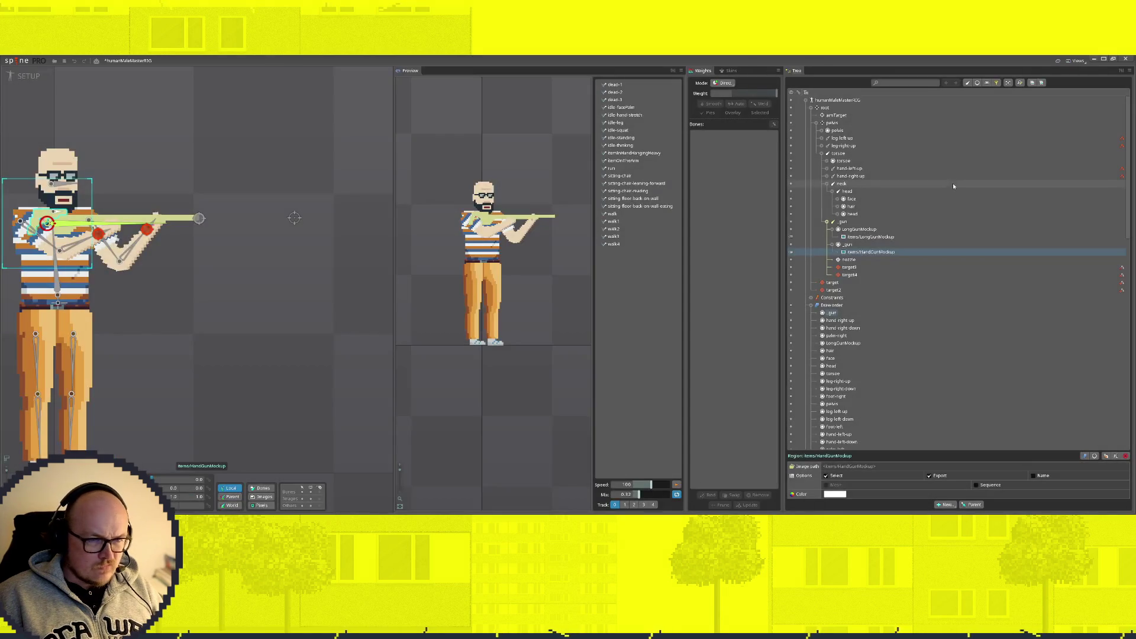
double_click(873, 254)
left_click(217, 286)
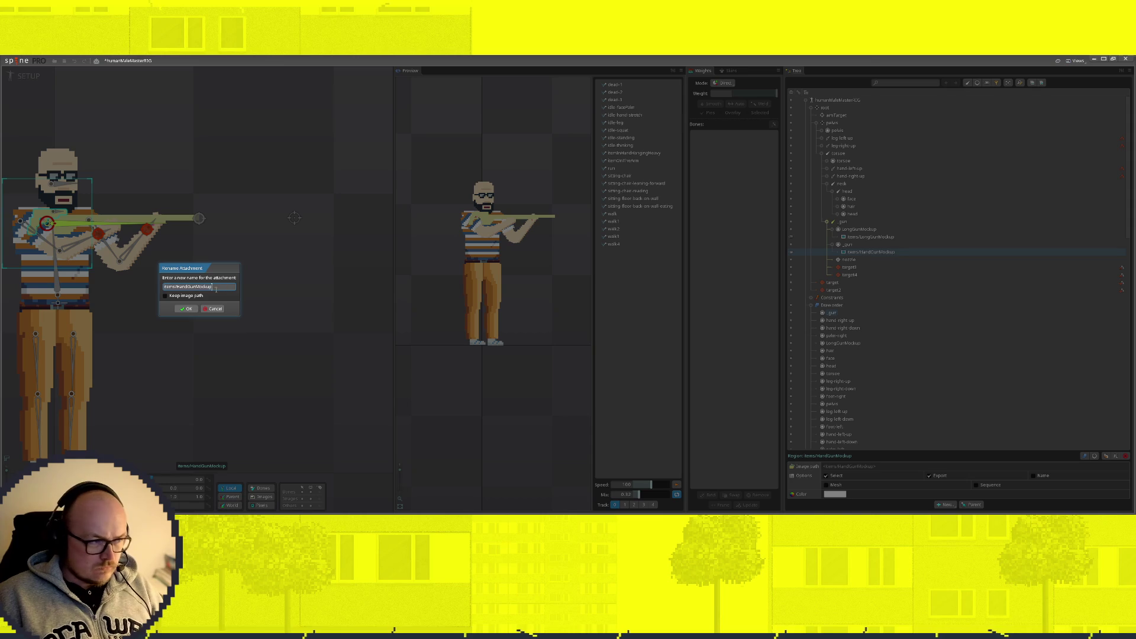
left_click(187, 308)
Step: Name the new slot HandGunMockup and shift the pistol image right toward the hands
double_click(844, 244)
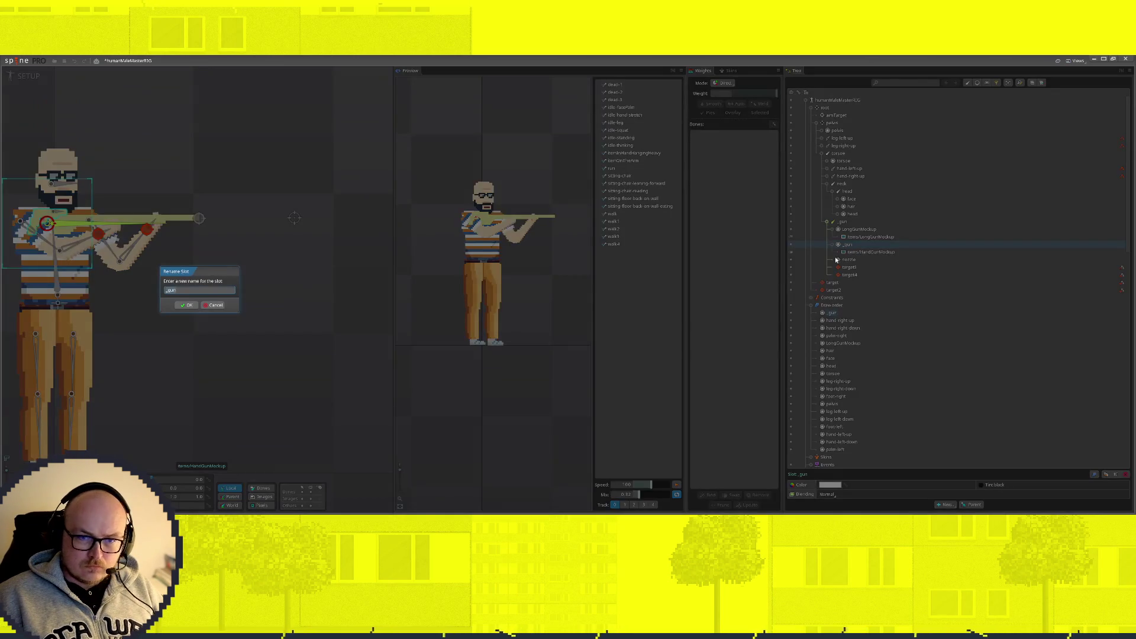
type("HandGunMockup")
key("Return")
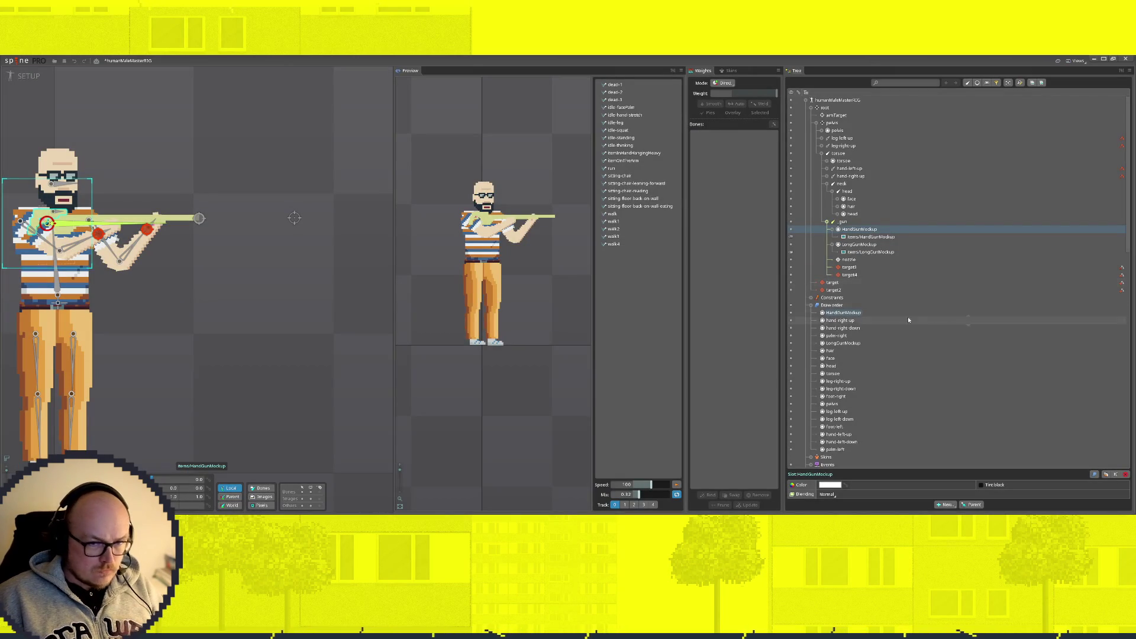
left_click(859, 244)
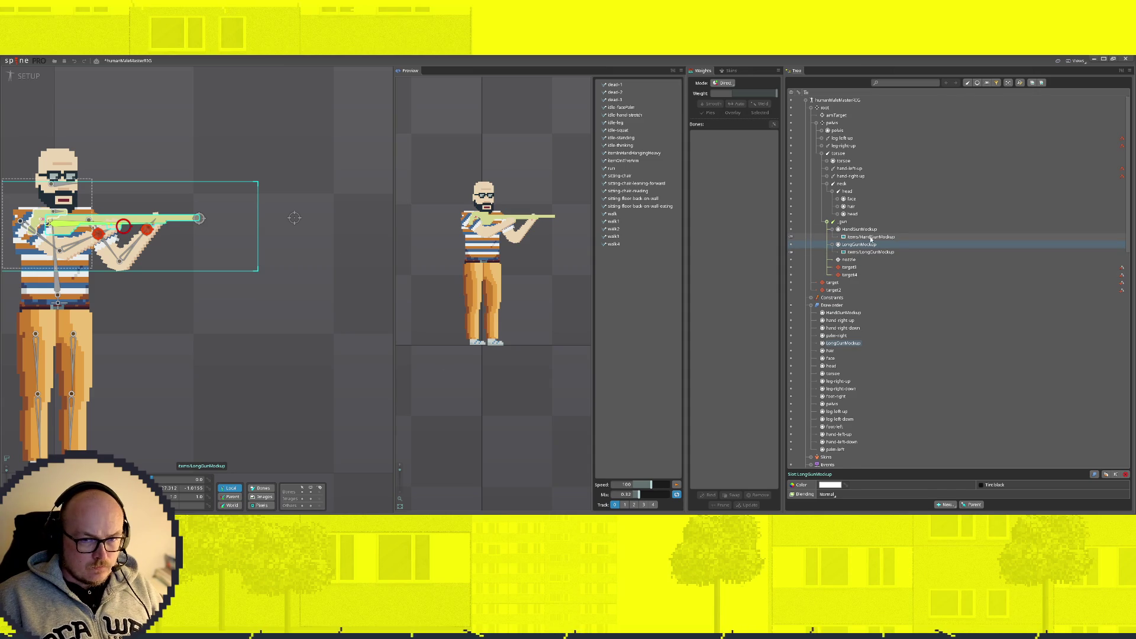
left_click(871, 237)
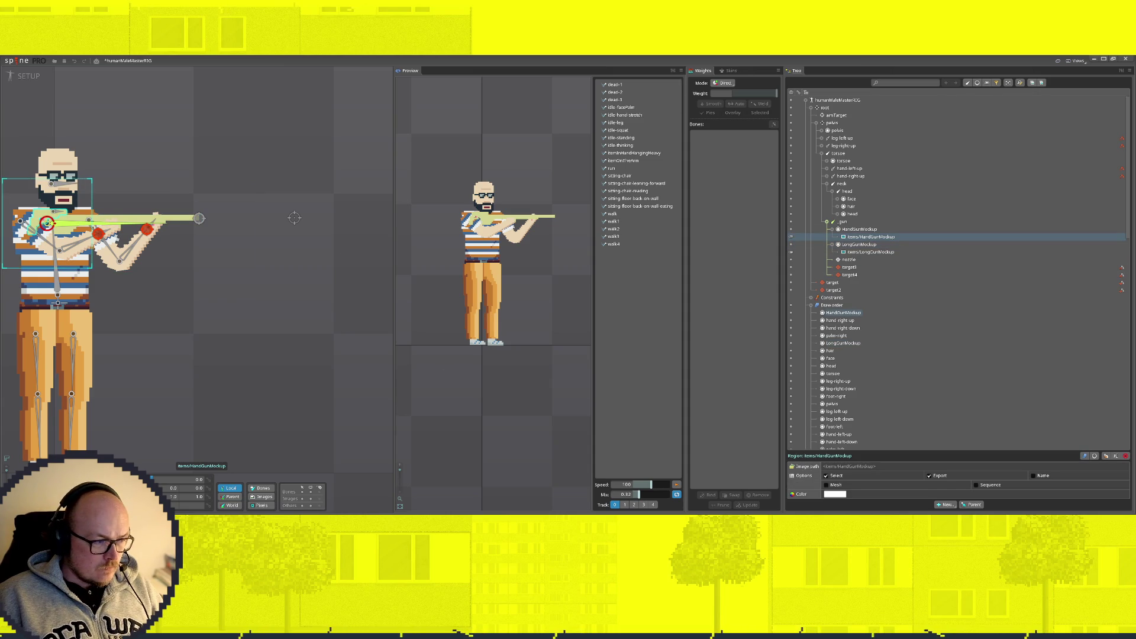
mouse_move(46, 222)
left_mouse_down()
mouse_move(139, 228)
mouse_move(110, 214)
mouse_move(118, 193)
left_mouse_up()
Step: Hide hand-right-up, hand-right-down and palm-right, then drag the handgun down onto the rifle
scroll(67, 236, "up", 5)
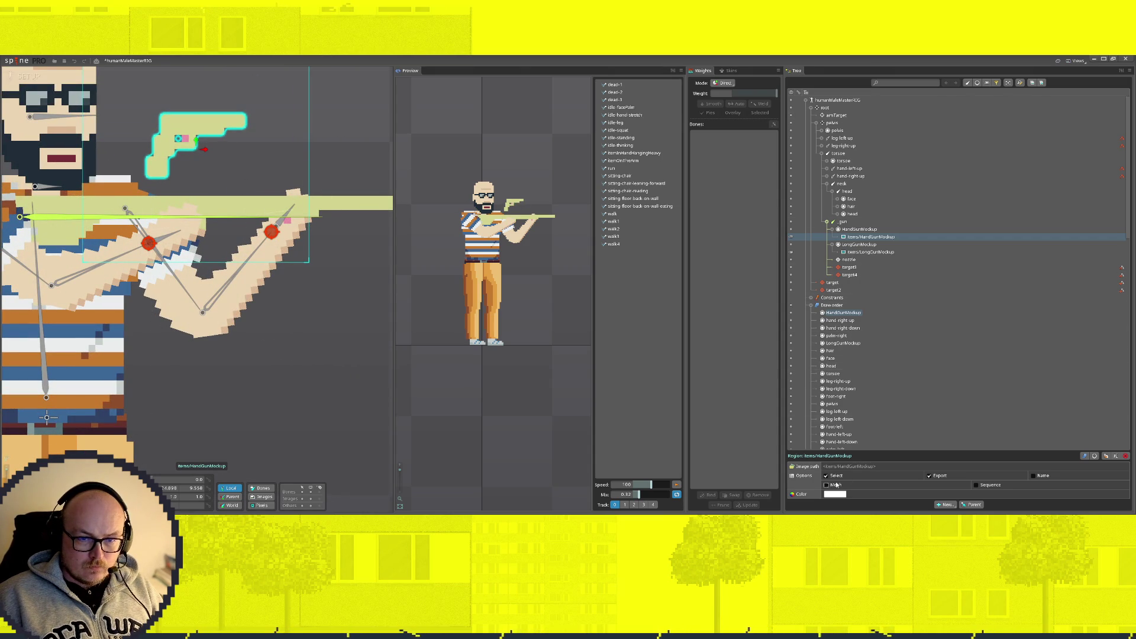
left_click(791, 320)
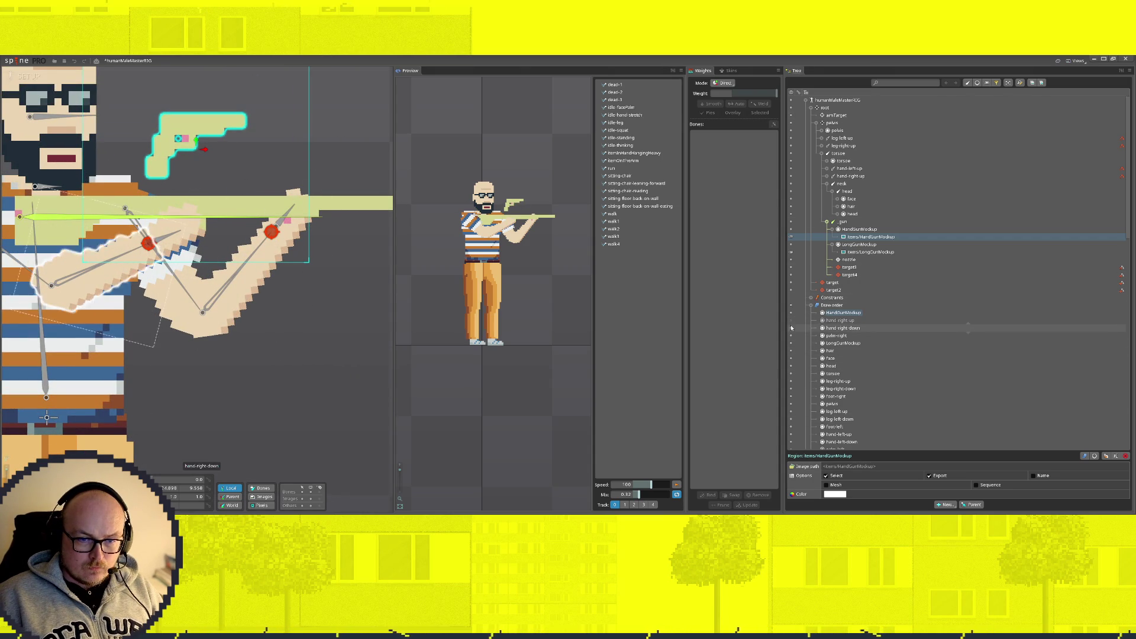
left_click(791, 327)
left_click(791, 335)
mouse_move(216, 150)
left_mouse_down()
mouse_move(219, 221)
mouse_move(206, 231)
left_mouse_up()
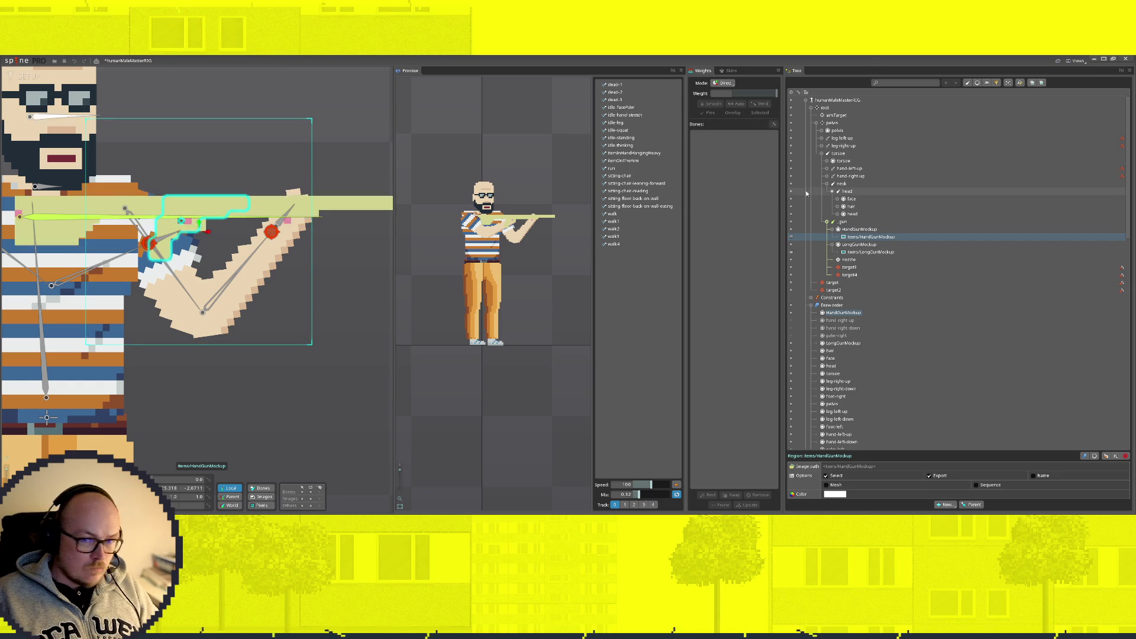
Step: Unhide the right arm and move HandGunMockup below palm-right in the draw order
left_click(791, 320)
left_click(791, 327)
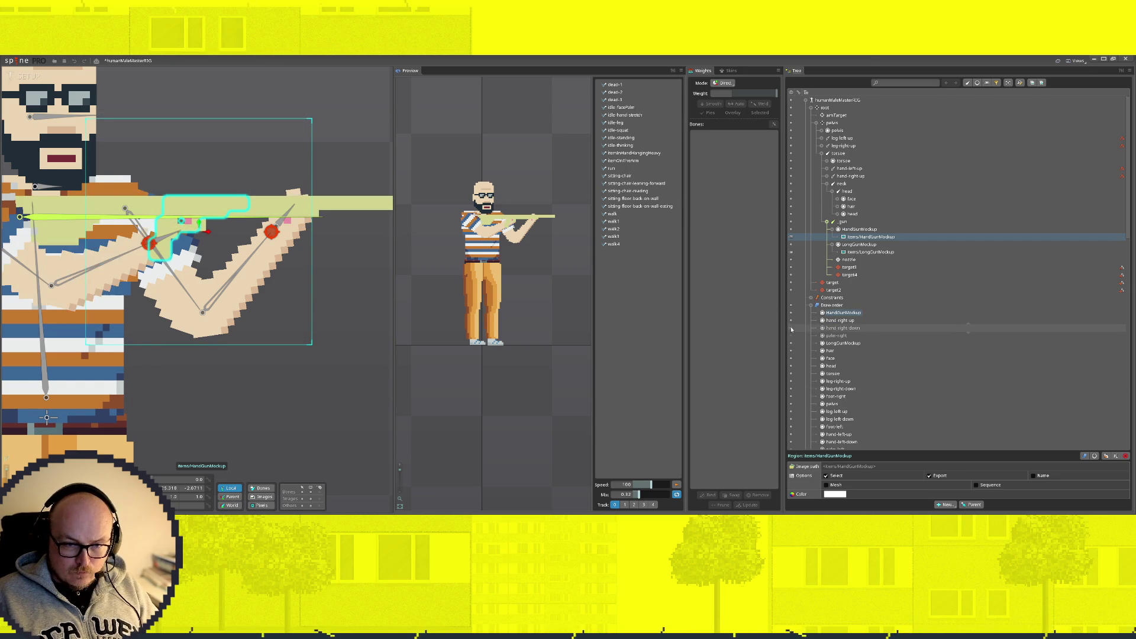
scroll(821, 367, "down", 1)
scroll(822, 367, "down", 4)
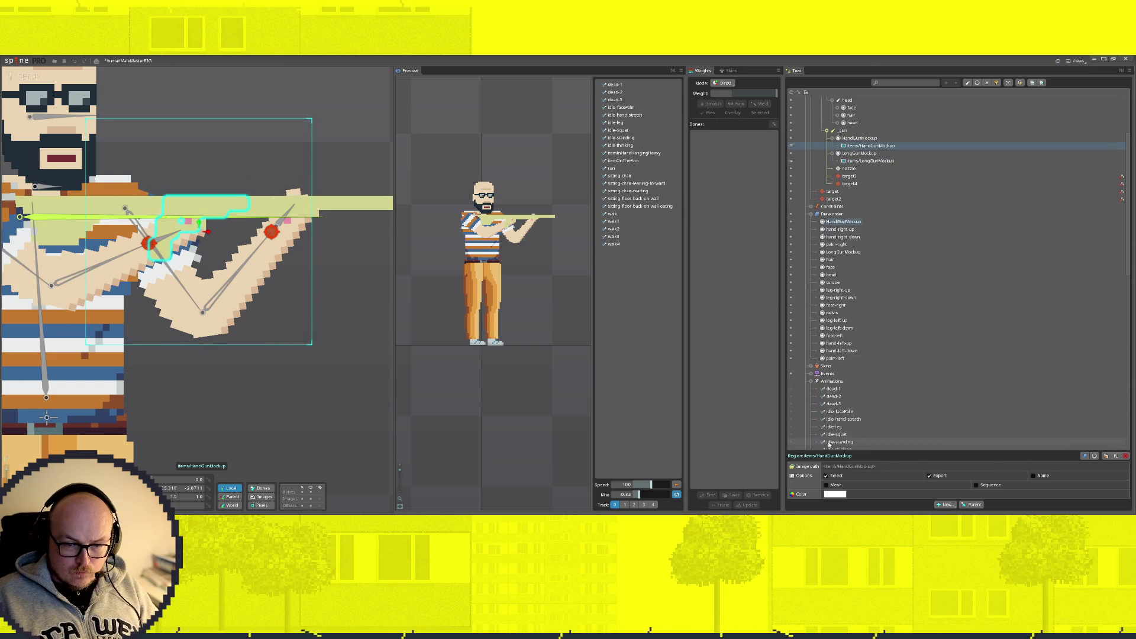
left_click(843, 221)
left_click_drag(843, 222, 843, 245)
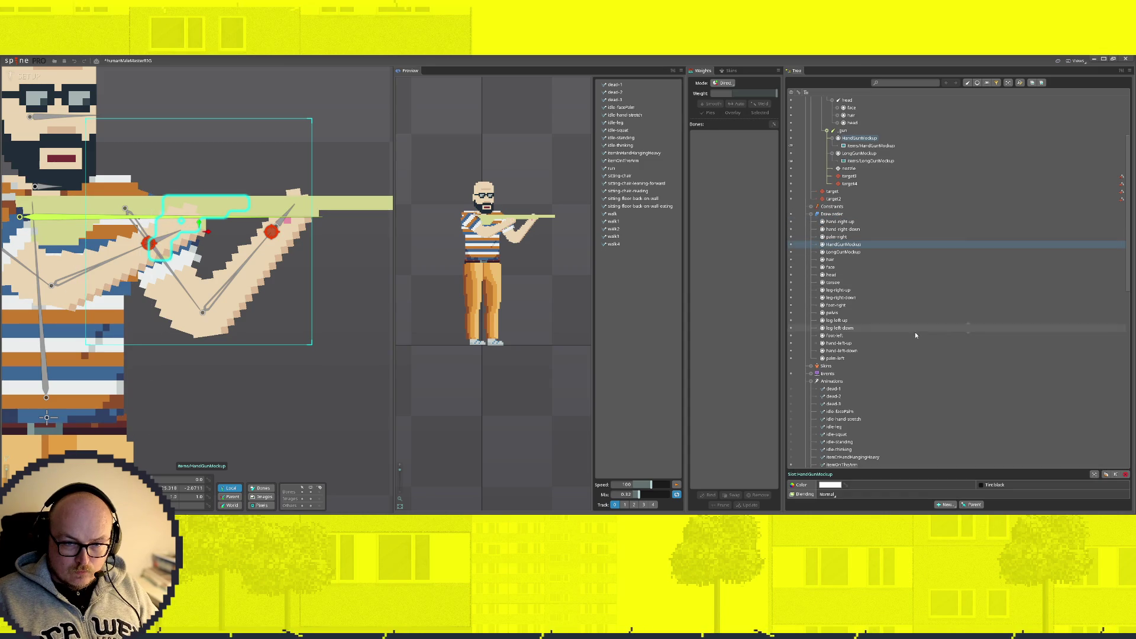
scroll(810, 260, "up", 4)
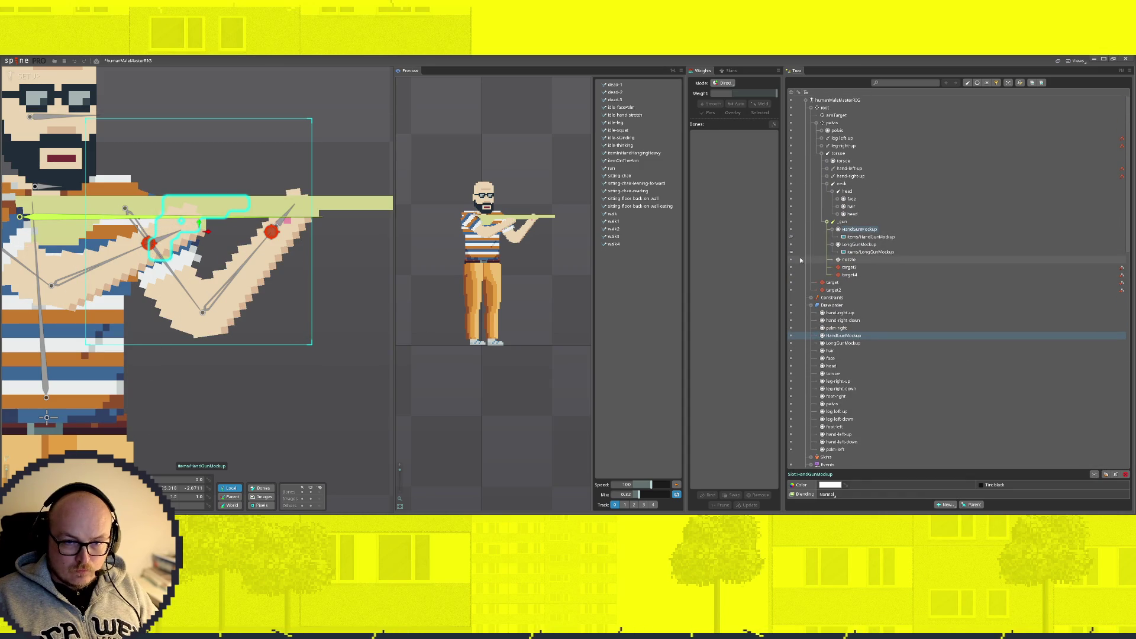
left_click(232, 223)
scroll(232, 223, "down", 3)
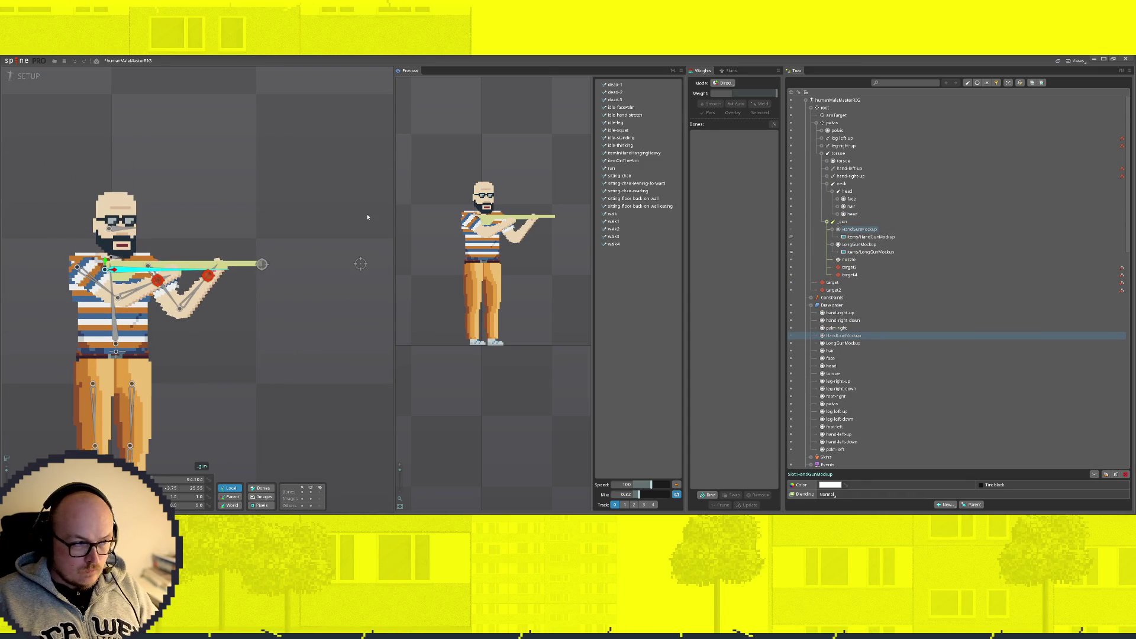
Step: Set the nozzle bone's colour to bright lime
left_click_drag(323, 225, 45, 319)
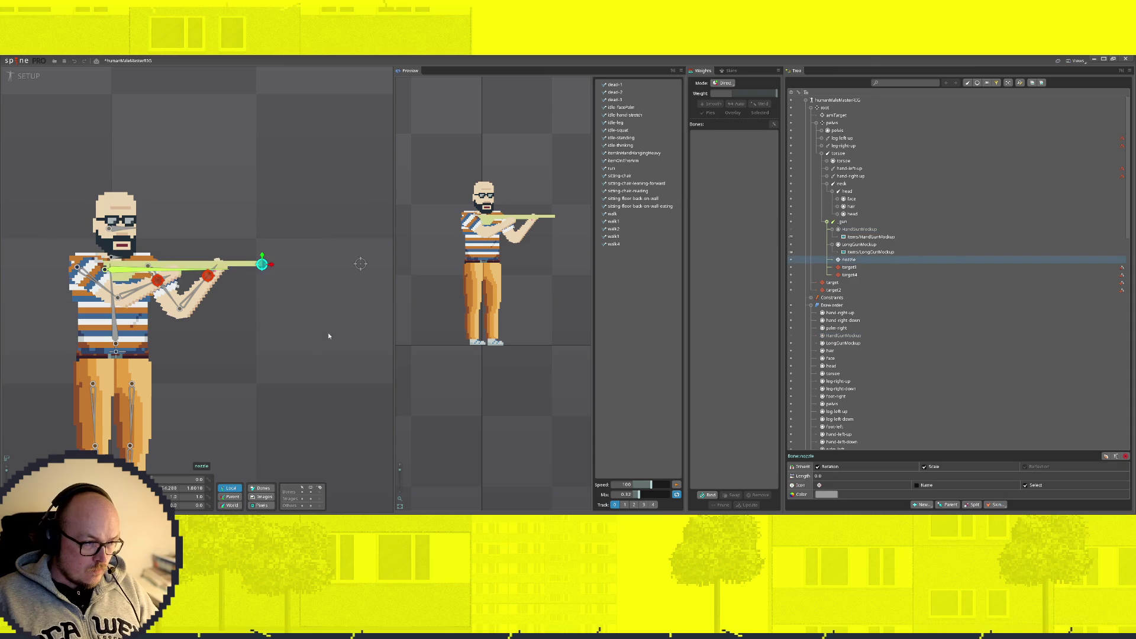
left_click(819, 485)
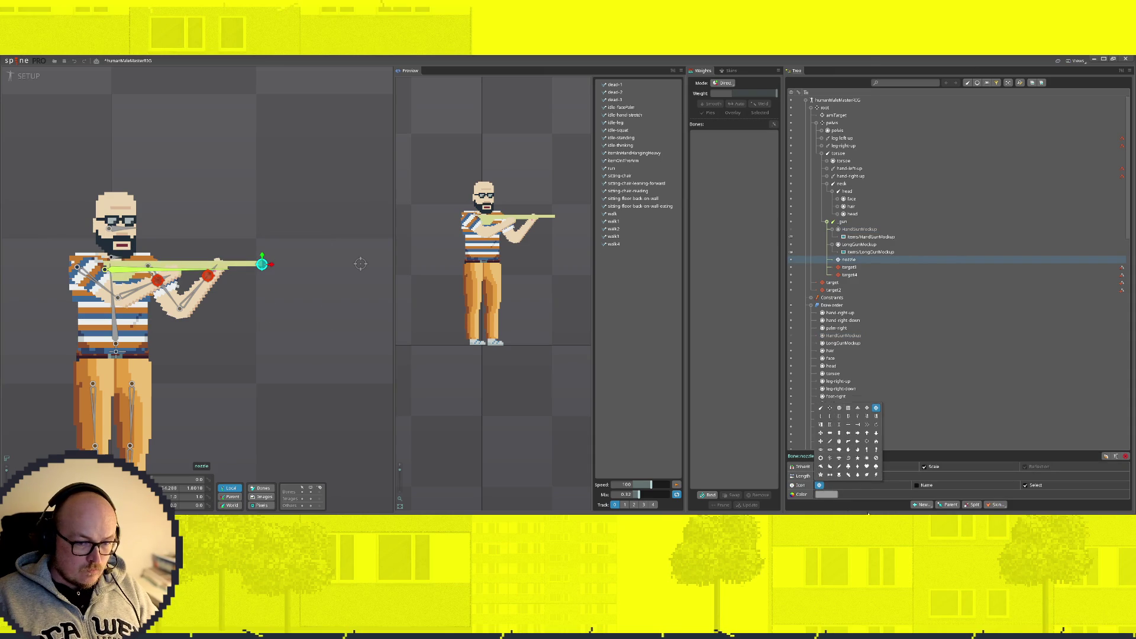
left_click(827, 495)
left_click(265, 242)
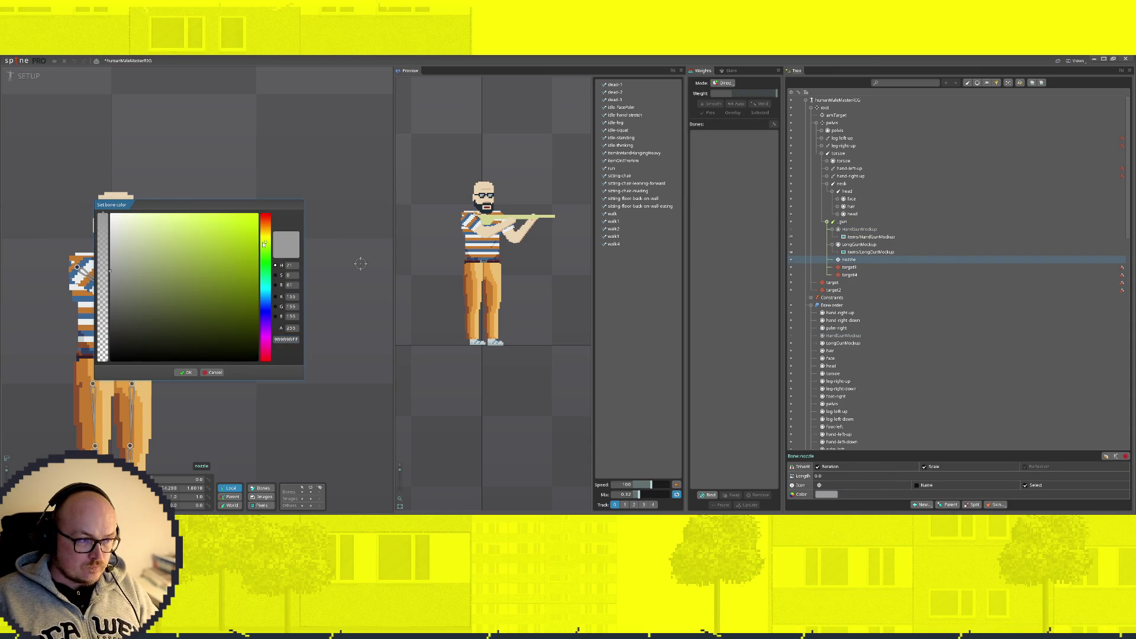
left_click(253, 227)
left_click(186, 373)
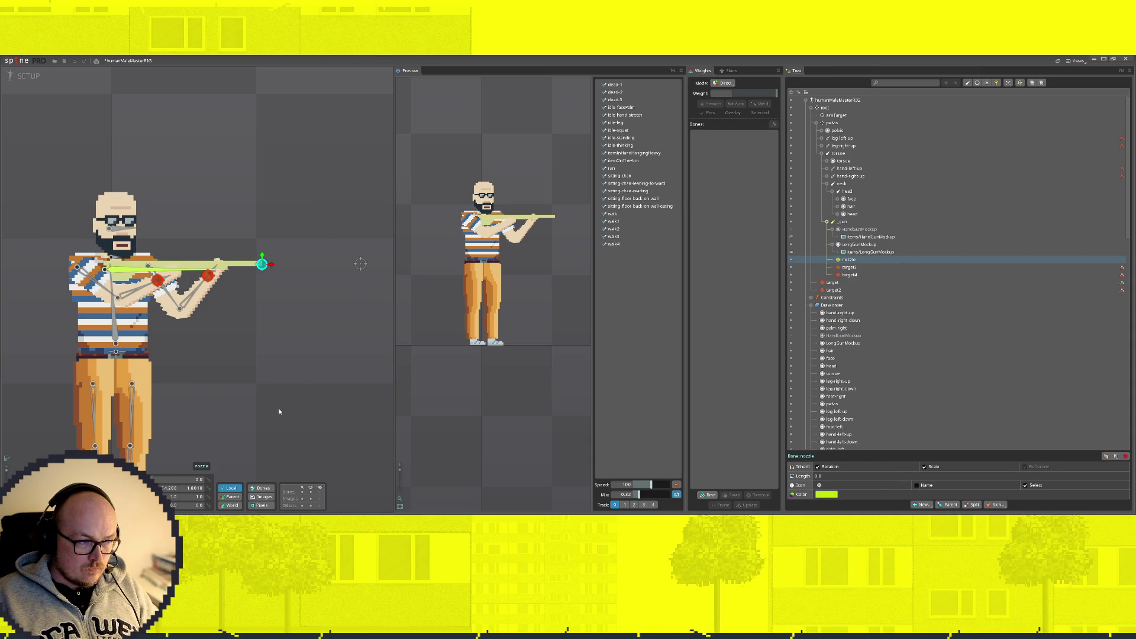
Step: Set the aimTarget bone's colour to red
left_click(360, 264)
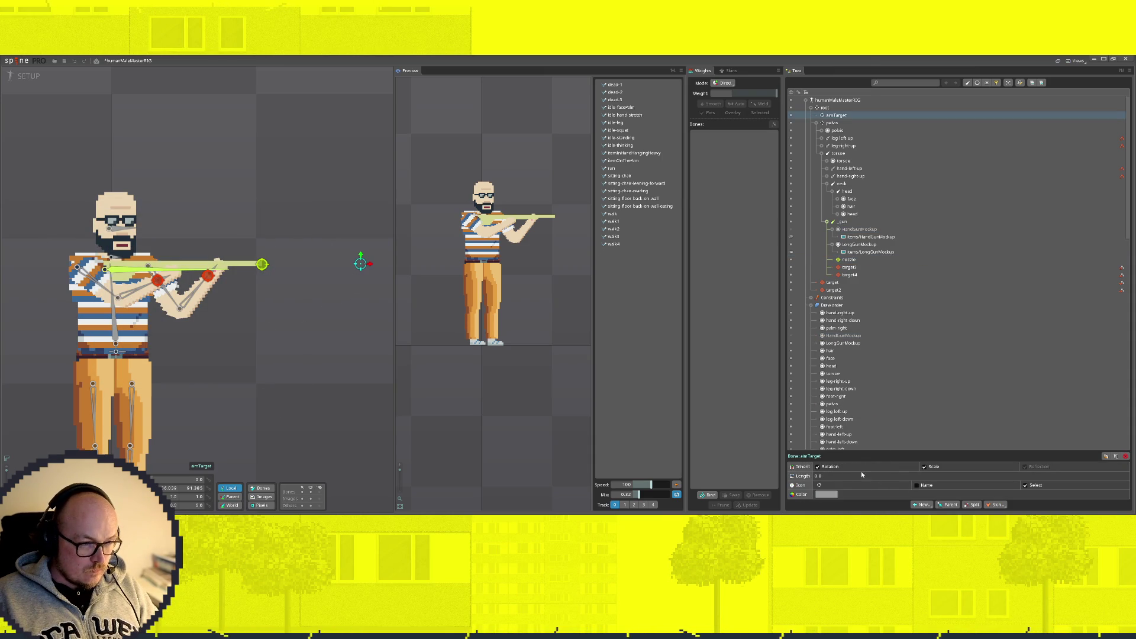
left_click(826, 494)
left_click(258, 214)
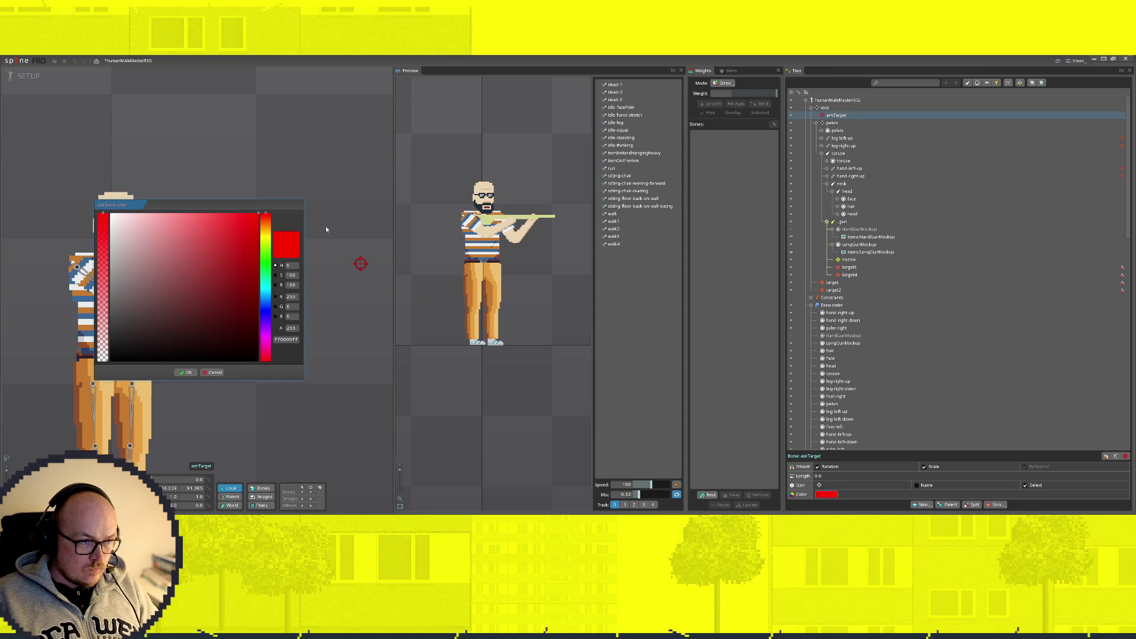
left_click(186, 372)
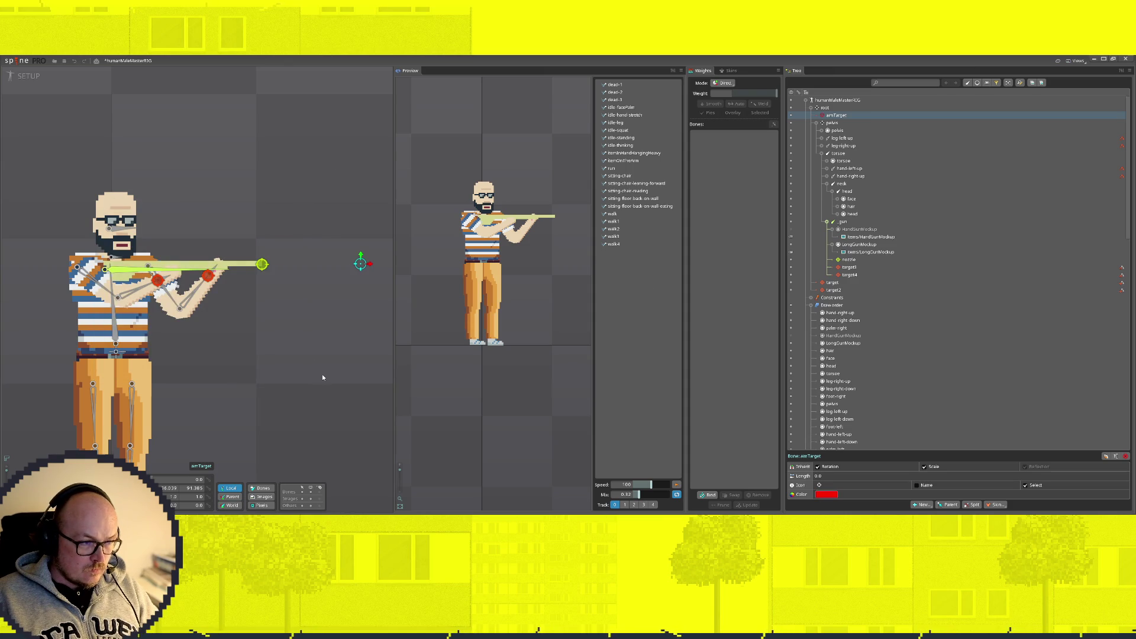
Step: Reselect aimTarget and bring up the New... creation menu
left_click(867, 390)
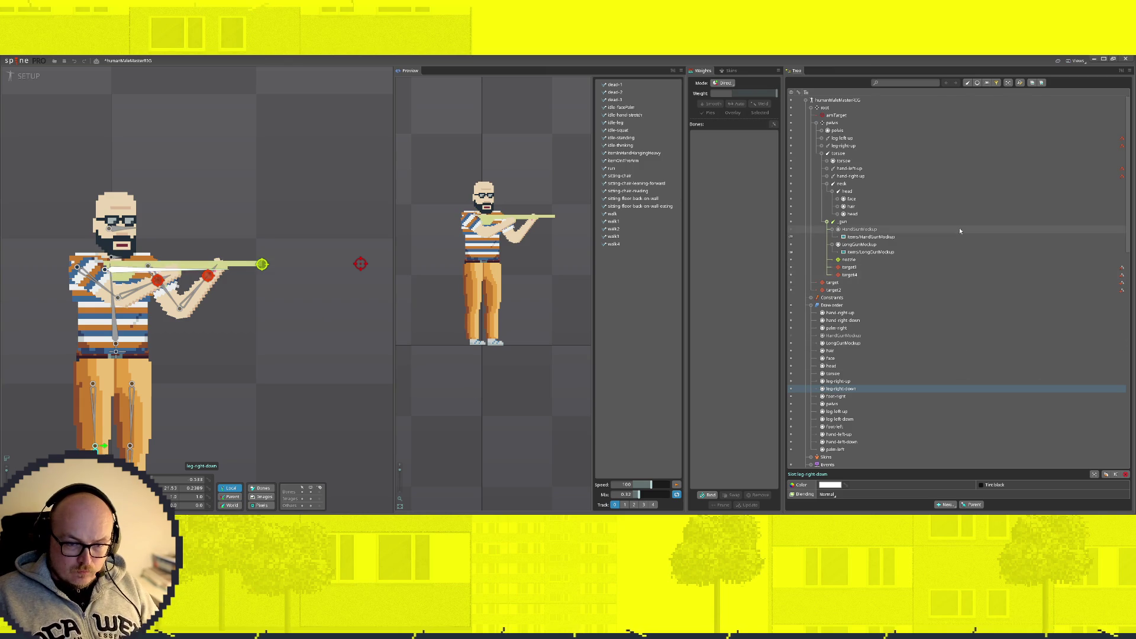
left_click(945, 504)
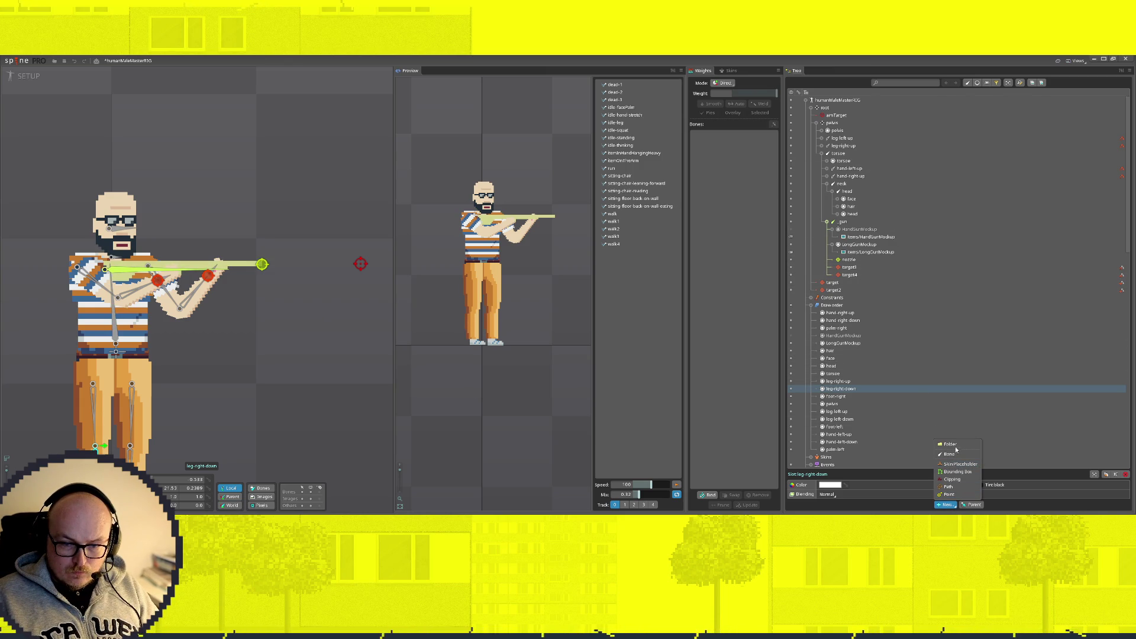
left_click(360, 264)
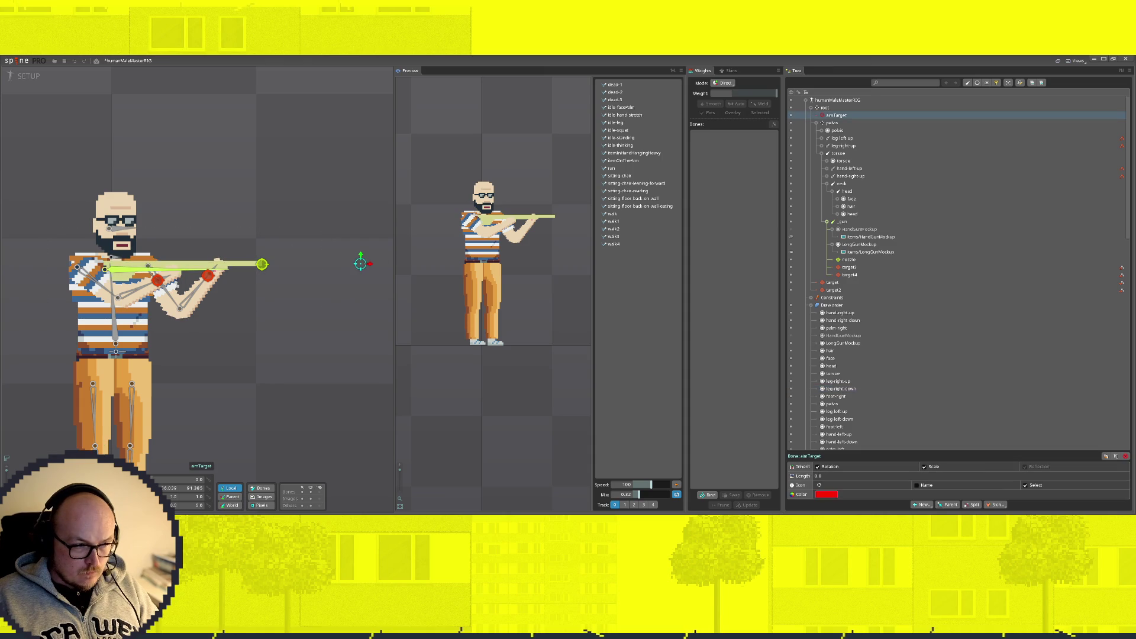
left_click(921, 504)
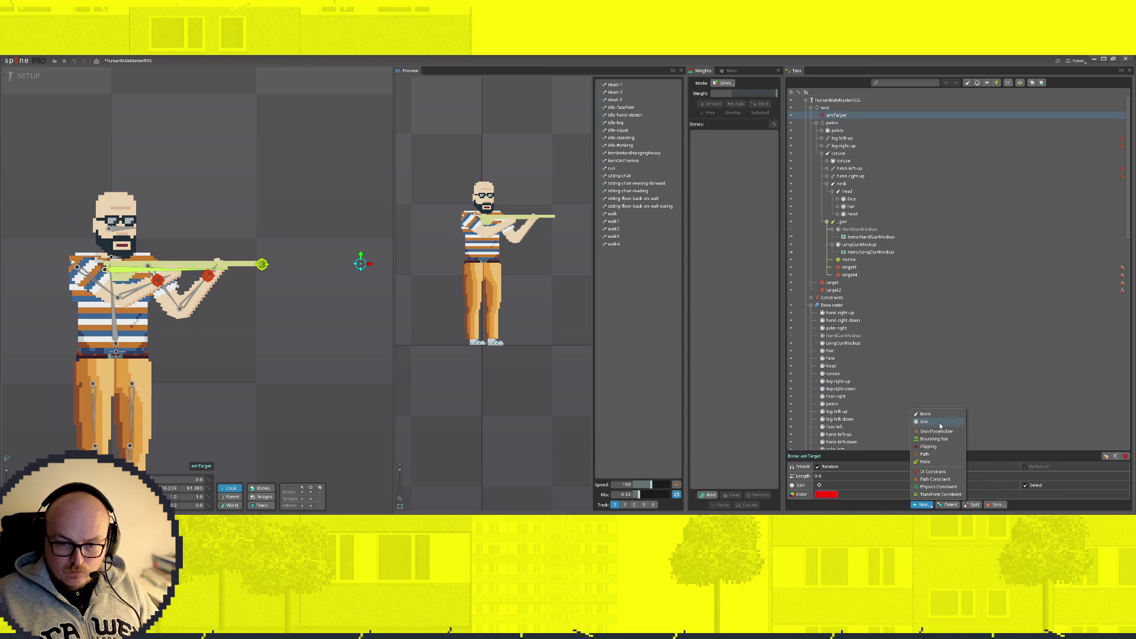
Step: Create an IK constraint named targetAiming linking the _gun bone to aimTarget
left_click(935, 471)
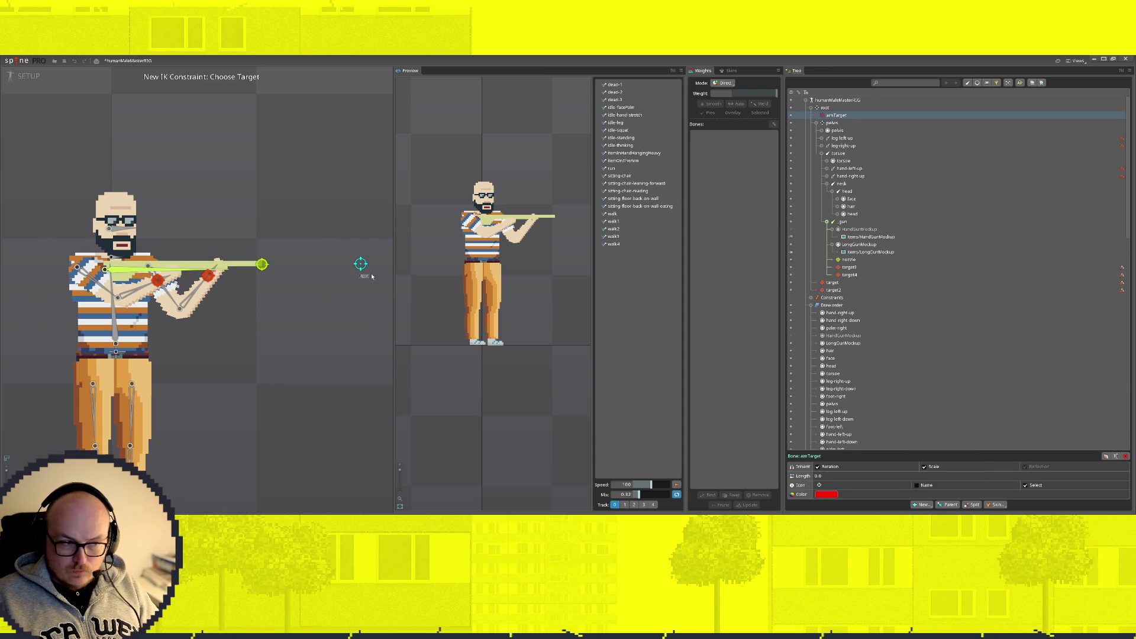
left_click(131, 271)
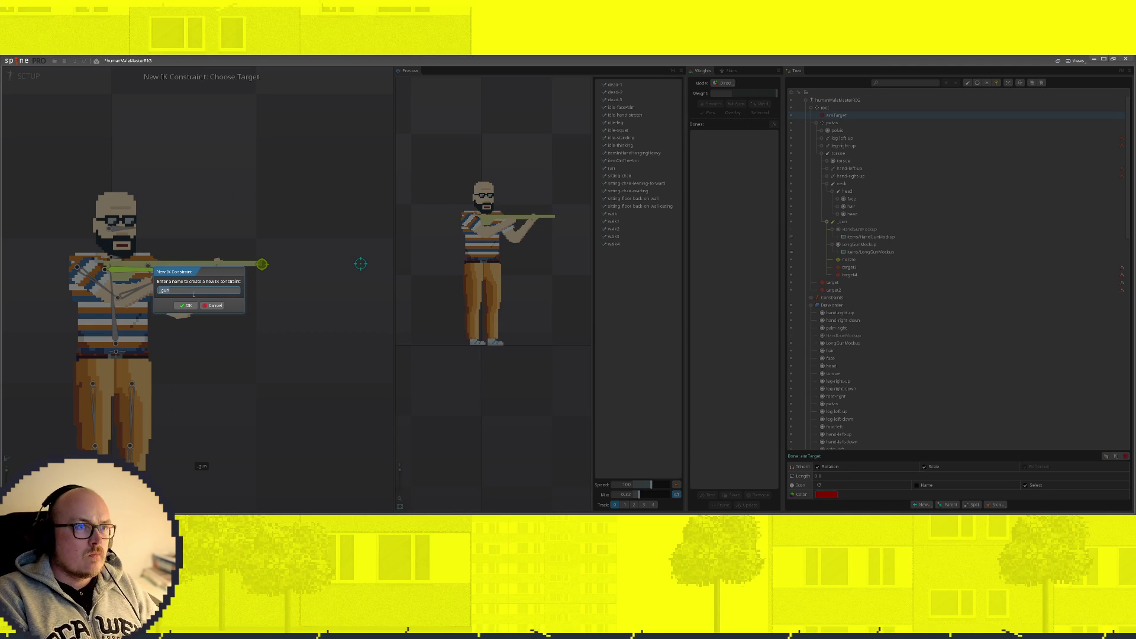
type("targetAimin")
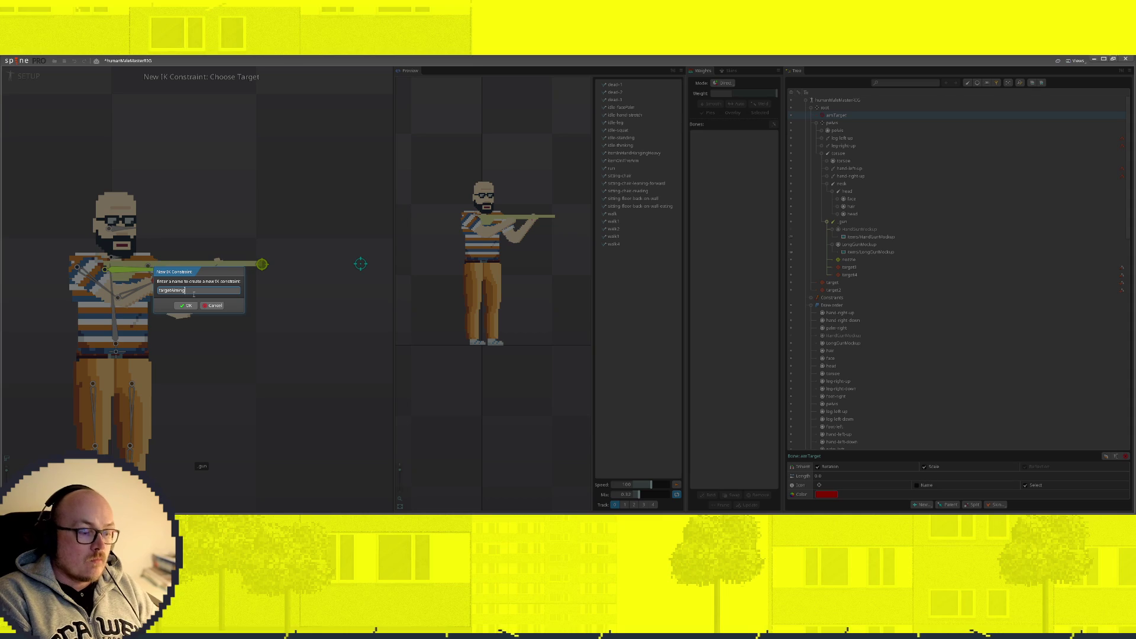
type("g")
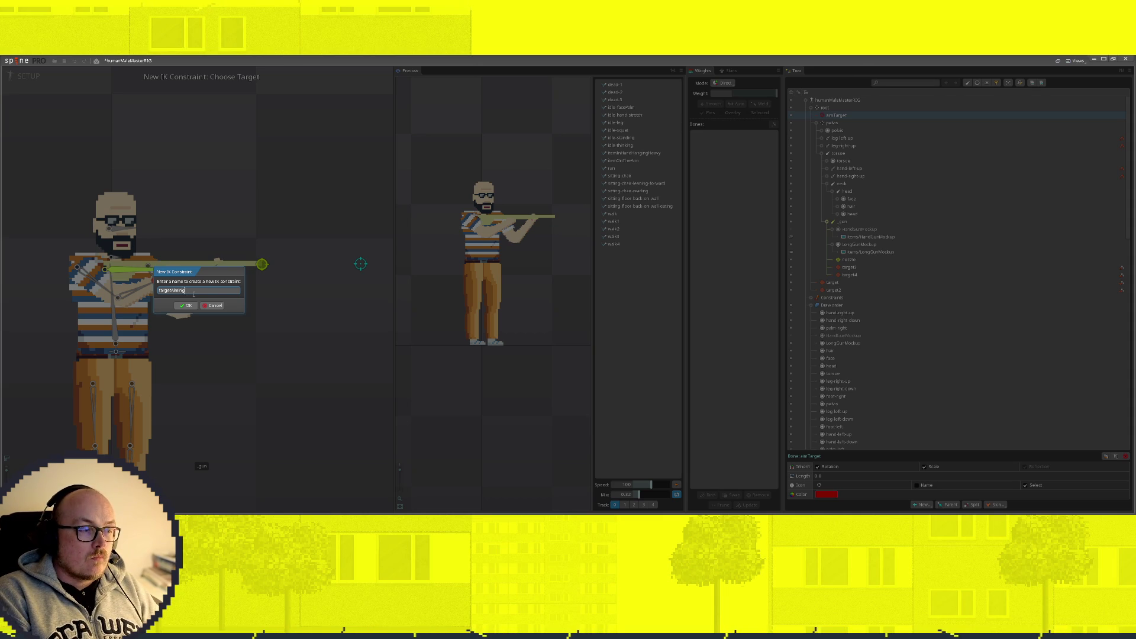
key("BackSpace")
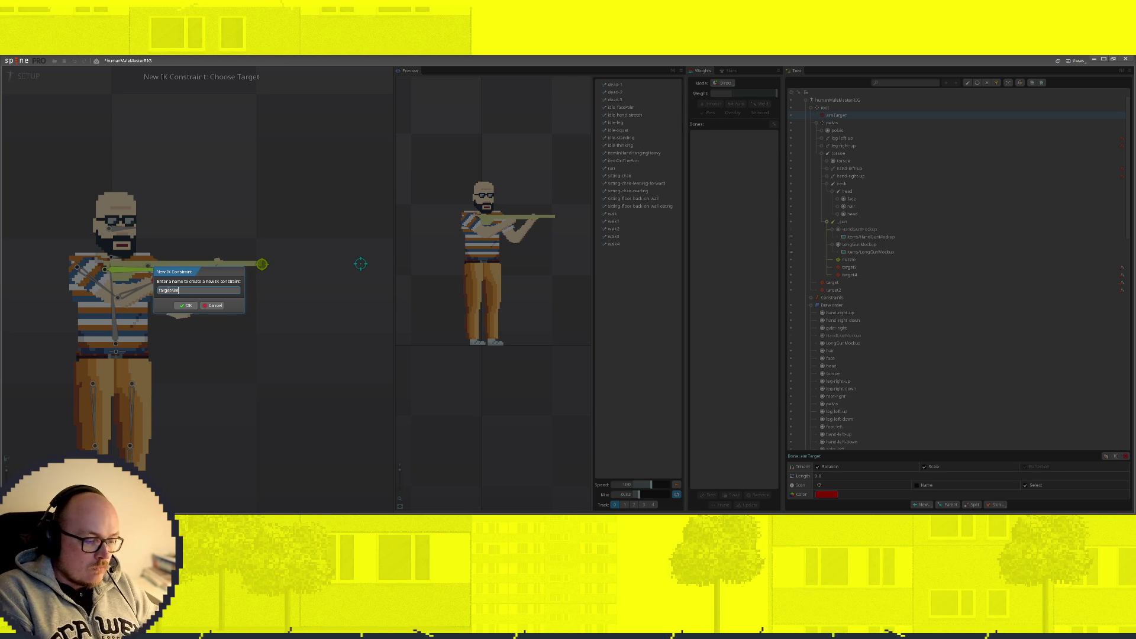
key("Return")
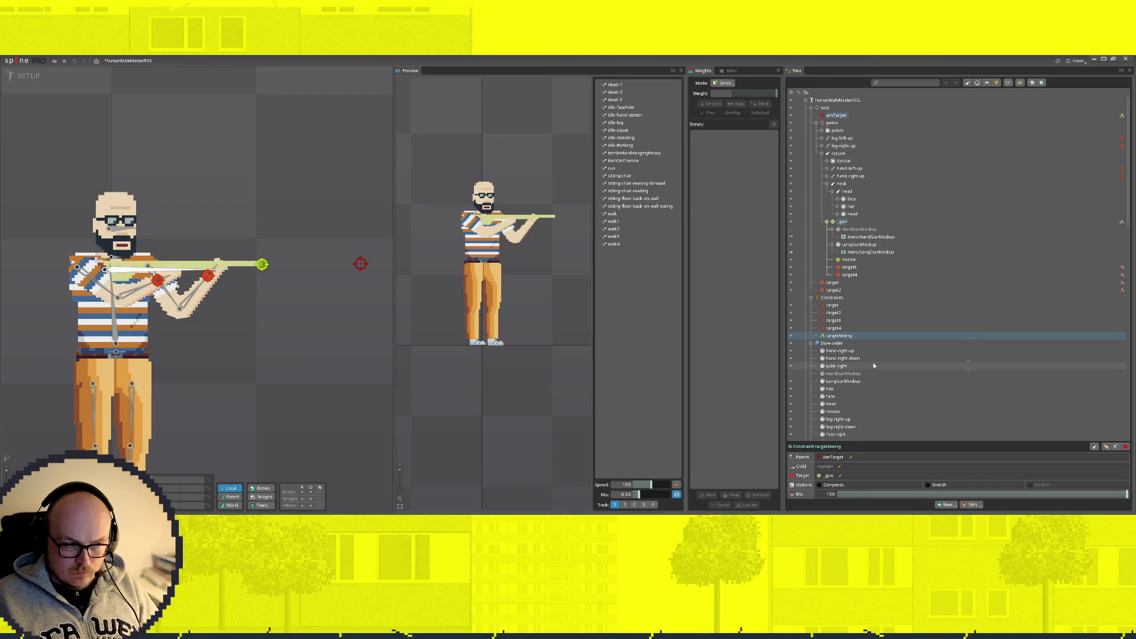
Step: Nudge aimTarget slightly left and rotate the gun bone to test the targetAiming constraint
left_click(360, 264)
mouse_move(361, 264)
left_mouse_down()
mouse_move(350, 267)
mouse_move(359, 268)
left_mouse_up()
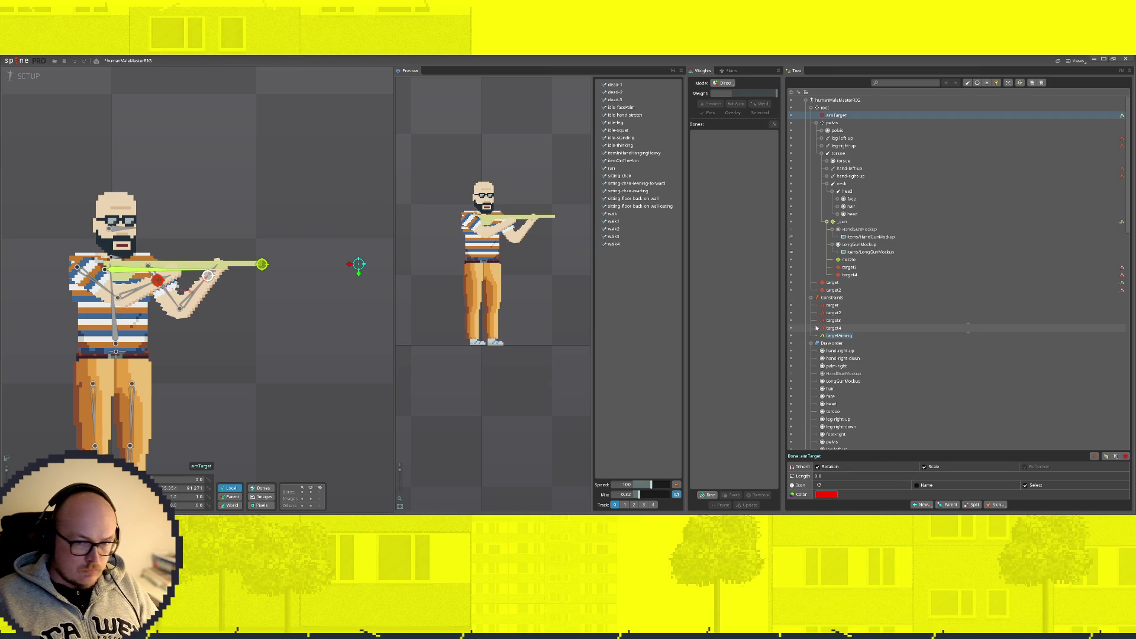
left_click(910, 335)
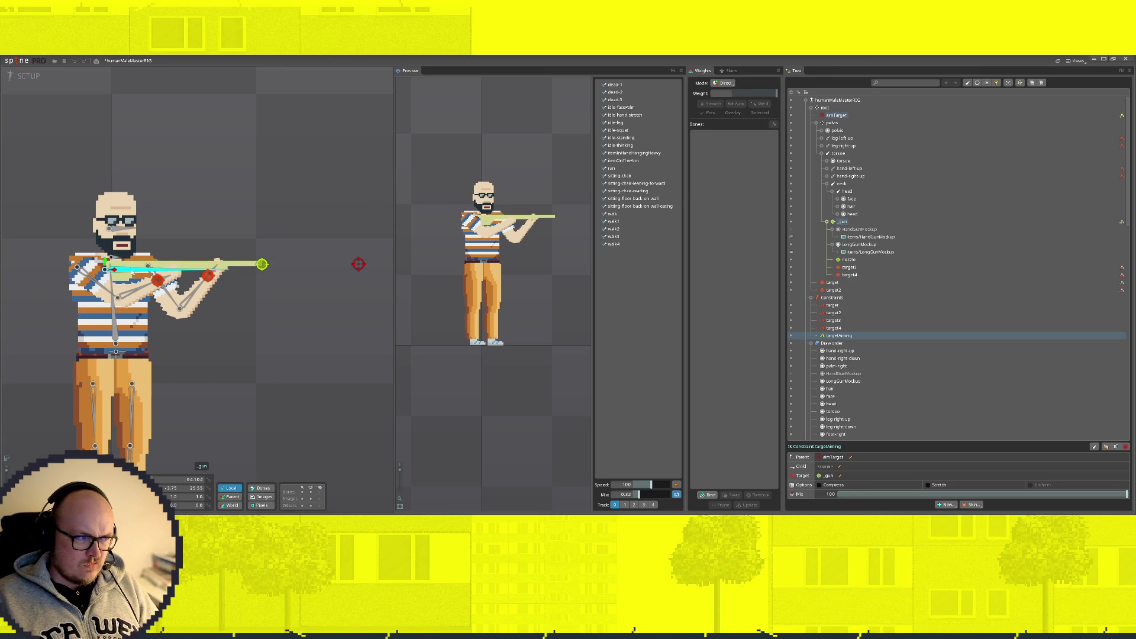
mouse_move(118, 272)
left_mouse_down()
mouse_move(122, 260)
mouse_move(127, 288)
mouse_move(126, 270)
left_mouse_up()
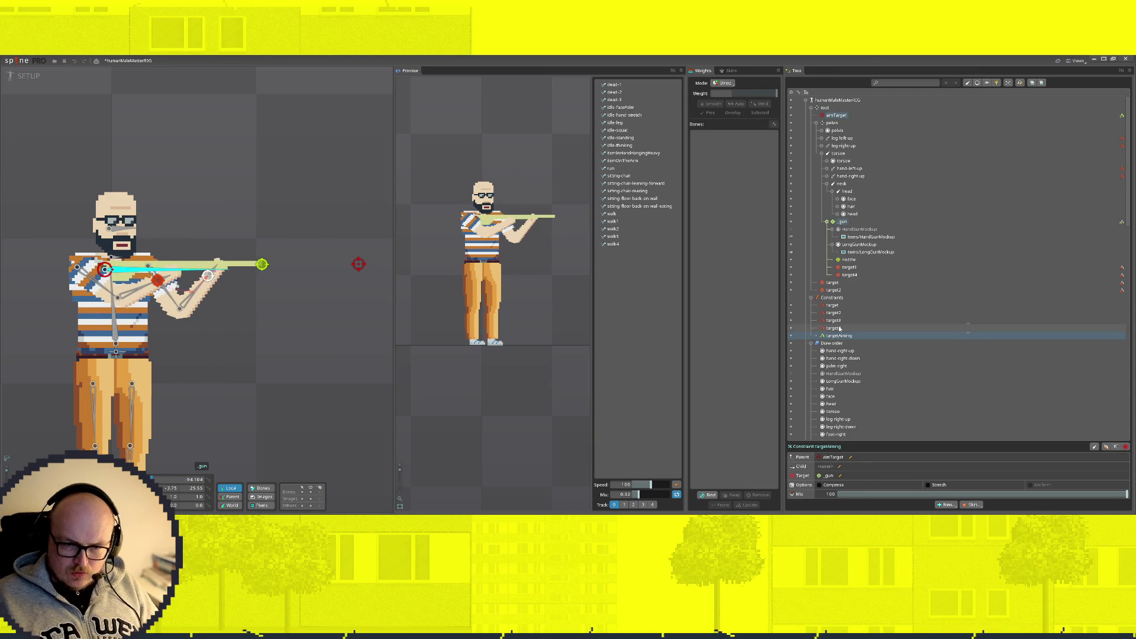
Step: Delete the targetAiming IK constraint and select the _gun bone
key("Delete")
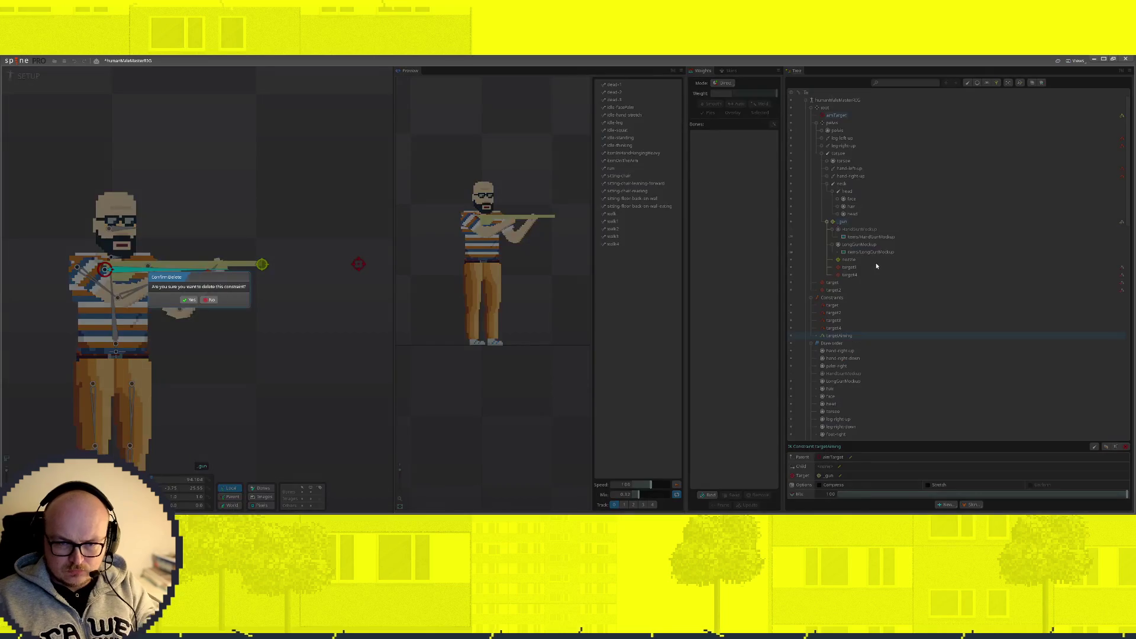
left_click(189, 302)
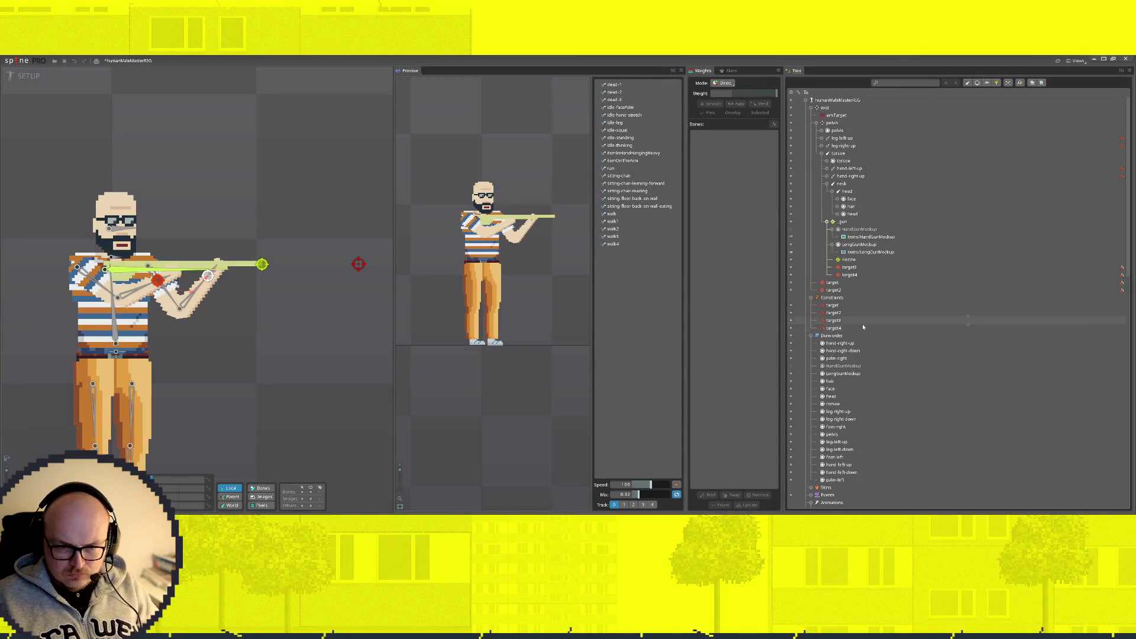
left_click(843, 222)
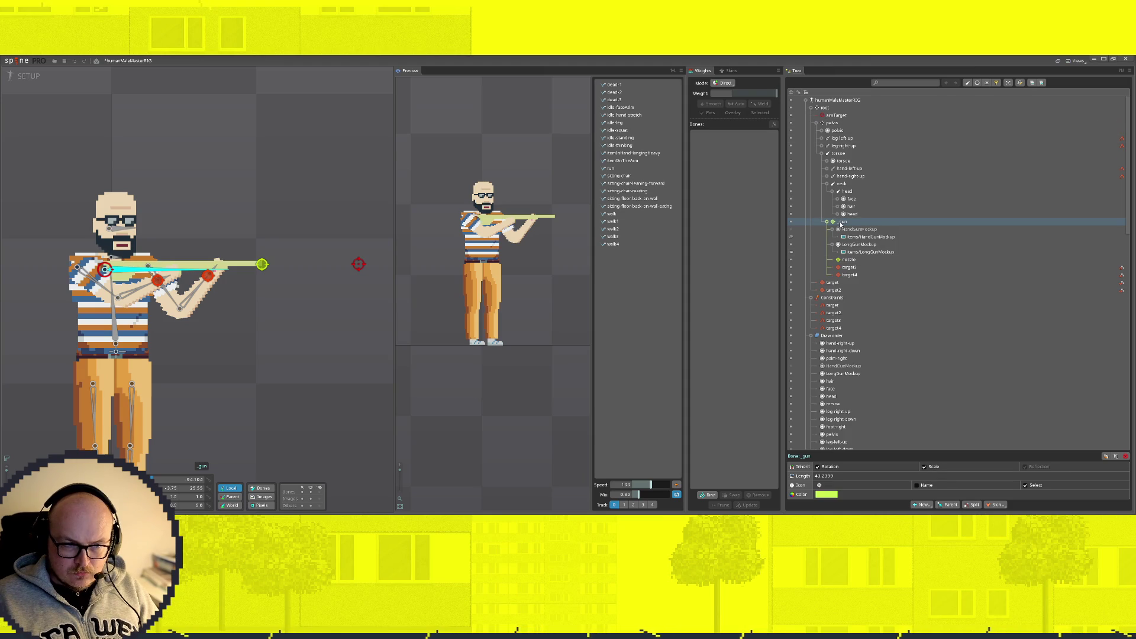
Step: Create a targetAiming IK constraint on _gun with aimTarget as its target
left_click(920, 504)
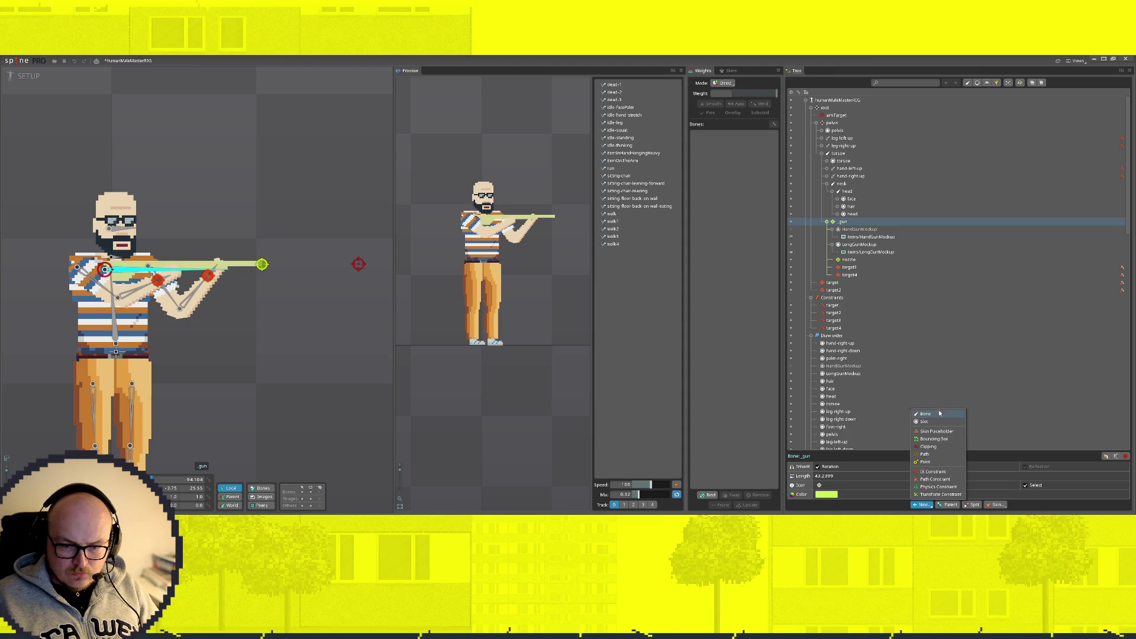
left_click(932, 471)
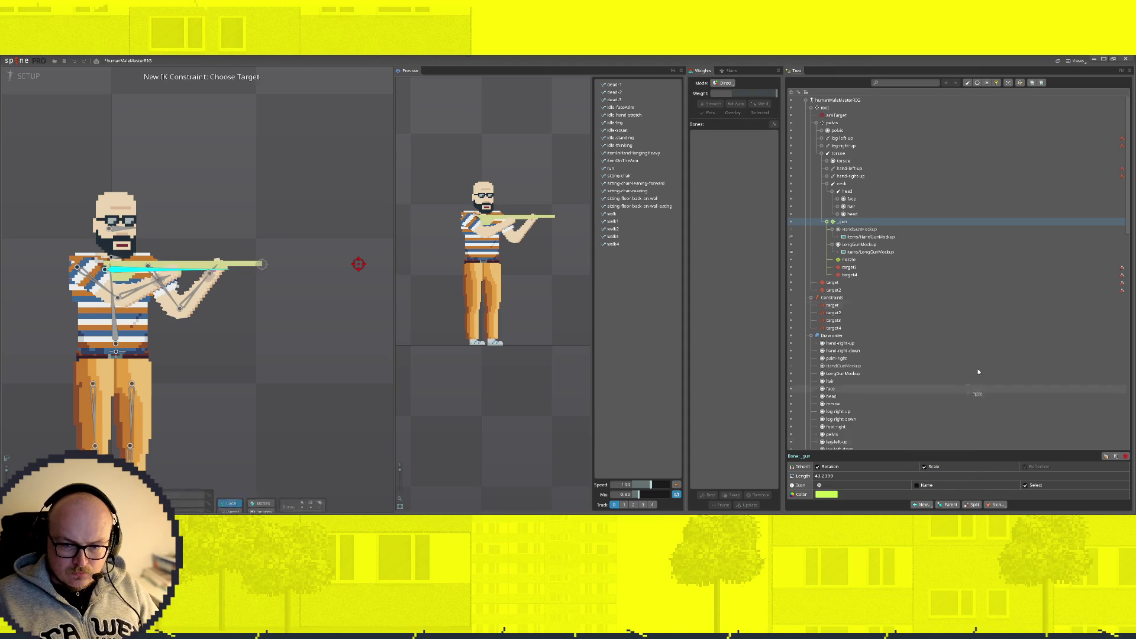
left_click(358, 263)
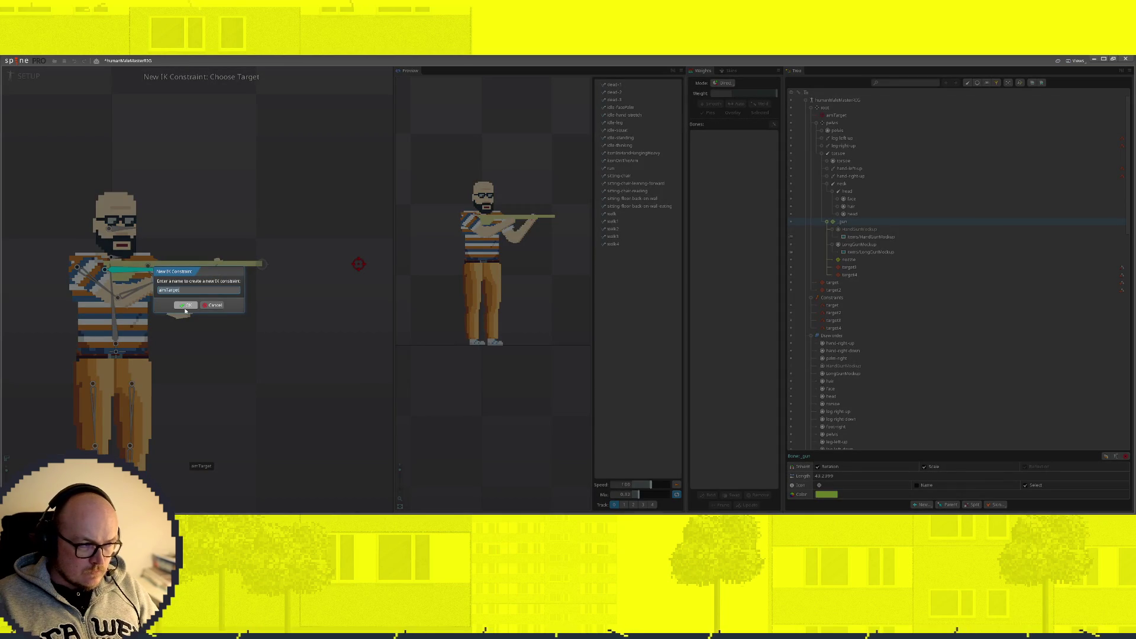
type("ta")
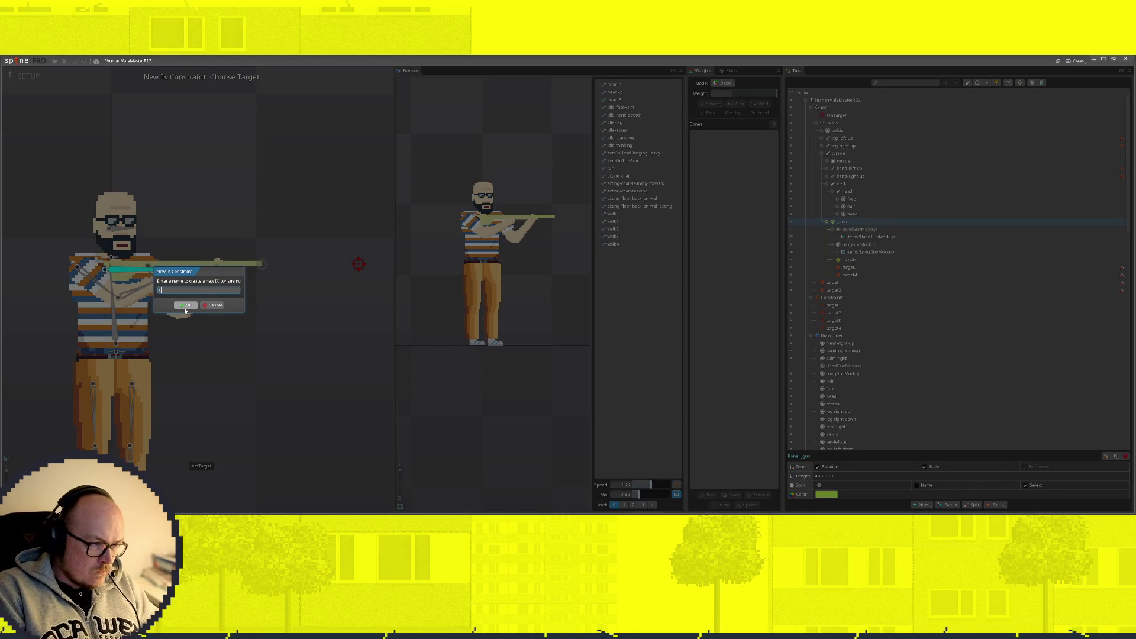
type("rgetAiming")
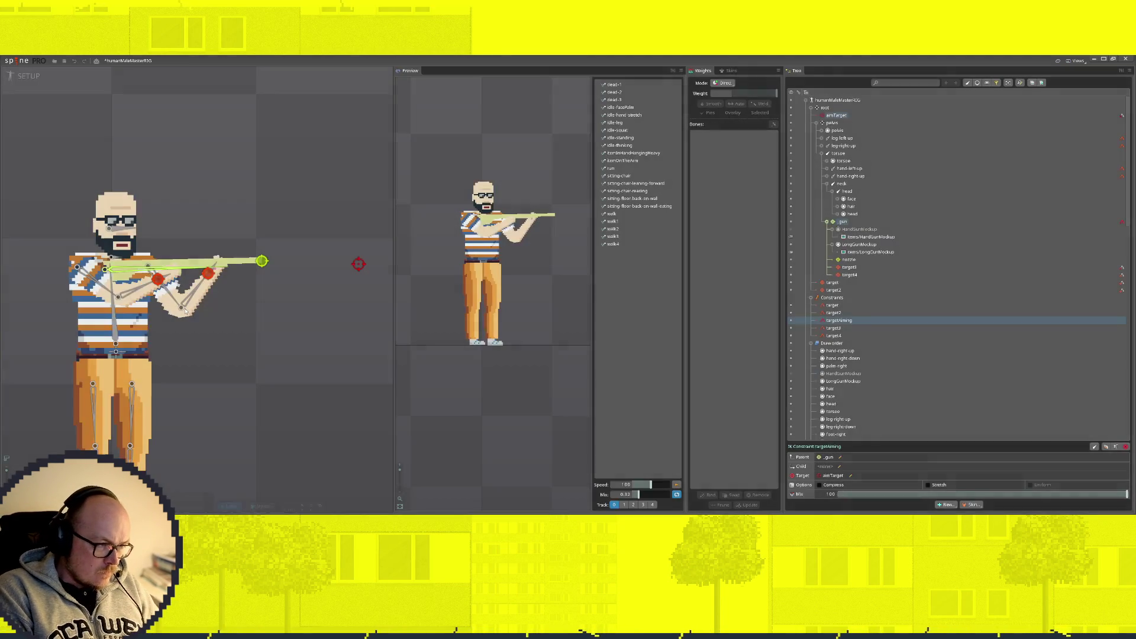
left_click(184, 306)
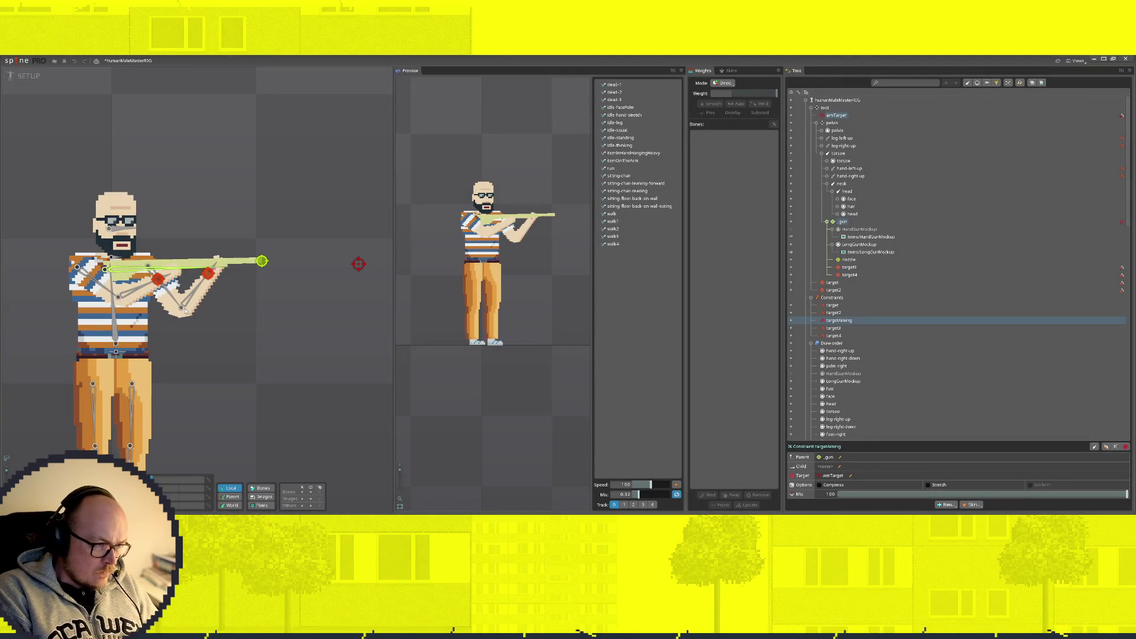
left_click(358, 265)
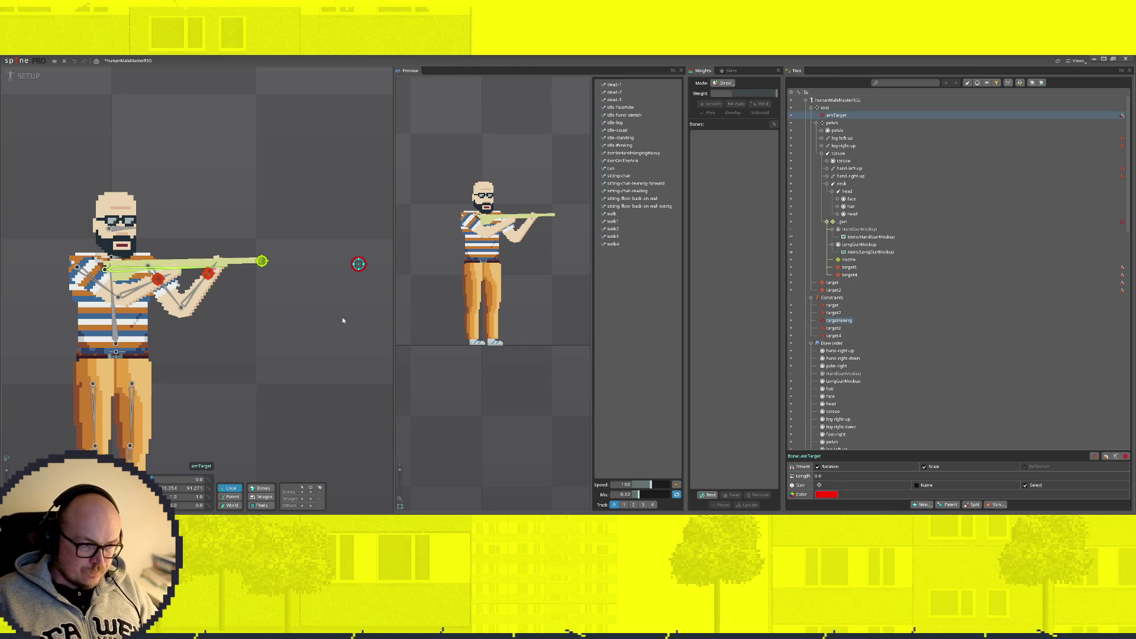
Step: Drag aimTarget down below the gun so the rifle points down and right
mouse_move(358, 264)
left_mouse_down()
mouse_move(329, 388)
mouse_move(355, 260)
mouse_move(350, 292)
mouse_move(382, 248)
mouse_move(358, 262)
left_mouse_up()
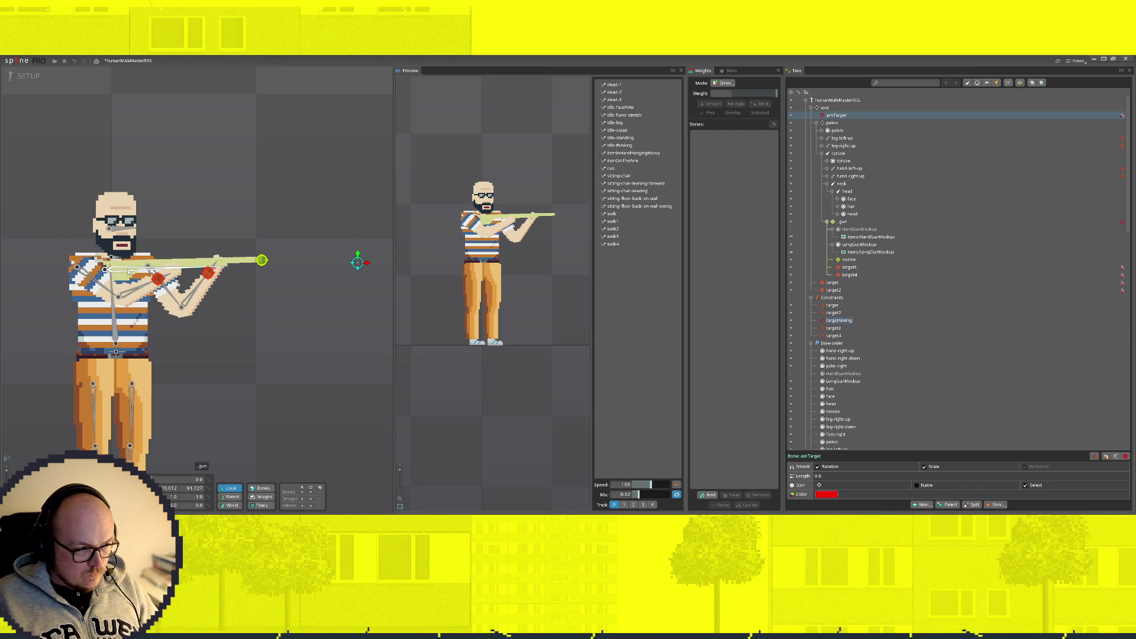
mouse_move(346, 266)
left_mouse_down()
mouse_move(331, 98)
mouse_move(312, 422)
mouse_move(343, 256)
mouse_move(338, 278)
mouse_move(355, 256)
mouse_move(332, 132)
mouse_move(314, 385)
mouse_move(326, 330)
mouse_move(370, 250)
mouse_move(312, 304)
mouse_move(321, 297)
mouse_move(318, 411)
mouse_move(339, 329)
mouse_move(329, 367)
mouse_move(338, 201)
mouse_move(350, 284)
mouse_move(296, 446)
mouse_move(355, 256)
mouse_move(318, 204)
mouse_move(245, 310)
mouse_move(347, 297)
mouse_move(352, 248)
mouse_move(266, 504)
mouse_move(309, 461)
left_mouse_up()
left_click(127, 308)
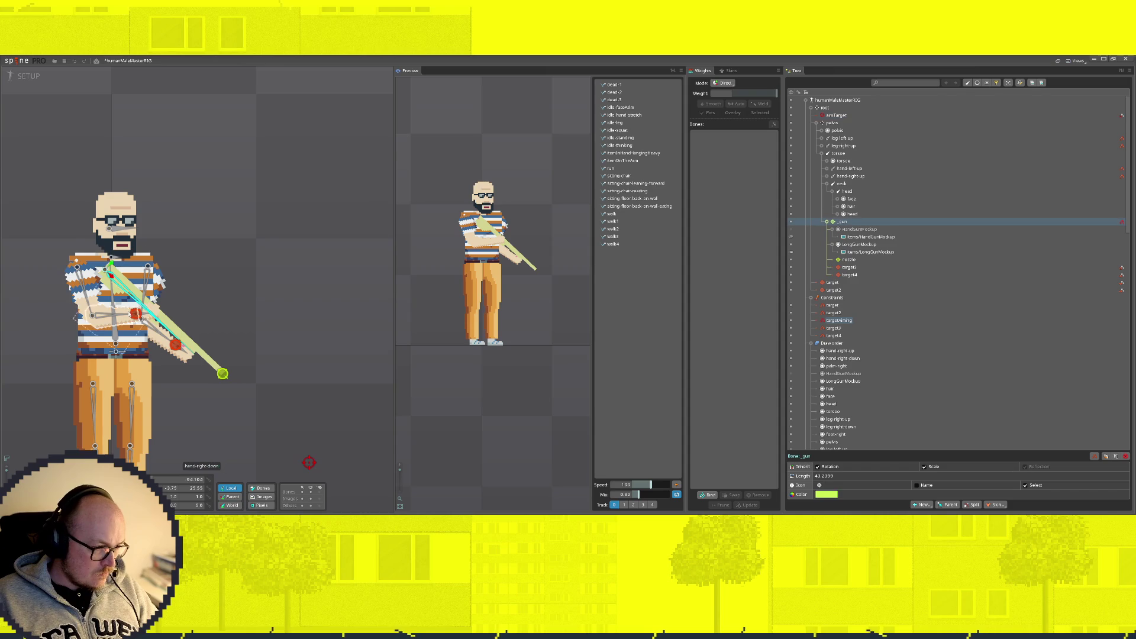
Step: Tilt the _gun bone and raise aimTarget so the rifle aims up-right
left_click_drag(111, 266, 106, 282)
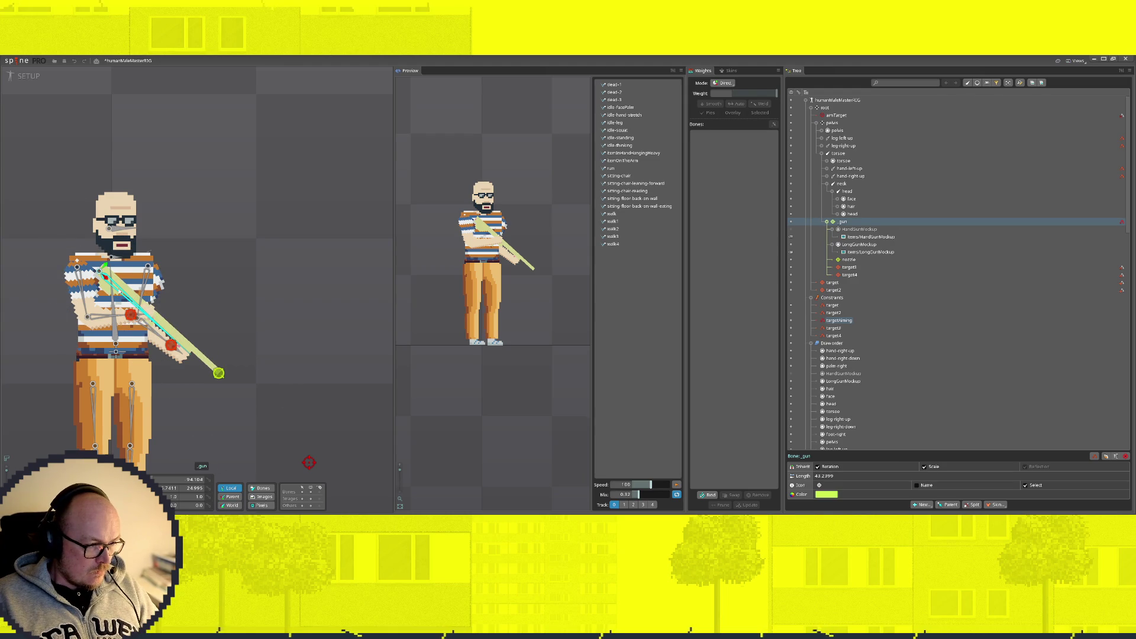
left_click(273, 272)
left_click(309, 461)
mouse_move(310, 459)
left_mouse_down()
mouse_move(322, 422)
mouse_move(323, 204)
mouse_move(323, 435)
mouse_move(323, 163)
mouse_move(339, 305)
mouse_move(323, 421)
mouse_move(357, 168)
mouse_move(382, 251)
mouse_move(379, 410)
mouse_move(382, 352)
left_mouse_up()
Step: Nudge the striped sleeve image and shift the _gun bone into place
left_click(110, 276)
left_click_drag(71, 272, 70, 270)
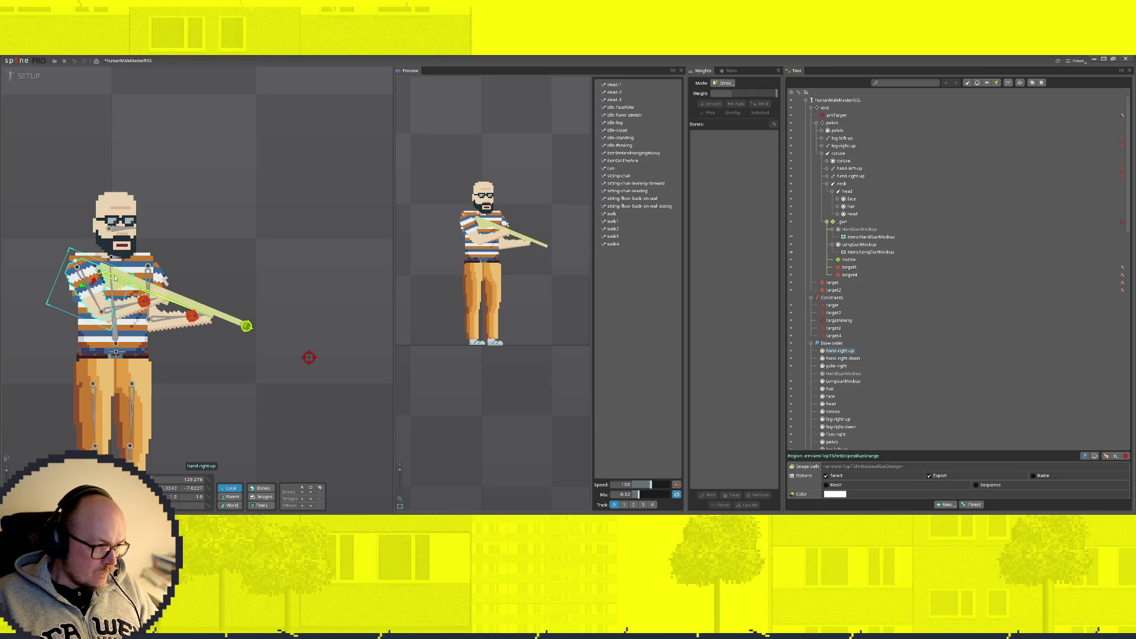
left_click(116, 203)
left_click(109, 273)
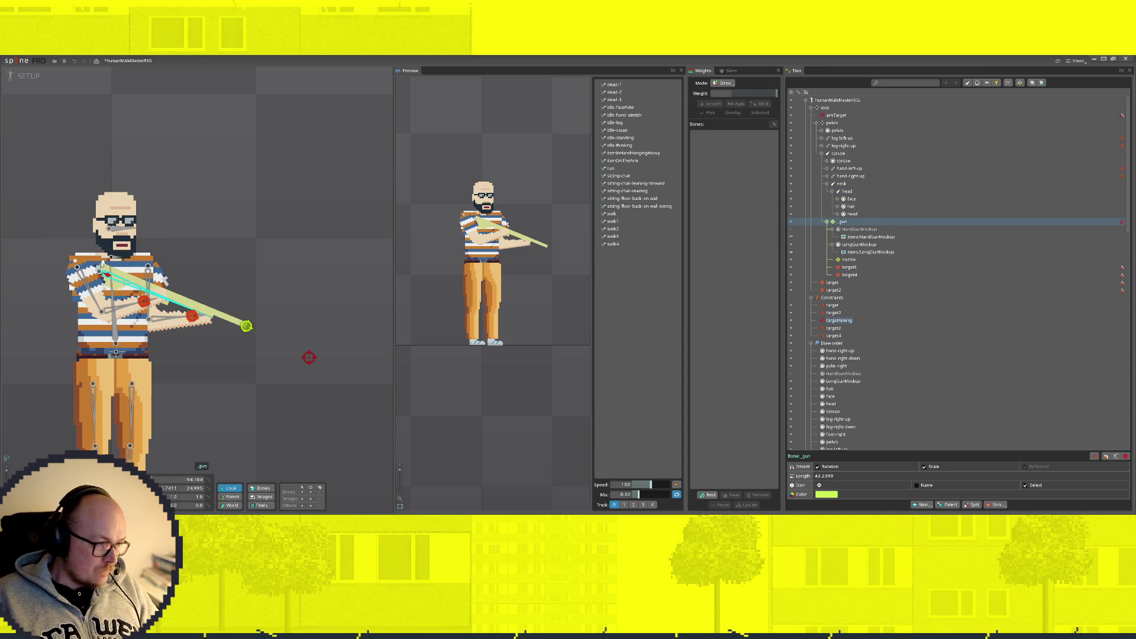
left_click_drag(104, 265, 105, 264)
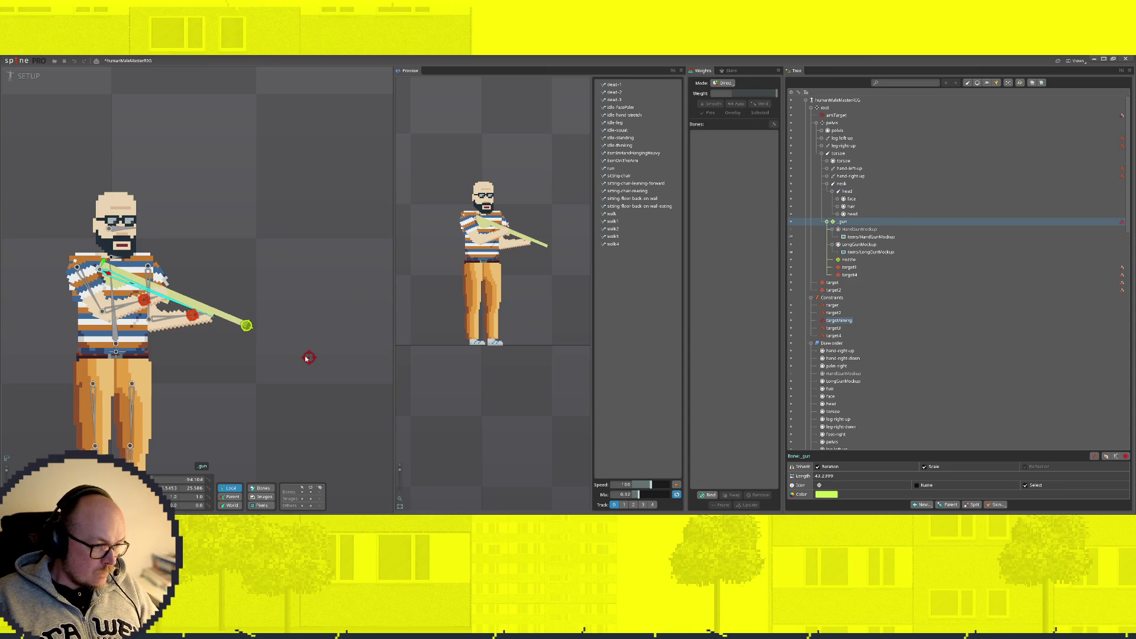
Step: Adjust the LongGunMockup image and bring aimTarget level so the rifle points right
mouse_move(306, 357)
left_mouse_down()
mouse_move(307, 110)
mouse_move(297, 321)
left_mouse_up()
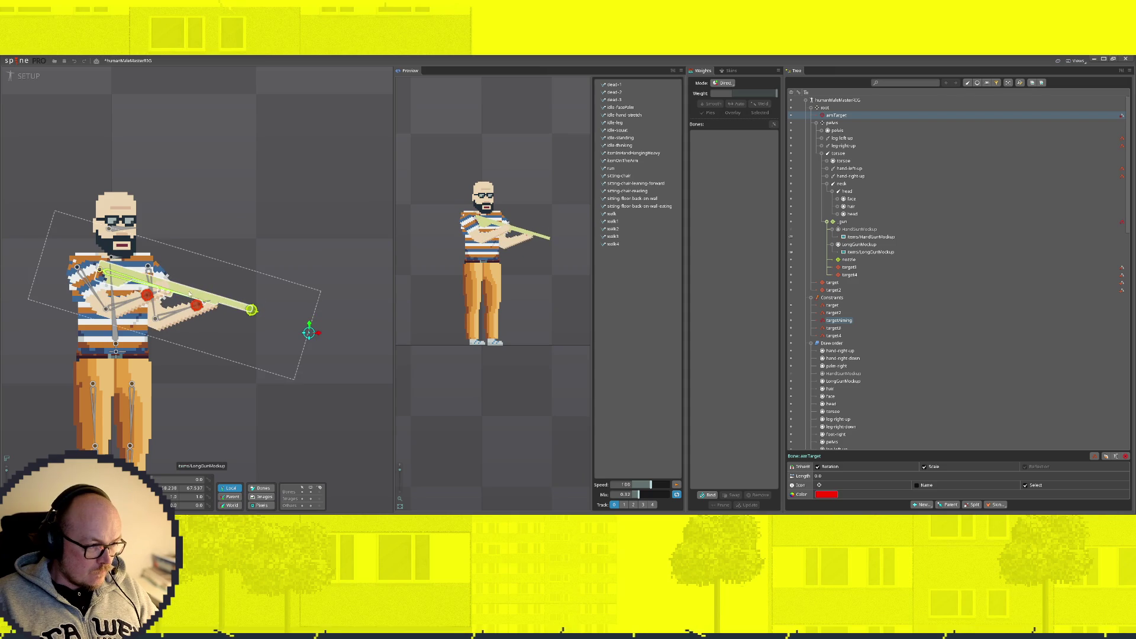
left_click(188, 293)
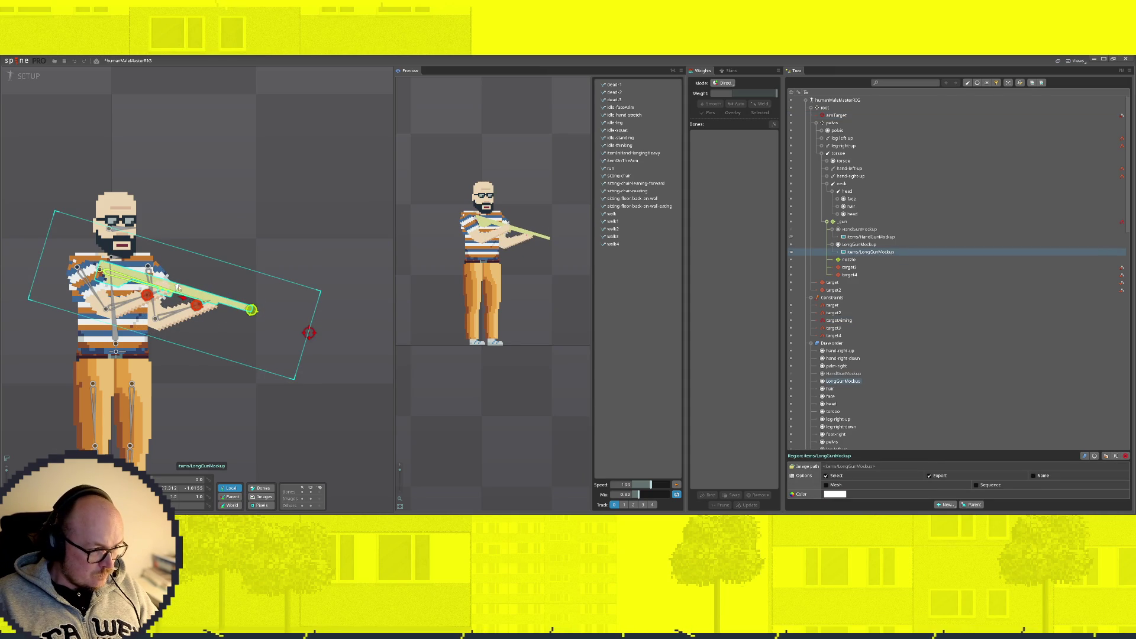
left_click_drag(178, 288, 185, 297)
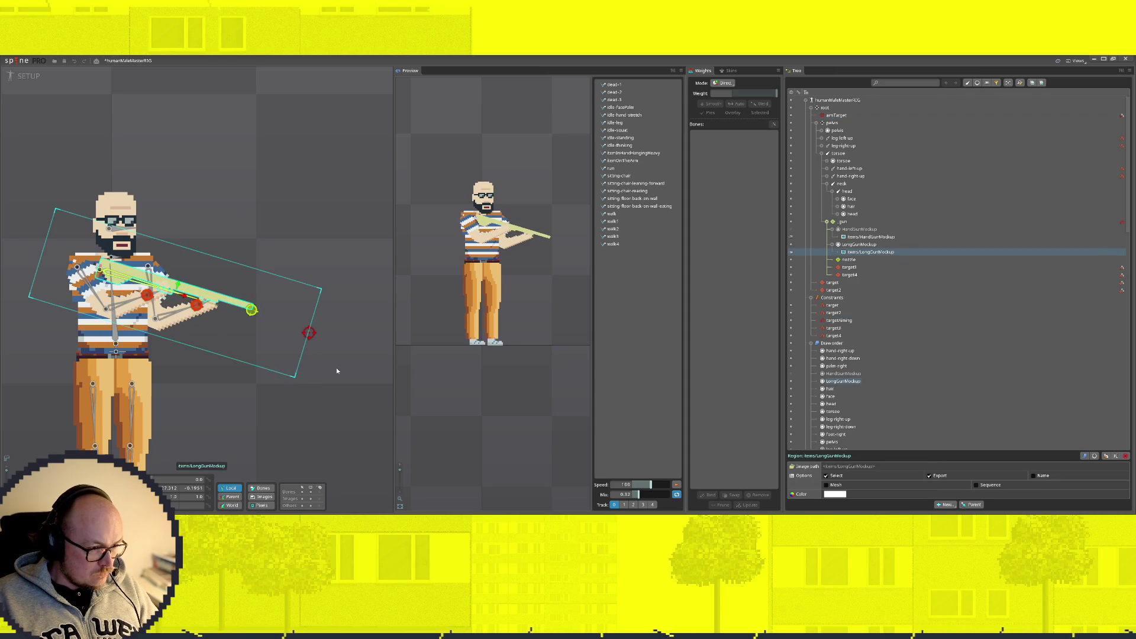
left_click(341, 321)
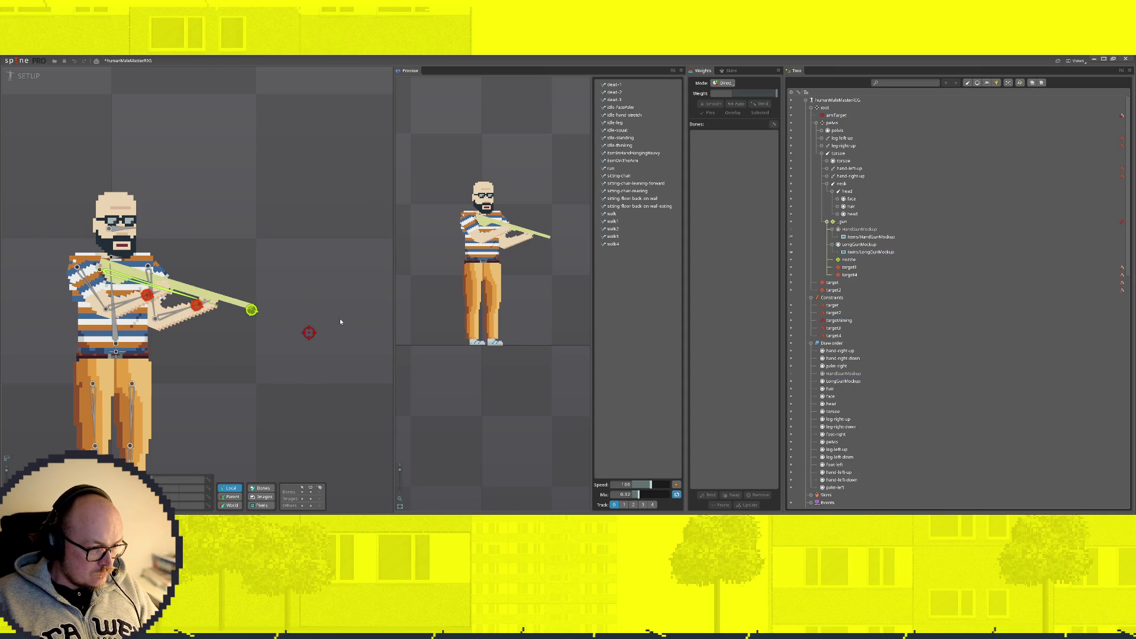
left_click(308, 330)
mouse_move(310, 324)
left_mouse_down()
mouse_move(309, 137)
mouse_move(308, 314)
mouse_move(310, 240)
mouse_move(333, 151)
mouse_move(360, 255)
mouse_move(358, 332)
mouse_move(402, 253)
left_mouse_up()
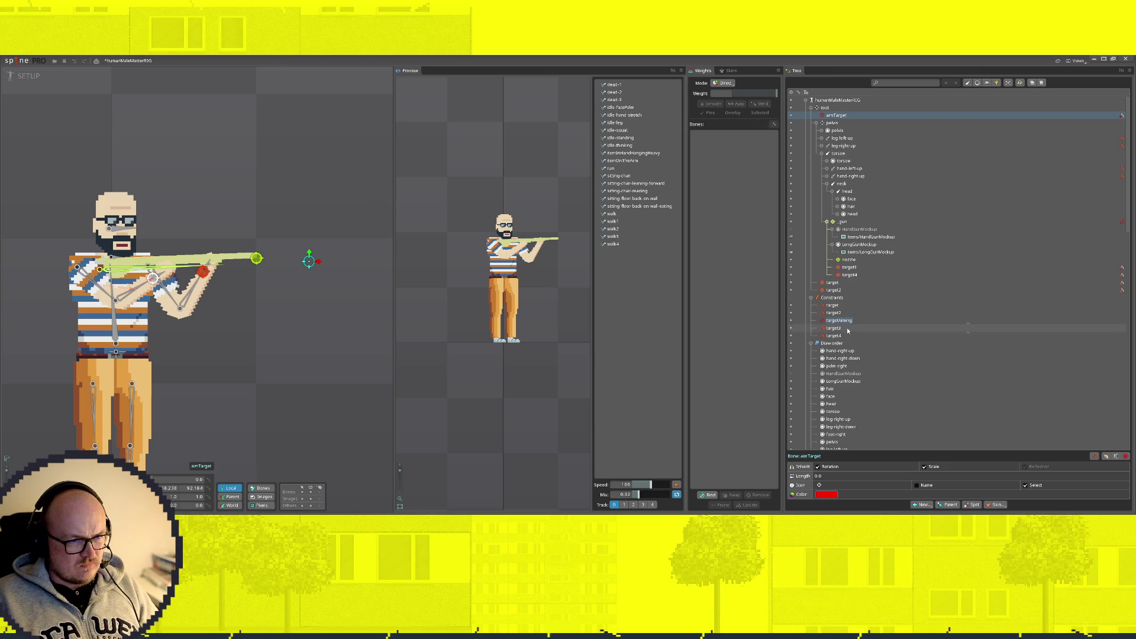
Step: Raise aimTarget slightly and shift the _gun bone forward
mouse_move(311, 262)
left_mouse_down()
mouse_move(312, 323)
mouse_move(325, 147)
mouse_move(312, 111)
mouse_move(316, 394)
mouse_move(326, 236)
mouse_move(321, 285)
mouse_move(321, 260)
left_mouse_up()
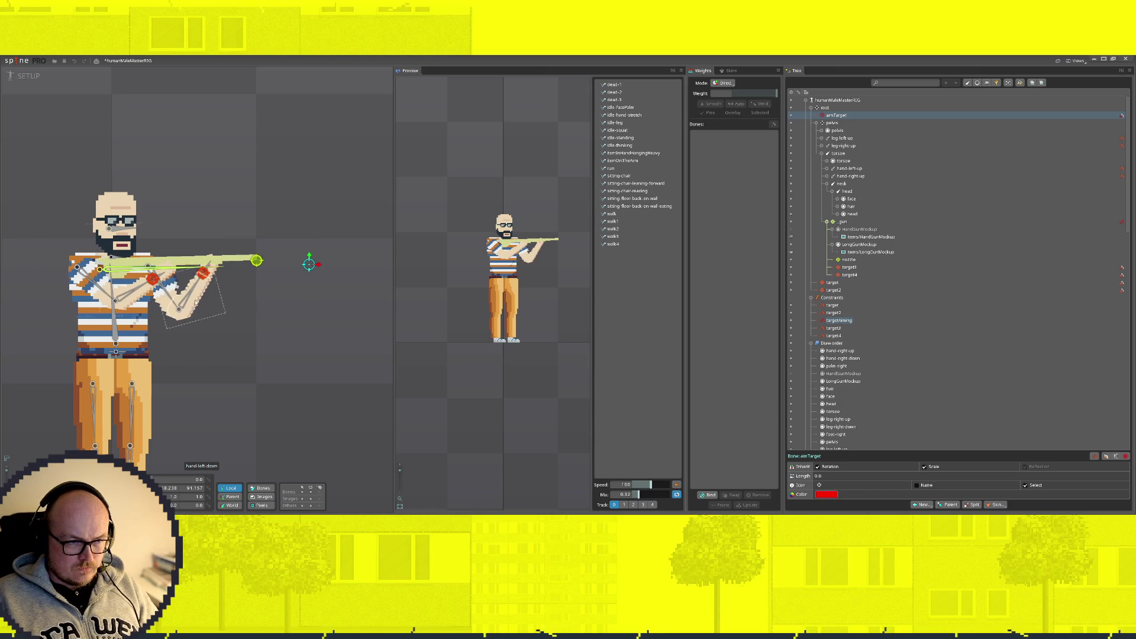
left_click(120, 272)
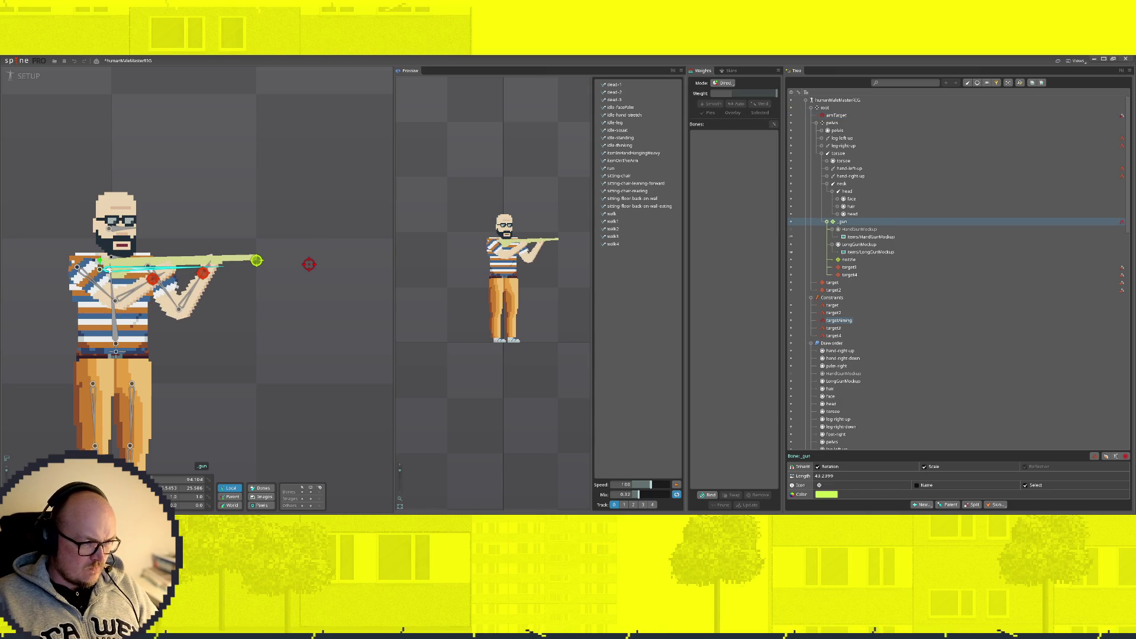
mouse_move(116, 270)
left_mouse_down()
mouse_move(91, 274)
mouse_move(160, 278)
mouse_move(118, 286)
left_mouse_up()
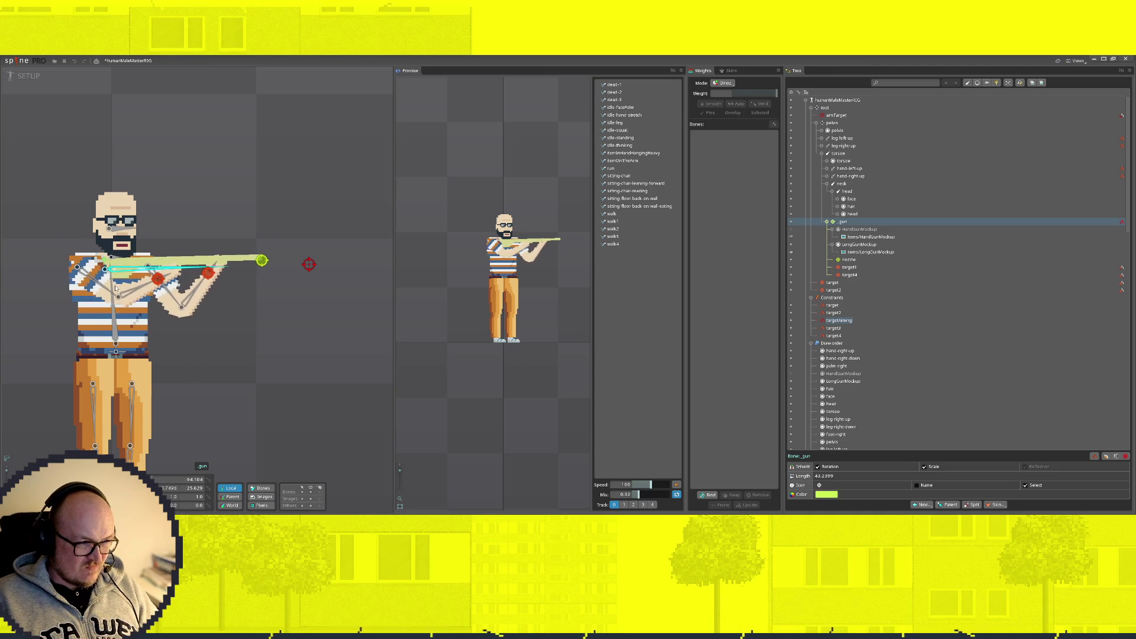
Step: Drag aimTarget around chest height to recheck the rifle's level aim
left_click(309, 264)
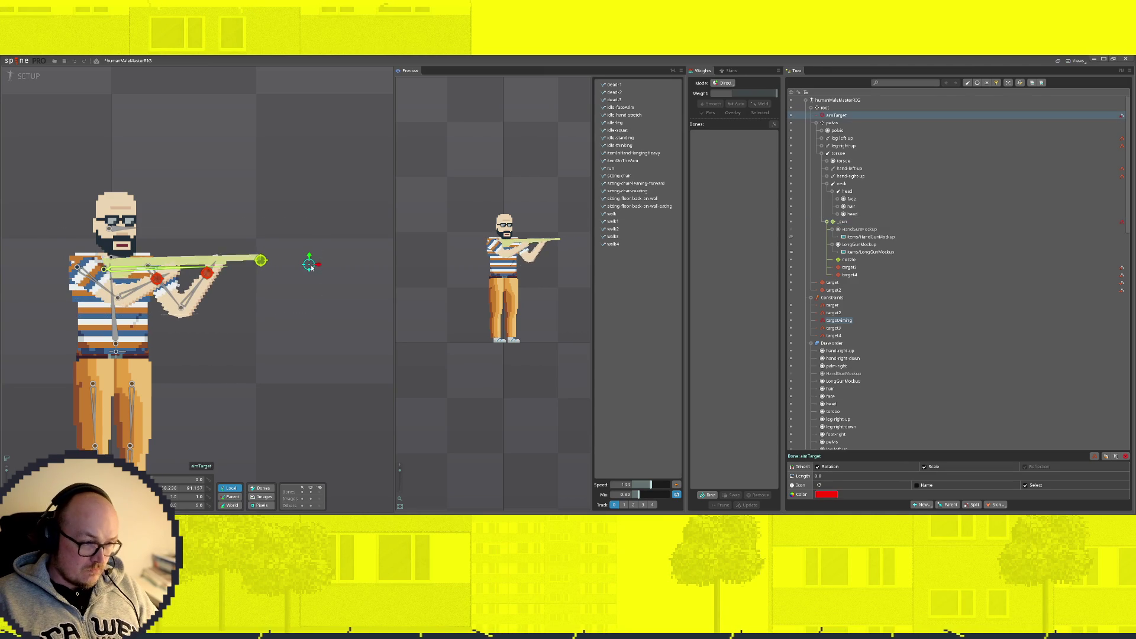
mouse_move(308, 264)
left_mouse_down()
mouse_move(308, 318)
mouse_move(318, 250)
left_mouse_up()
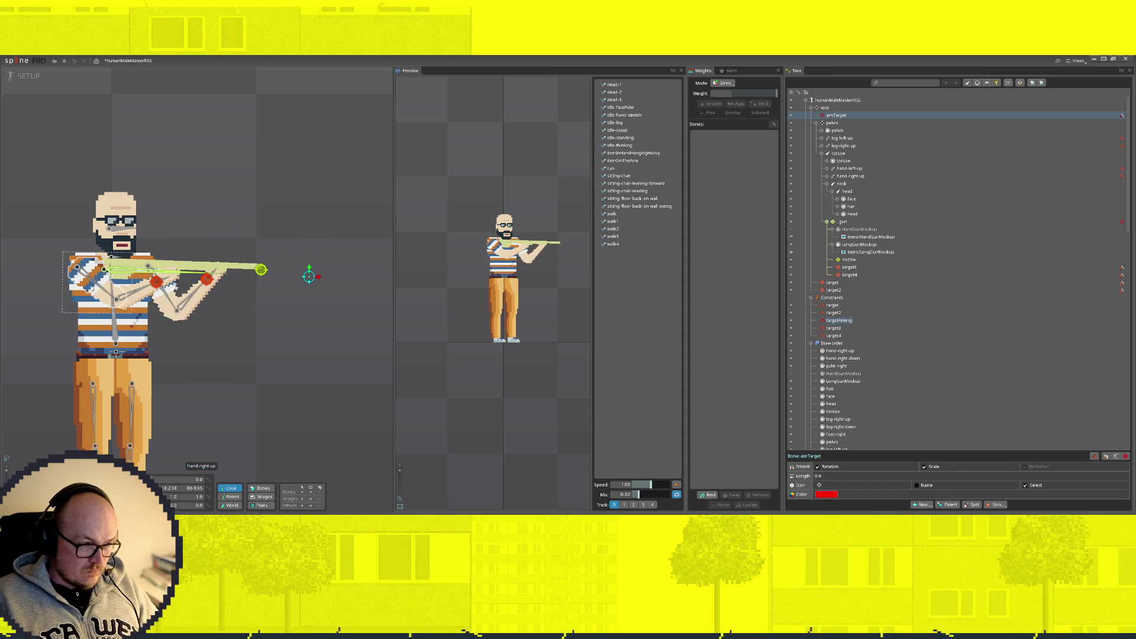
left_click(118, 272)
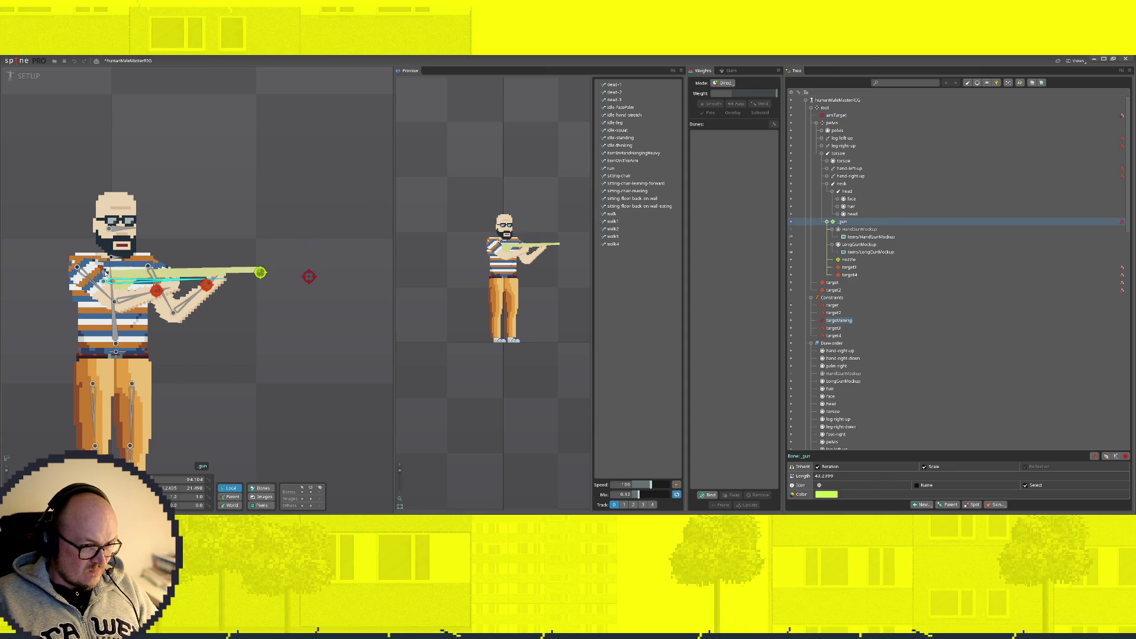
left_click(309, 276)
mouse_move(311, 280)
left_mouse_down()
mouse_move(348, 277)
mouse_move(335, 137)
mouse_move(271, 451)
mouse_move(332, 299)
mouse_move(325, 119)
mouse_move(288, 340)
mouse_move(325, 246)
mouse_move(335, 274)
left_mouse_up()
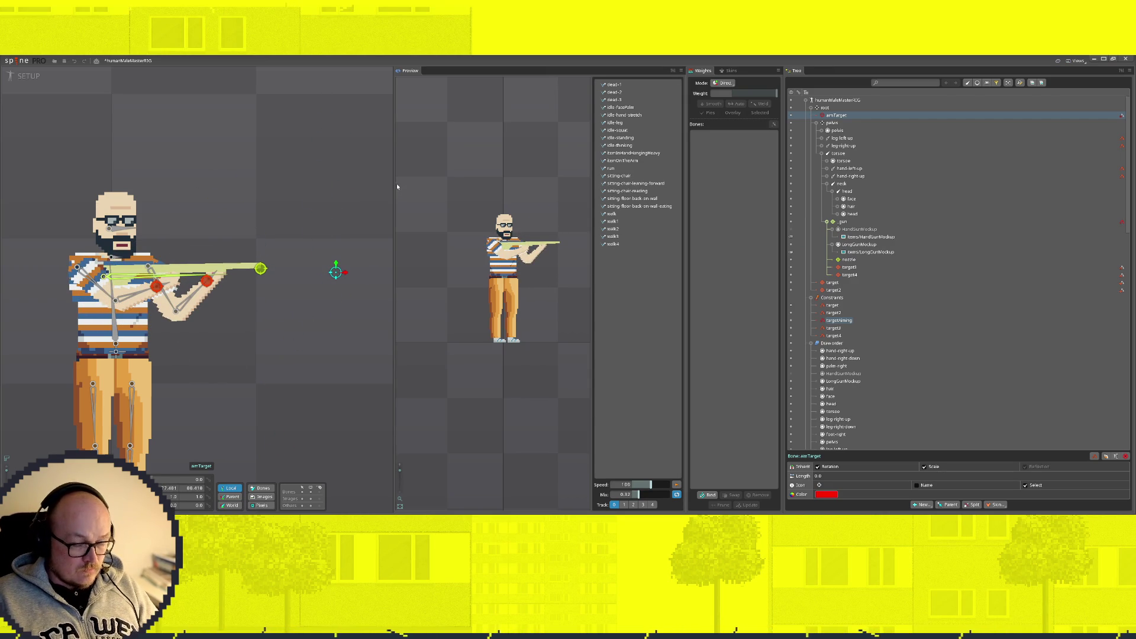
Step: Create an aimTargetHead IK constraint on the head bone targeting aimTarget
left_click(119, 226)
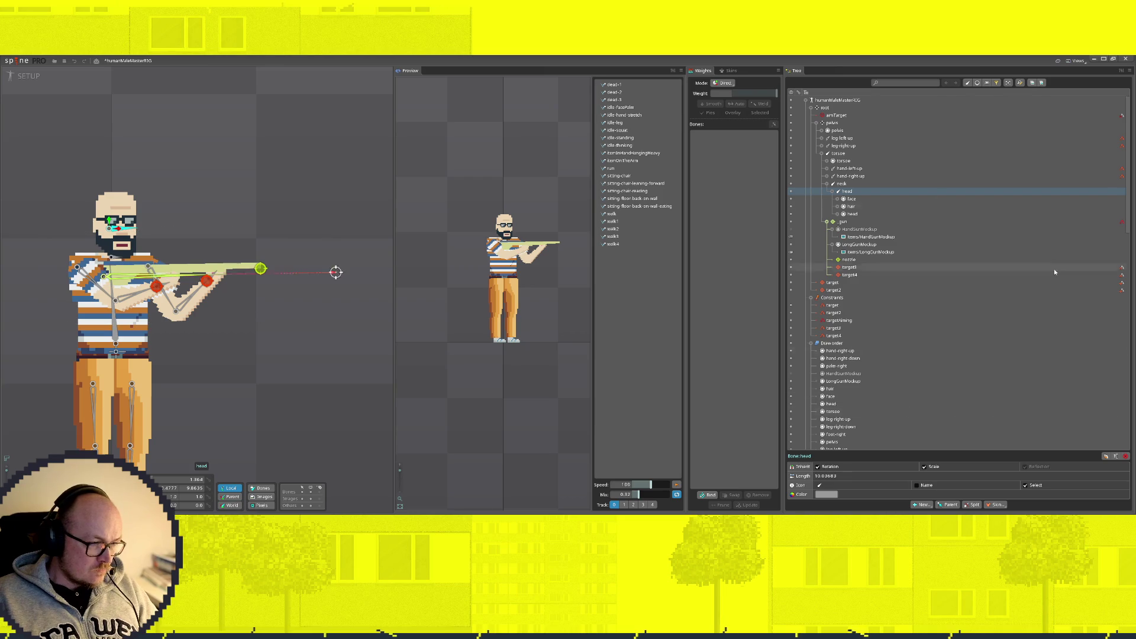
left_click(921, 504)
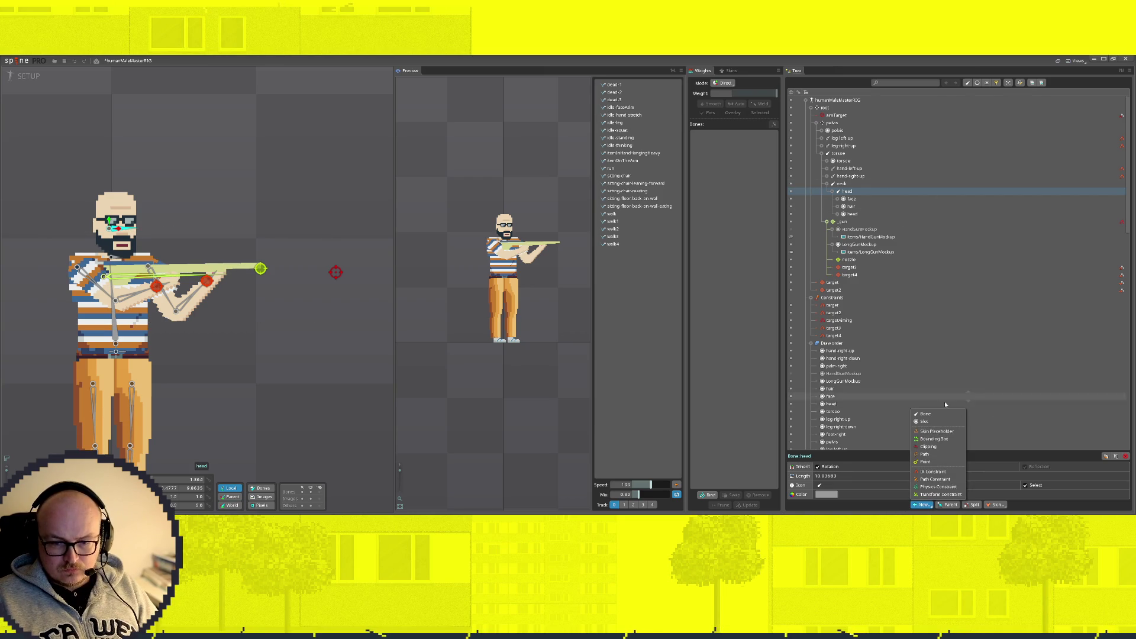
left_click(932, 476)
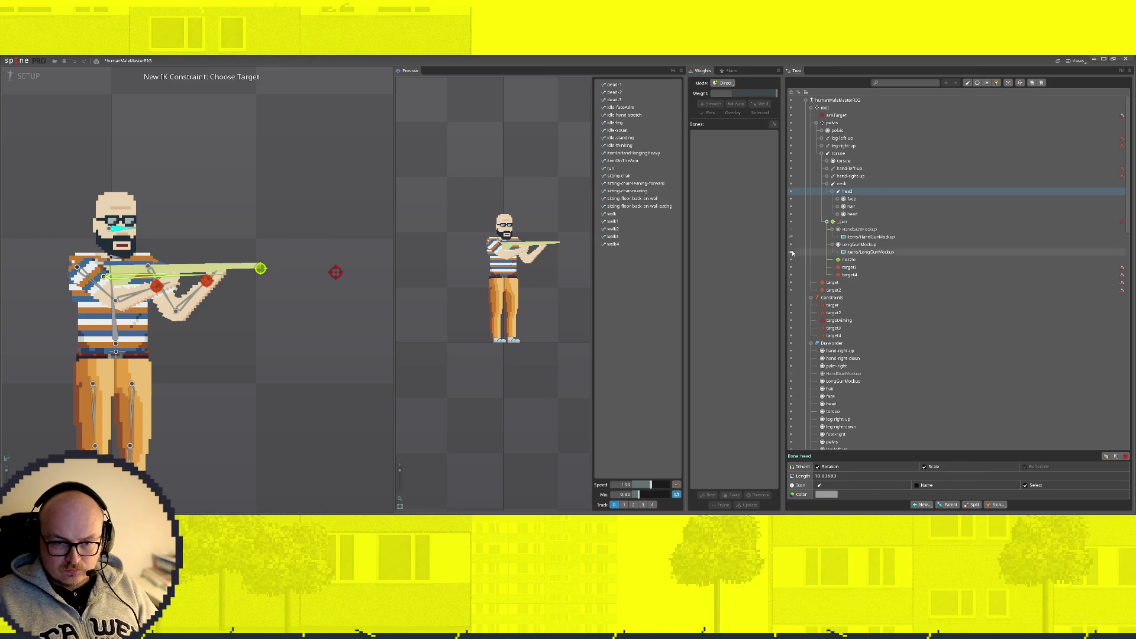
left_click(335, 273)
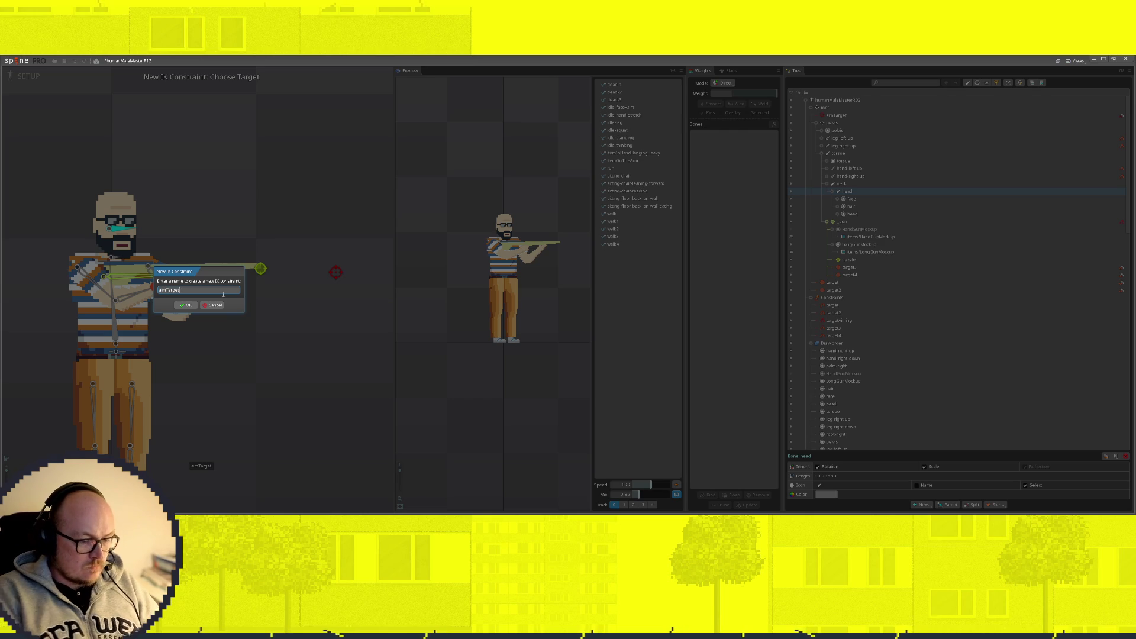
key("Return")
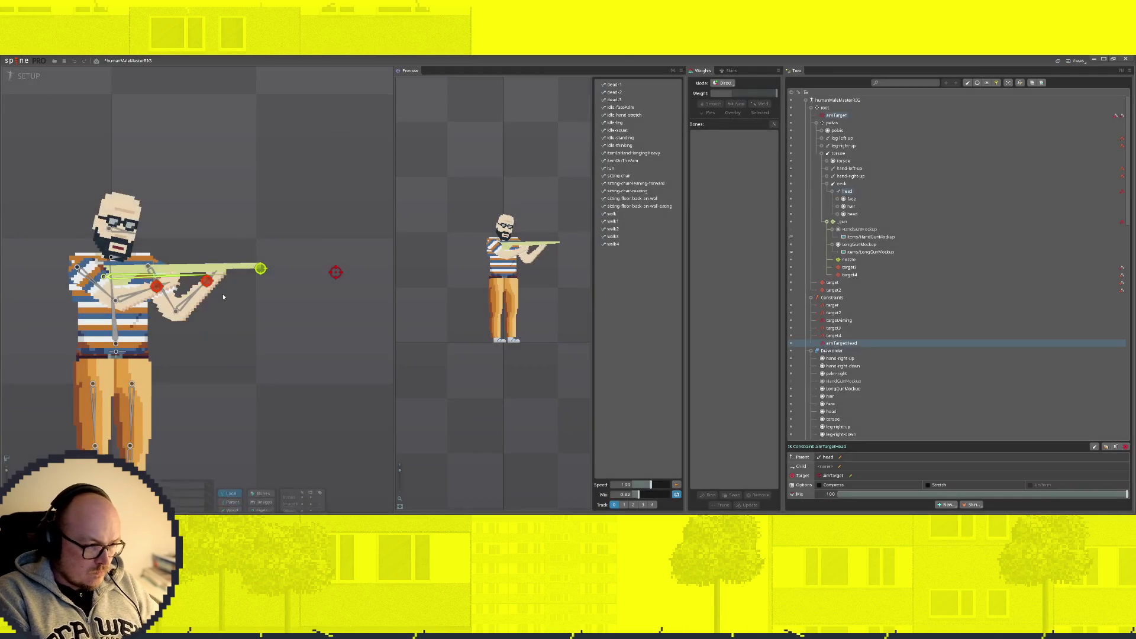
left_click(840, 320)
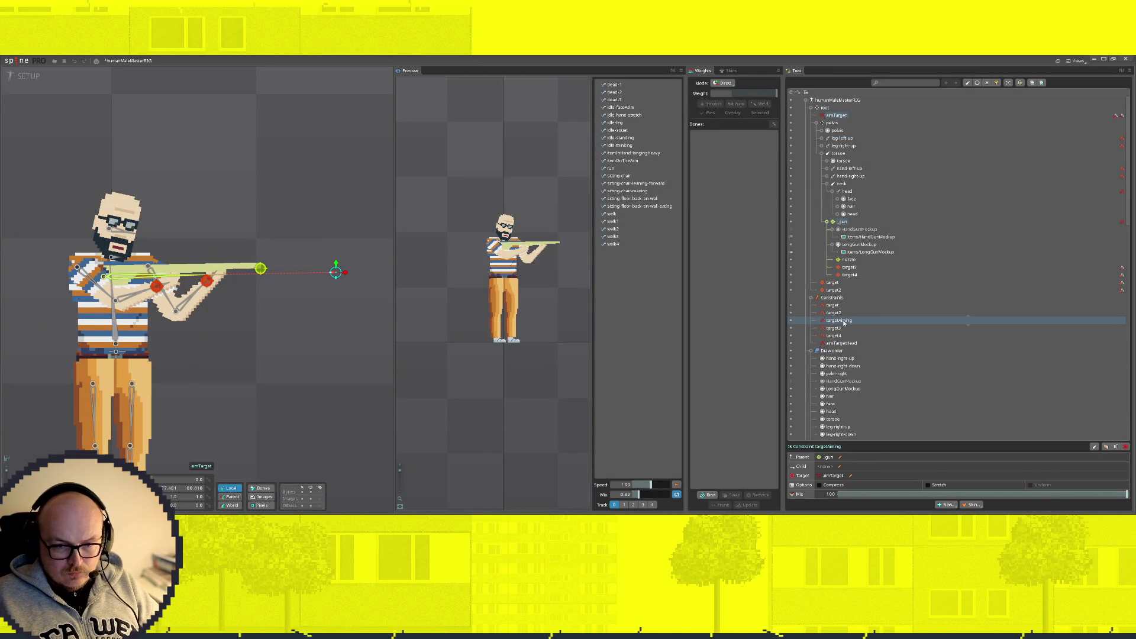
Step: Begin renaming the gun and head IK constraints, dismissing a duplicate-name warning
double_click(838, 320)
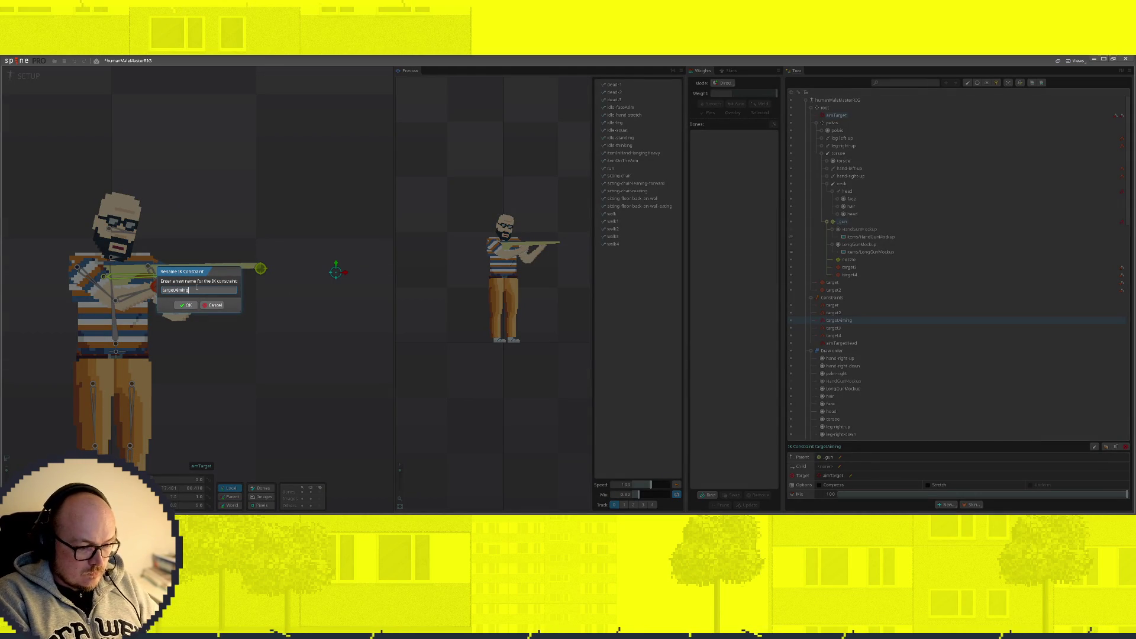
type("d")
key("Return")
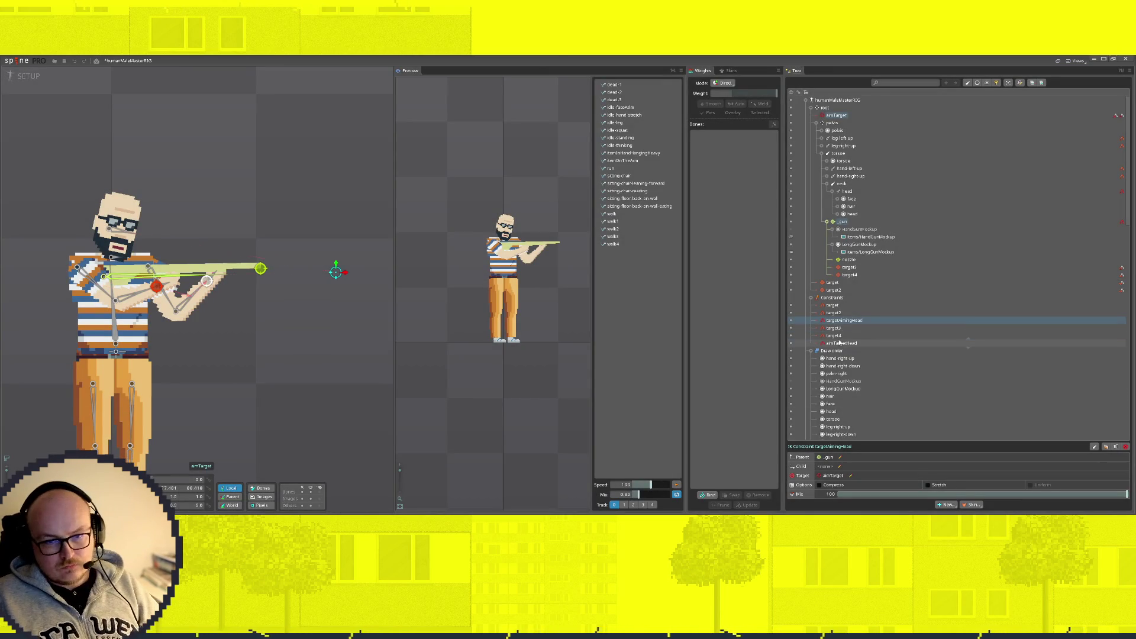
double_click(841, 344)
type("targetAiming")
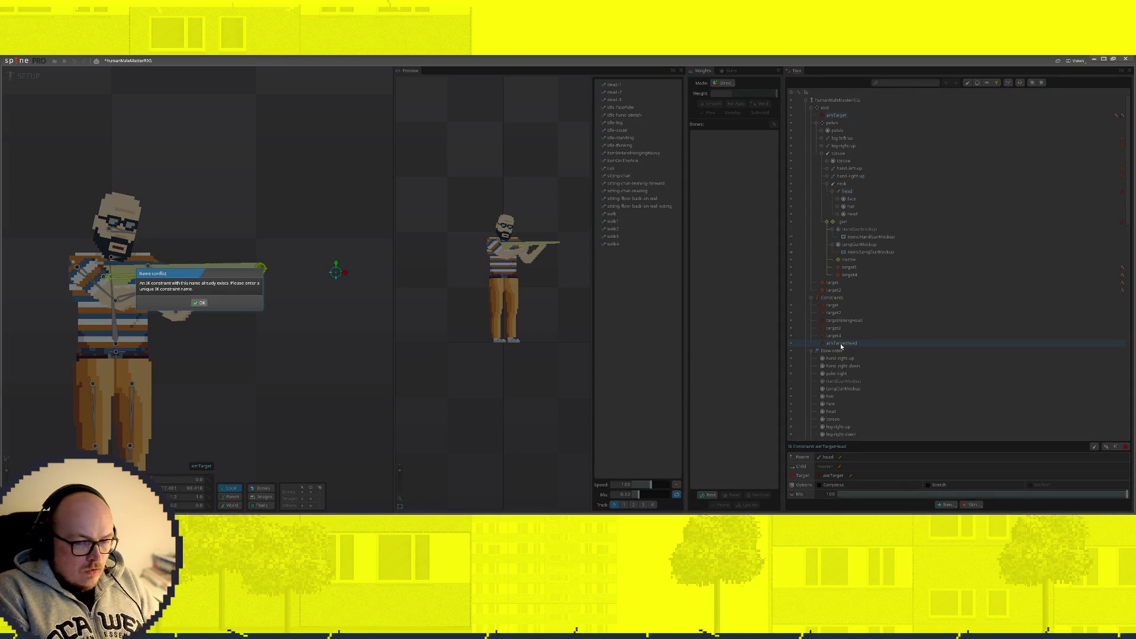
key("Escape")
Step: Finish naming the constraints targetAimingGun and targetAimingHead
left_click(863, 321)
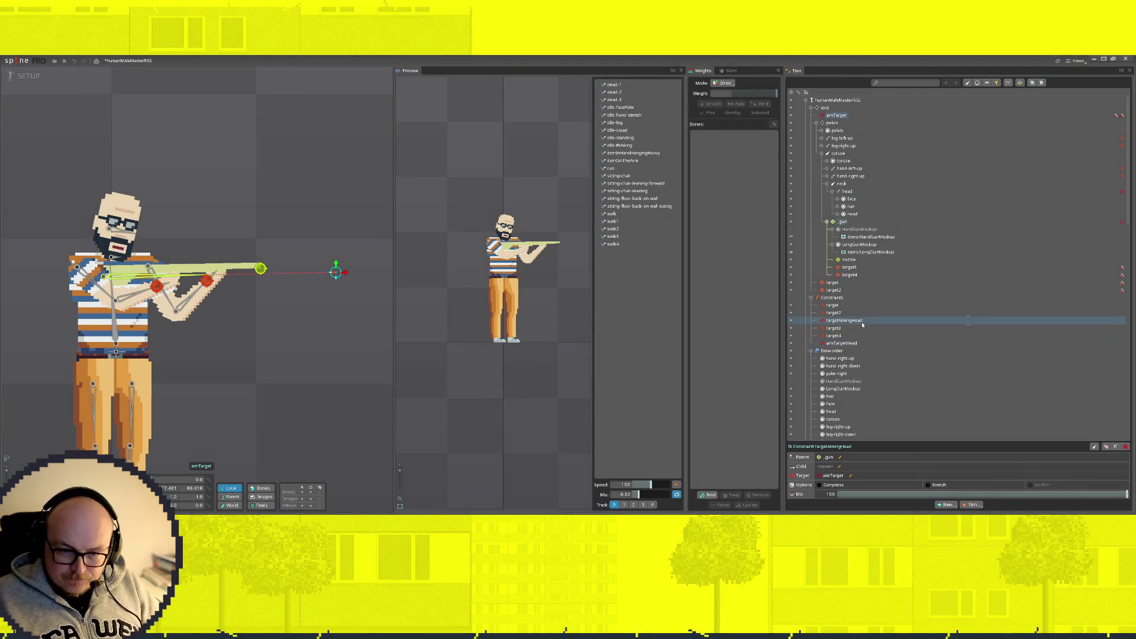
double_click(859, 323)
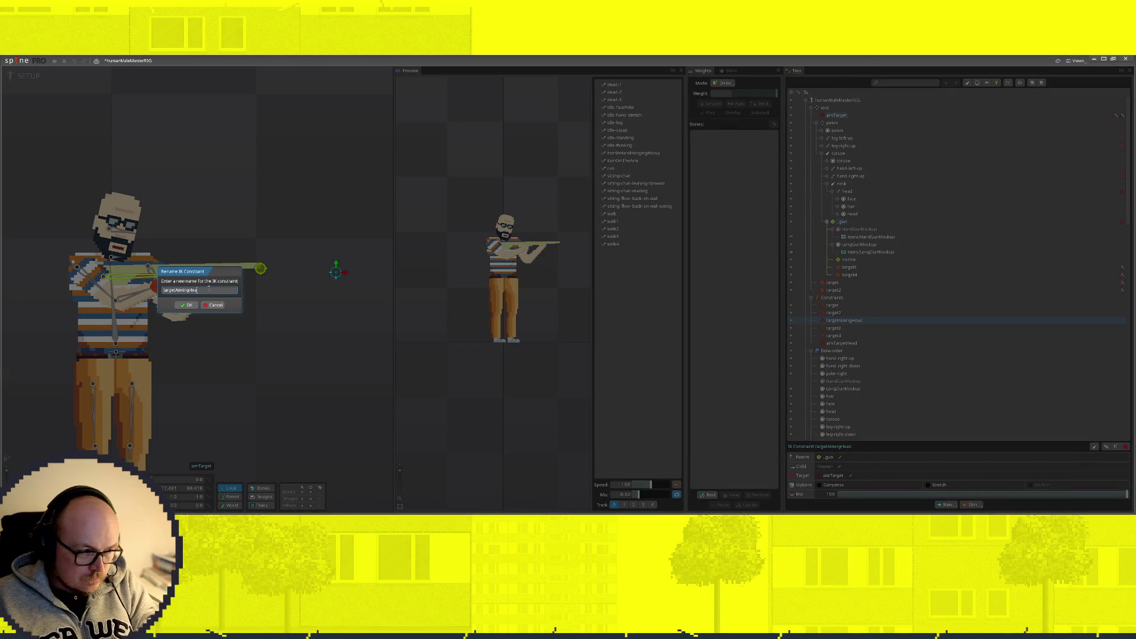
type("n")
key("Return")
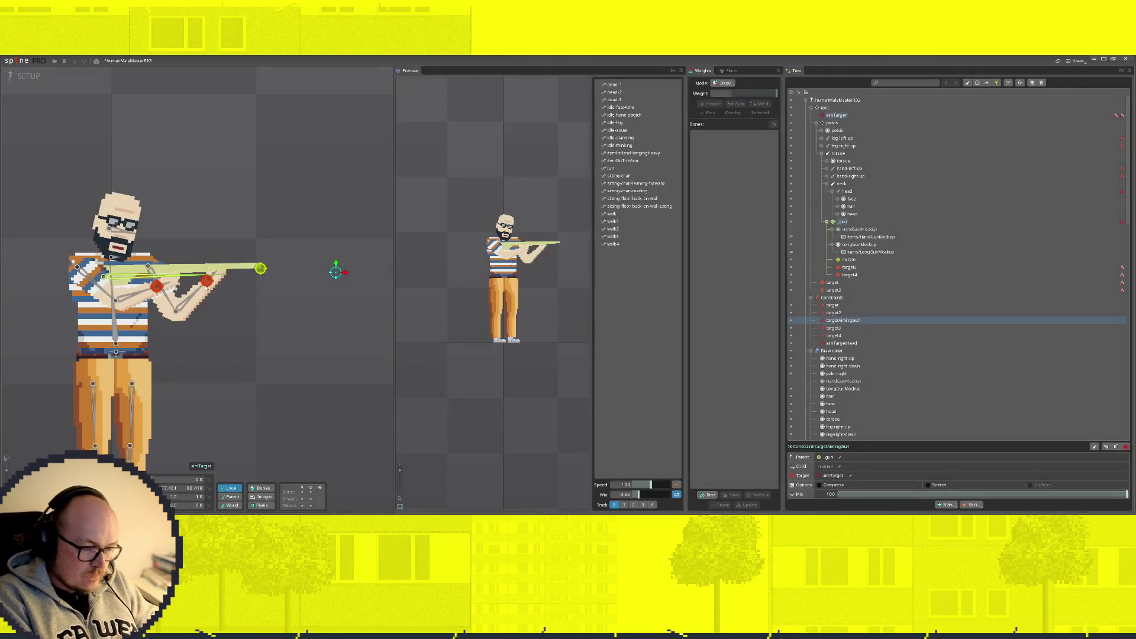
double_click(846, 343)
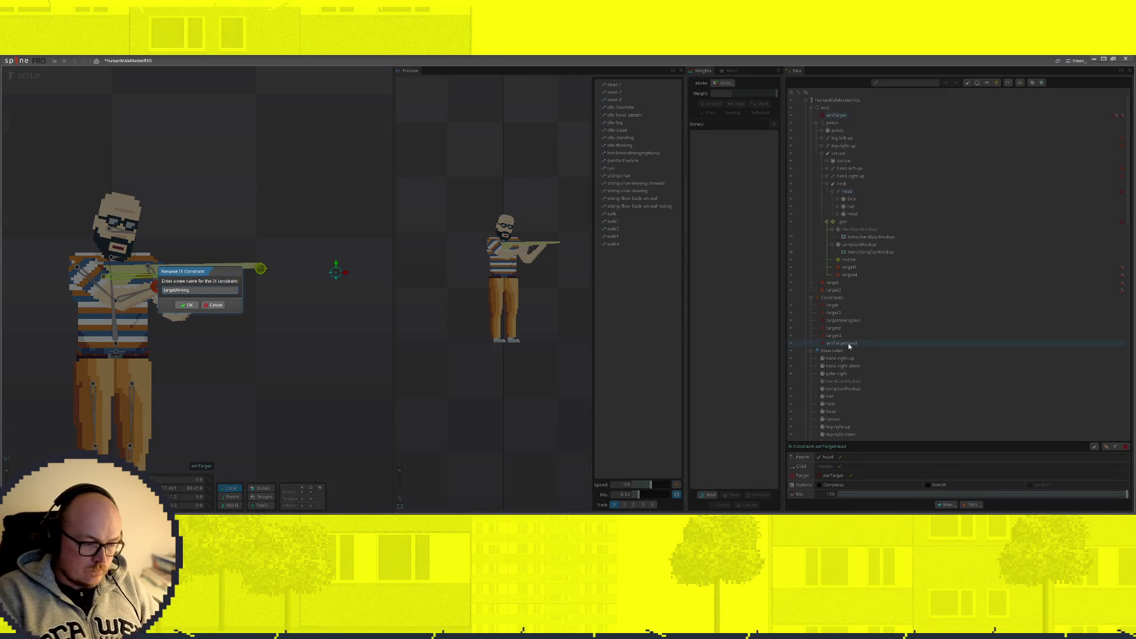
type("targetAimingHead")
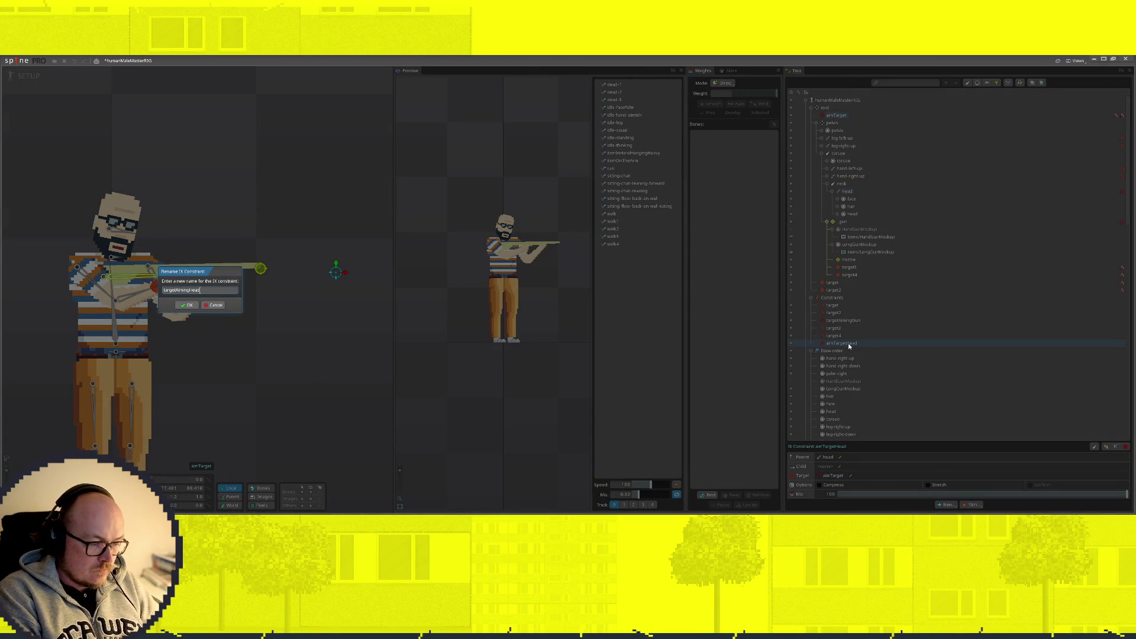
key("Return")
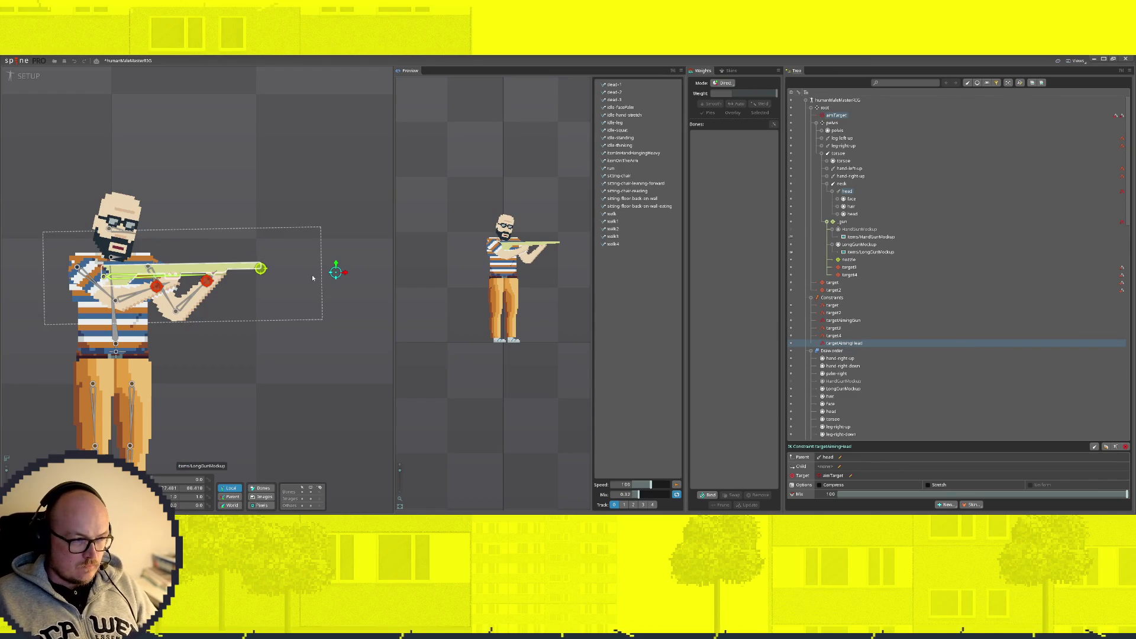
Step: Swing aimTarget right, up and back level to test the gun, then select the neck bone
scroll(304, 273, "down", 2)
scroll(290, 270, "down", 2)
left_click_drag(197, 264, 360, 274)
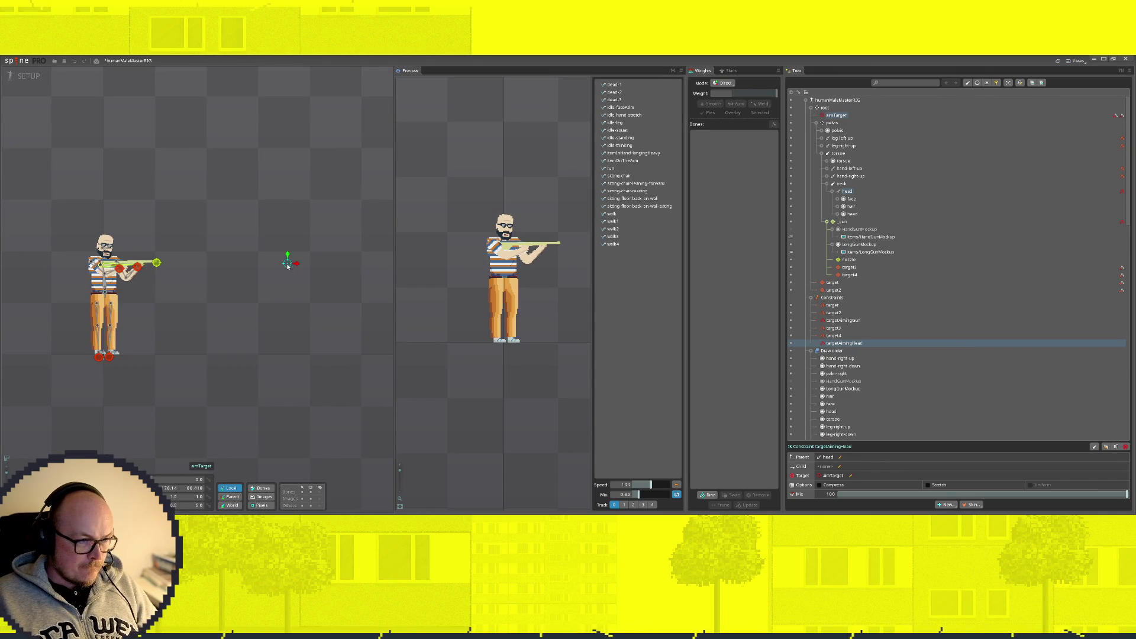
left_click_drag(287, 267, 313, 159)
mouse_move(301, 124)
left_mouse_down()
mouse_move(291, 342)
mouse_move(297, 254)
left_mouse_up()
scroll(68, 266, "up", 5)
left_click(164, 256)
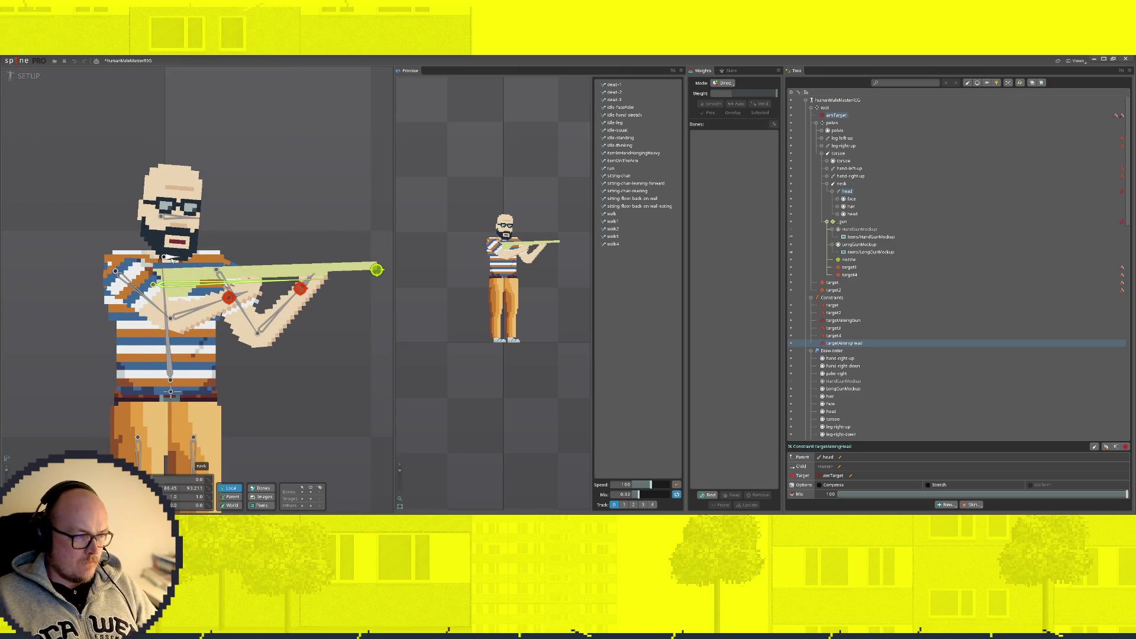
left_click(921, 505)
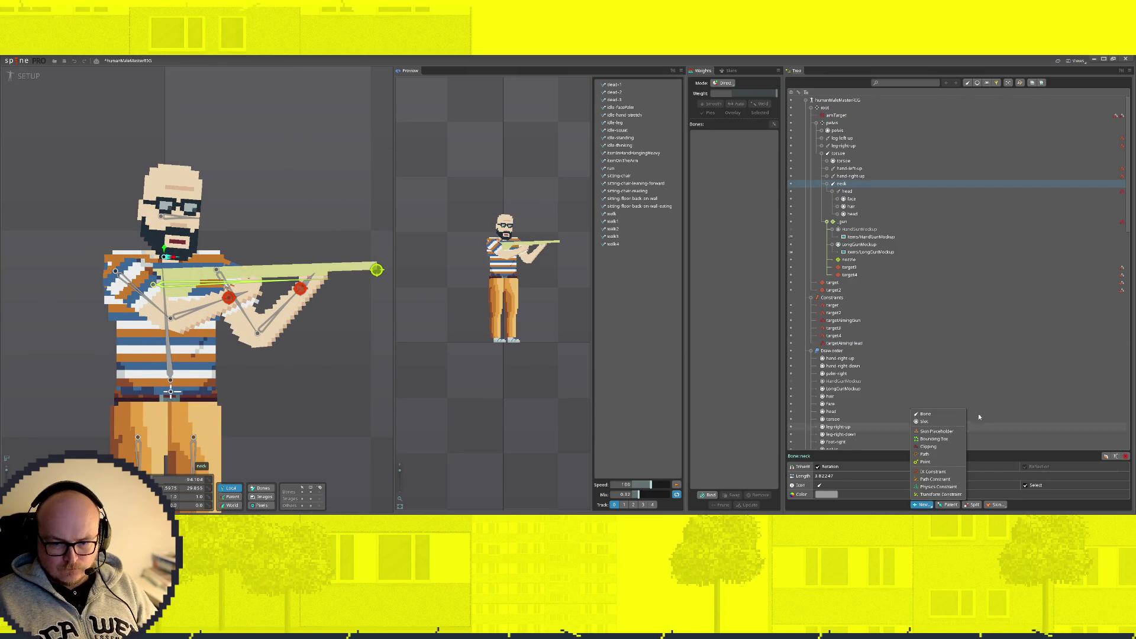
Step: Create the targetAimingNeck IK constraint on the neck bone targeting aimTarget
left_click(934, 473)
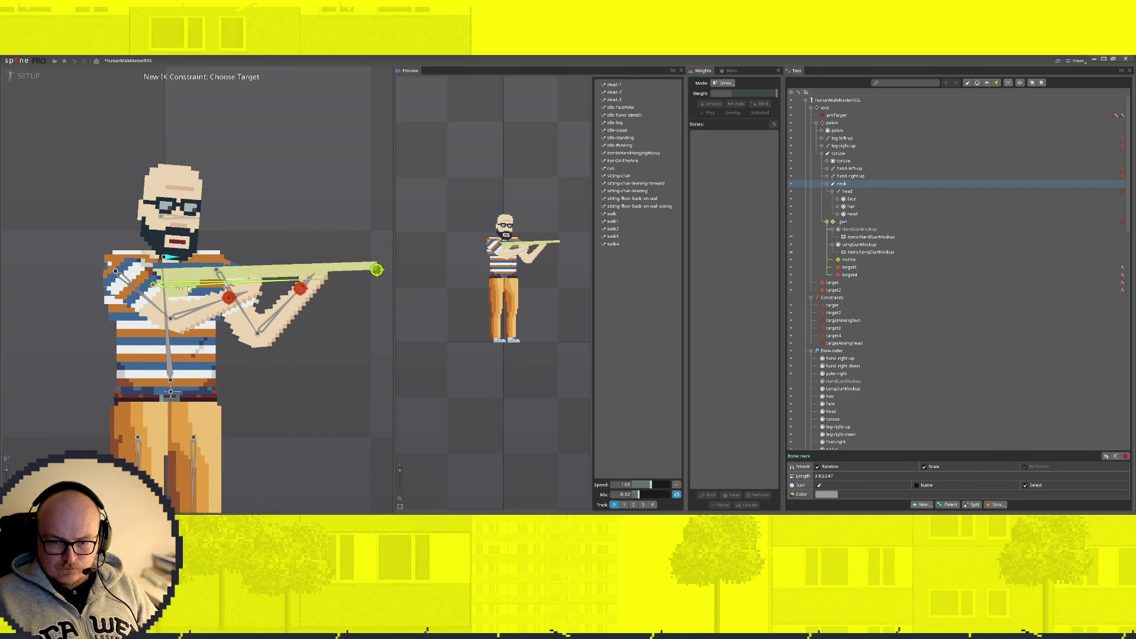
scroll(379, 297, "down", 5)
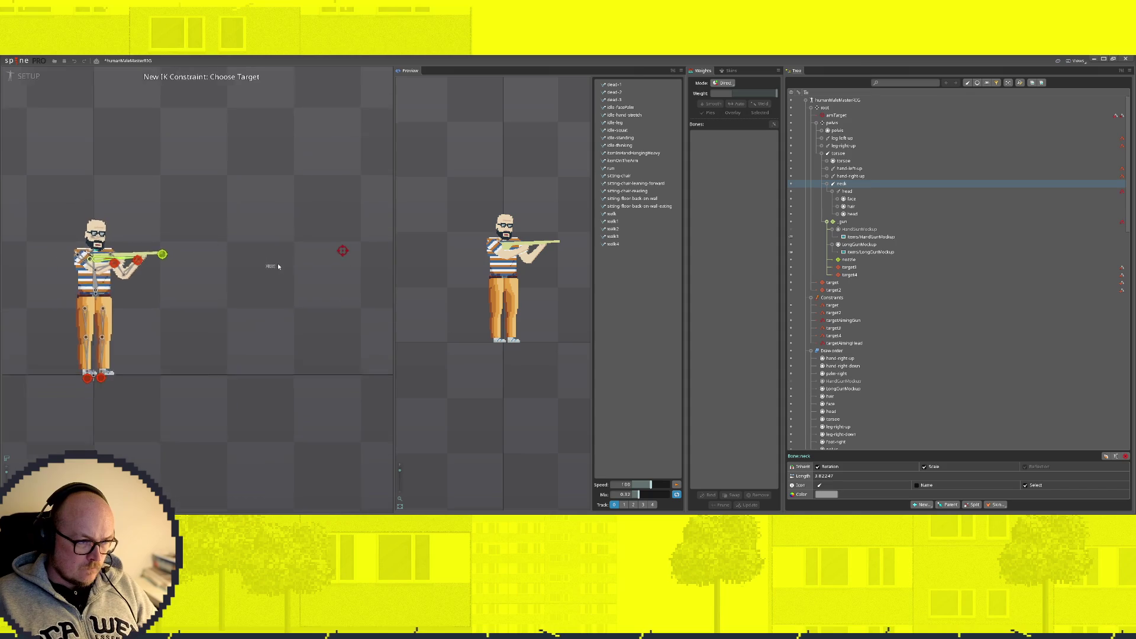
left_click(323, 253)
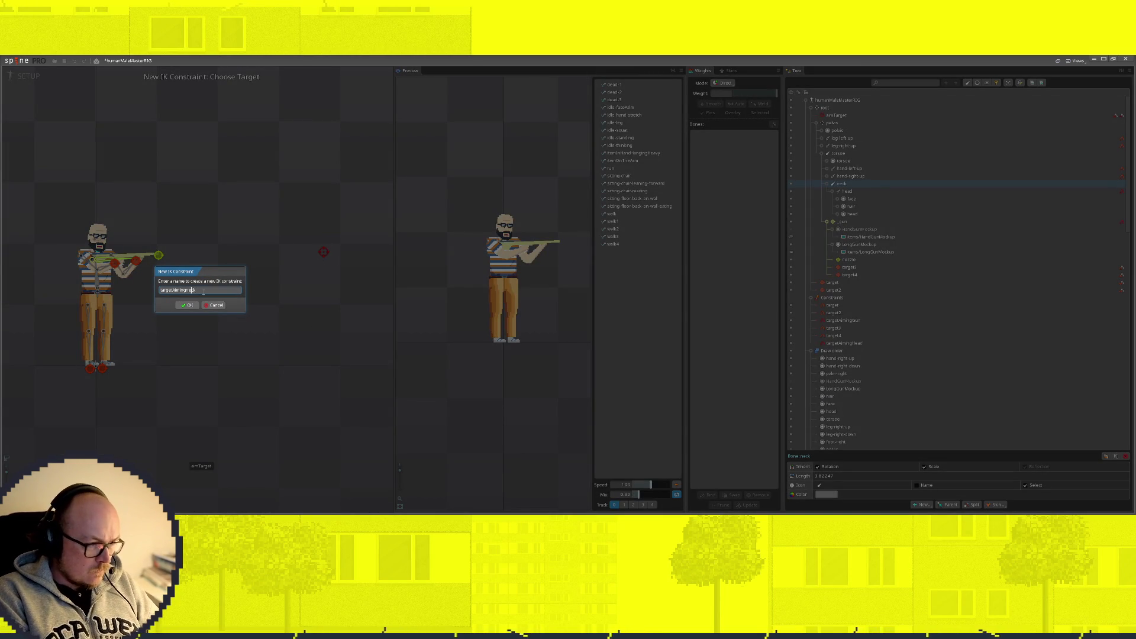
key("Return")
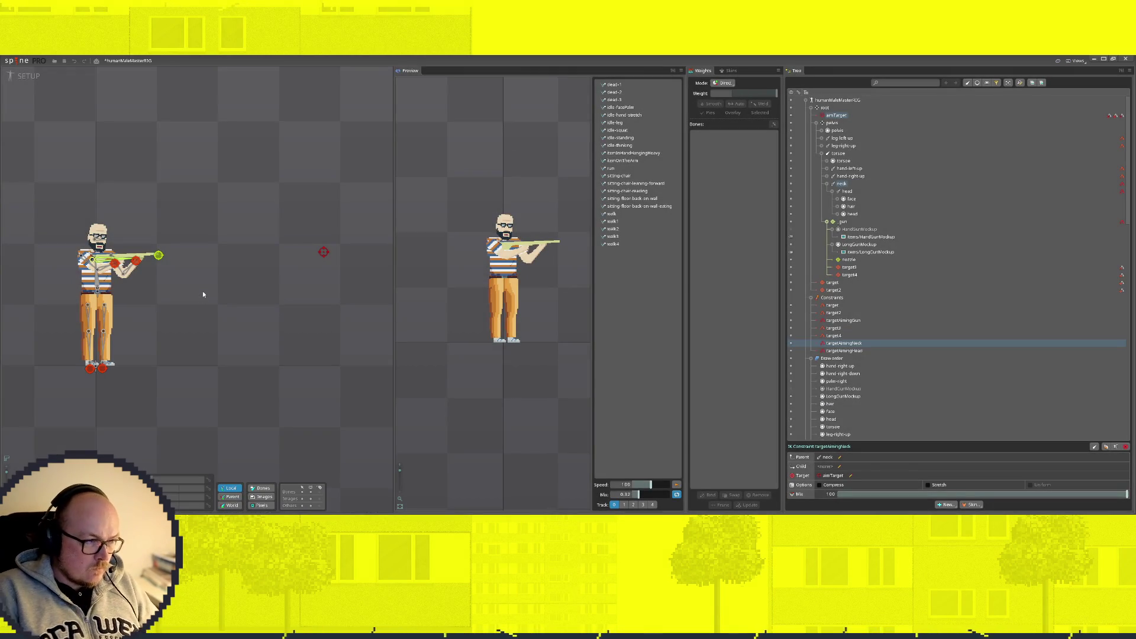
Step: Drag aimTarget to check that the neck follows the aim
left_click(323, 253)
mouse_move(323, 249)
left_mouse_down()
mouse_move(324, 102)
mouse_move(300, 211)
mouse_move(300, 349)
mouse_move(303, 139)
mouse_move(311, 263)
mouse_move(320, 246)
mouse_move(163, 254)
mouse_move(190, 264)
mouse_move(385, 250)
mouse_move(248, 189)
mouse_move(256, 238)
mouse_move(314, 247)
mouse_move(314, 269)
mouse_move(332, 246)
mouse_move(342, 253)
mouse_move(301, 260)
mouse_move(344, 263)
mouse_move(349, 243)
mouse_move(300, 246)
mouse_move(274, 264)
mouse_move(320, 262)
mouse_move(301, 262)
left_mouse_up()
scroll(369, 280, "down", 2)
scroll(334, 267, "down", 1)
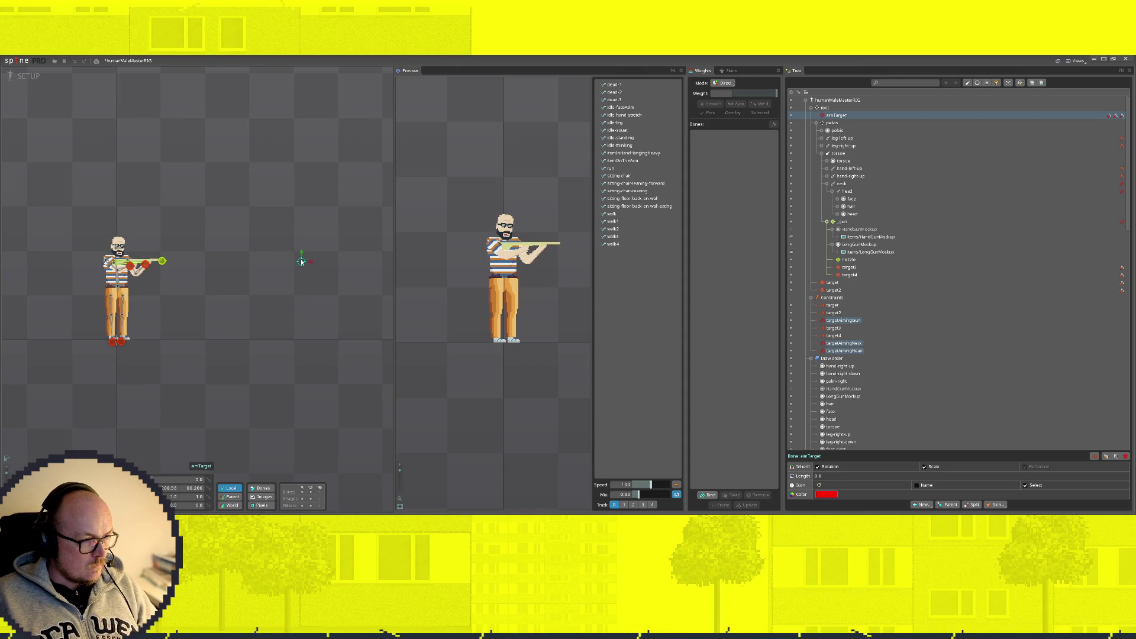
scroll(302, 260, "up", 5)
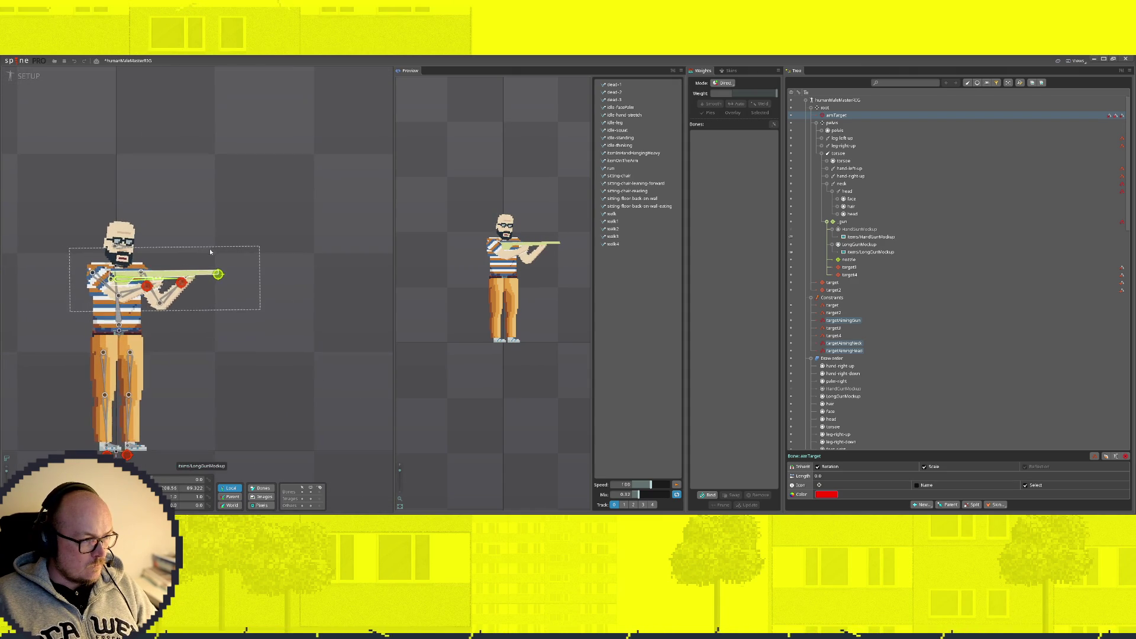
Step: Select the head bone and browse its face, hair and head slots in the Tree
left_click(118, 239)
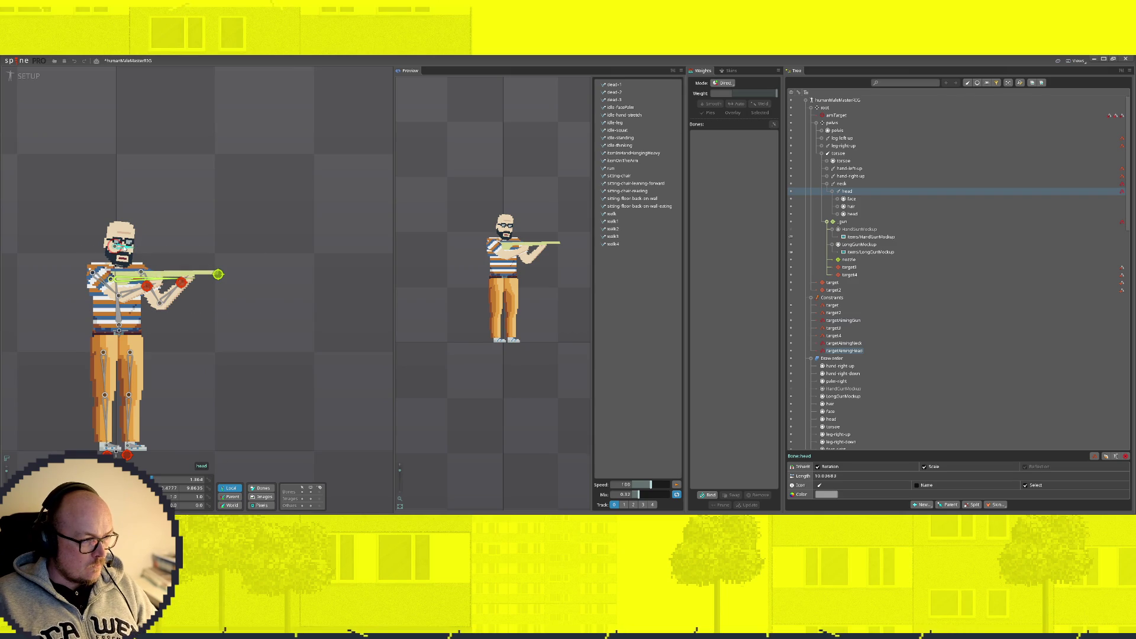
scroll(119, 242, "up", 3)
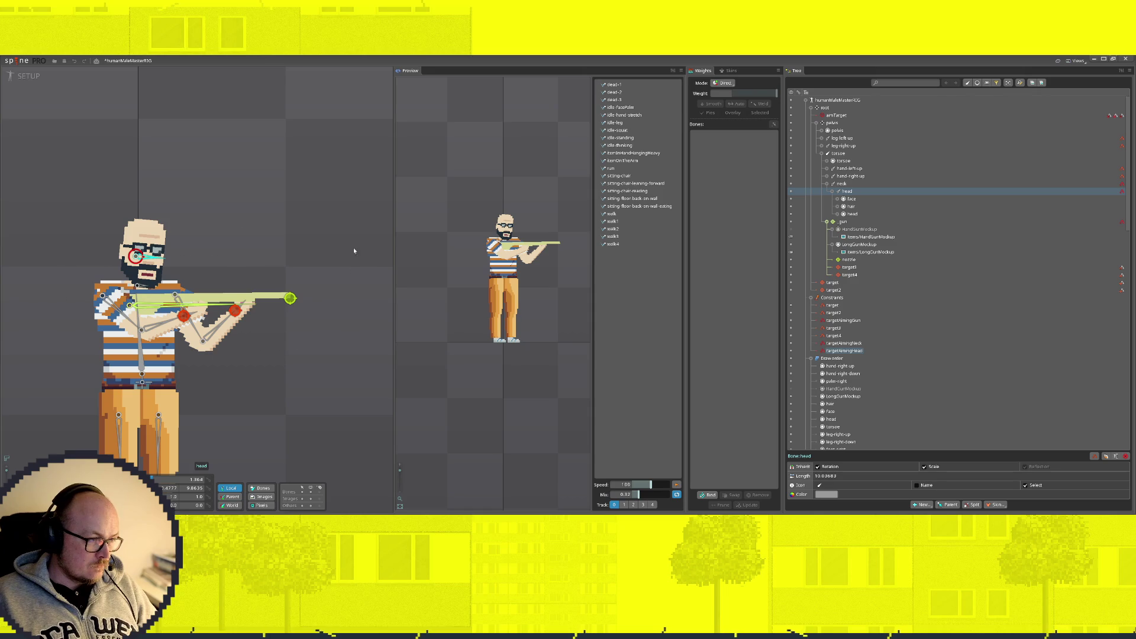
left_click(310, 258)
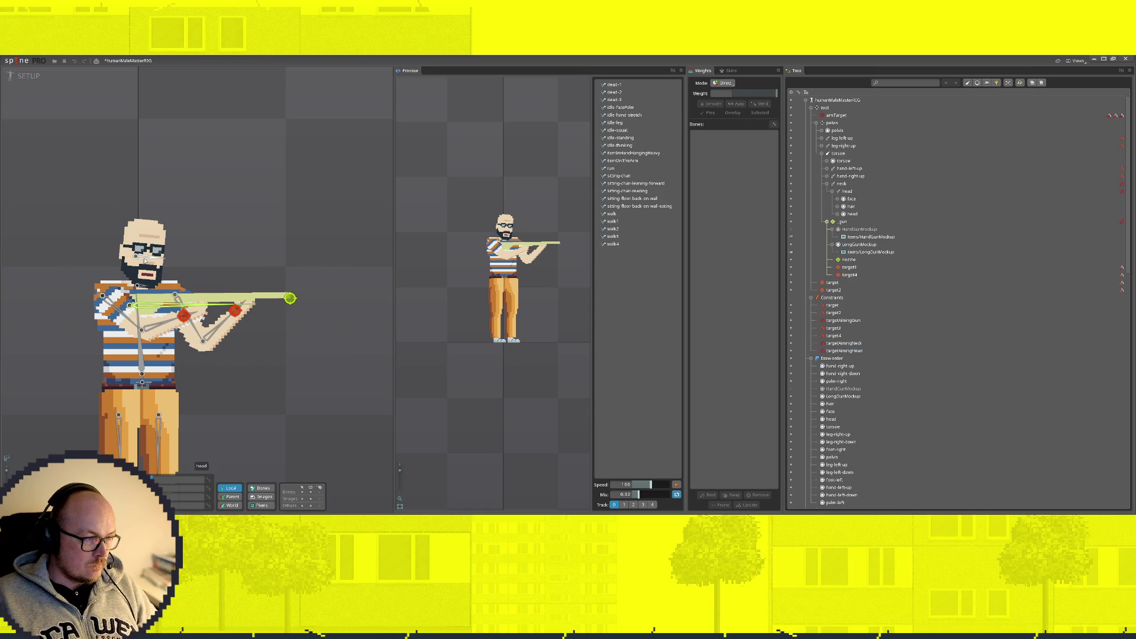
left_click(847, 191)
left_click(838, 199)
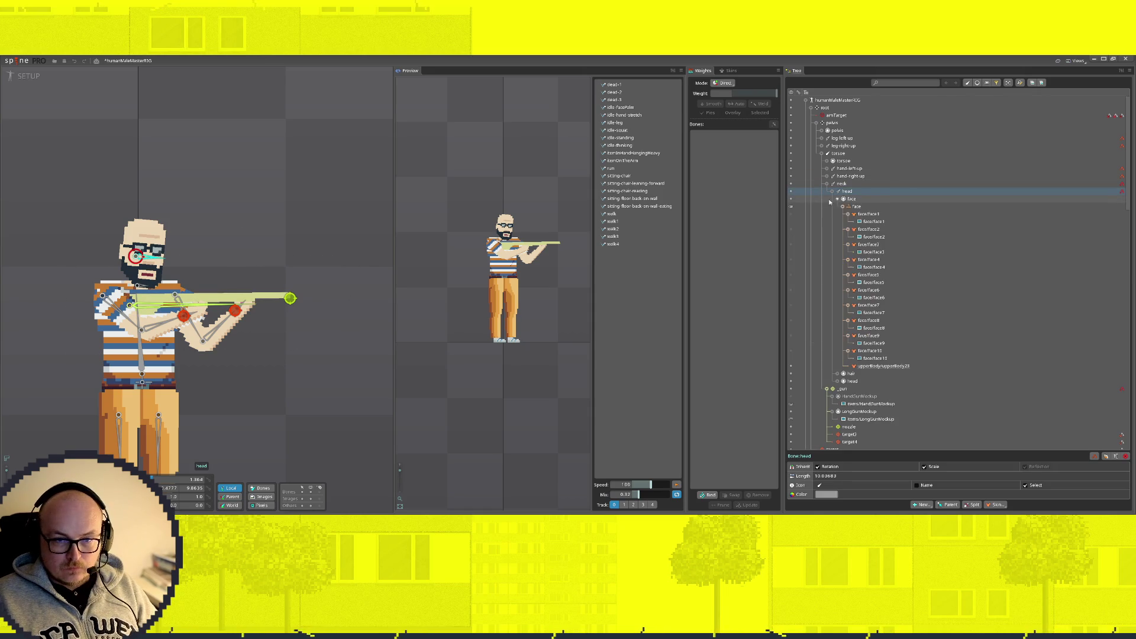
left_click(837, 199)
left_click(851, 199)
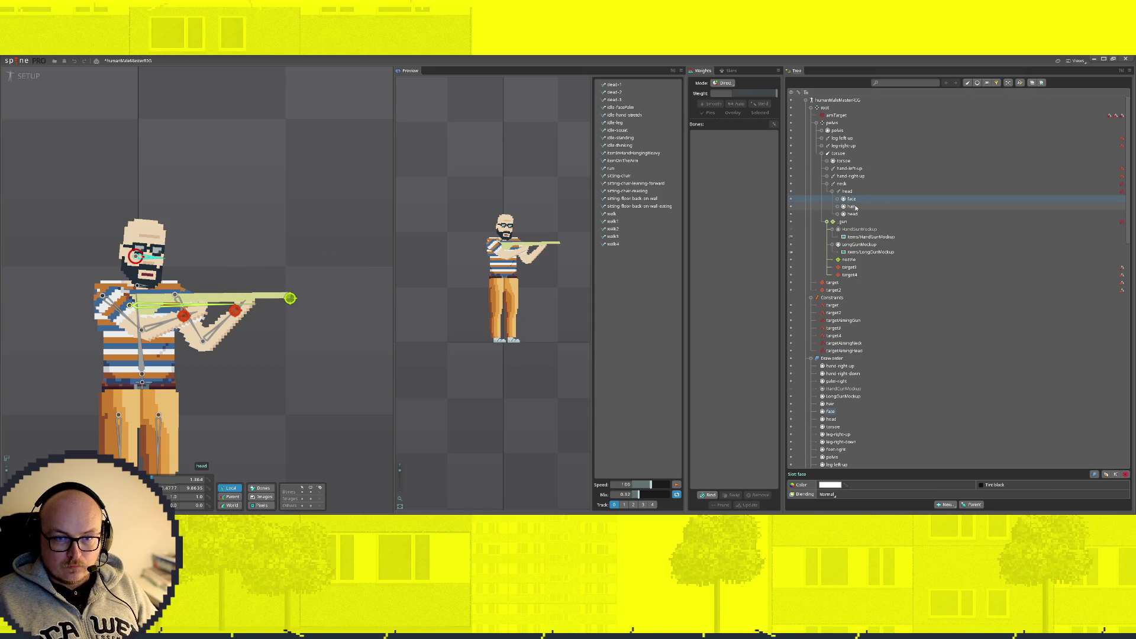
left_click(851, 214, "shift")
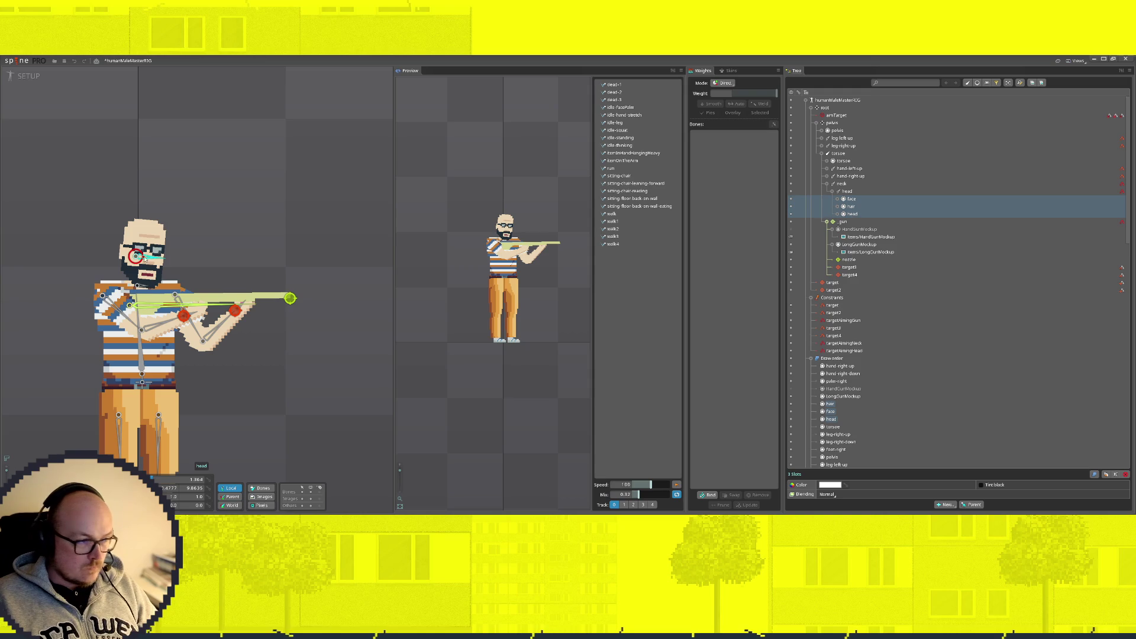
left_click(858, 200)
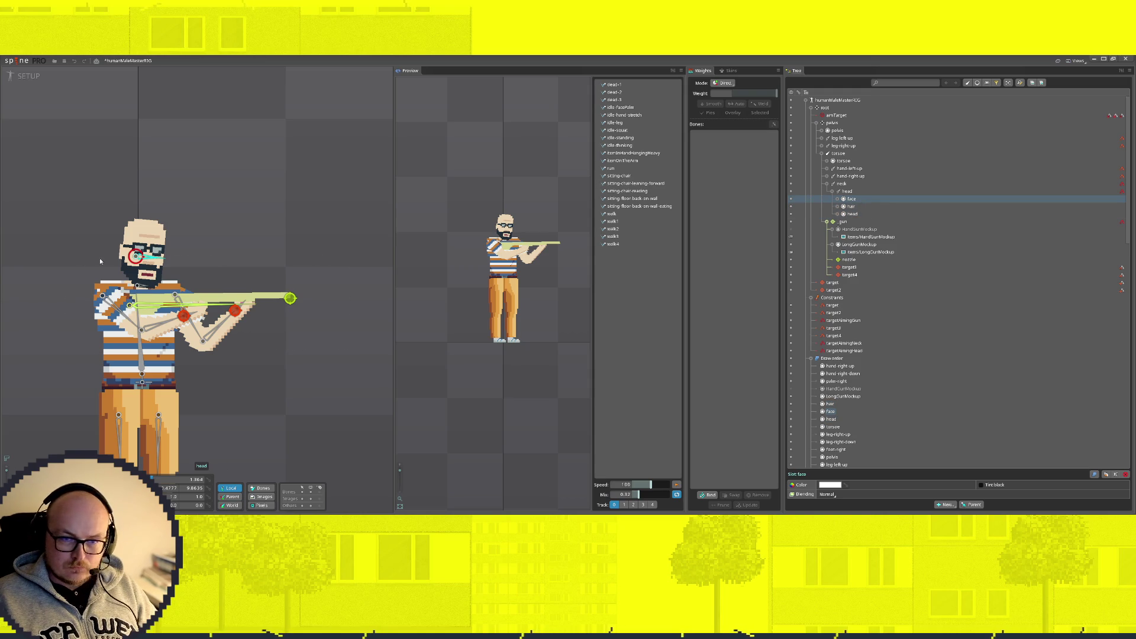
Step: Reselect the head bone and hair slot, then show the targetAimingNeck constraint's settings
left_click(847, 191)
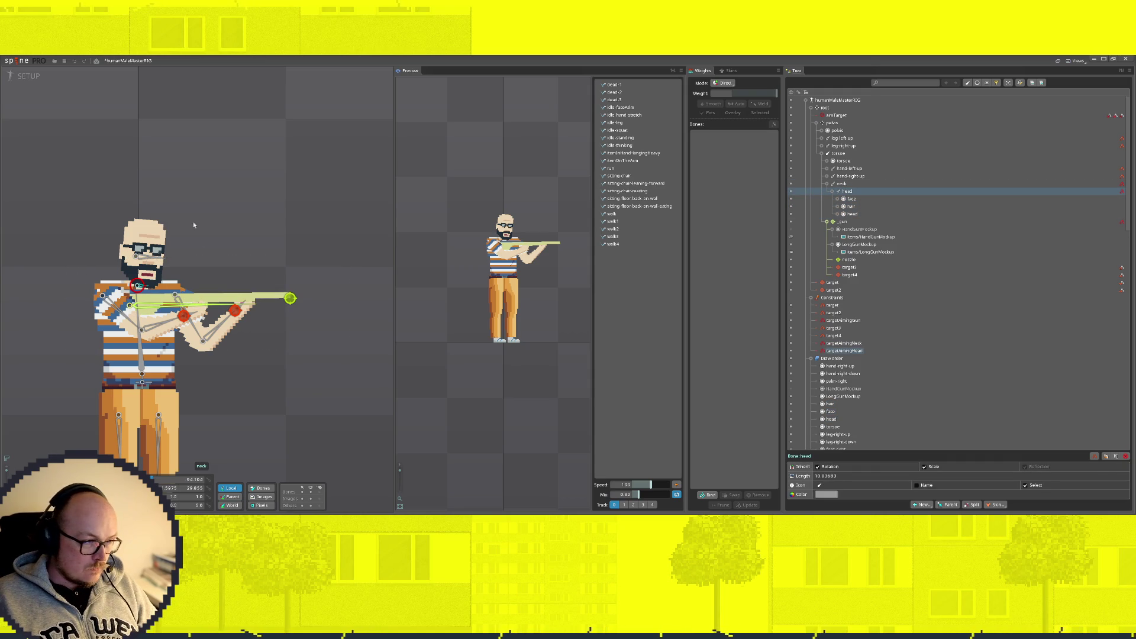
left_click(142, 288)
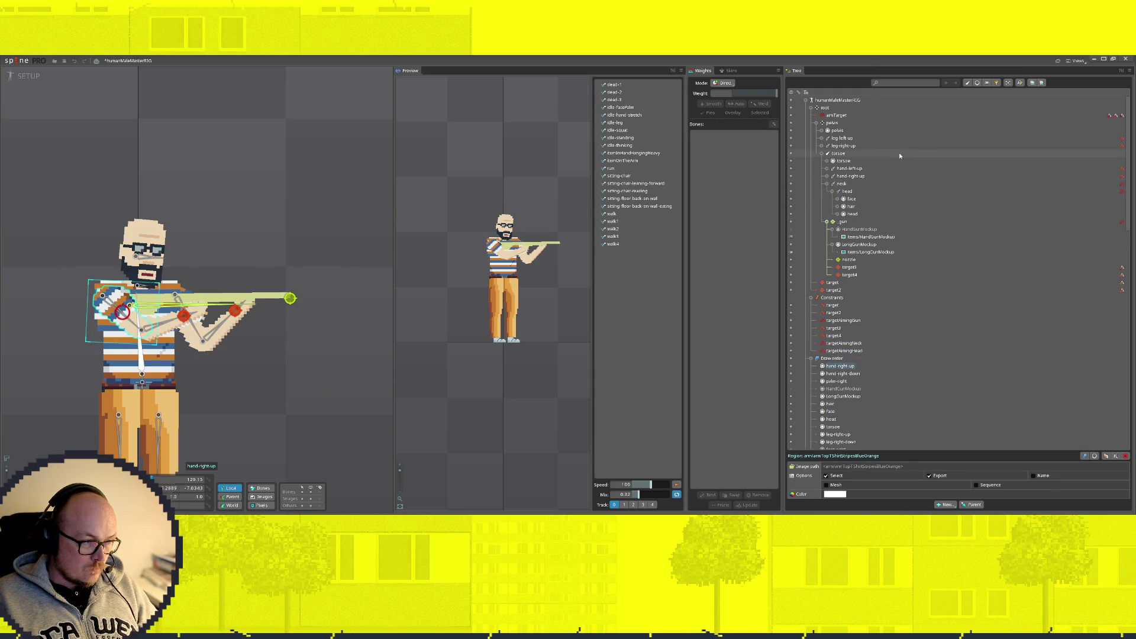
left_click(852, 206)
left_click(847, 191)
scroll(162, 266, "down", 2)
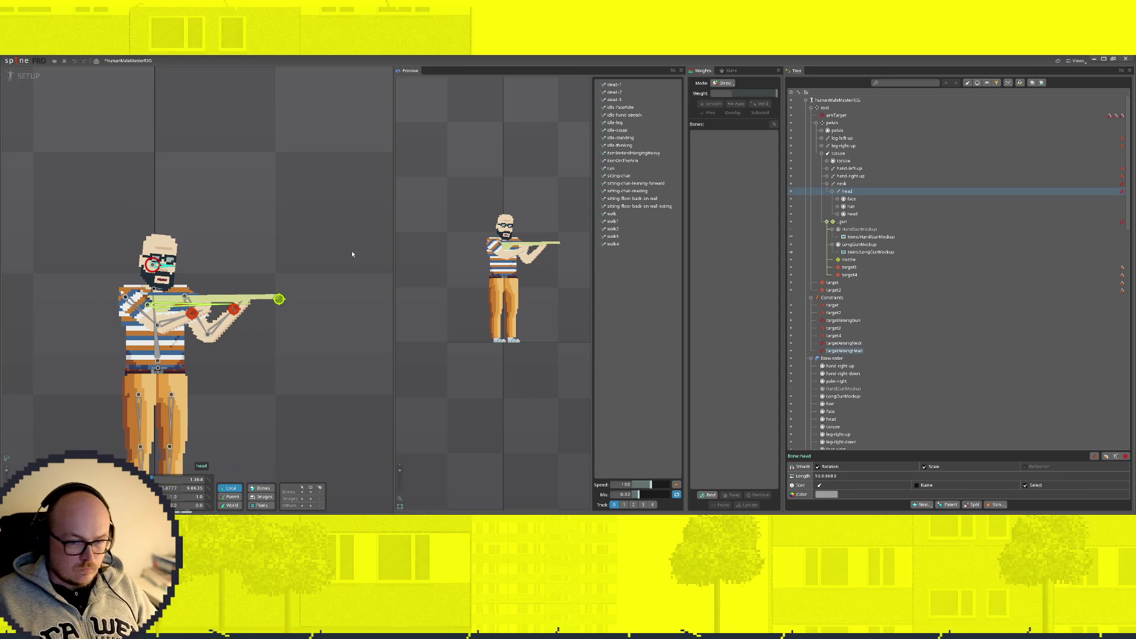
left_click(843, 343)
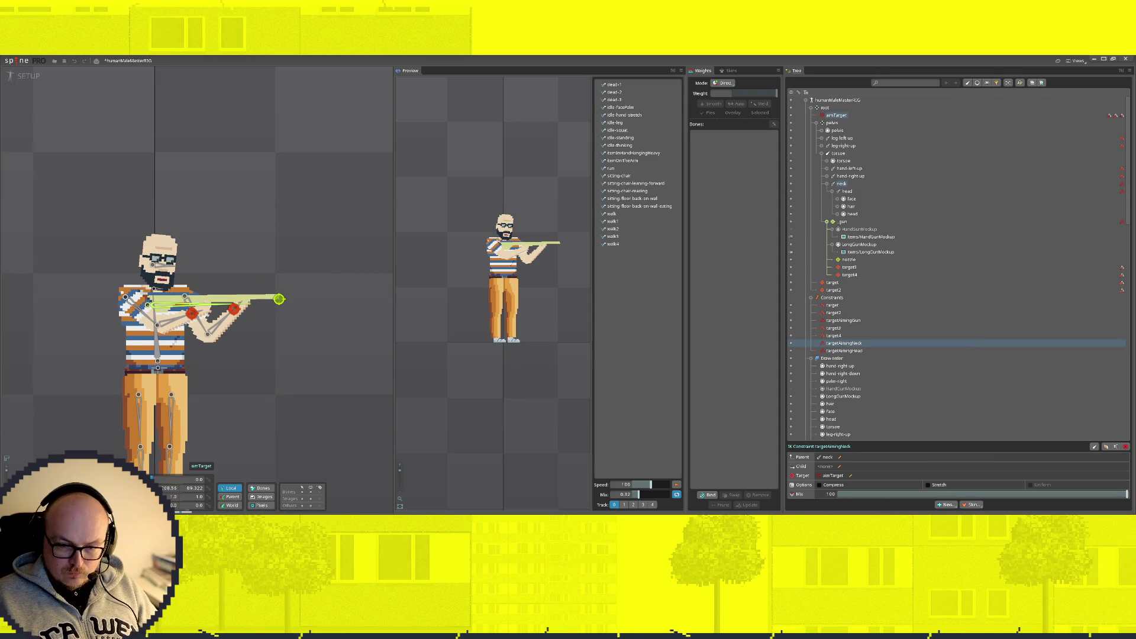
Step: Set the targetAimingNeck IK constraint's mix to exactly 50
mouse_move(1126, 496)
left_mouse_down()
mouse_move(974, 496)
mouse_move(984, 495)
left_mouse_up()
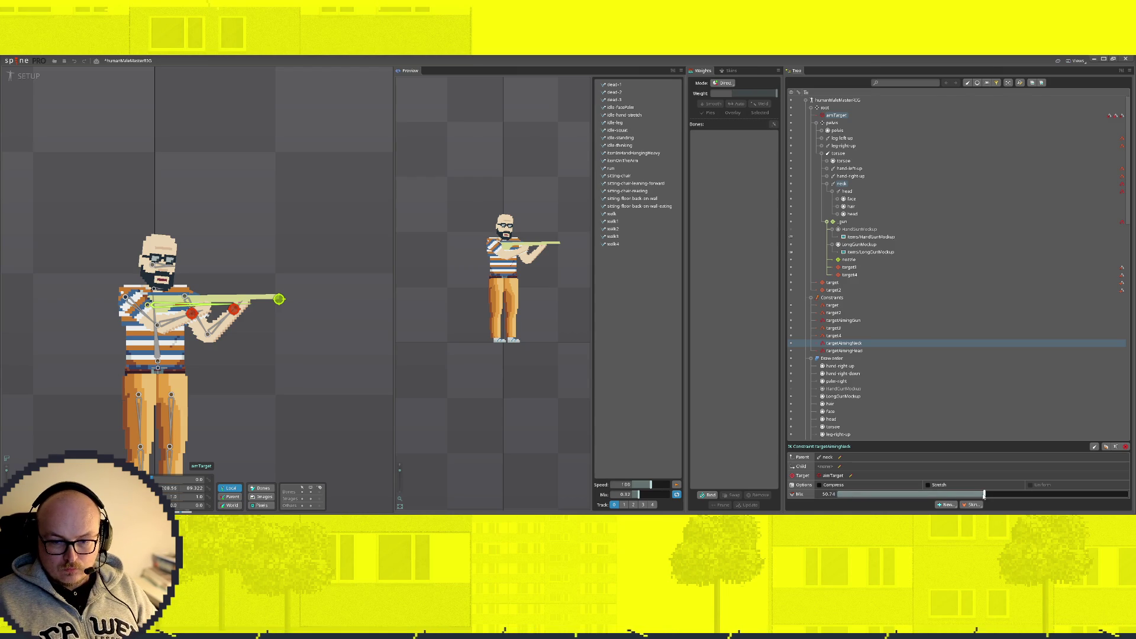
left_click(832, 493)
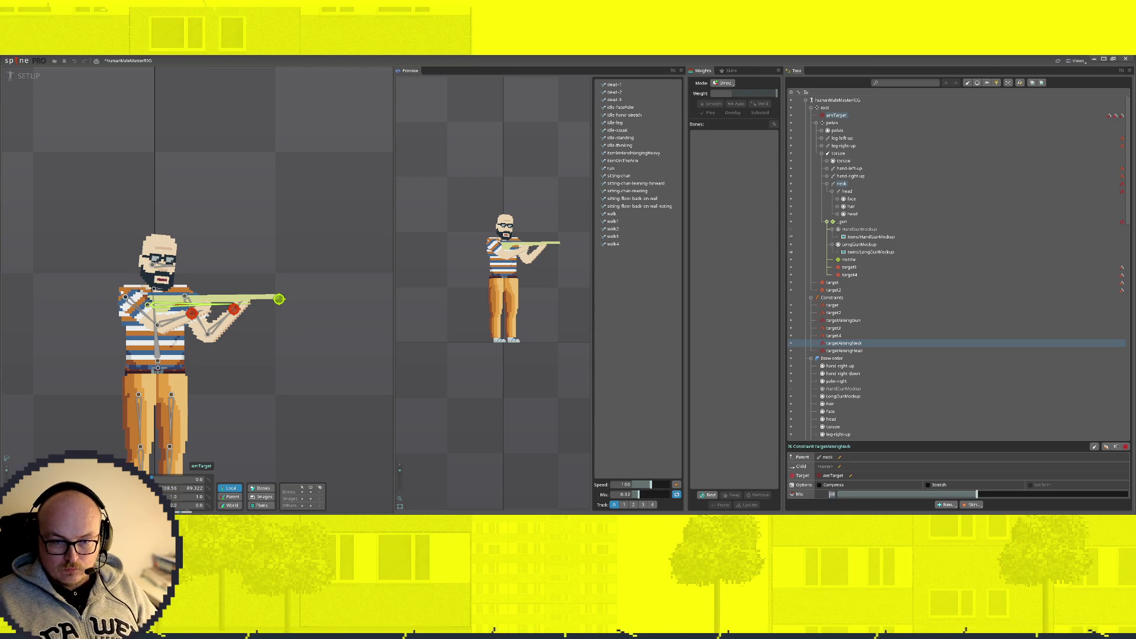
type("50")
key("Return")
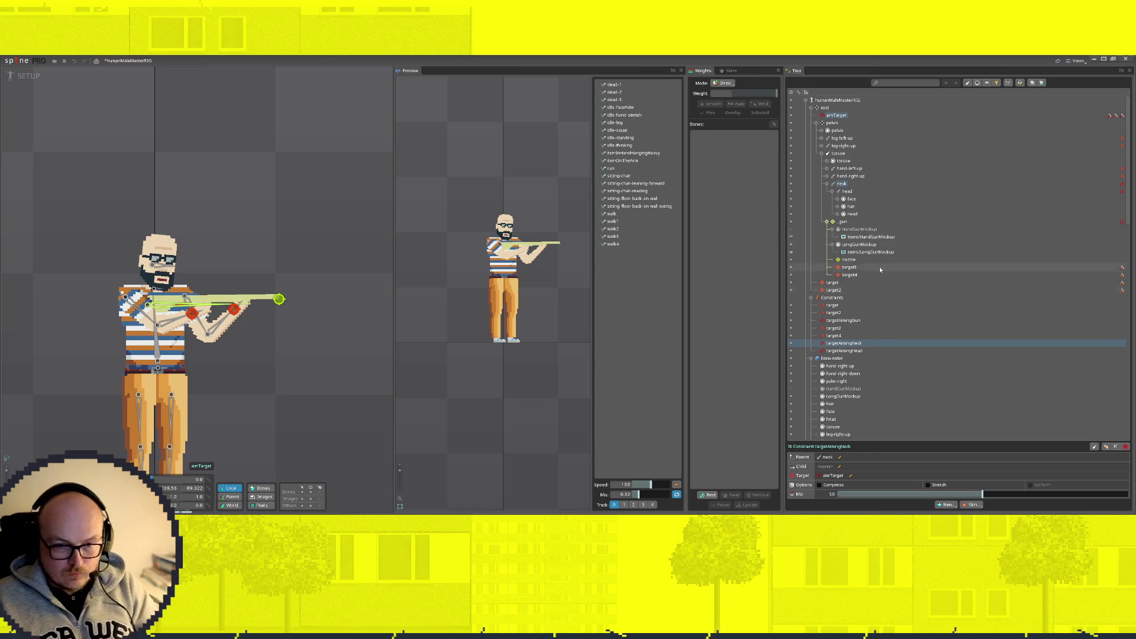
Step: Select targetAimingHead and set its mix to 50 as well
left_click(858, 350)
mouse_move(959, 494)
left_mouse_down()
mouse_move(1127, 495)
mouse_move(948, 494)
left_mouse_up()
left_click(828, 494)
key("Return")
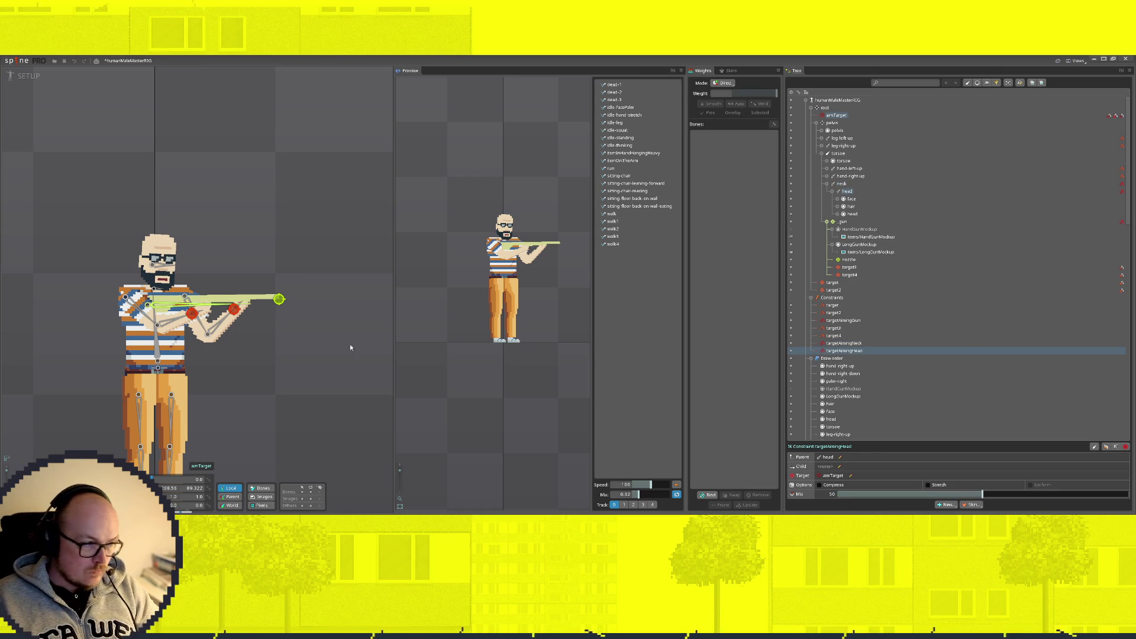
scroll(360, 350, "down", 4)
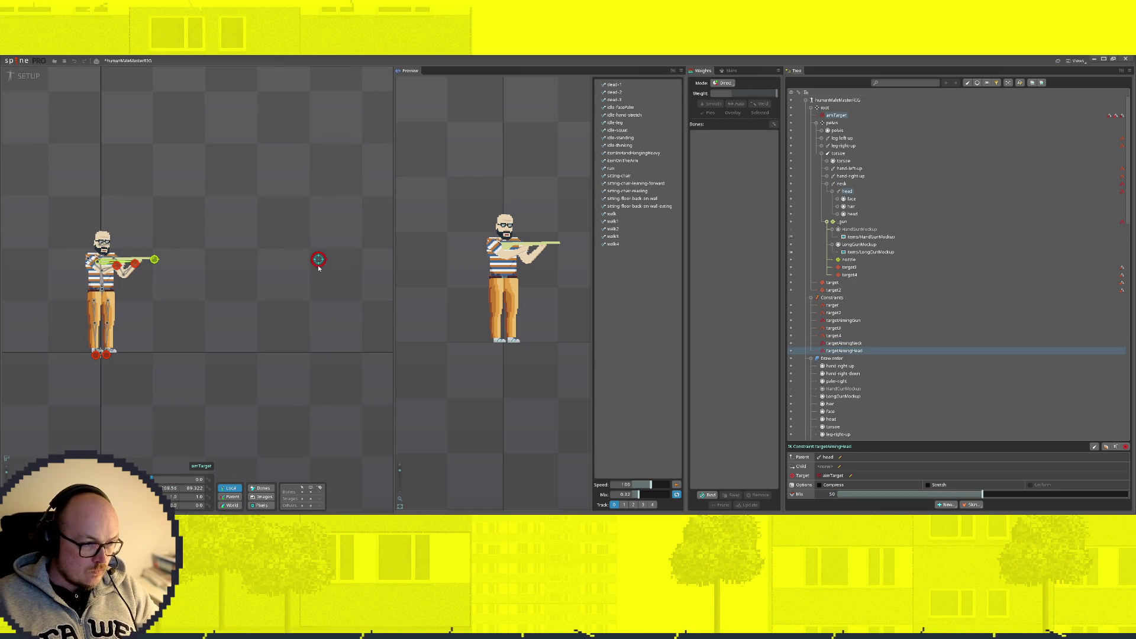
Step: Drag aimTarget up, left and around to test that rifle, arms and head follow it
mouse_move(318, 253)
left_mouse_down()
mouse_move(320, 157)
mouse_move(318, 253)
mouse_move(248, 264)
mouse_move(148, 233)
mouse_move(149, 167)
mouse_move(185, 120)
mouse_move(254, 322)
mouse_move(367, 231)
mouse_move(267, 268)
mouse_move(420, 258)
mouse_move(367, 279)
mouse_move(350, 261)
mouse_move(361, 231)
mouse_move(334, 213)
mouse_move(367, 268)
mouse_move(368, 237)
mouse_move(338, 381)
mouse_move(356, 228)
mouse_move(350, 301)
mouse_move(221, 347)
mouse_move(215, 368)
mouse_move(319, 236)
mouse_move(318, 203)
mouse_move(326, 275)
mouse_move(333, 253)
left_mouse_up()
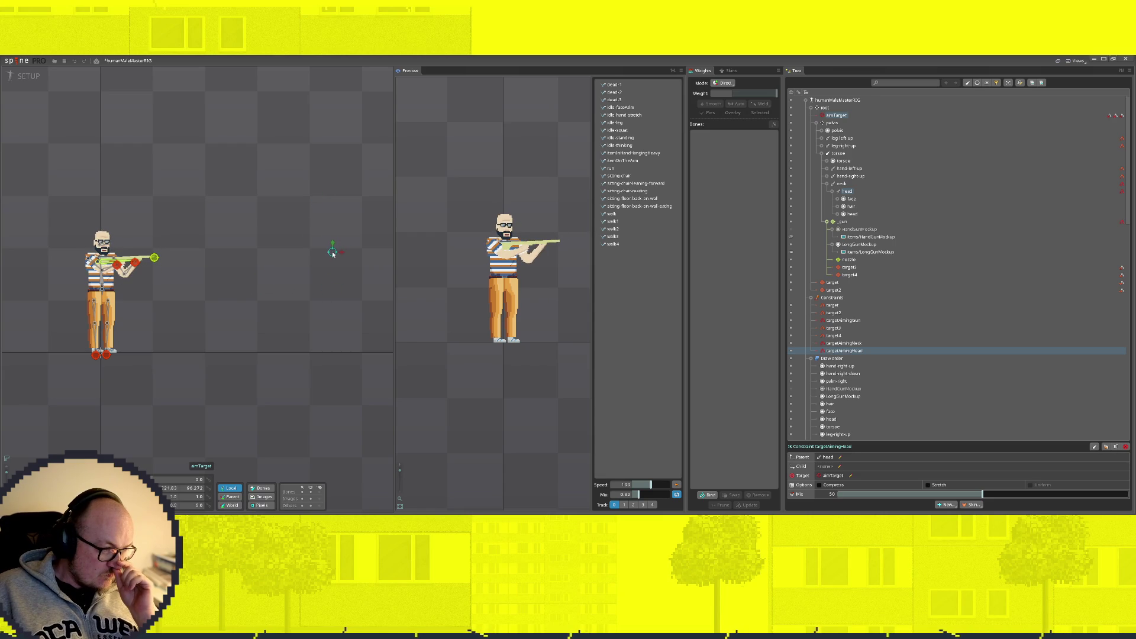
left_click_drag(252, 253, 246, 258)
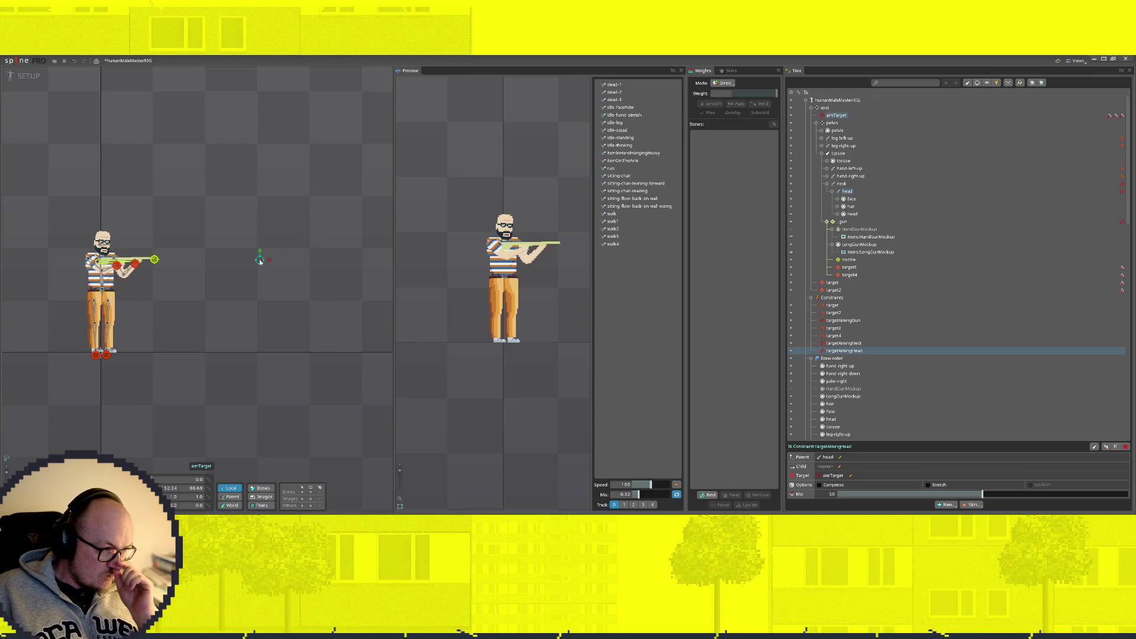
mouse_move(248, 252)
left_mouse_down()
mouse_move(261, 241)
mouse_move(257, 144)
left_mouse_up()
mouse_move(259, 255)
left_mouse_down()
mouse_move(385, 256)
mouse_move(208, 264)
left_mouse_up()
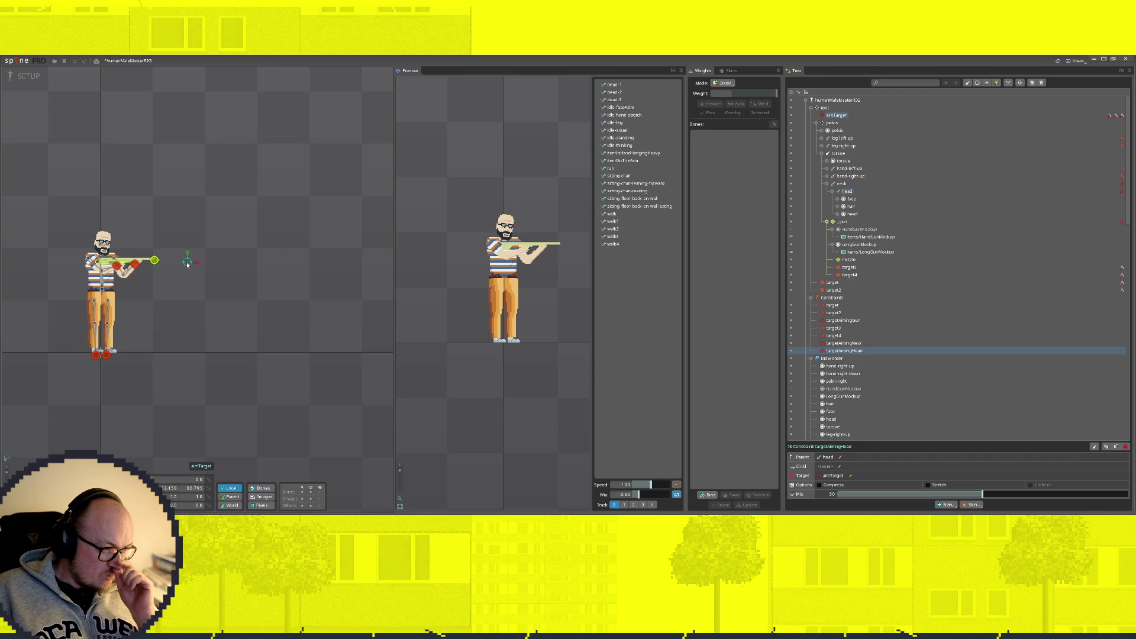
mouse_move(333, 265)
left_mouse_down()
mouse_move(213, 261)
mouse_move(223, 193)
mouse_move(325, 247)
mouse_move(163, 256)
mouse_move(139, 318)
mouse_move(164, 352)
mouse_move(185, 353)
mouse_move(118, 358)
mouse_move(115, 376)
mouse_move(89, 382)
mouse_move(104, 385)
left_mouse_up()
scroll(107, 323, "up", 3)
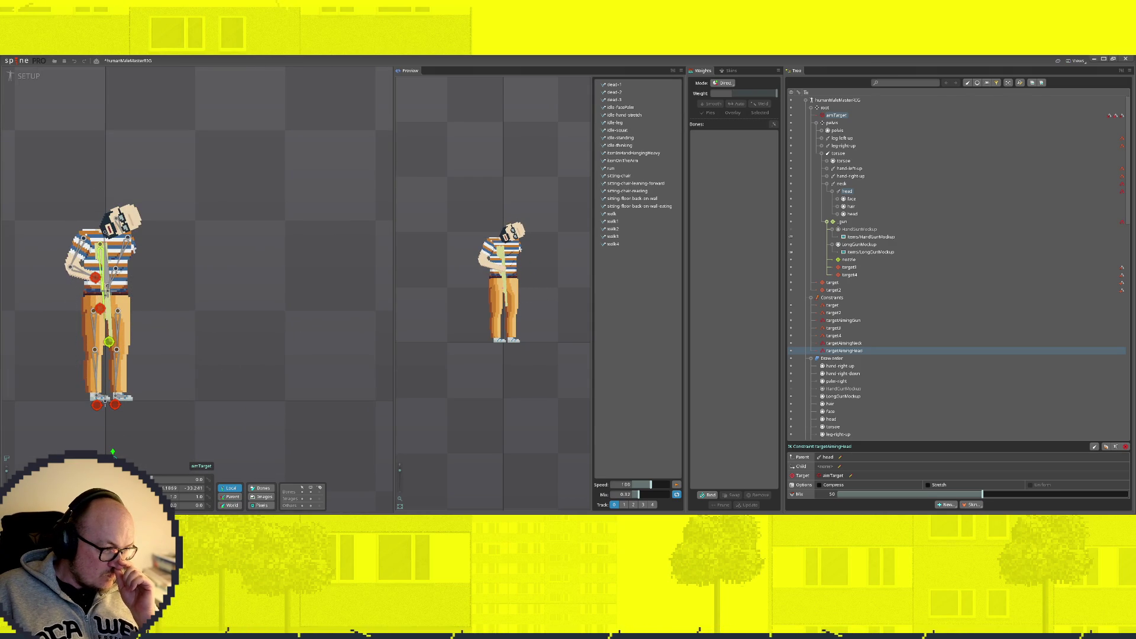
mouse_move(113, 451)
left_mouse_down()
mouse_move(170, 427)
mouse_move(181, 397)
mouse_move(207, 385)
mouse_move(196, 396)
left_mouse_up()
scroll(122, 254, "up", 2)
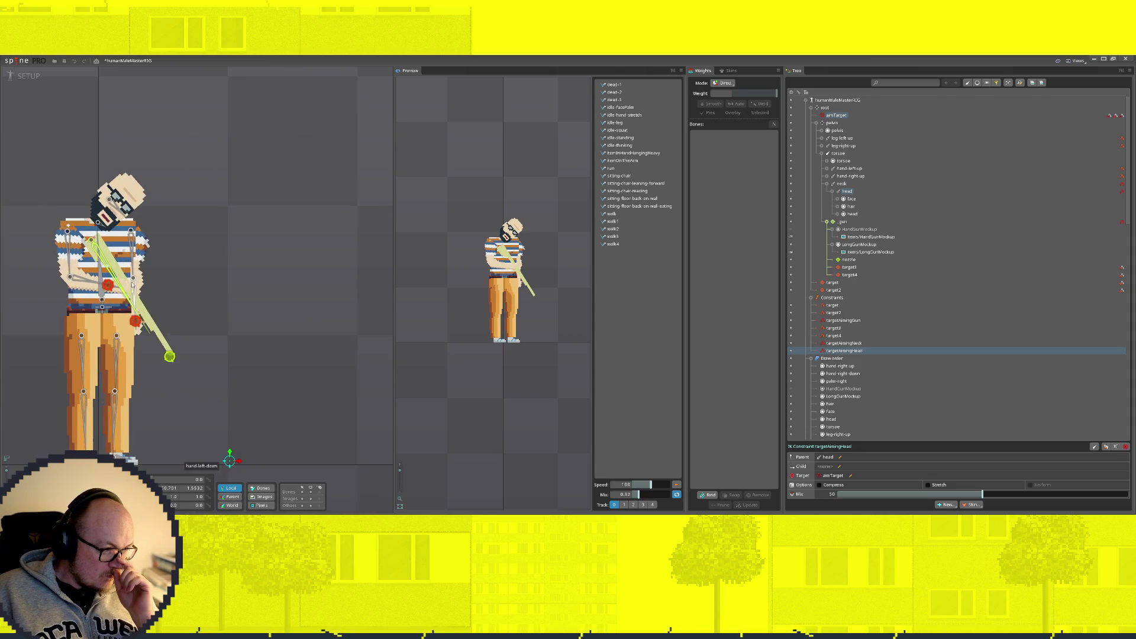
Step: Nudge target4 up-right to re-pose the gun arm, then move aimTarget back above the character
left_click(135, 321)
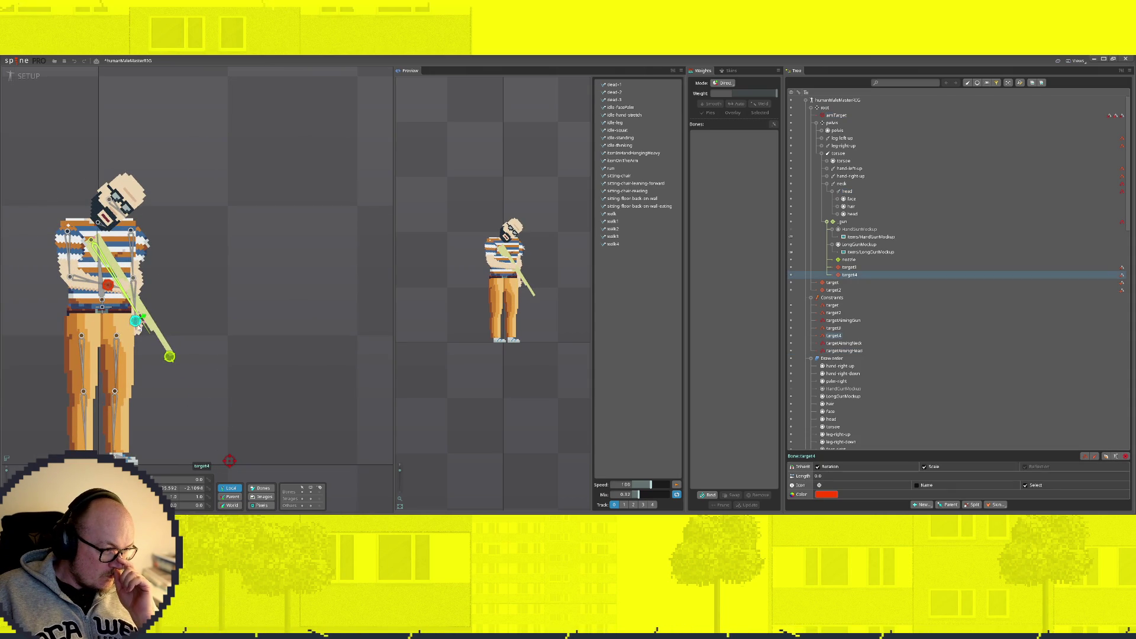
left_click_drag(144, 319, 110, 292)
left_click(109, 285)
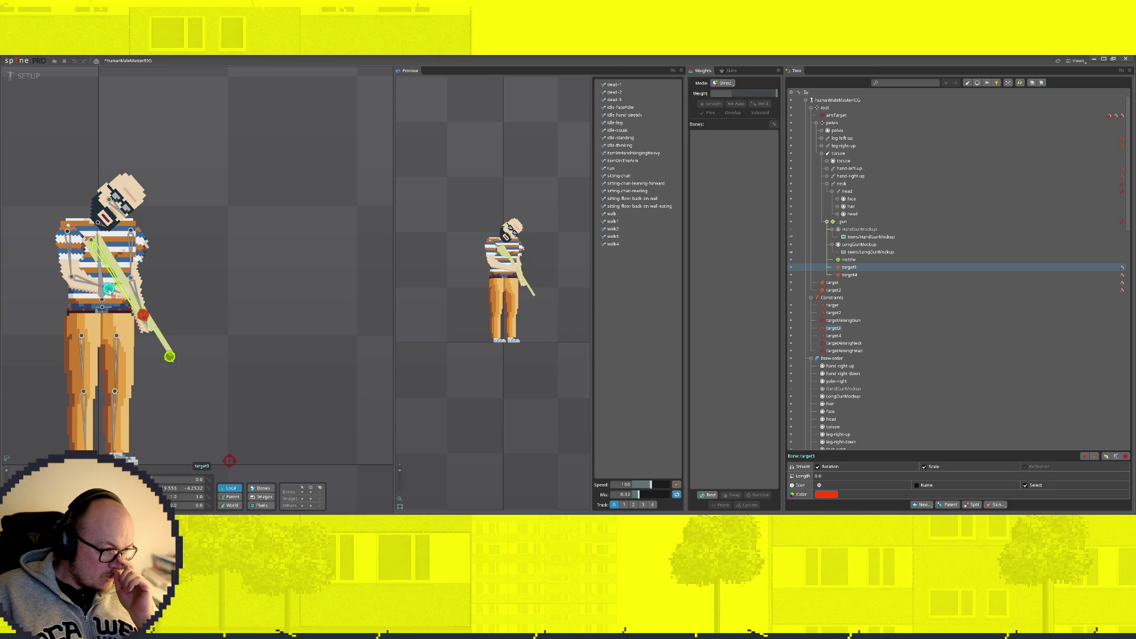
mouse_move(169, 356)
left_mouse_down()
mouse_move(190, 373)
mouse_move(97, 393)
mouse_move(157, 355)
mouse_move(236, 436)
mouse_move(279, 180)
mouse_move(279, 154)
mouse_move(242, 407)
mouse_move(266, 122)
mouse_move(256, 195)
mouse_move(266, 246)
left_mouse_up()
left_click(113, 241)
Step: Check the targetAimingGun IK settings, then bring up the New... creation list for the _gun bone
left_click(109, 243)
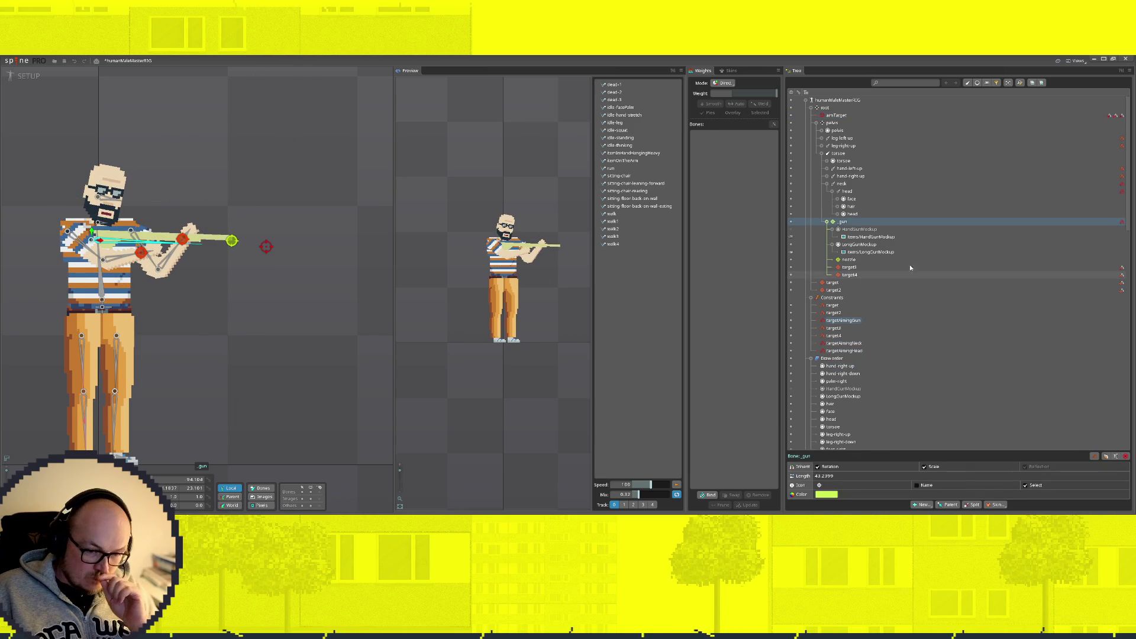
left_click(841, 320)
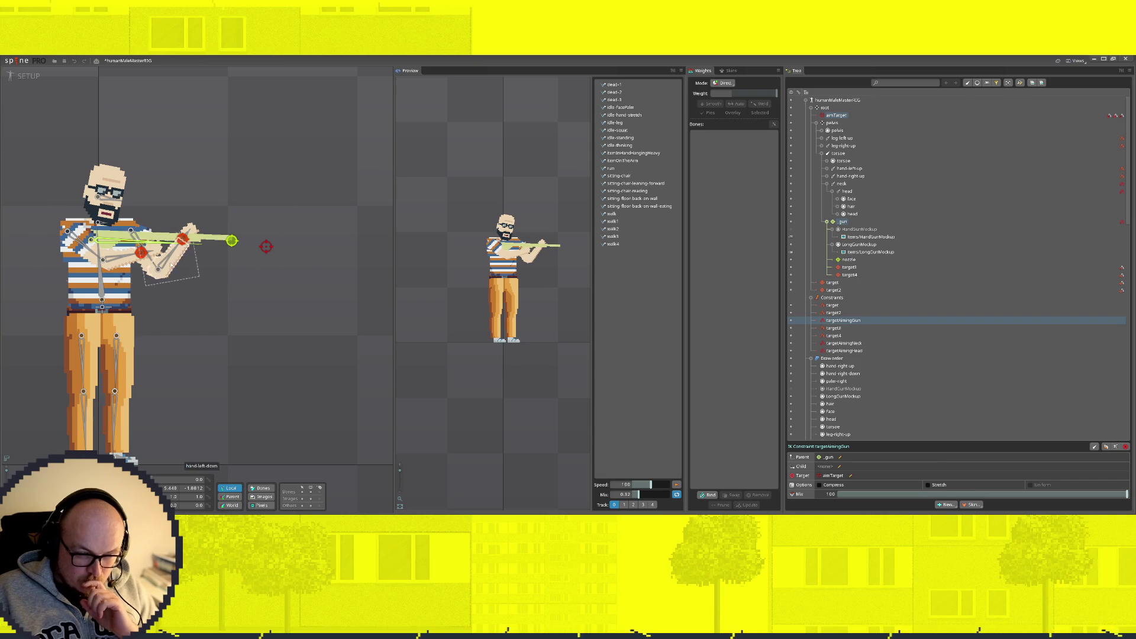
left_click(112, 242)
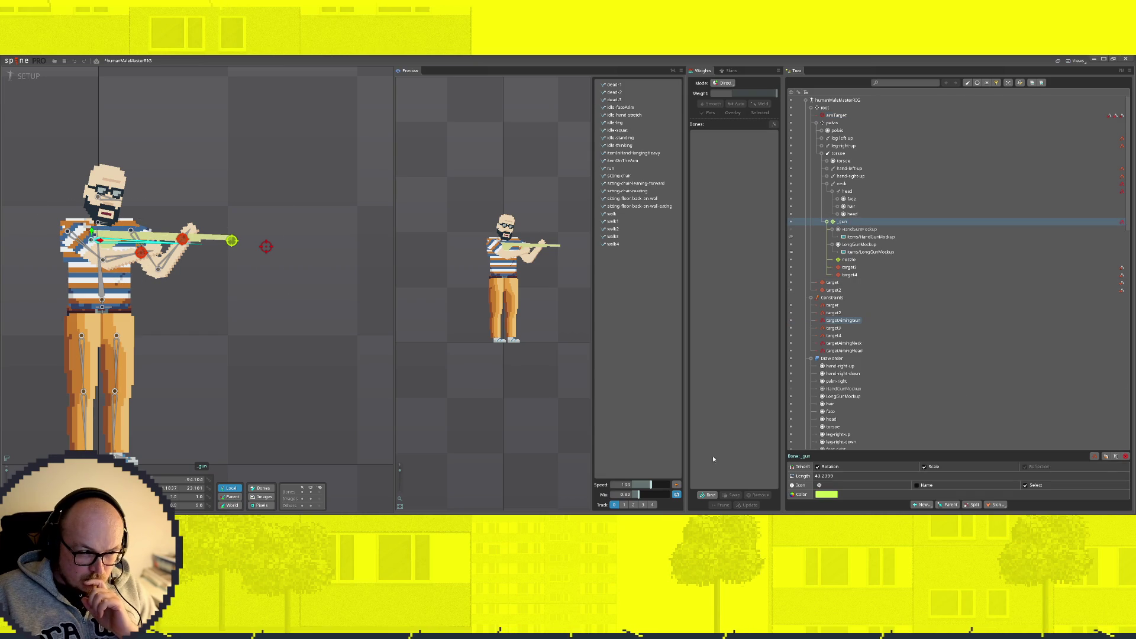
left_click(922, 504)
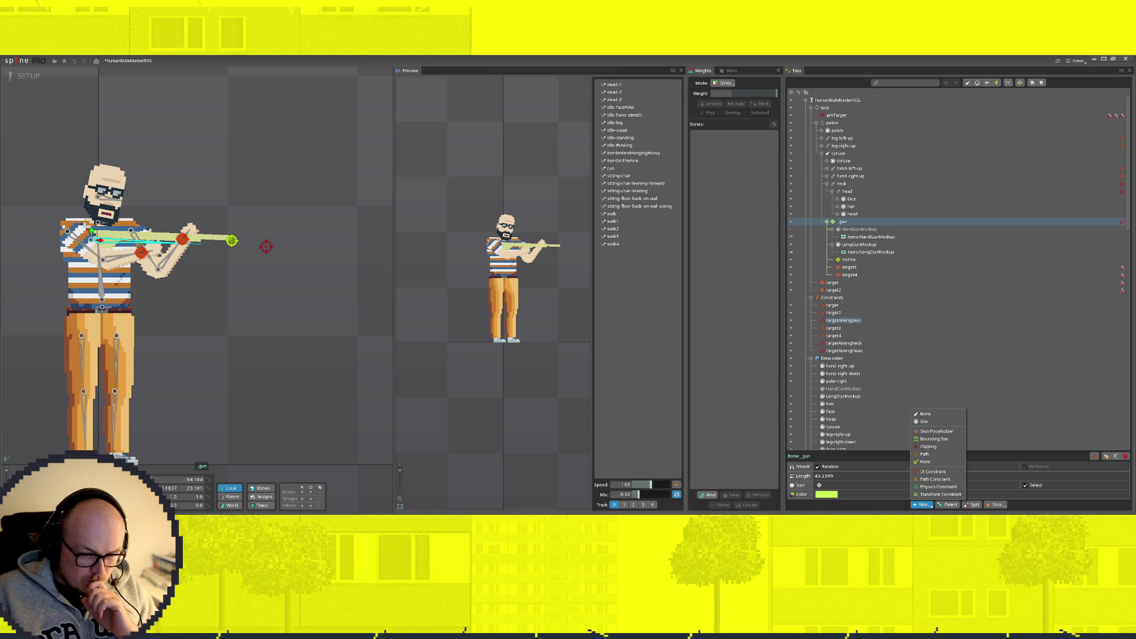
Step: Create transform constraint targetAimingGunTransform on _gun with aimTarget as its target
left_click(940, 495)
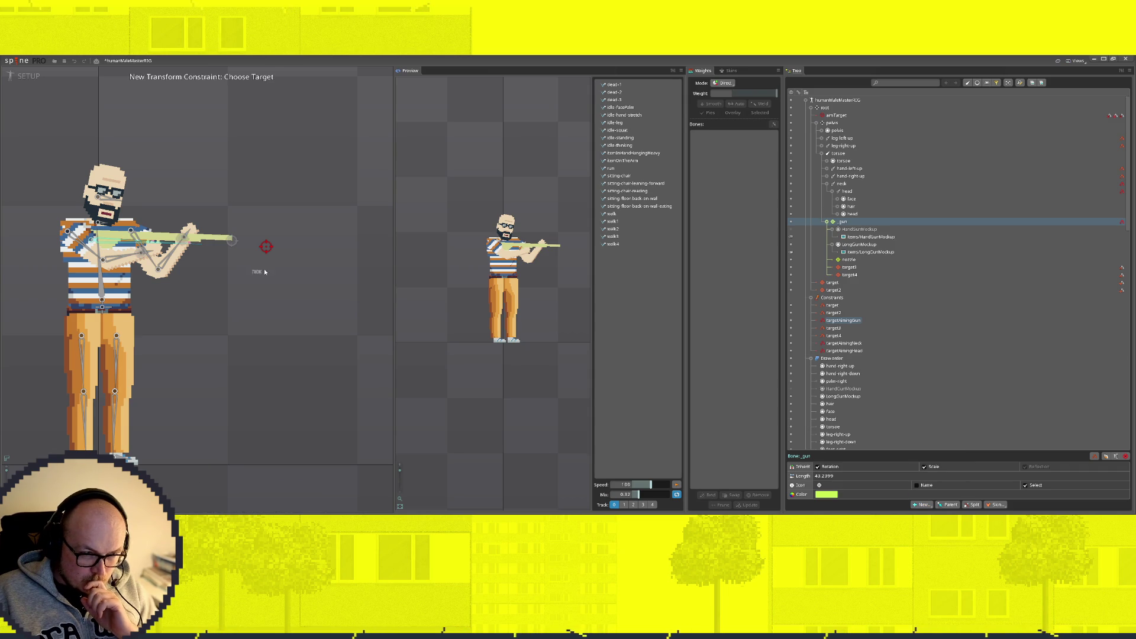
left_click(267, 248)
type("targetAiming")
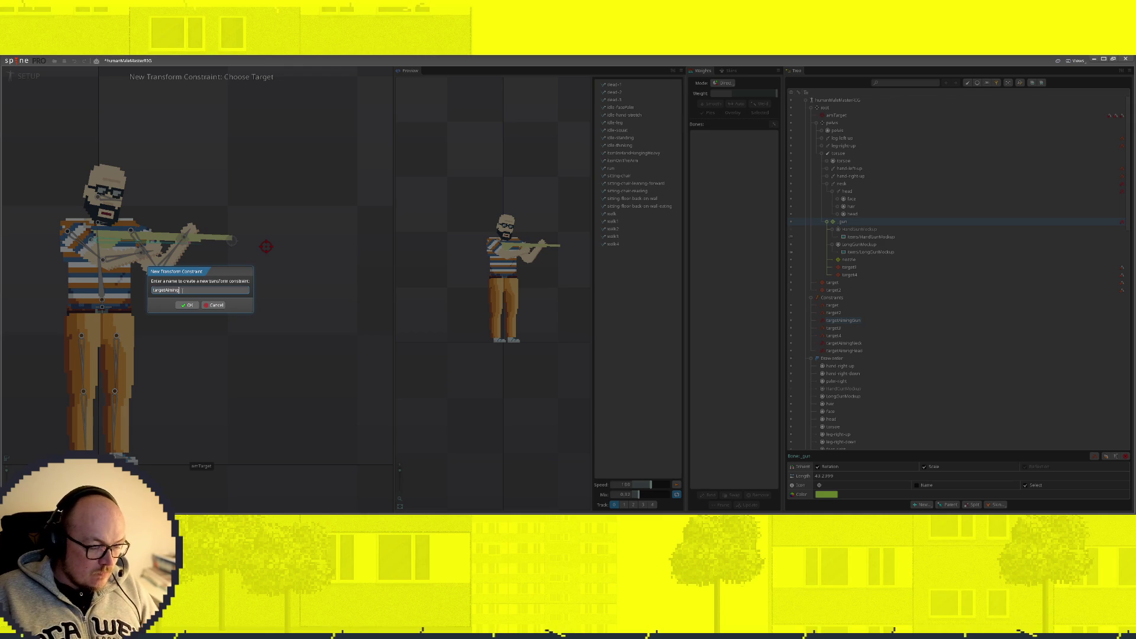
type("GunTransform")
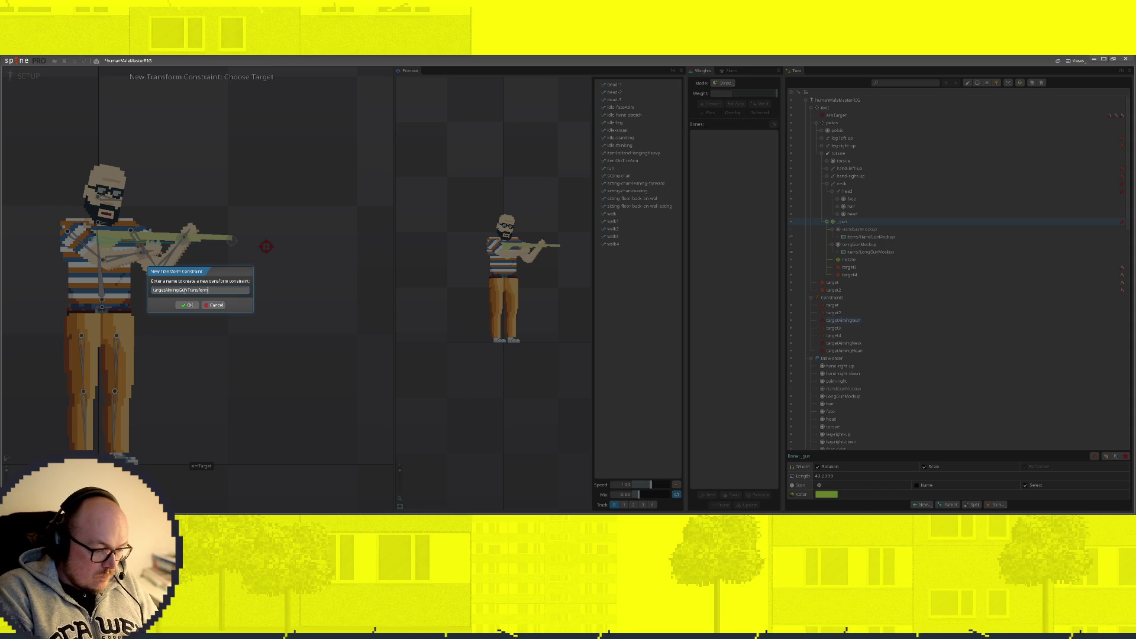
key("Return")
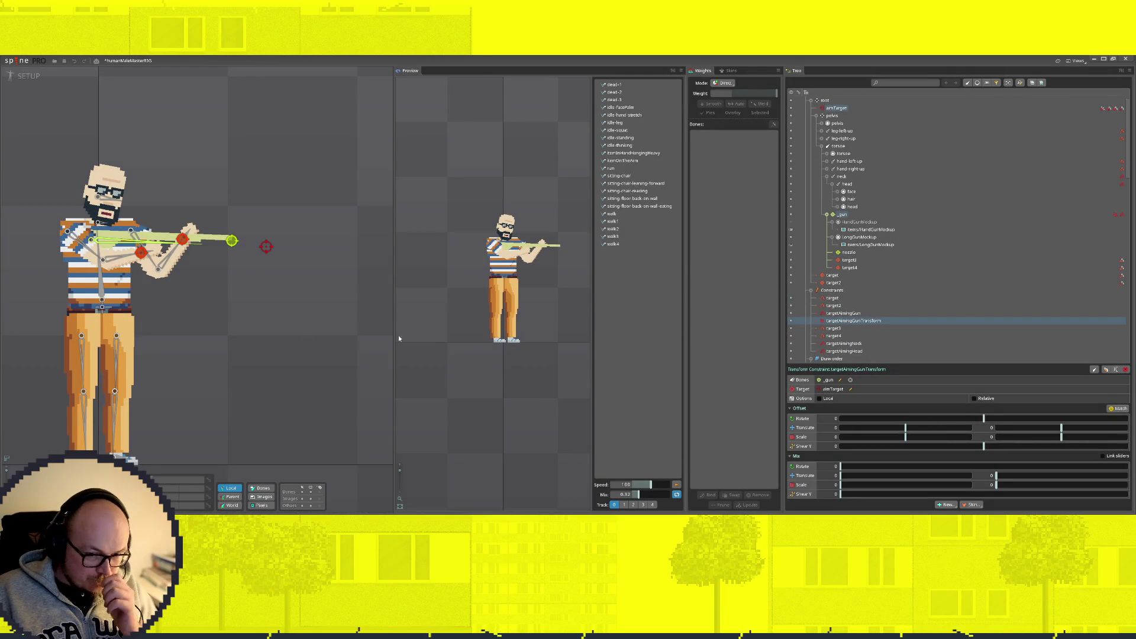
Step: Drag aimTarget up-right, back down and further right to test the rifle's aim
left_click(267, 247)
mouse_move(267, 247)
left_mouse_down()
mouse_move(329, 246)
mouse_move(424, 200)
left_mouse_up()
left_click_drag(352, 231, 332, 247)
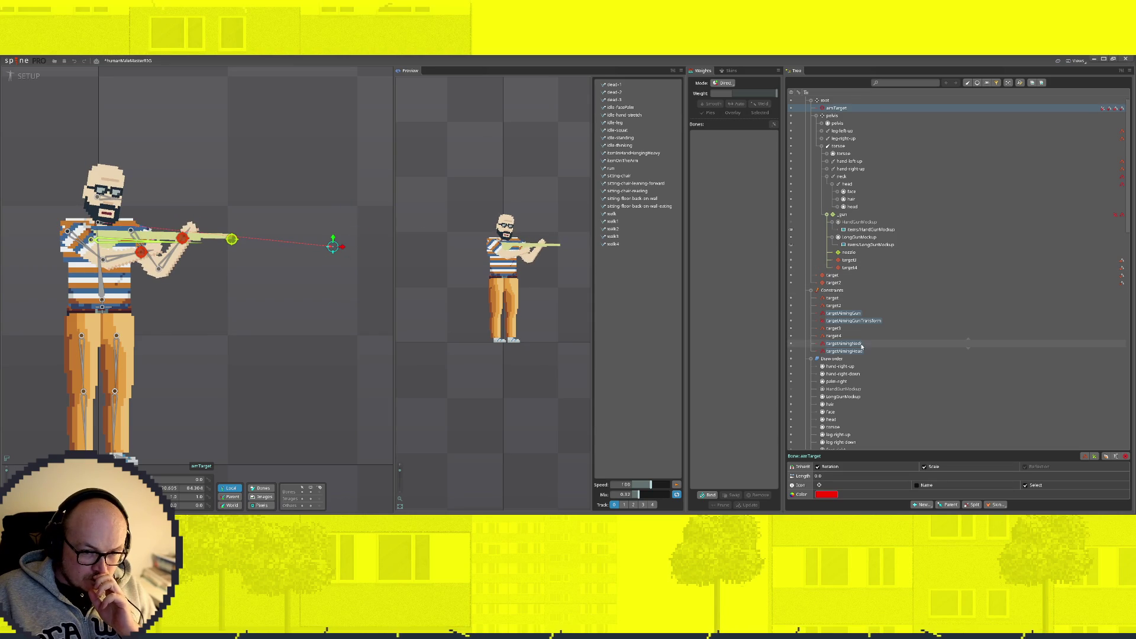
scroll(310, 296, "down", 3)
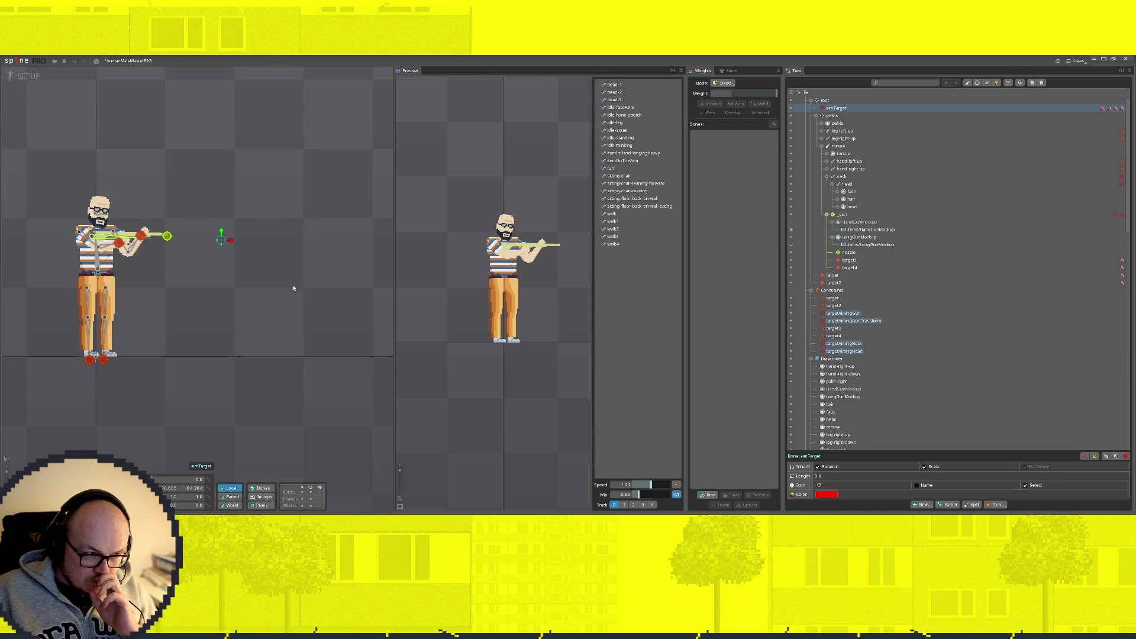
left_click_drag(218, 238, 335, 235)
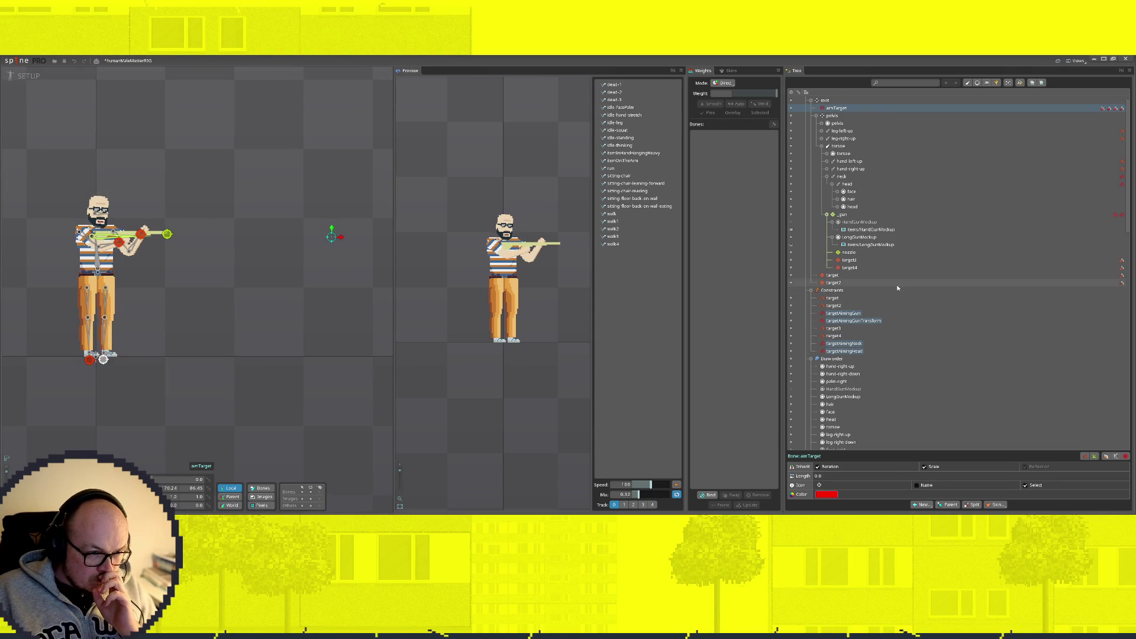
Step: Give targetAimingGunTransform a translate mix of about 3, then test by moving aimTarget left
left_click(861, 321)
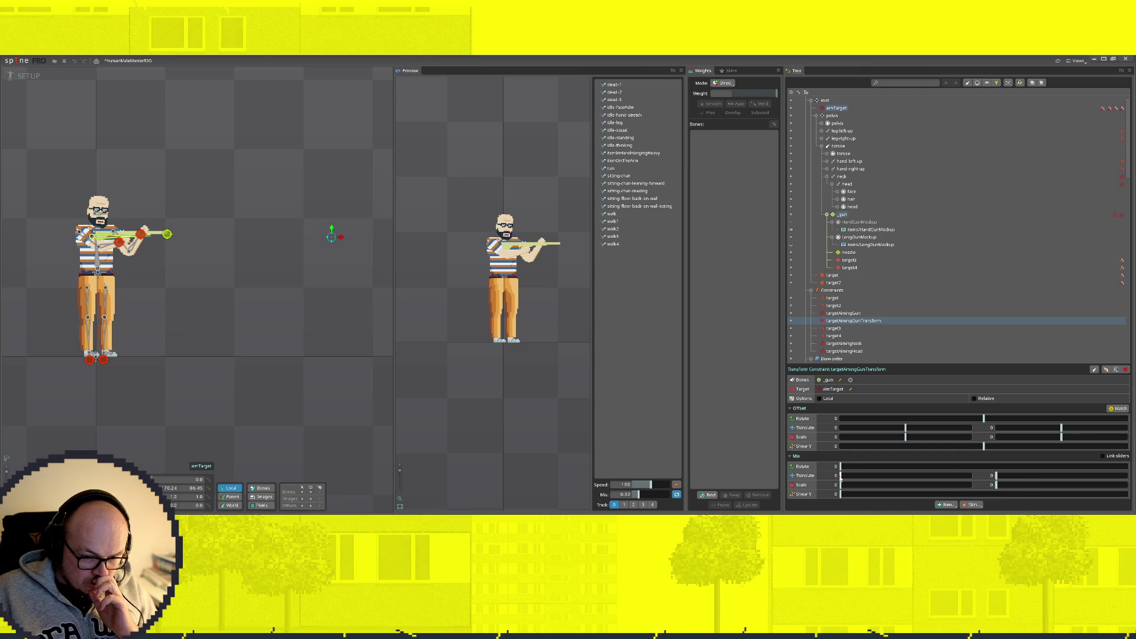
mouse_move(840, 476)
left_mouse_down()
mouse_move(880, 476)
mouse_move(841, 482)
left_mouse_up()
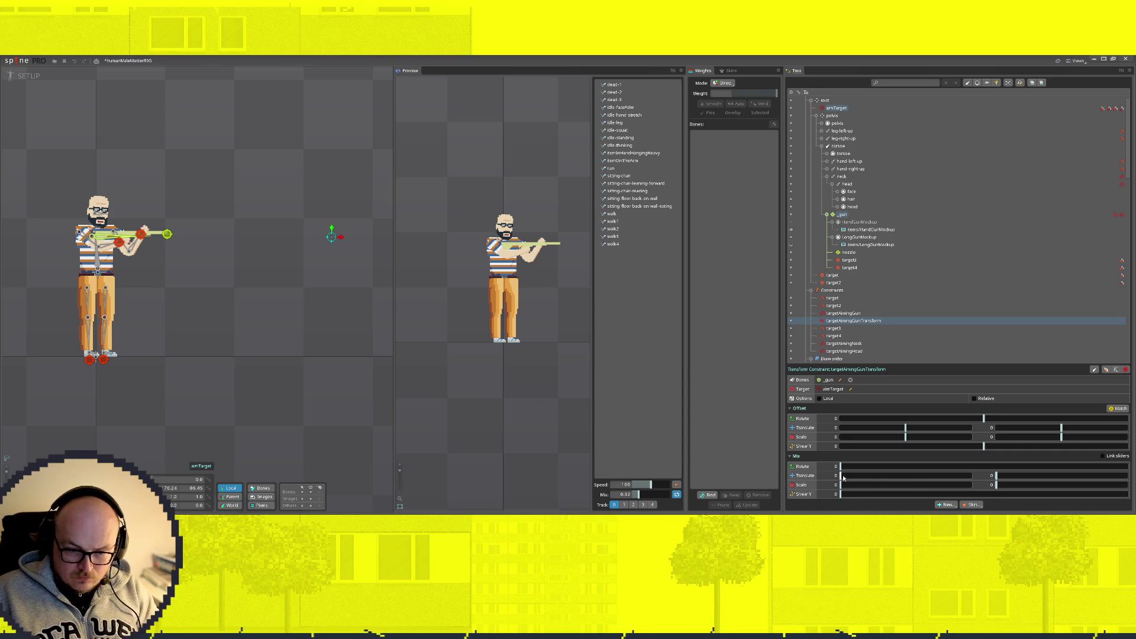
left_click_drag(841, 477, 845, 478)
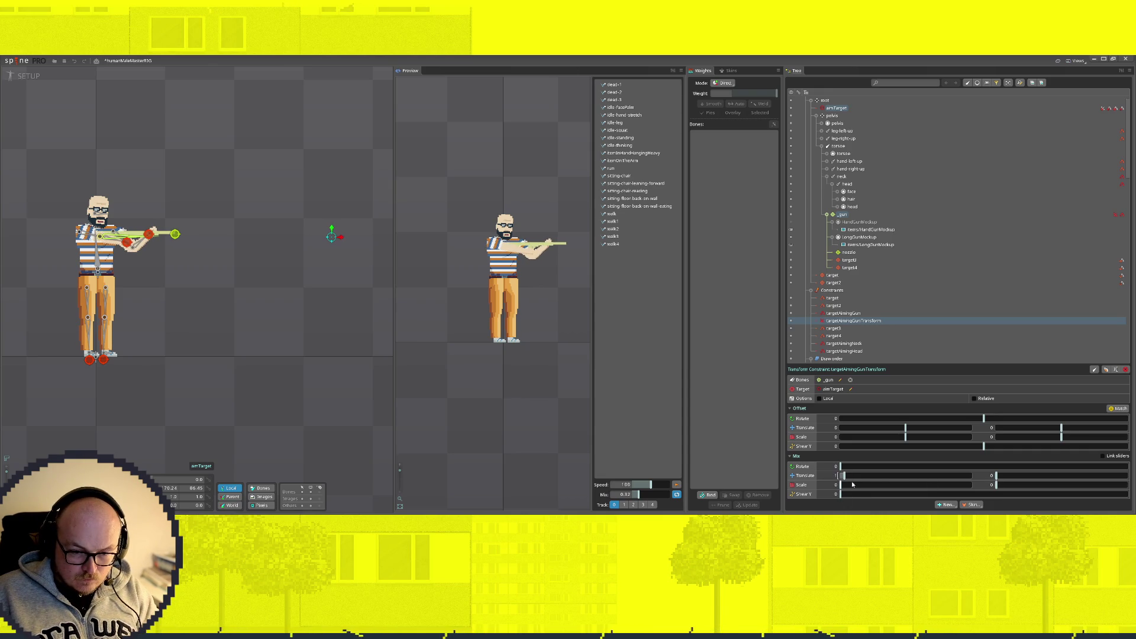
mouse_move(331, 237)
left_mouse_down()
mouse_move(303, 239)
mouse_move(393, 236)
mouse_move(272, 243)
mouse_move(286, 260)
mouse_move(193, 246)
mouse_move(323, 235)
left_mouse_up()
Step: Raise target3 slightly to bend the arm, then swing aimTarget right to check the rifle follows
left_click(143, 232)
scroll(143, 233, "up", 6)
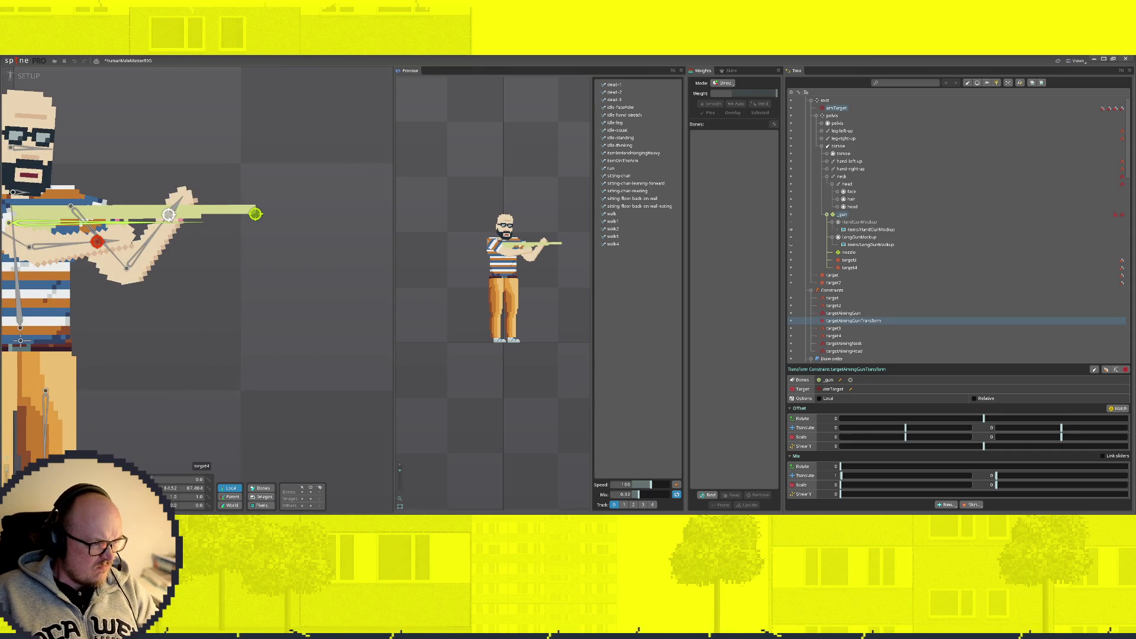
left_click(170, 225)
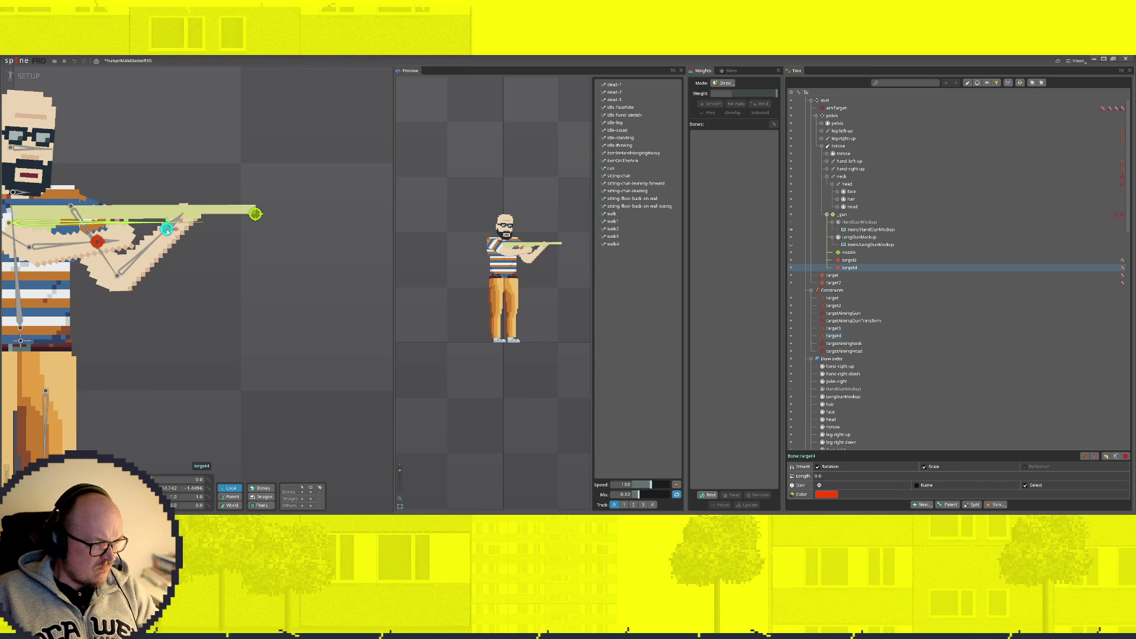
left_click_drag(98, 241, 97, 229)
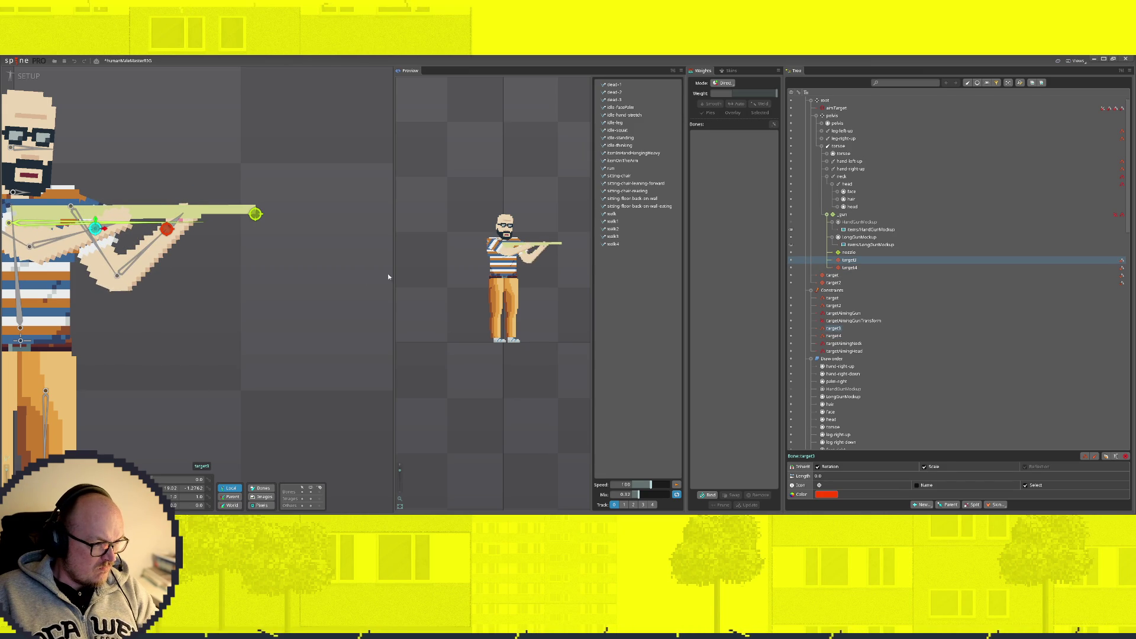
scroll(287, 310, "down", 5)
left_click(313, 222)
mouse_move(314, 225)
left_mouse_down()
mouse_move(256, 314)
mouse_move(205, 352)
mouse_move(302, 224)
mouse_move(254, 329)
mouse_move(330, 265)
mouse_move(113, 327)
mouse_move(282, 207)
mouse_move(388, 203)
mouse_move(341, 227)
mouse_move(258, 88)
mouse_move(138, 80)
mouse_move(175, 147)
mouse_move(243, 353)
mouse_move(366, 220)
left_mouse_up()
Step: Increase targetAimingGunTransform's Offset Translate X and move aimTarget to check its effect
left_click(887, 321)
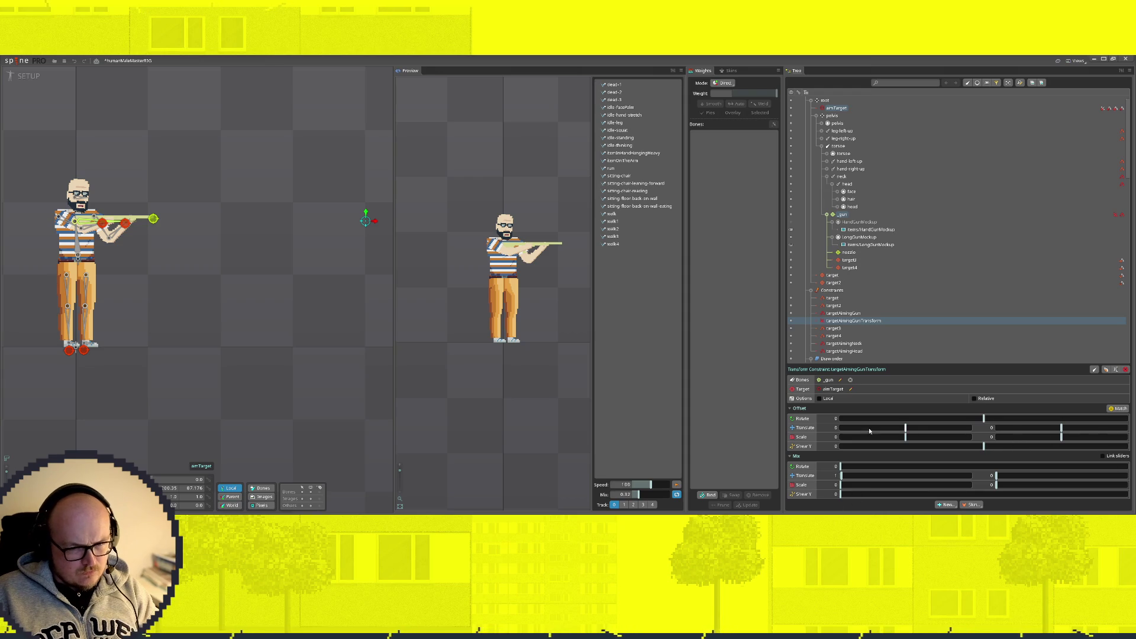
mouse_move(937, 434)
left_mouse_down()
mouse_move(1075, 432)
mouse_move(1004, 433)
left_mouse_up()
mouse_move(365, 223)
left_mouse_down()
mouse_move(190, 219)
mouse_move(342, 225)
mouse_move(229, 224)
mouse_move(276, 225)
left_mouse_up()
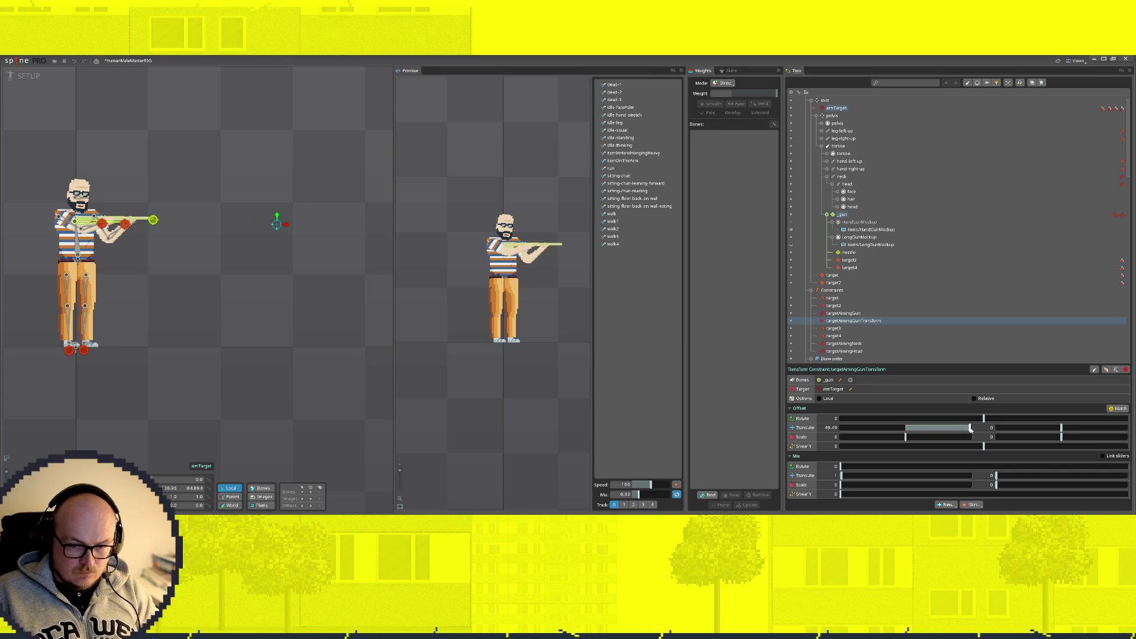
left_click(827, 427)
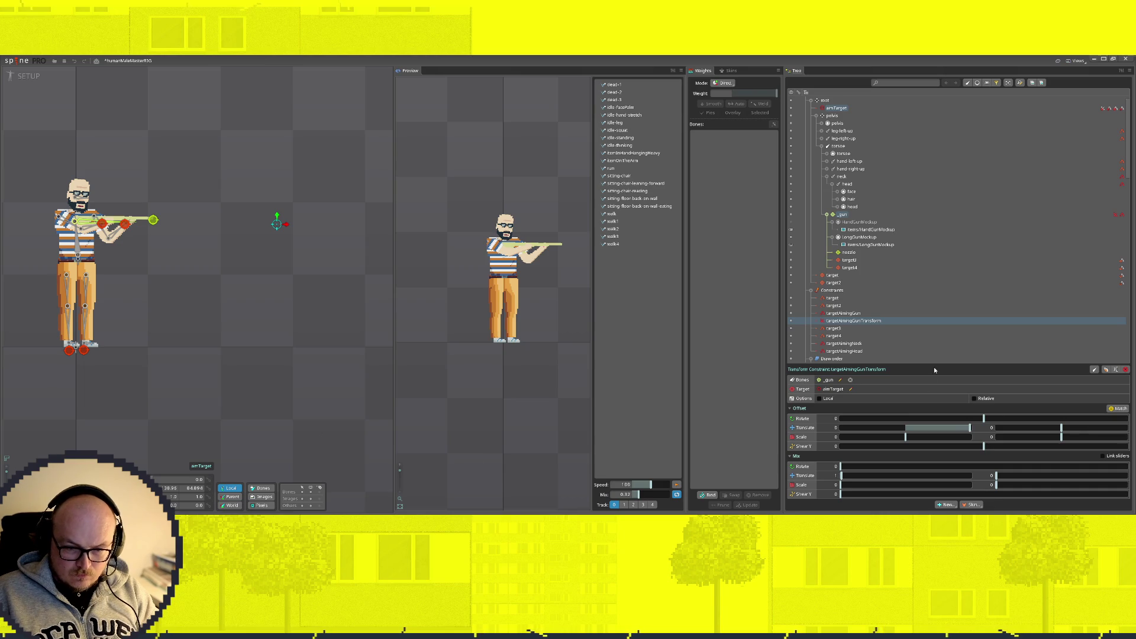
mouse_move(276, 223)
left_mouse_down()
mouse_move(198, 231)
mouse_move(311, 211)
mouse_move(298, 223)
left_mouse_up()
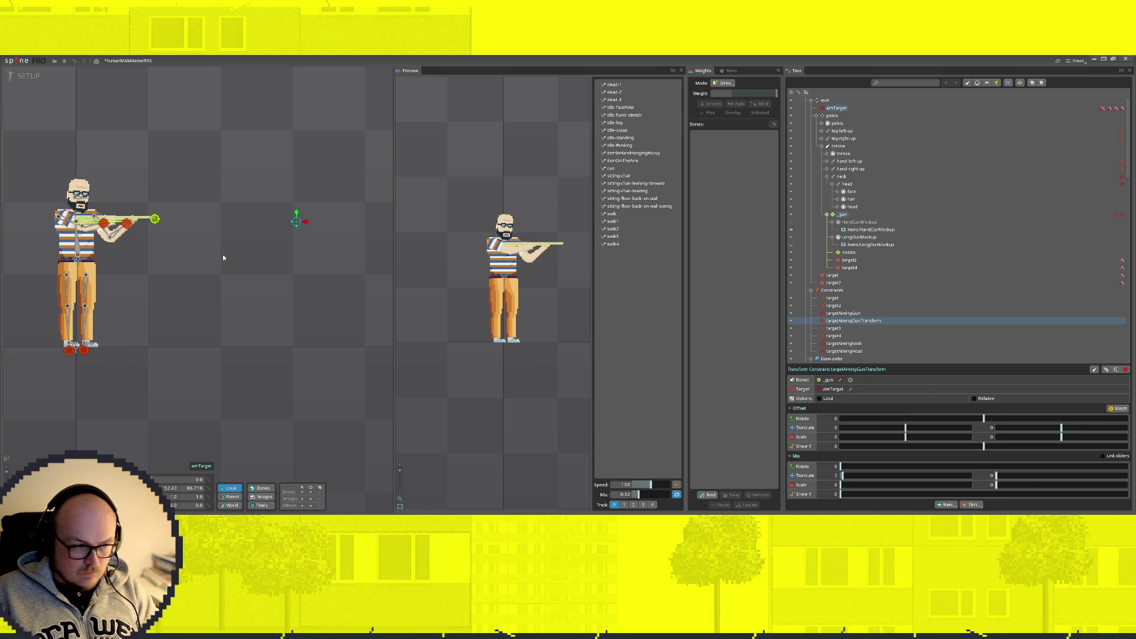
mouse_move(301, 221)
left_mouse_down()
mouse_move(713, 221)
mouse_move(581, 231)
mouse_move(692, 228)
mouse_move(145, 213)
mouse_move(152, 182)
mouse_move(115, 266)
mouse_move(355, 230)
mouse_move(243, 222)
left_mouse_up()
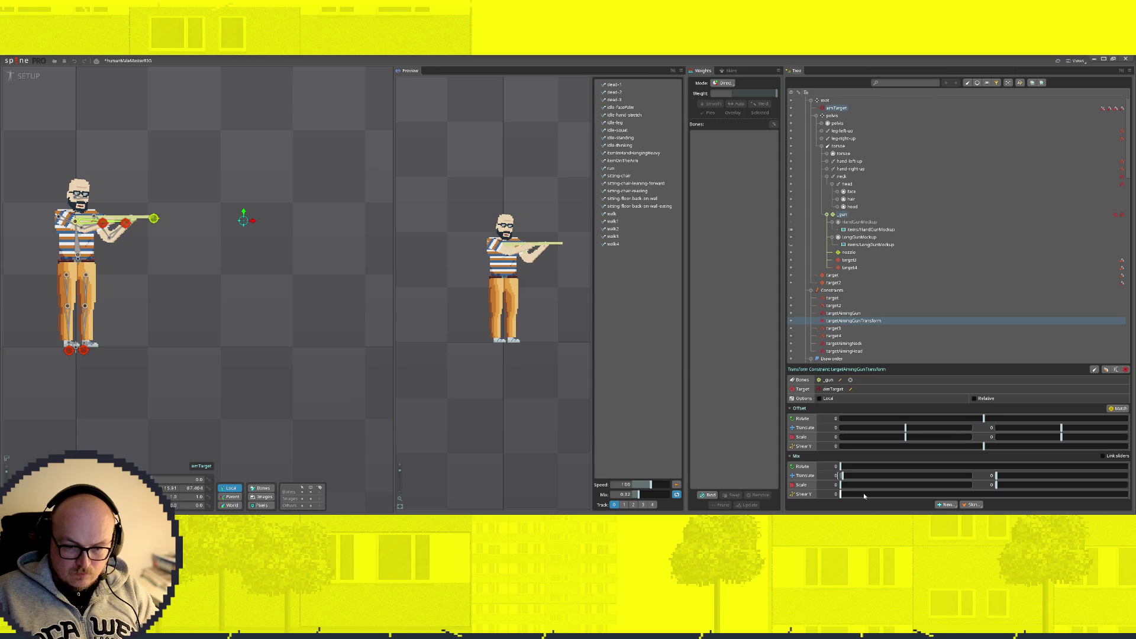
Step: Reset the X offset to 0, commit the translate mix, and raise aimTarget so the rifle aims level
left_click_drag(844, 427, 847, 428)
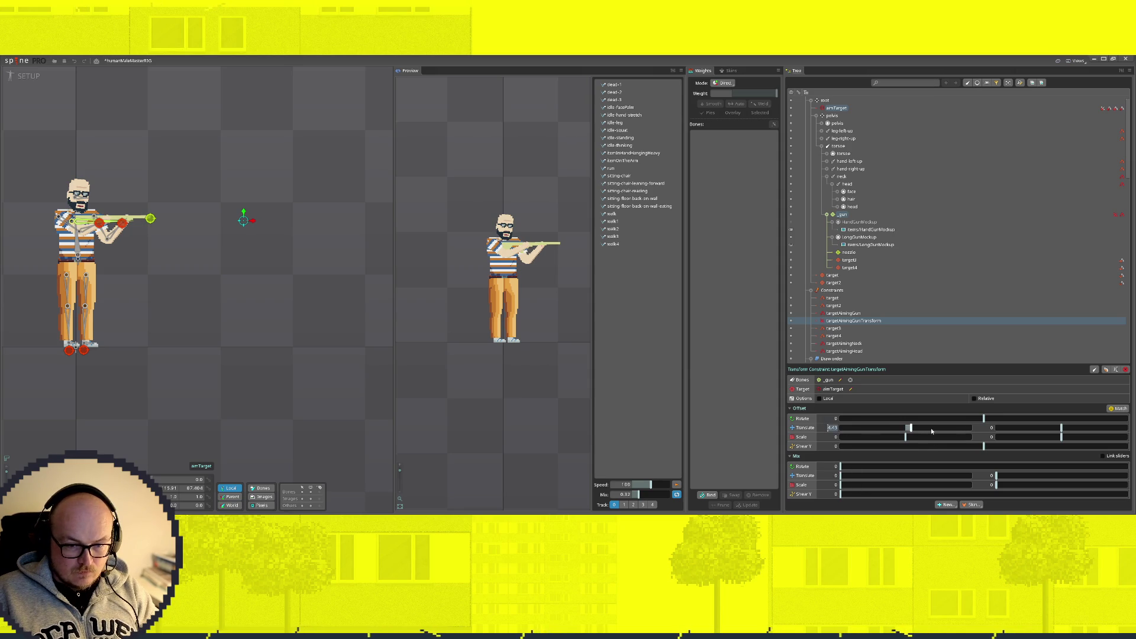
left_click_drag(975, 427, 905, 431)
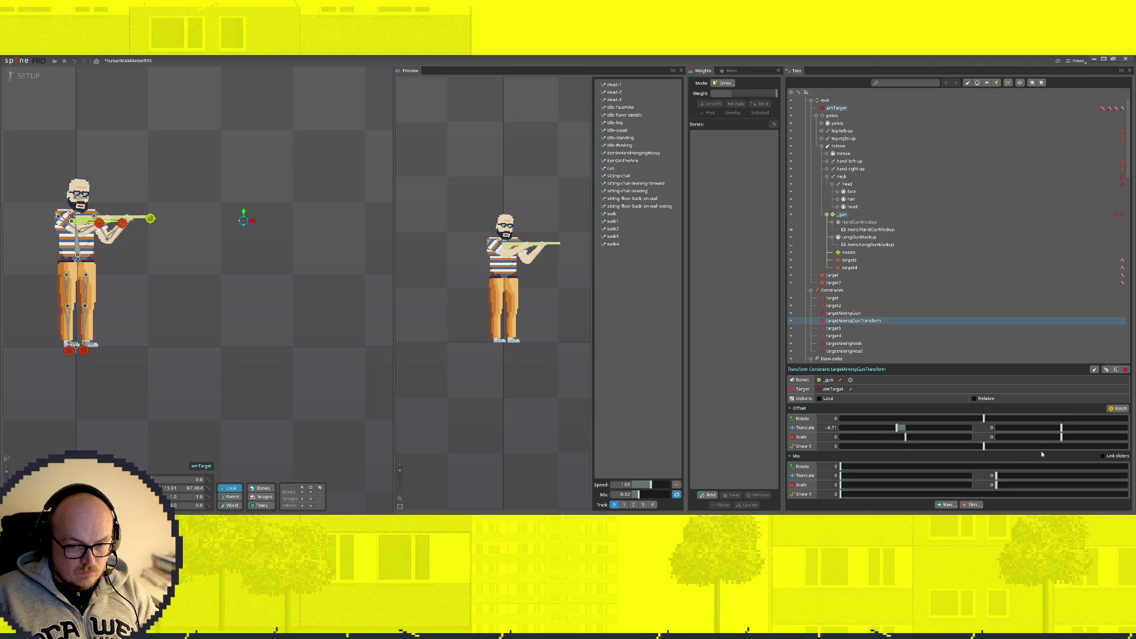
left_click_drag(244, 221, 315, 223)
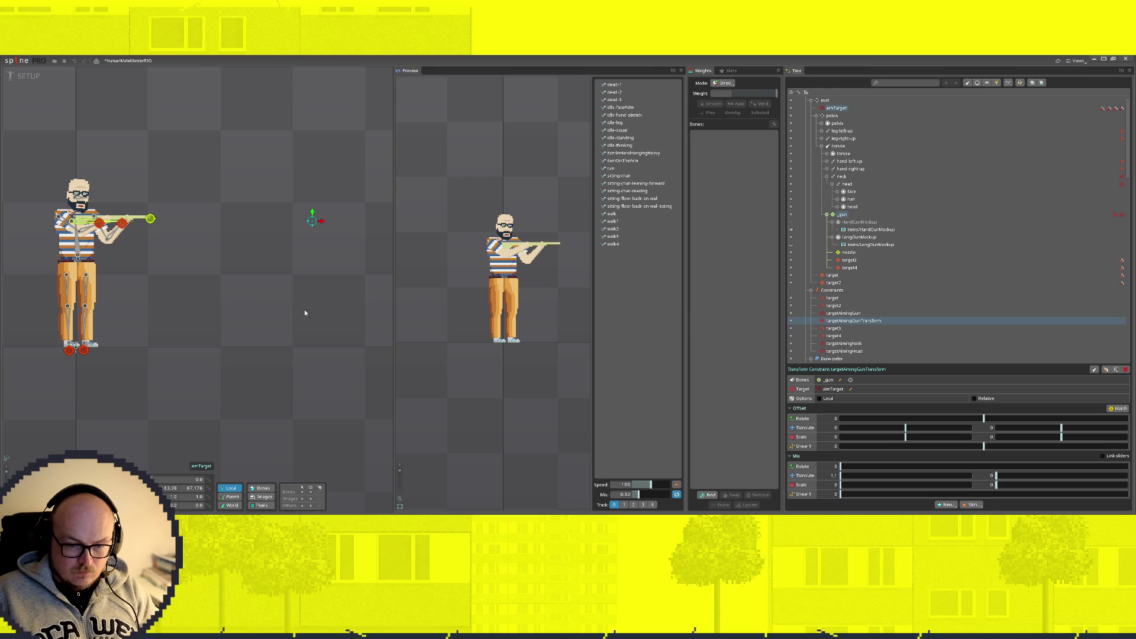
key("Return")
mouse_move(316, 221)
left_mouse_down()
mouse_move(355, 228)
mouse_move(258, 236)
mouse_move(225, 220)
mouse_move(223, 126)
mouse_move(127, 140)
mouse_move(153, 197)
mouse_move(403, 189)
mouse_move(163, 246)
mouse_move(220, 232)
mouse_move(208, 101)
mouse_move(223, 236)
mouse_move(203, 355)
mouse_move(193, 323)
mouse_move(208, 243)
left_mouse_up()
scroll(92, 223, "up", 5)
left_click_drag(384, 271, 376, 207)
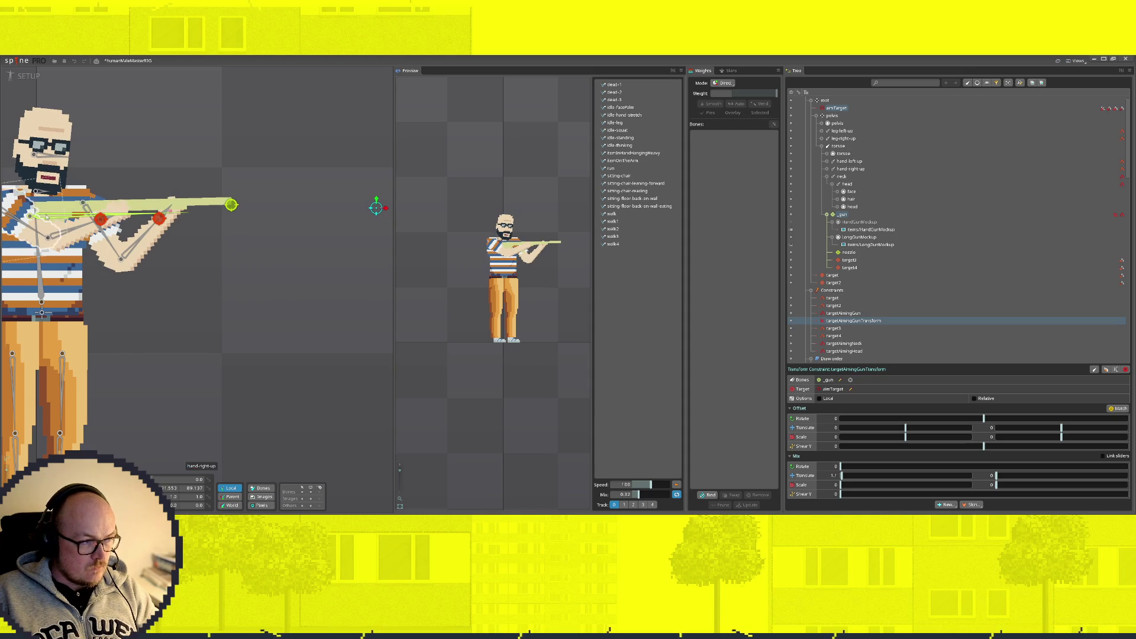
left_click(213, 205)
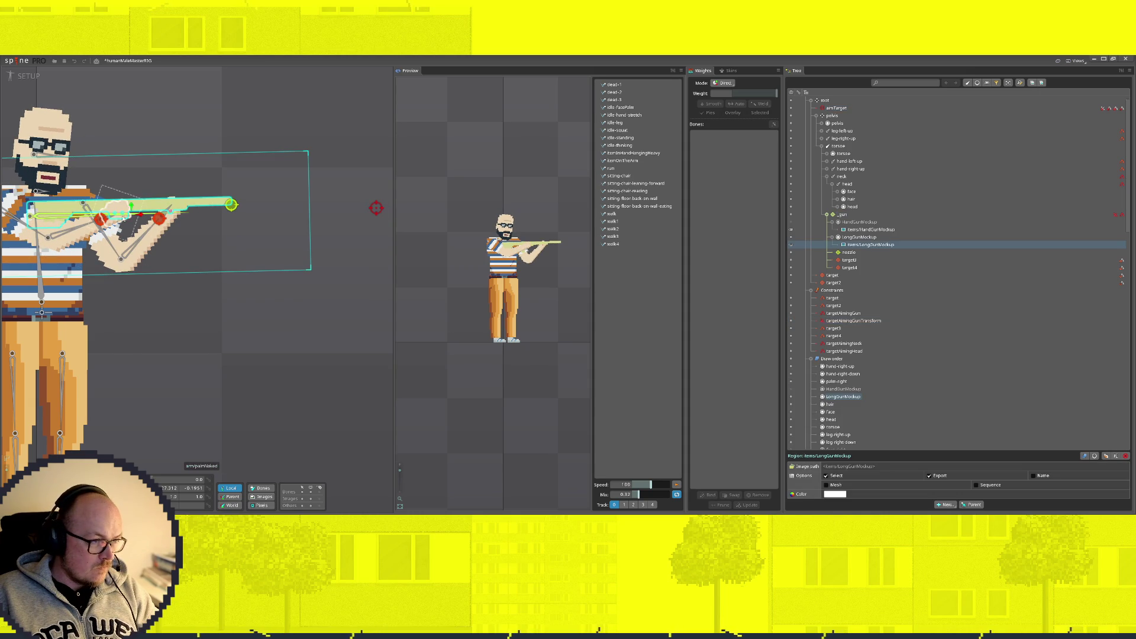
Step: Nudge the LongGunMockup rifle image into position and swing aimTarget to test the aim
left_click_drag(131, 205, 134, 204)
scroll(257, 297, "down", 2)
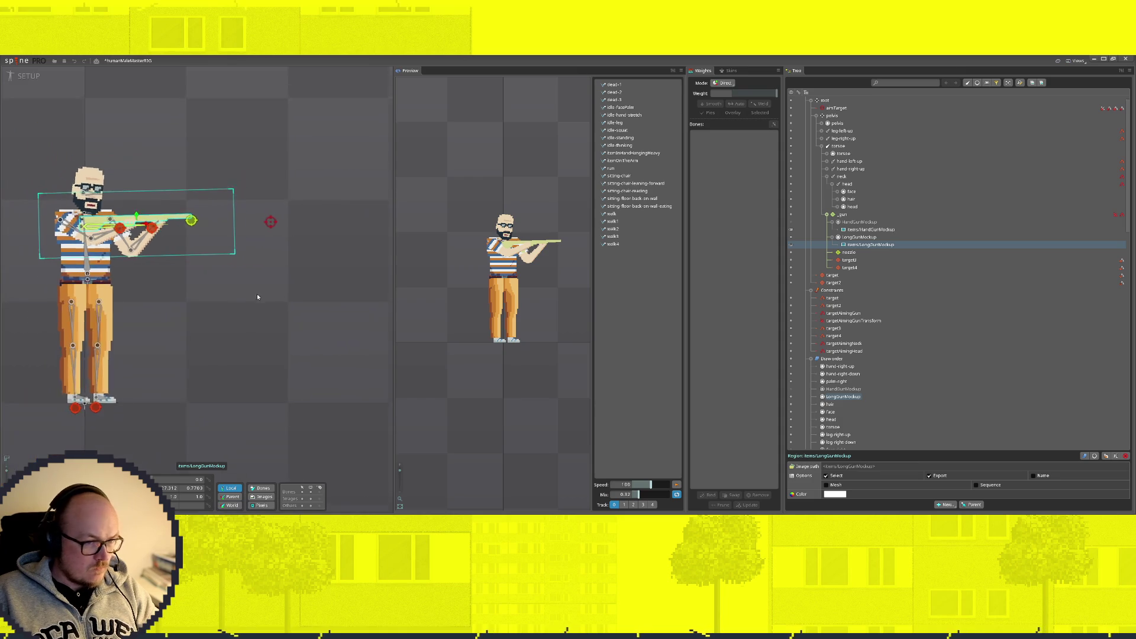
scroll(286, 277, "down", 2)
left_click(192, 237)
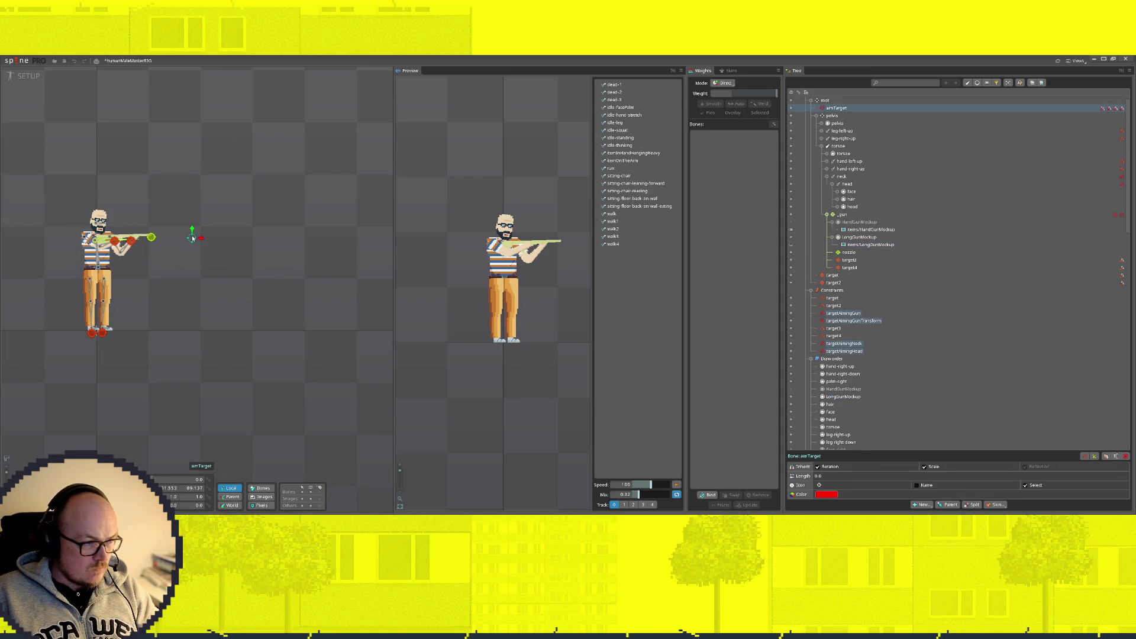
mouse_move(192, 237)
left_mouse_down()
mouse_move(229, 107)
mouse_move(241, 124)
mouse_move(185, 361)
mouse_move(208, 348)
mouse_move(244, 235)
mouse_move(249, 250)
mouse_move(230, 172)
mouse_move(215, 314)
mouse_move(132, 399)
mouse_move(210, 325)
mouse_move(204, 150)
mouse_move(205, 284)
mouse_move(151, 327)
mouse_move(190, 232)
mouse_move(200, 246)
left_mouse_up()
Step: Move the _gun bone left, shift the rifle image right about 23 px, and retest aimTarget
scroll(88, 237, "up", 4)
left_click(113, 249)
left_click_drag(112, 249, 99, 245)
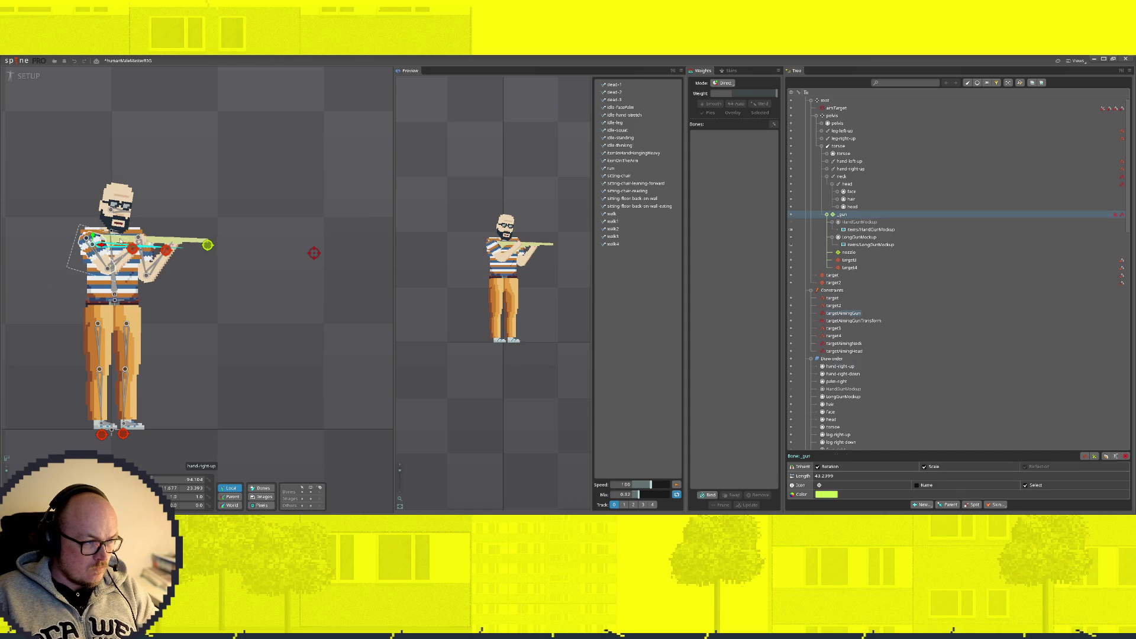
left_click(121, 241)
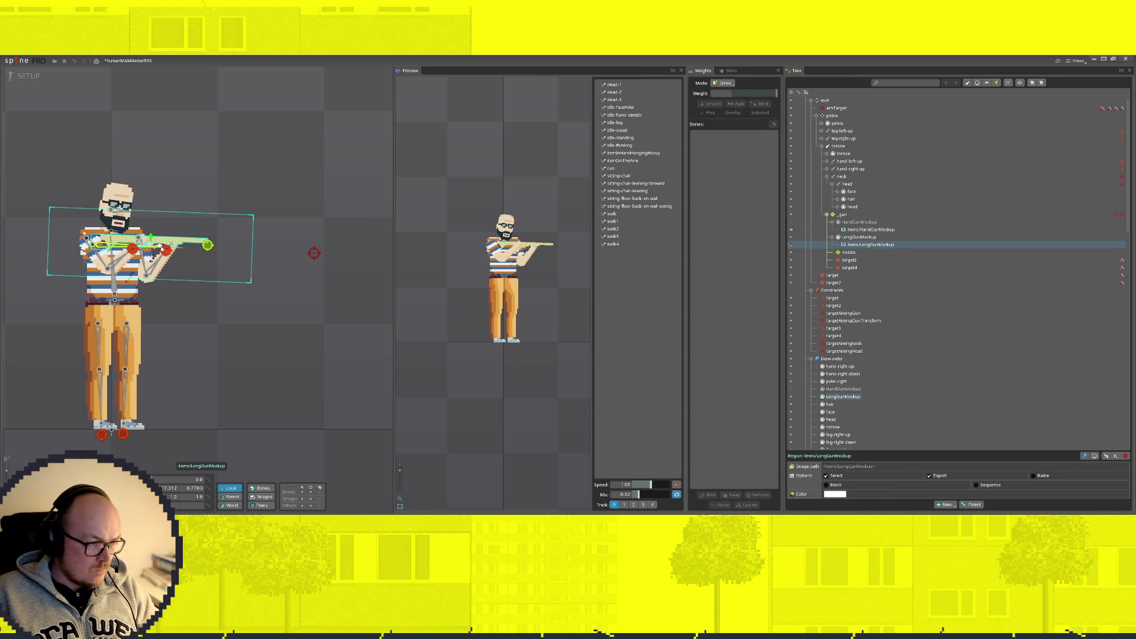
left_click_drag(302, 259, 316, 260)
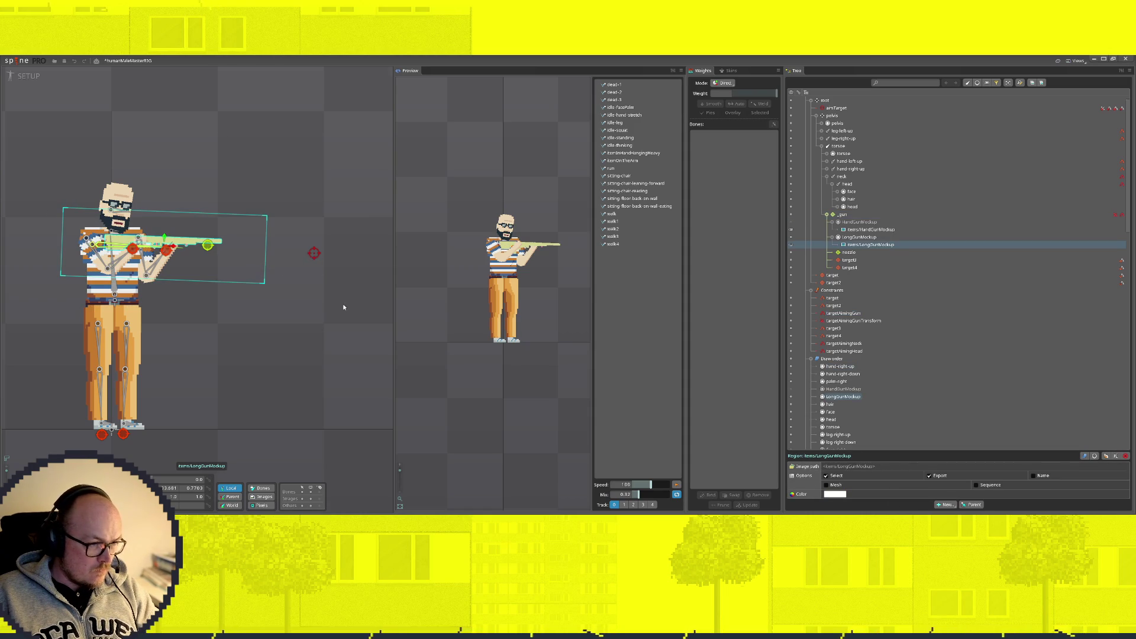
scroll(342, 305, "down", 3)
mouse_move(202, 241)
left_mouse_down()
mouse_move(236, 221)
mouse_move(246, 101)
mouse_move(217, 244)
mouse_move(136, 346)
mouse_move(172, 325)
mouse_move(178, 157)
mouse_move(183, 233)
mouse_move(88, 314)
mouse_move(147, 304)
mouse_move(177, 183)
mouse_move(149, 224)
mouse_move(141, 271)
mouse_move(107, 301)
mouse_move(70, 310)
mouse_move(112, 278)
mouse_move(197, 319)
mouse_move(221, 294)
mouse_move(240, 211)
mouse_move(226, 119)
mouse_move(223, 243)
mouse_move(201, 240)
mouse_move(194, 294)
mouse_move(217, 361)
left_mouse_up()
scroll(65, 246, "up", 3)
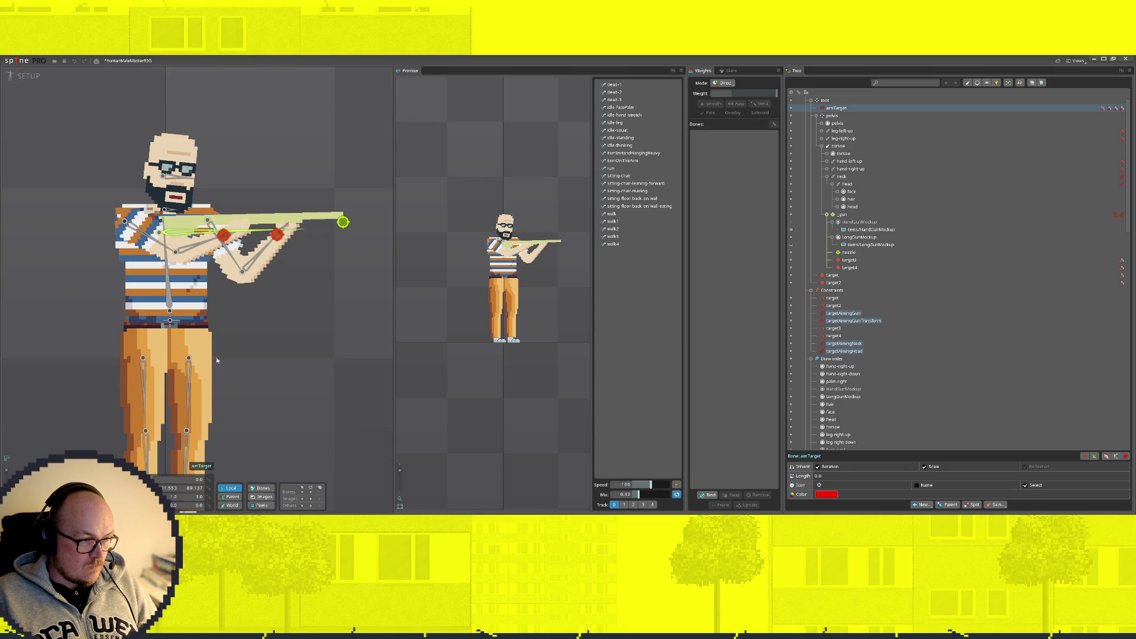
Step: Move the _gun bone slightly left and drag aimTarget right to re-aim the rifle
left_click(204, 248)
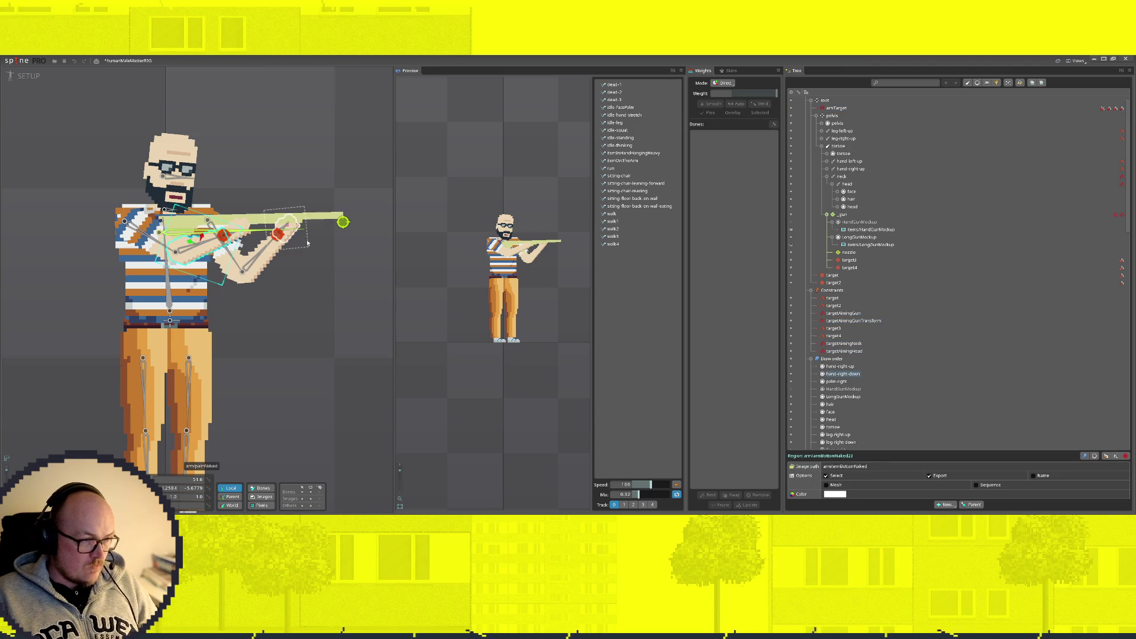
left_click(171, 234)
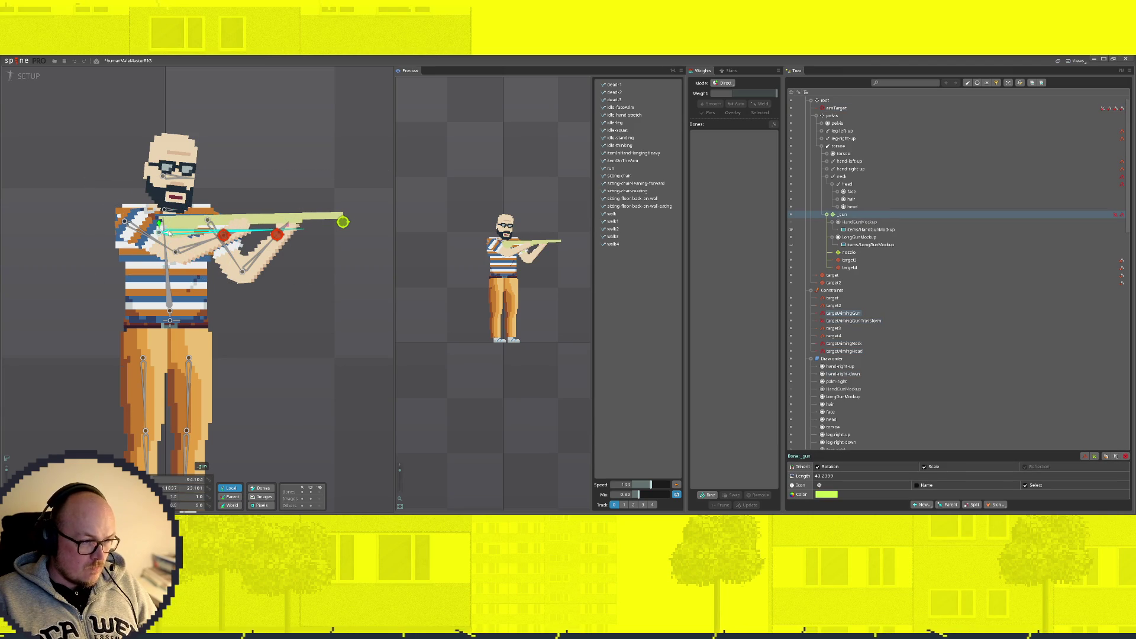
left_click_drag(168, 233, 162, 235)
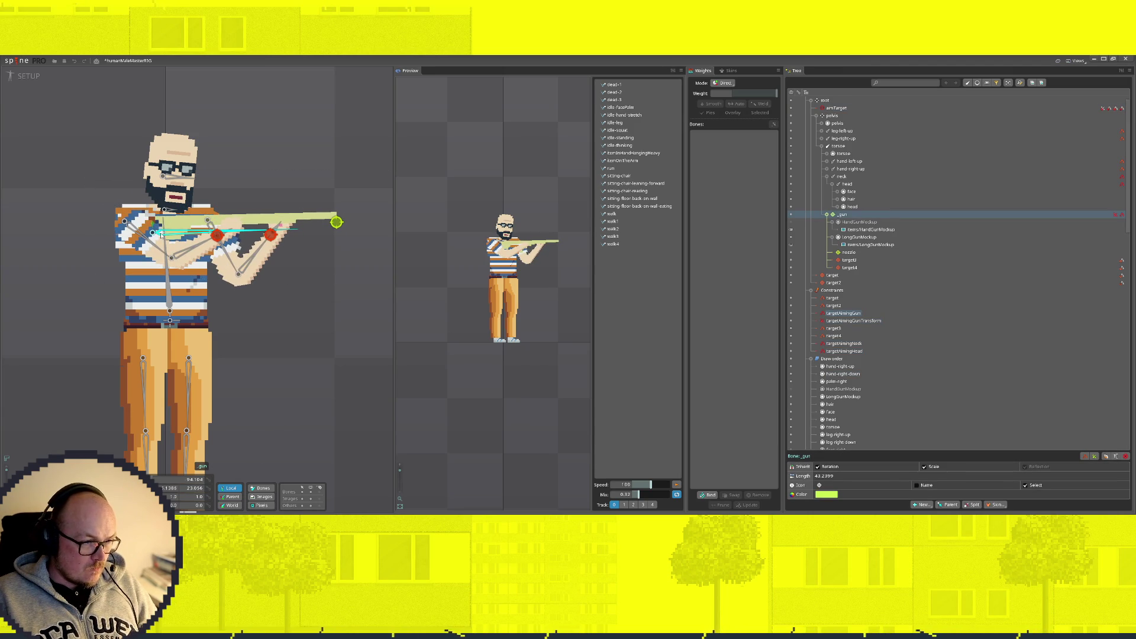
scroll(336, 286, "down", 5)
left_click(239, 241)
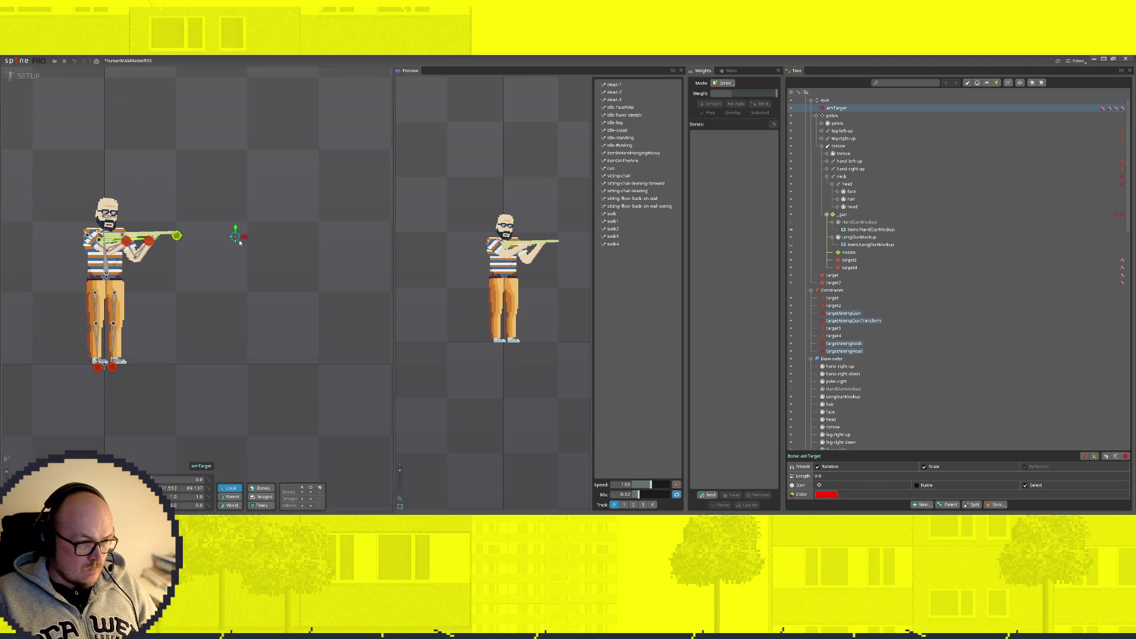
mouse_move(242, 238)
left_mouse_down()
mouse_move(307, 243)
mouse_move(307, 129)
mouse_move(305, 428)
mouse_move(308, 165)
mouse_move(328, 125)
mouse_move(325, 94)
mouse_move(337, 290)
left_mouse_up()
Step: Adjust the LongGunMockup image's position in the hands and move aimTarget to test
scroll(108, 249, "up", 1)
scroll(110, 248, "up", 2)
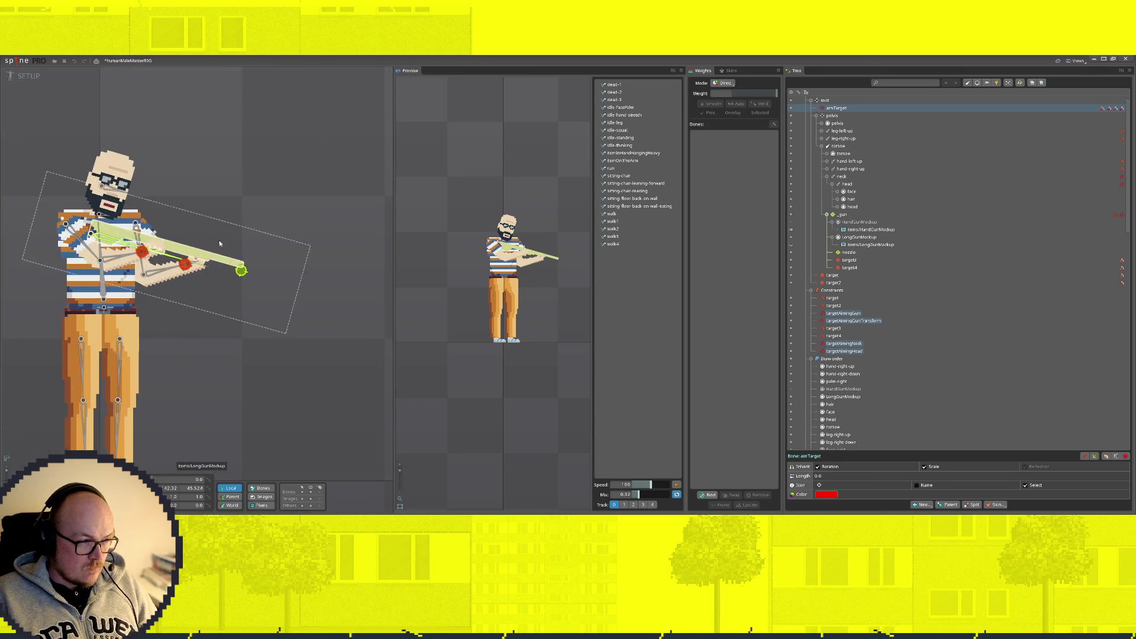
left_click(170, 244)
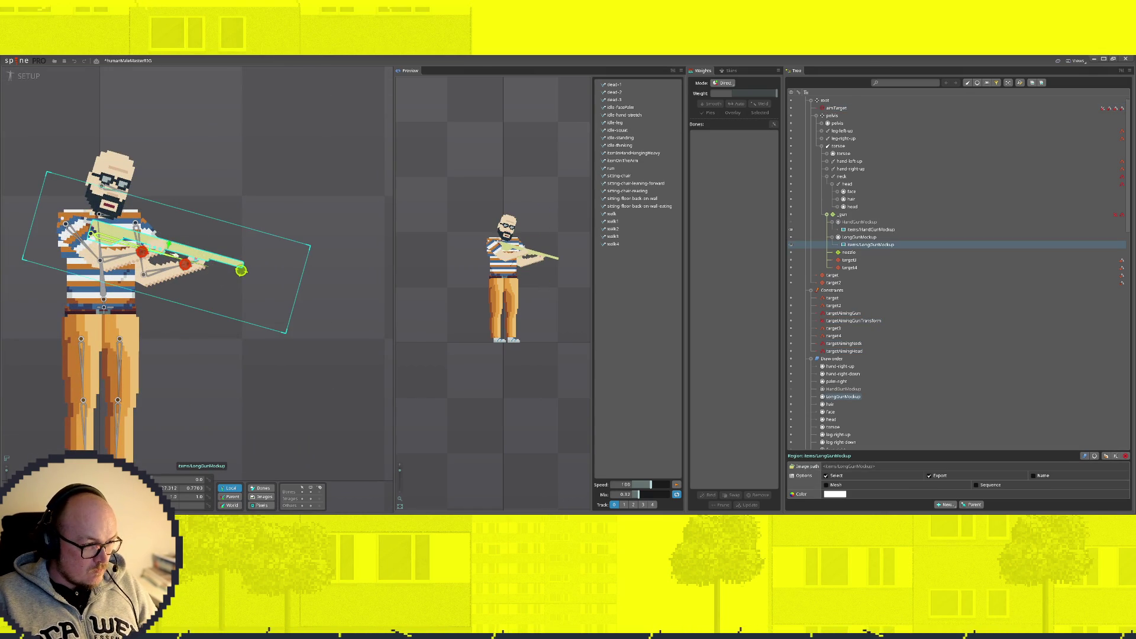
left_click_drag(170, 245, 171, 242)
scroll(352, 292, "down", 3)
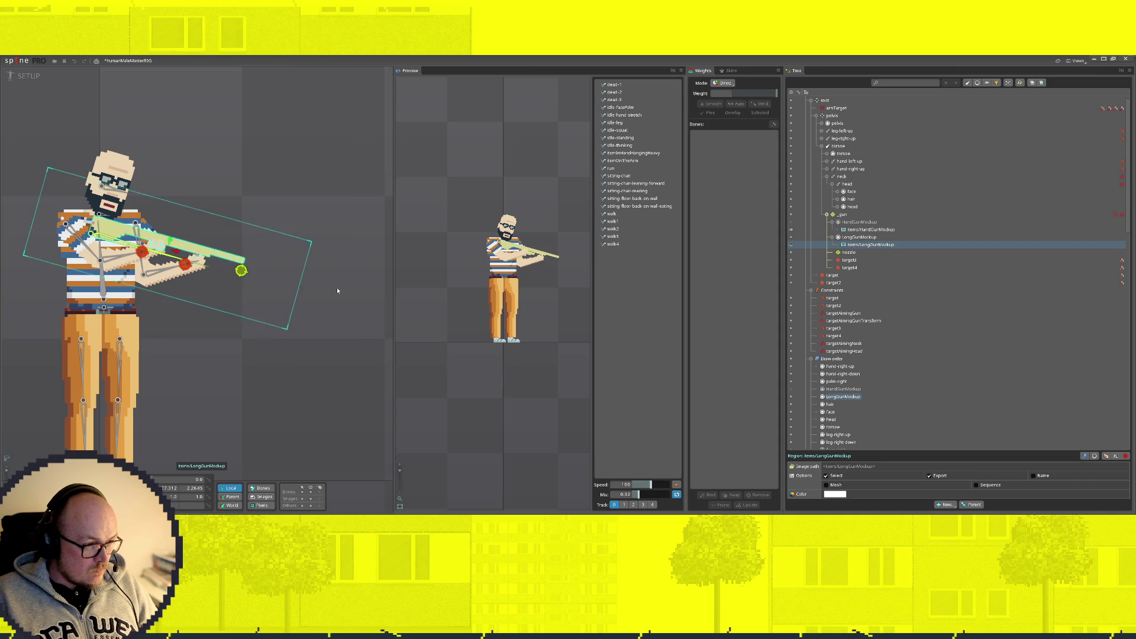
mouse_move(267, 291)
left_mouse_down()
mouse_move(292, 122)
mouse_move(195, 89)
mouse_move(214, 335)
mouse_move(246, 157)
left_mouse_up()
Step: Nudge target3 up-right to adjust the arm, then swing aimTarget to inspect the aim in the preview
scroll(82, 238, "up", 5)
left_click(145, 235)
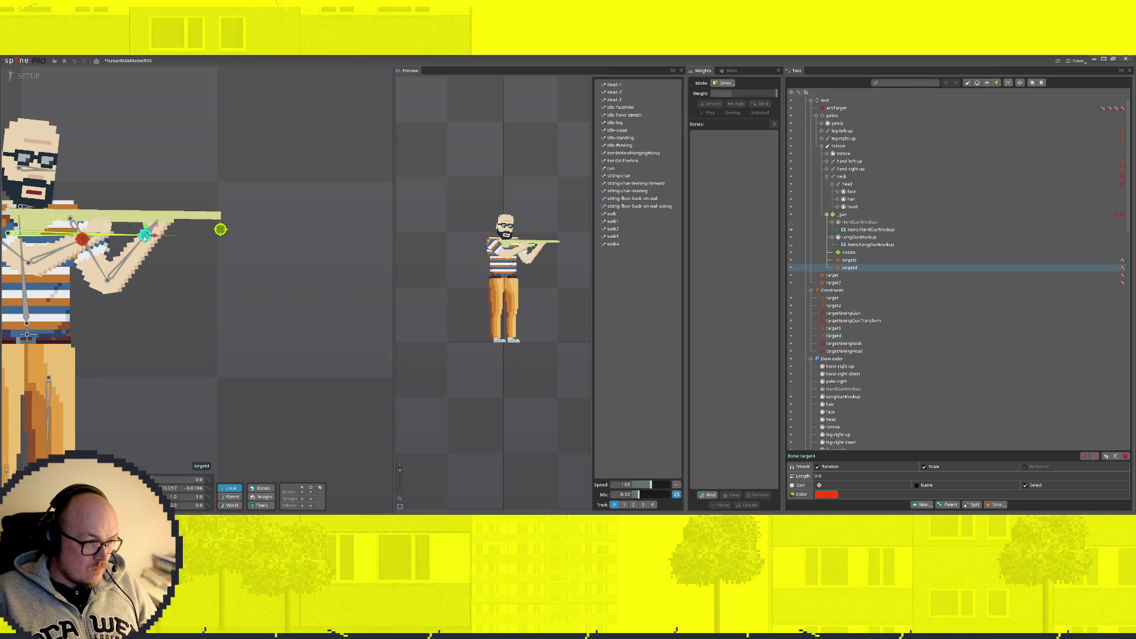
left_click_drag(82, 238, 88, 232)
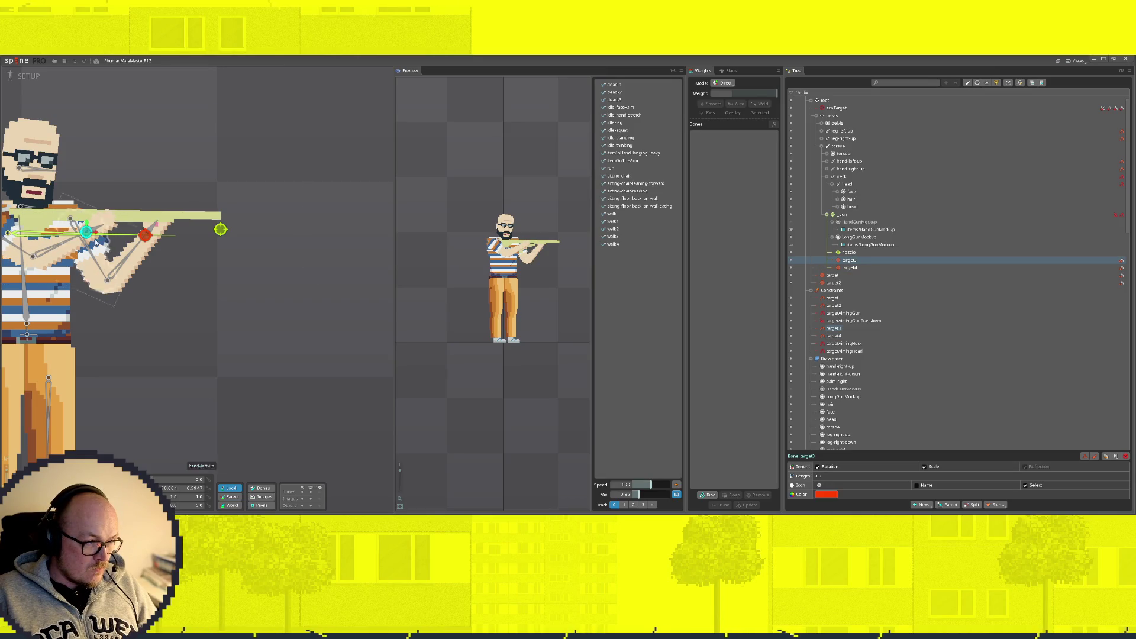
scroll(87, 233, "down", 2)
scroll(559, 271, "down", 3)
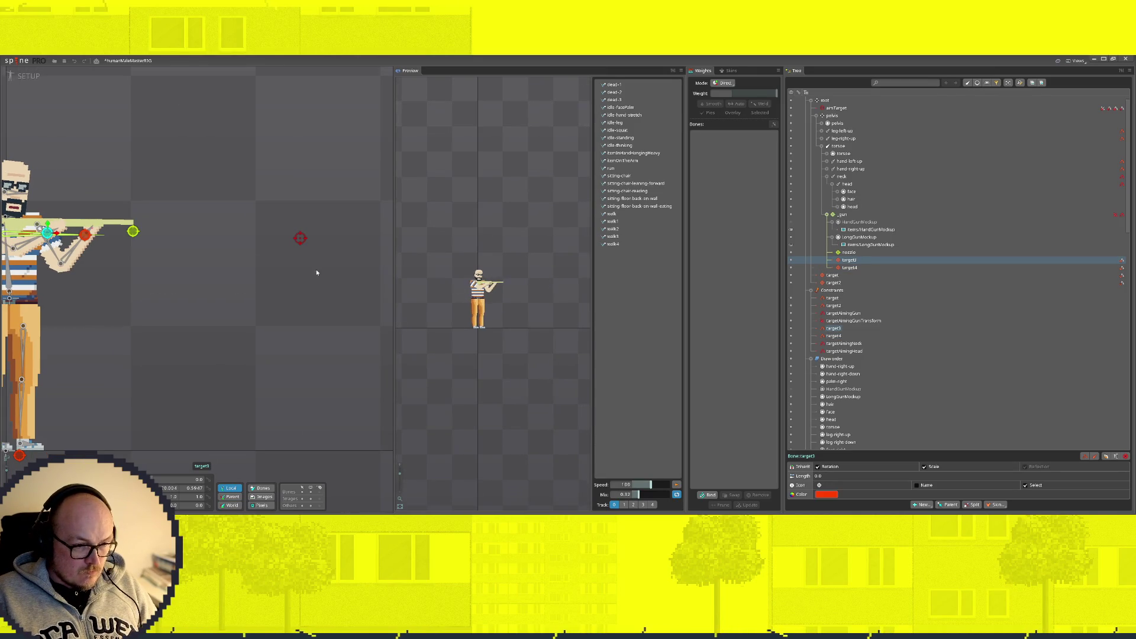
scroll(319, 239, "up", 8)
scroll(478, 284, "up", 3)
scroll(477, 391, "up", 2)
left_click_drag(122, 271, 329, 332)
scroll(170, 310, "down", 2)
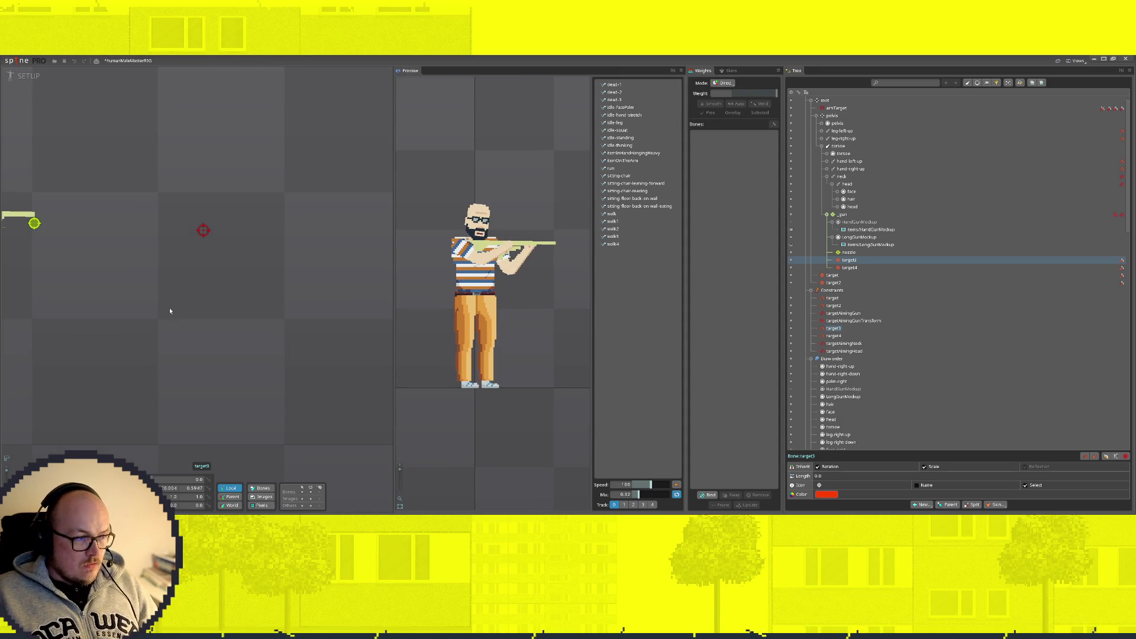
mouse_move(203, 231)
left_mouse_down()
mouse_move(201, 130)
mouse_move(189, 403)
left_mouse_up()
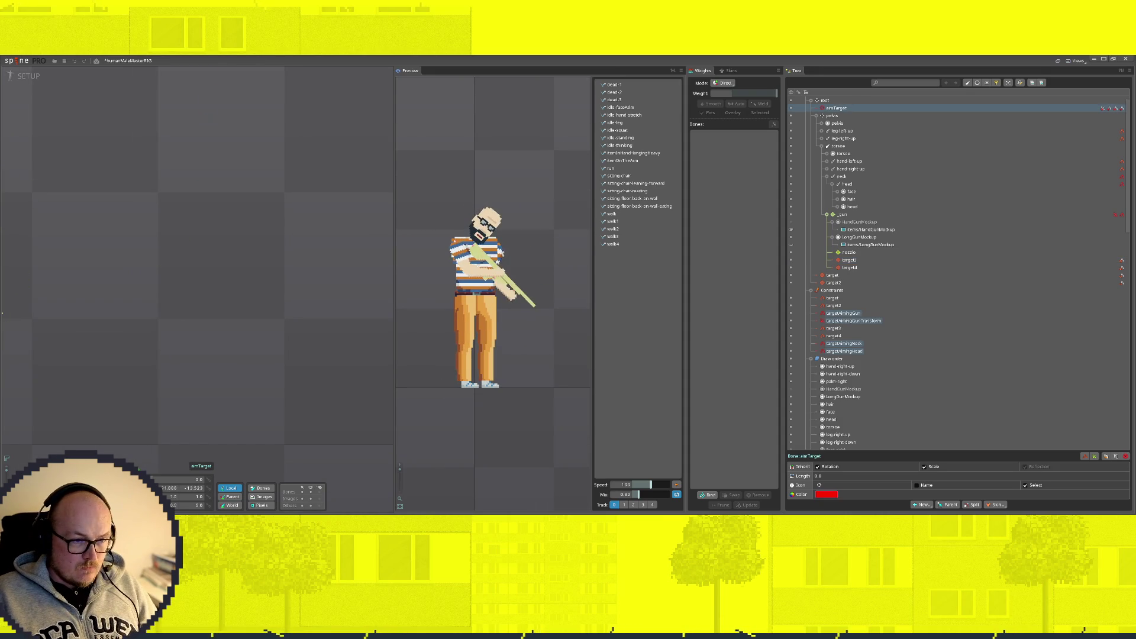
Step: Center the character in view and nudge the LongGunMockup rifle image slightly lower
left_click_drag(1, 313, 3, 307)
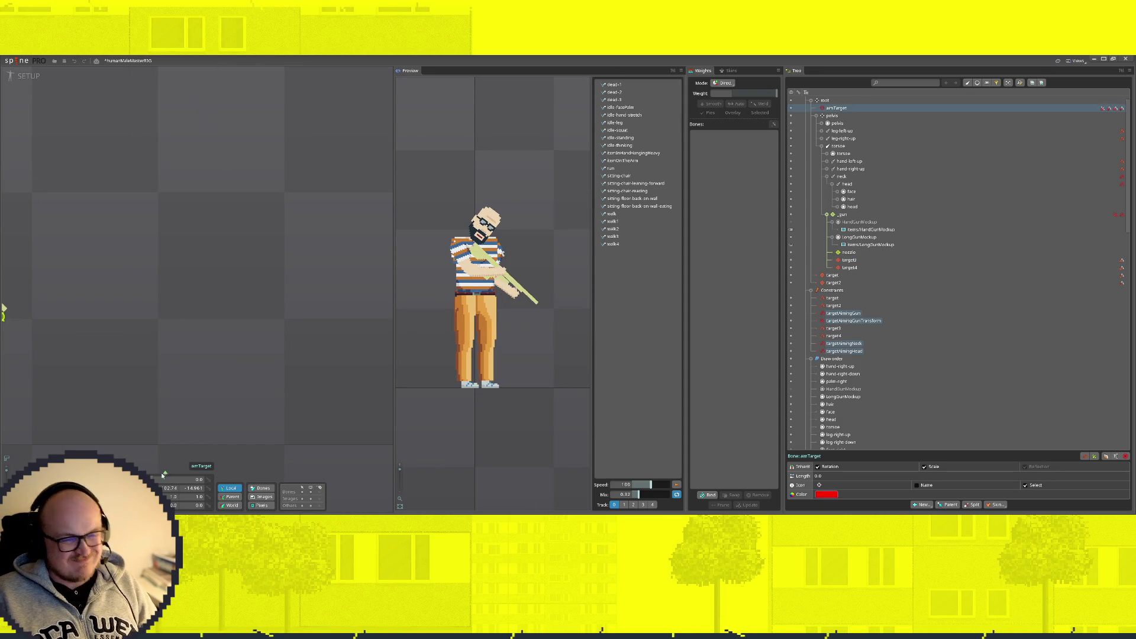
scroll(282, 361, "down", 2)
left_click_drag(106, 197, 263, 192)
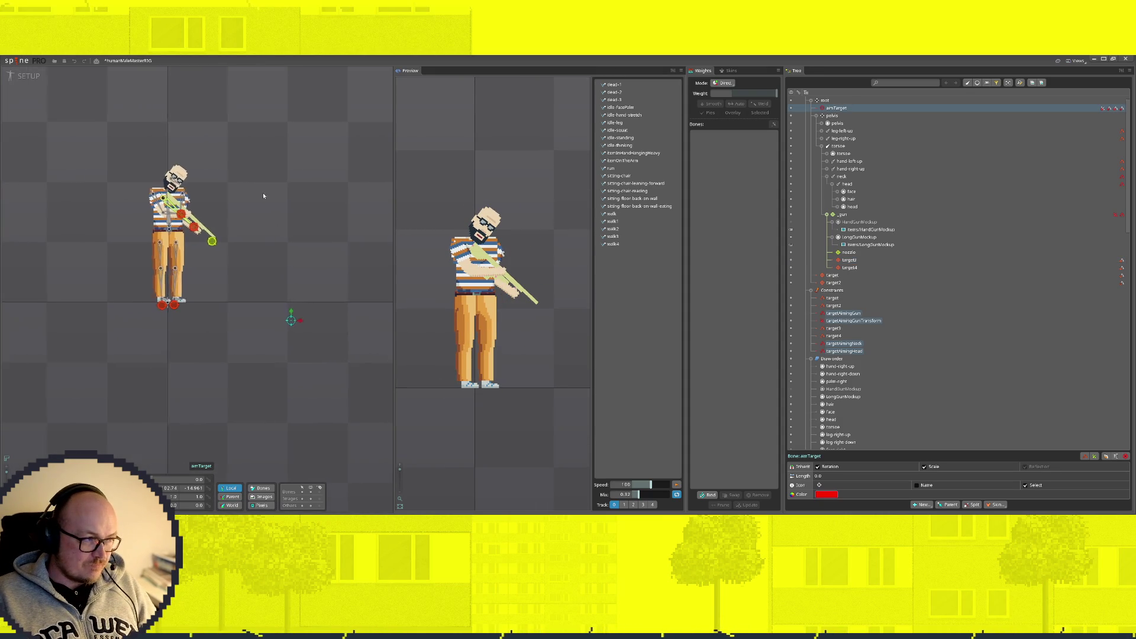
scroll(180, 210, "up", 3)
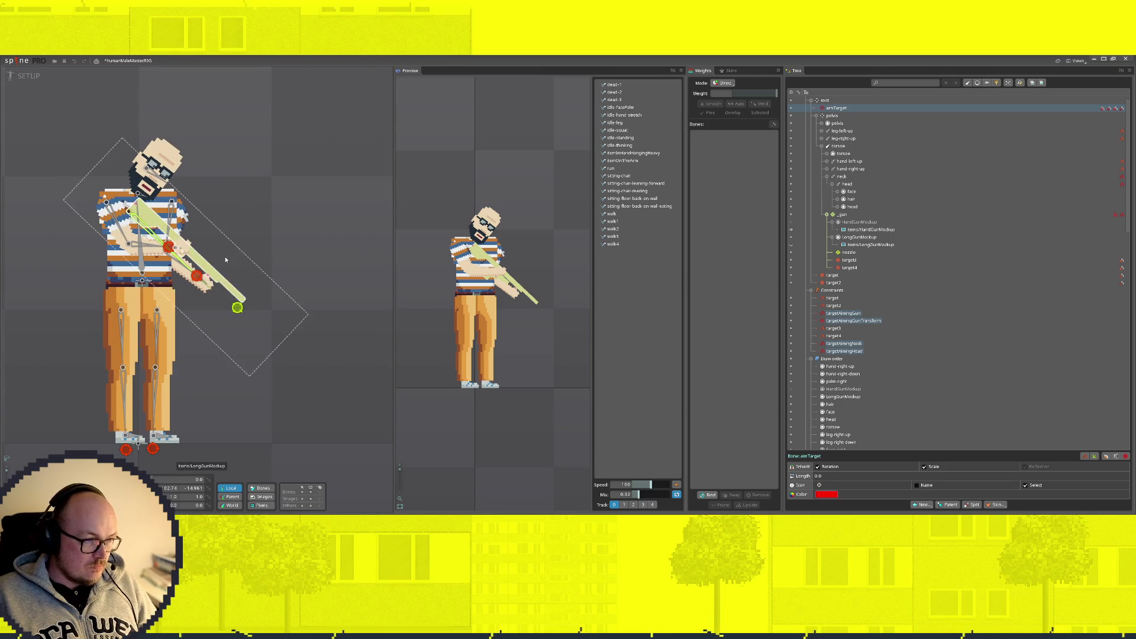
left_click(202, 251)
left_click_drag(196, 254, 185, 256)
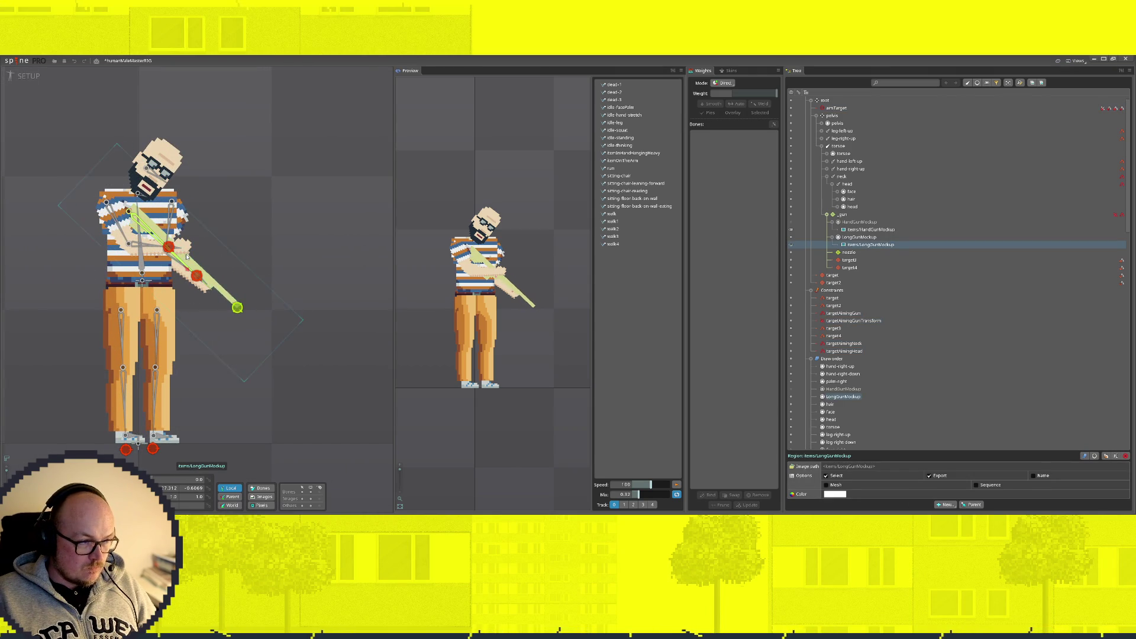
Step: Check the hand targets and move aimTarget up and down to confirm the arms and rifle follow
left_click(169, 248)
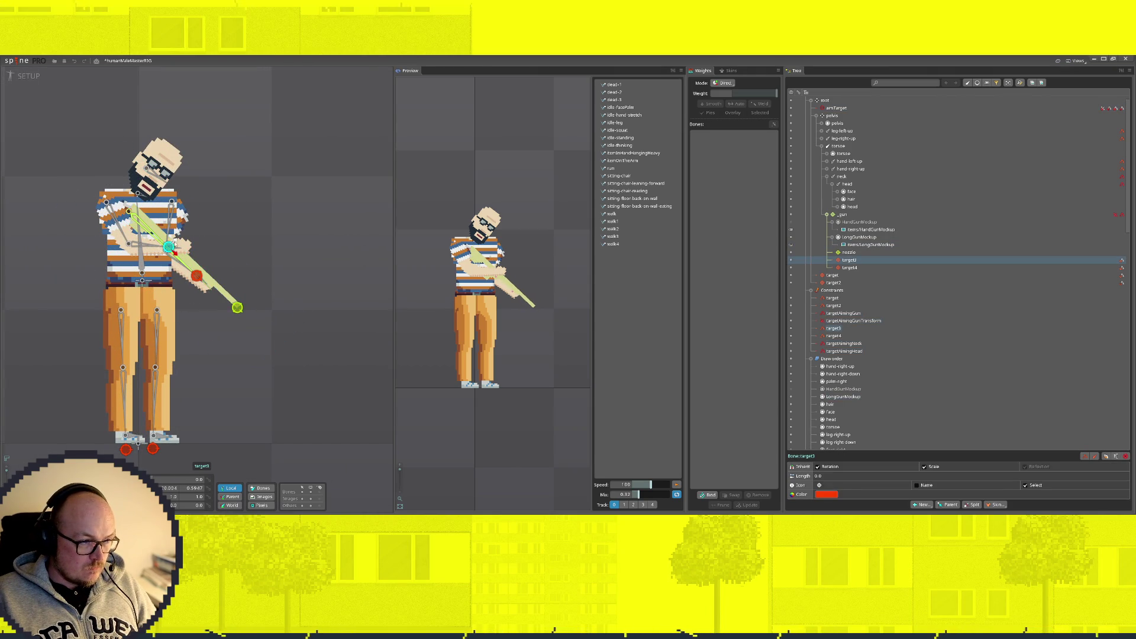
left_click(197, 275)
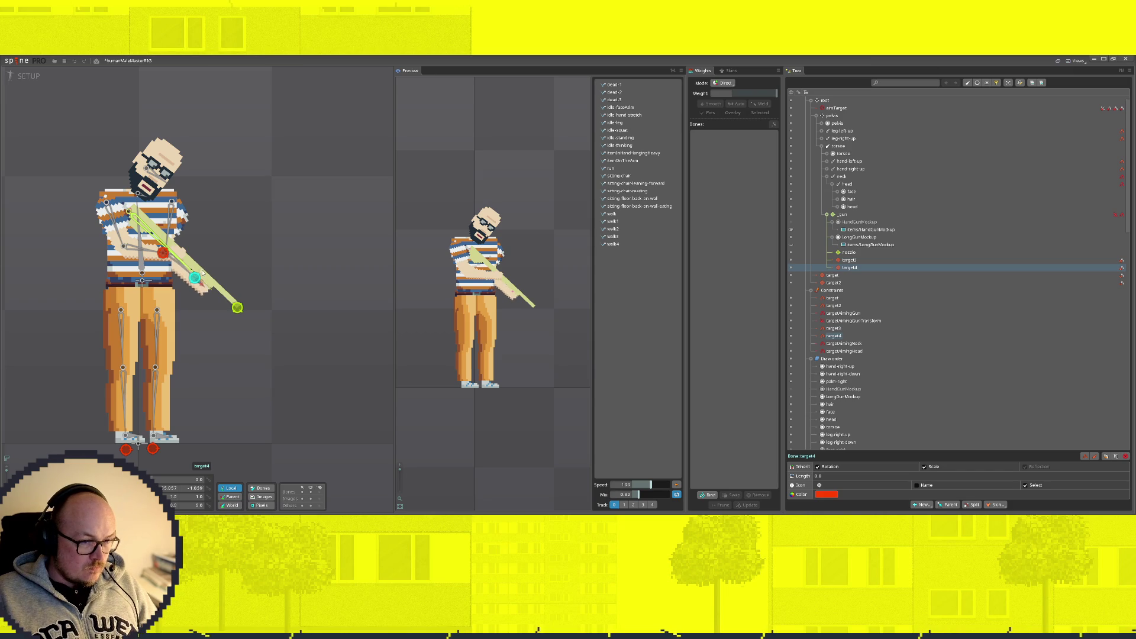
scroll(207, 270, "down", 4)
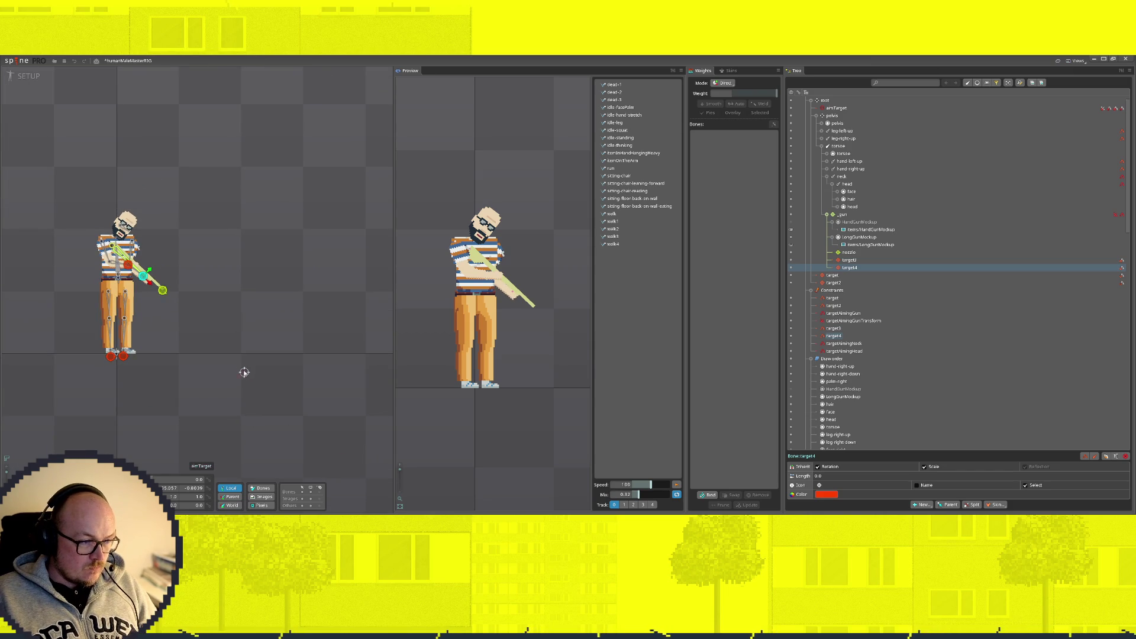
mouse_move(244, 372)
left_mouse_down()
mouse_move(264, 261)
mouse_move(254, 148)
mouse_move(244, 324)
mouse_move(243, 195)
mouse_move(240, 278)
left_mouse_up()
scroll(266, 260, "up", 5)
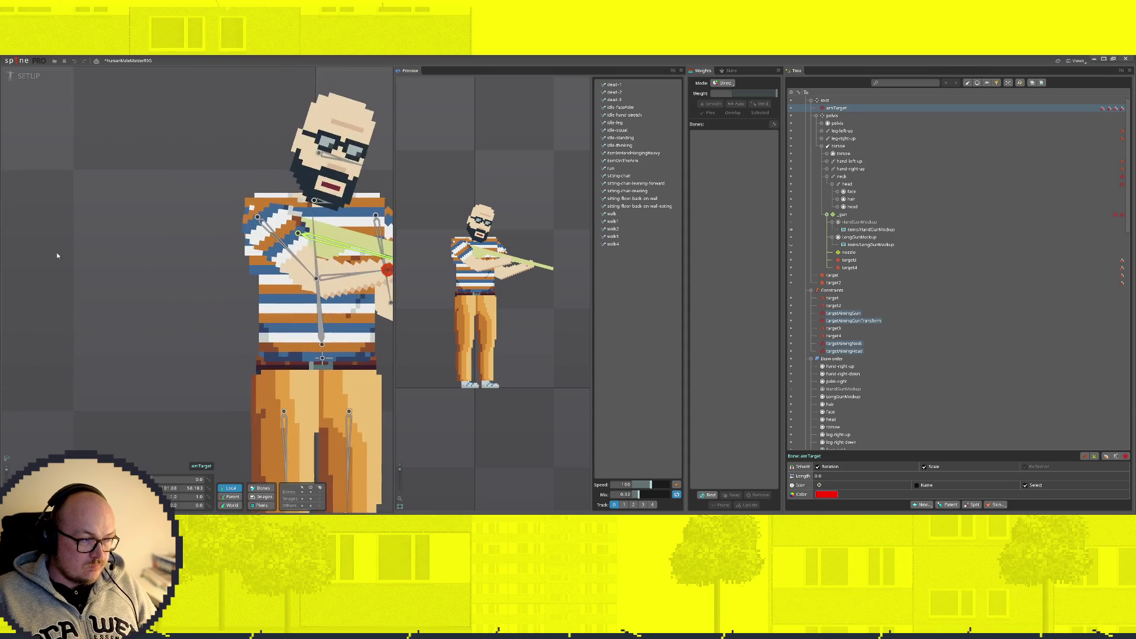
left_click(315, 241)
Step: Raise the _gun bone slightly, then move aimTarget up and back to check the aim
left_click(317, 235)
mouse_move(302, 225)
left_mouse_down()
mouse_move(305, 215)
mouse_move(308, 227)
left_mouse_up()
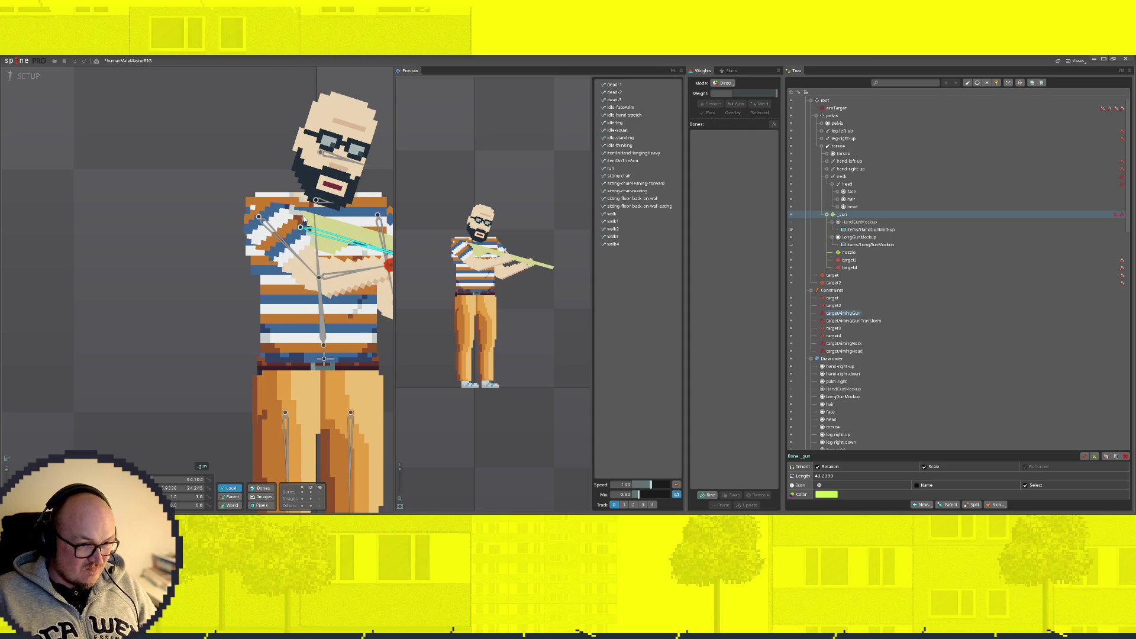
scroll(310, 238, "down", 3)
scroll(329, 322, "down", 2)
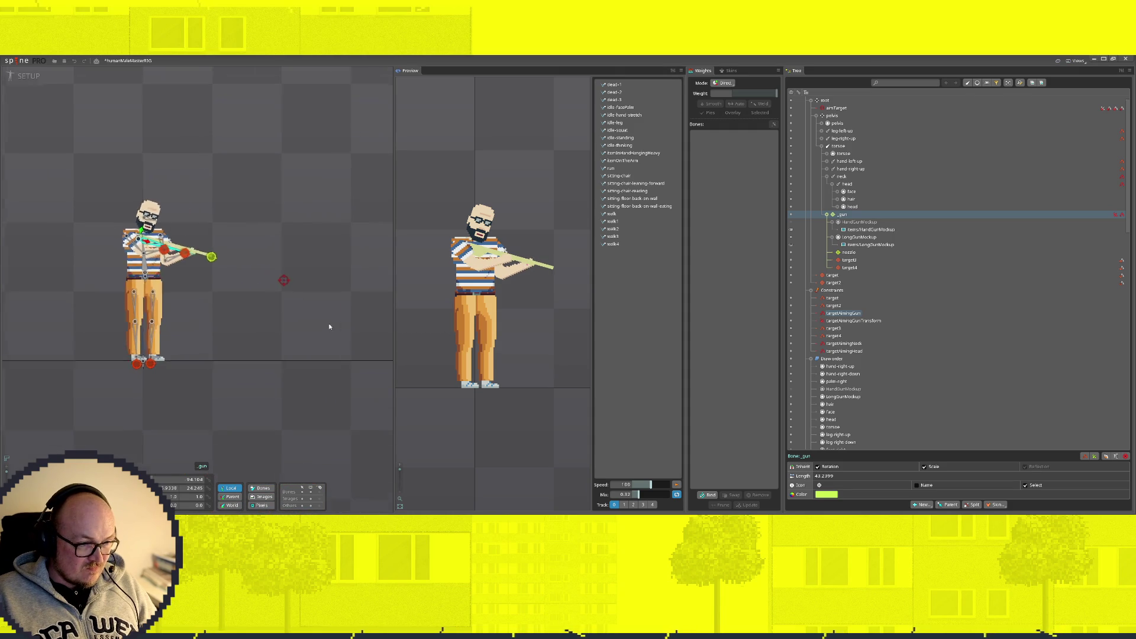
left_click(272, 276)
mouse_move(273, 277)
left_mouse_down()
mouse_move(264, 109)
mouse_move(271, 199)
mouse_move(215, 295)
mouse_move(197, 299)
mouse_move(250, 143)
mouse_move(236, 228)
mouse_move(192, 296)
mouse_move(20, 325)
mouse_move(37, 317)
left_mouse_up()
Step: Shift the _gun bone left and up, flatten the LongGunMockup angle, and raise aimTarget above the character
scroll(118, 249, "up", 4)
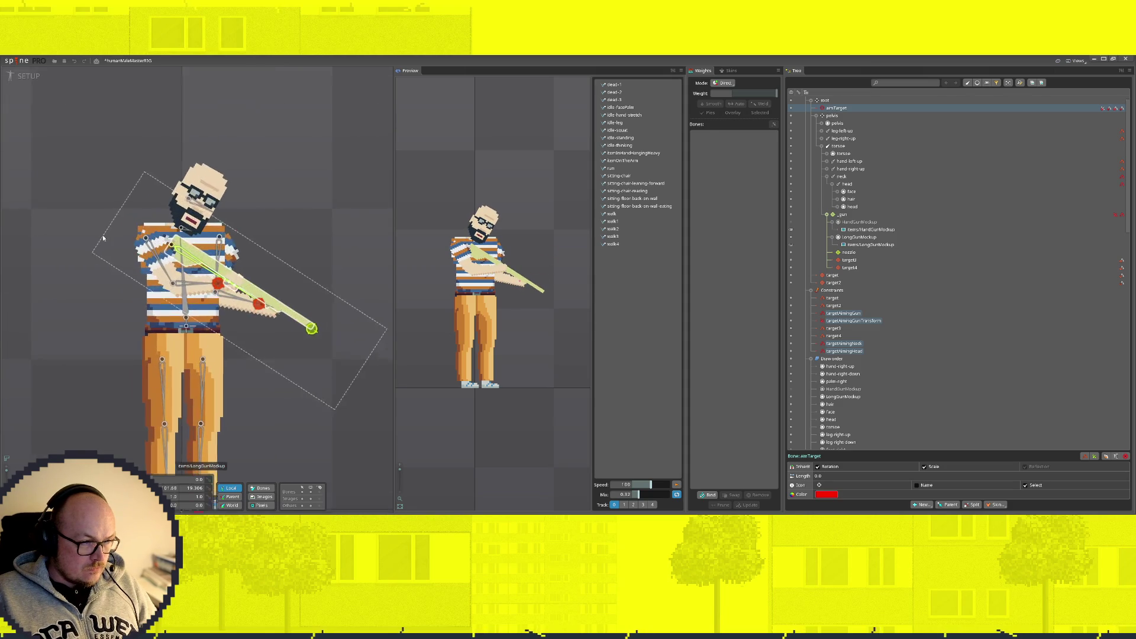
left_click(178, 253)
left_click_drag(177, 253, 150, 245)
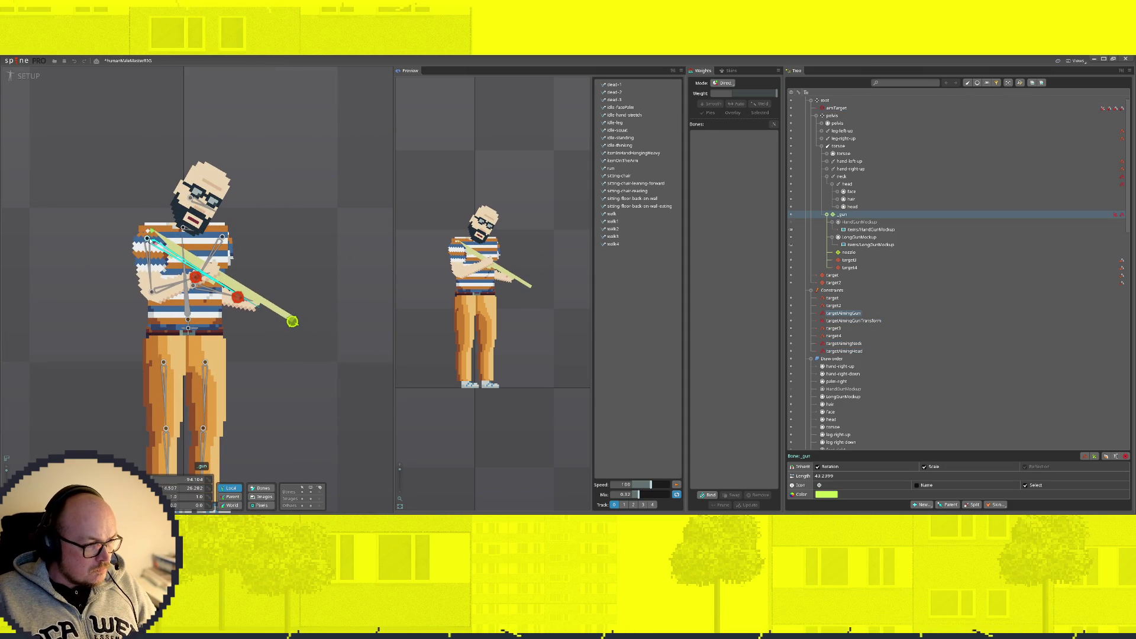
left_click(226, 281)
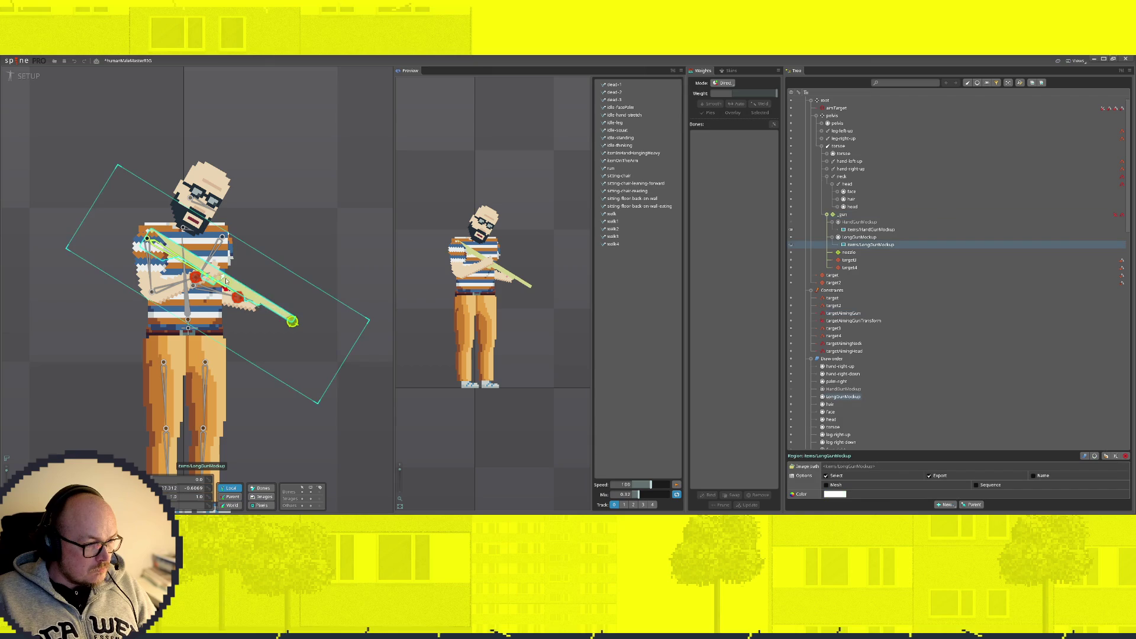
left_click_drag(226, 290, 236, 299)
scroll(242, 305, "down", 4)
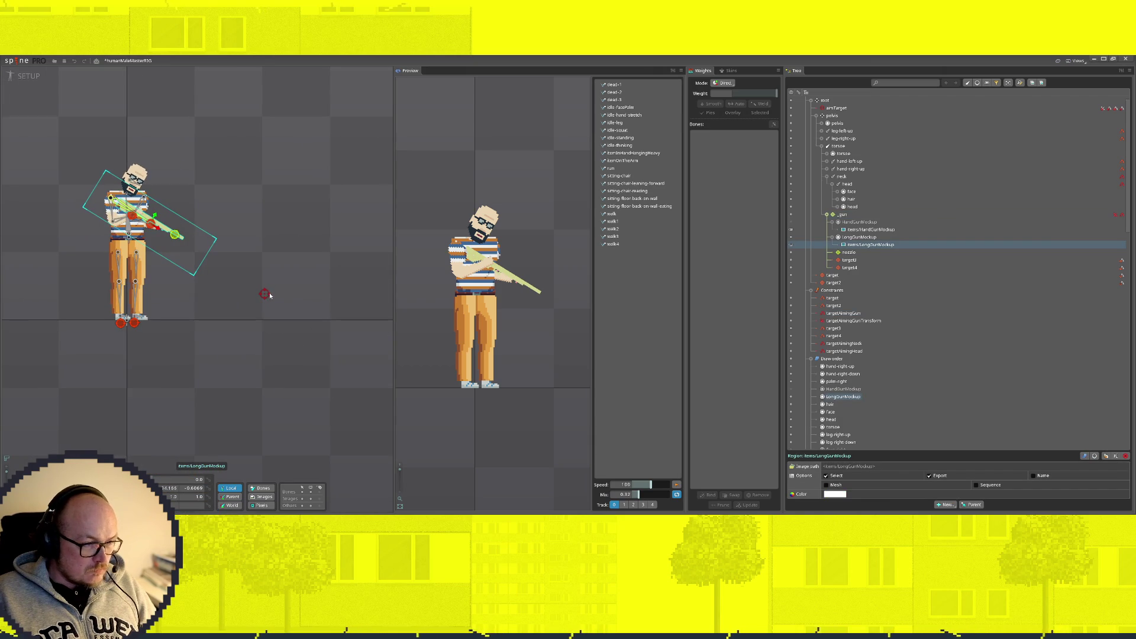
left_click(265, 294)
mouse_move(265, 294)
left_mouse_down()
mouse_move(269, 92)
mouse_move(201, 71)
mouse_move(252, 165)
mouse_move(225, 274)
mouse_move(249, 177)
mouse_move(255, 207)
left_mouse_up()
Step: Try nudging the rifle image down, undo it, and re-aim with aimTarget
left_click(170, 196)
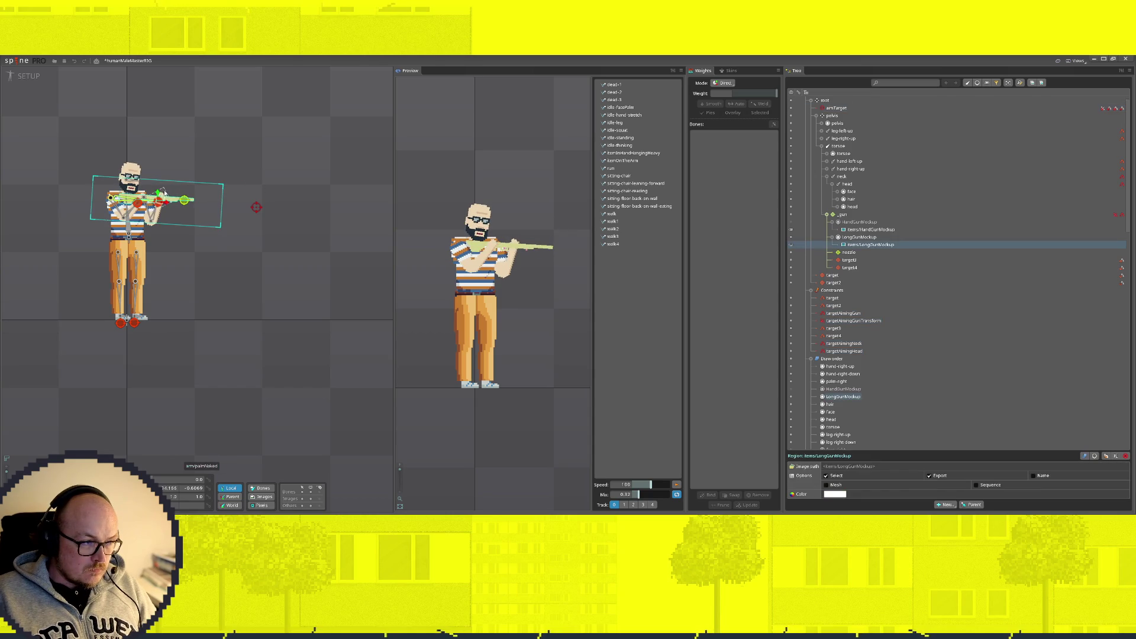
left_click_drag(157, 194, 159, 196)
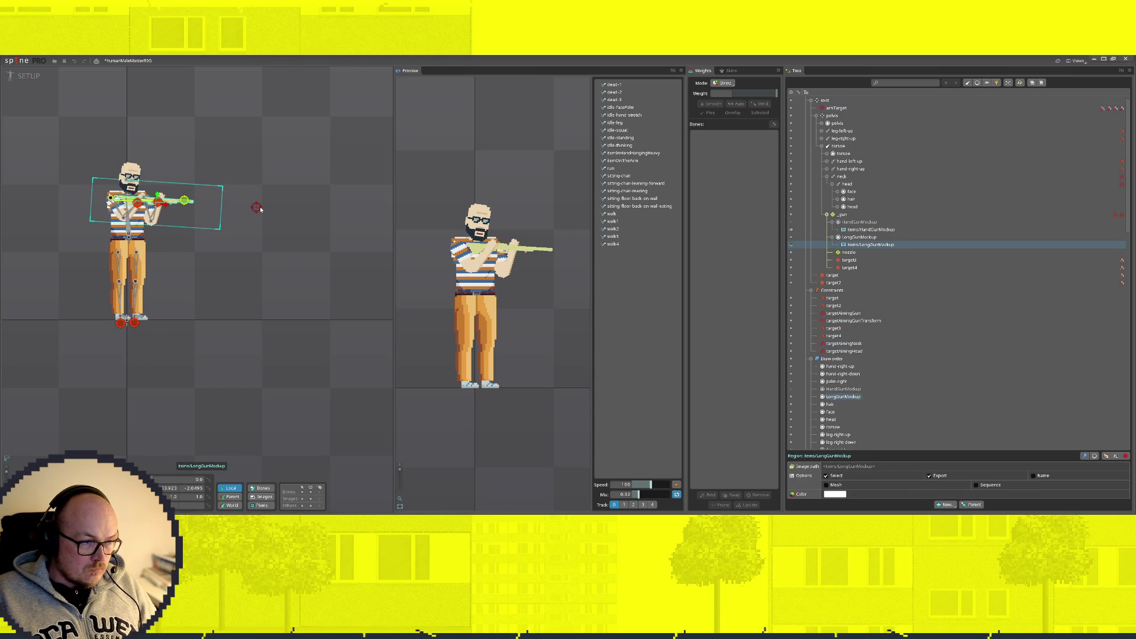
key("ctrl+z")
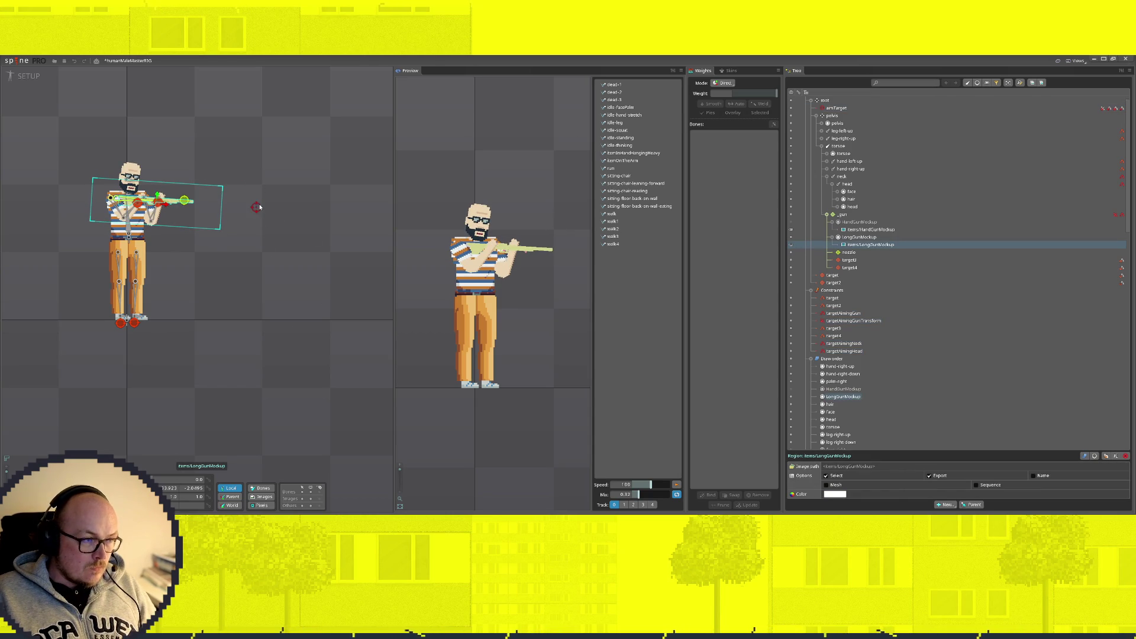
mouse_move(257, 207)
left_mouse_down()
mouse_move(257, 77)
mouse_move(256, 266)
mouse_move(293, 147)
mouse_move(242, 65)
mouse_move(231, 77)
mouse_move(229, 173)
mouse_move(177, 296)
mouse_move(208, 185)
left_mouse_up()
Step: Nudge the _gun bone slightly and move aimTarget to check the arms follow
scroll(65, 191, "up", 3)
scroll(154, 177, "up", 4)
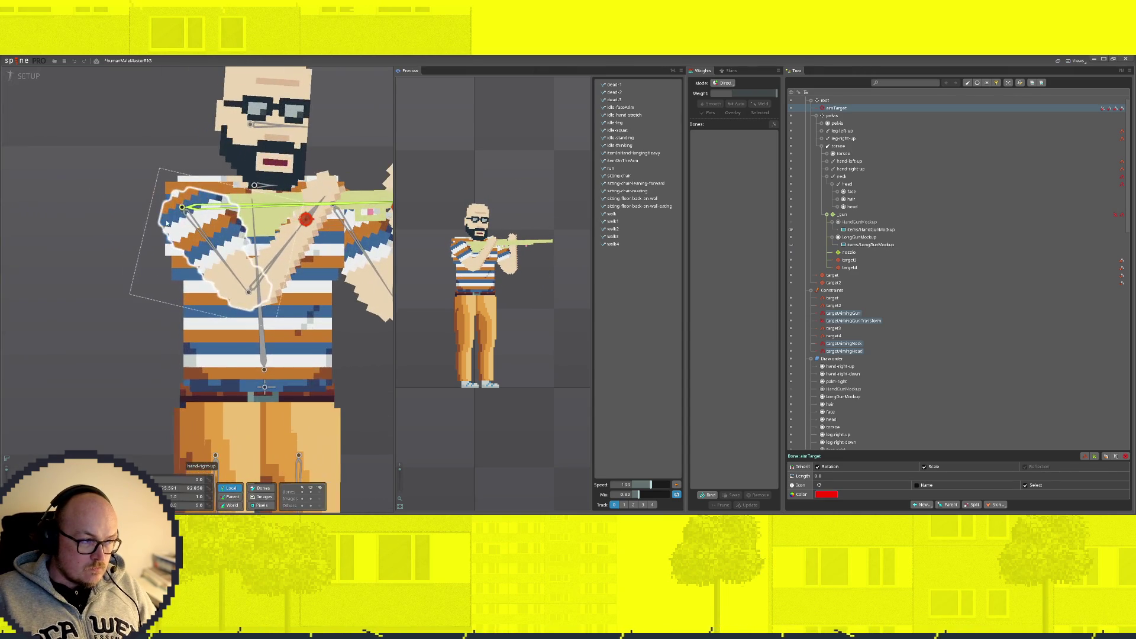
left_click(185, 208)
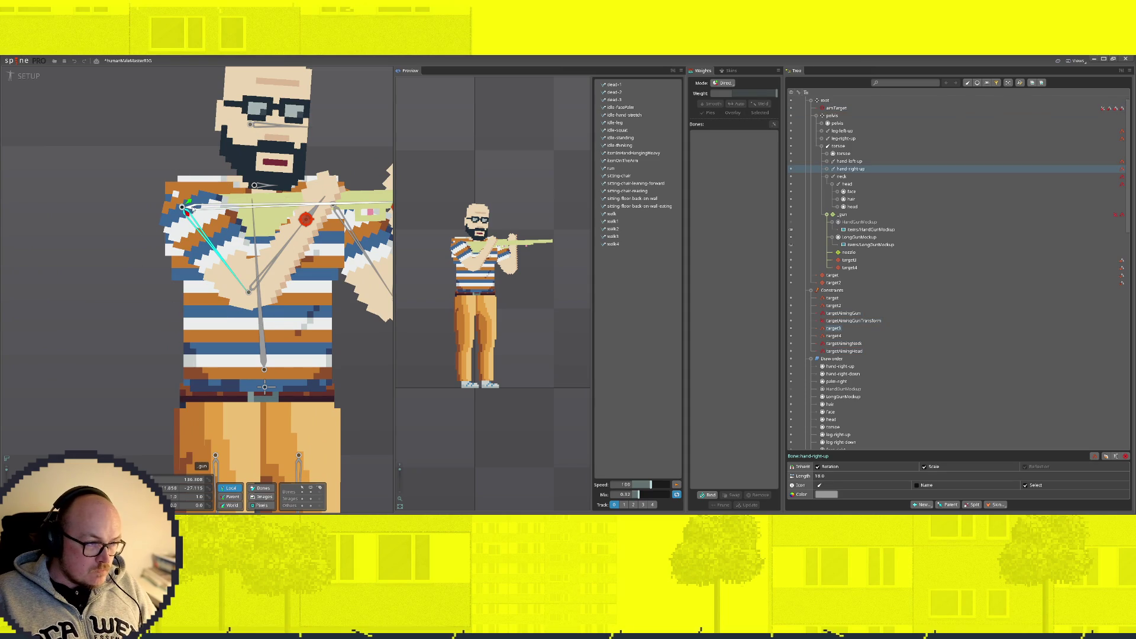
left_click(193, 209)
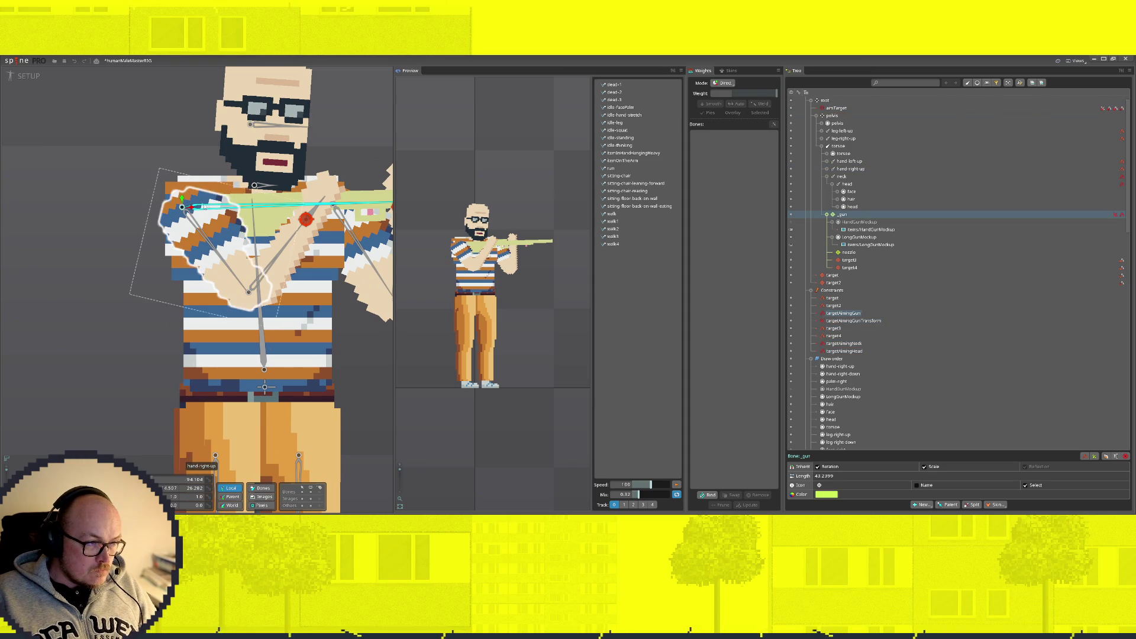
left_click_drag(193, 209, 190, 203)
scroll(189, 203, "down", 5)
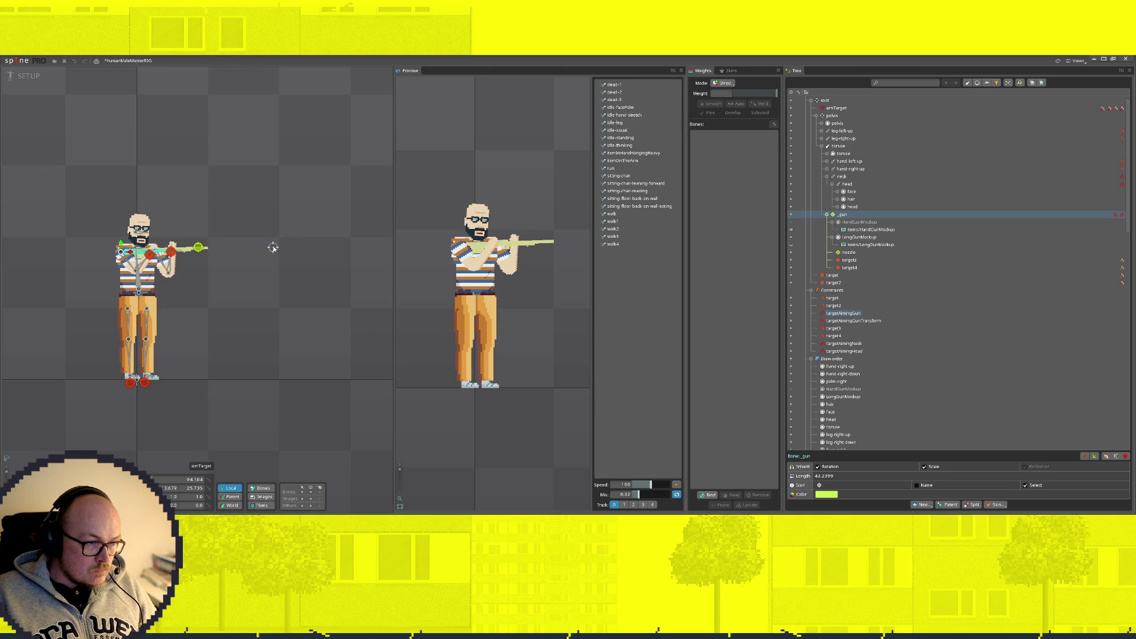
left_click(273, 248)
mouse_move(273, 237)
left_mouse_down()
mouse_move(325, 243)
mouse_move(332, 125)
mouse_move(264, 326)
mouse_move(208, 381)
mouse_move(267, 261)
mouse_move(254, 185)
mouse_move(267, 250)
left_mouse_up()
Step: Shift the _gun bone slightly right and swing aimTarget to test the torso and gun aim
scroll(108, 267, "up", 6)
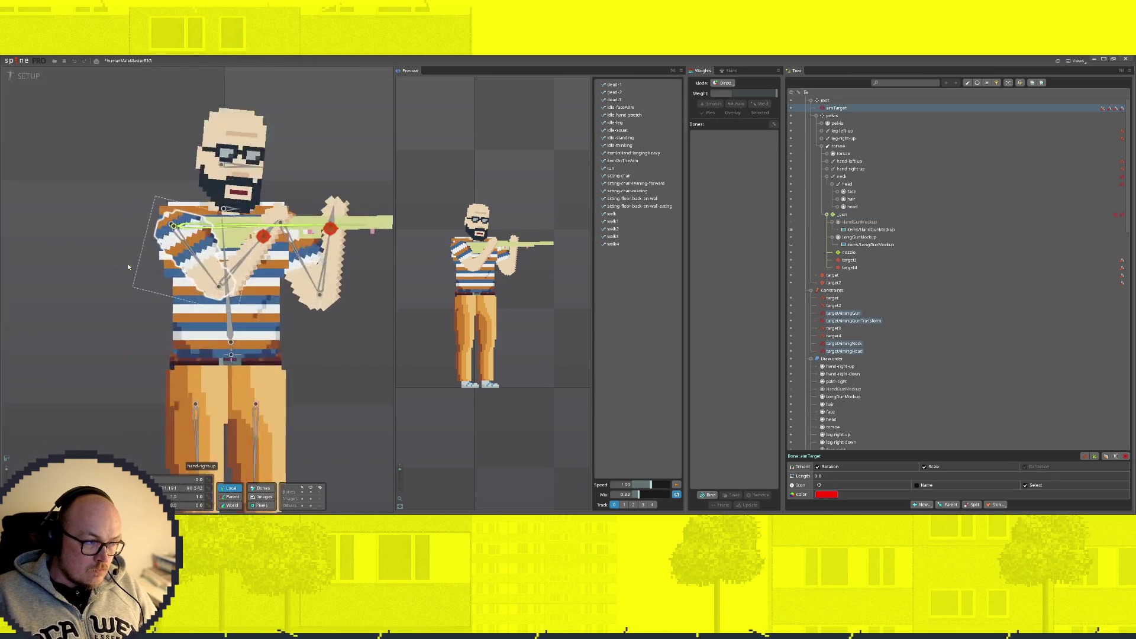
scroll(175, 225, "down", 4)
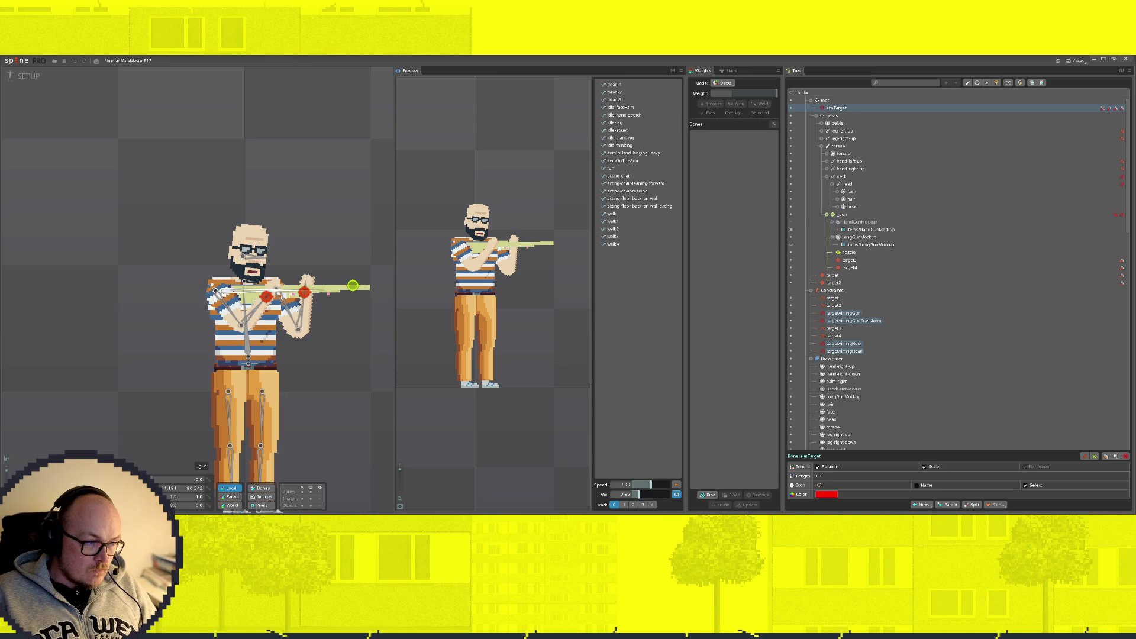
left_click(219, 291)
left_click_drag(226, 291, 228, 293)
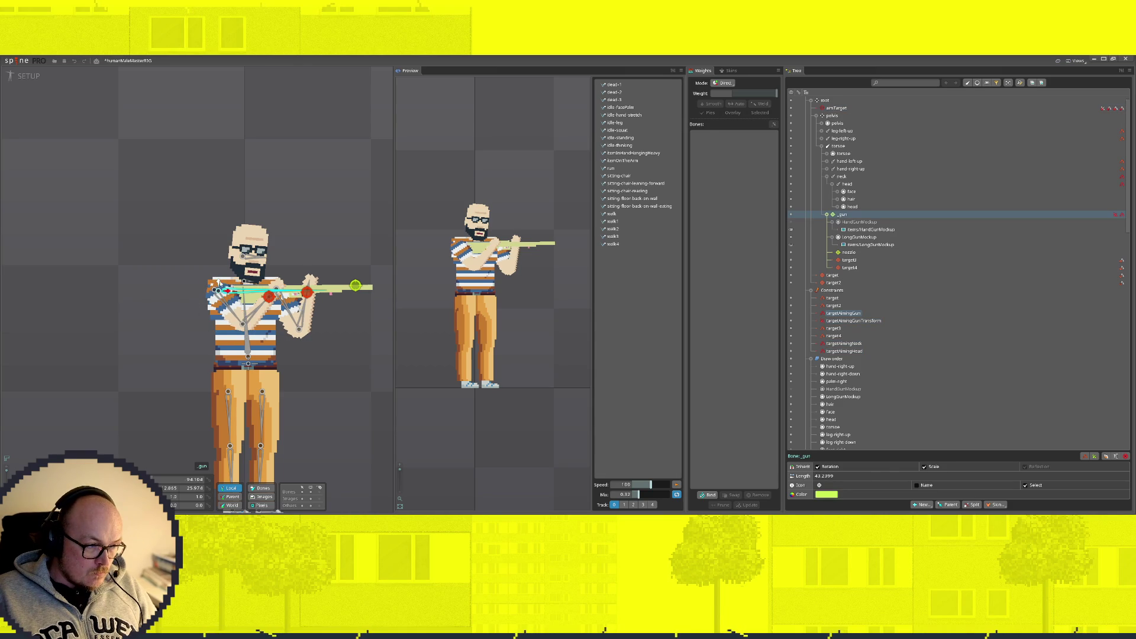
scroll(251, 283, "down", 3)
mouse_move(277, 260)
left_mouse_down()
mouse_move(284, 137)
mouse_move(286, 198)
mouse_move(233, 430)
mouse_move(426, 404)
mouse_move(409, 154)
mouse_move(251, 187)
mouse_move(248, 257)
left_mouse_up()
Step: Nudge the rifle image slightly up and pull hand target3 down and right
scroll(142, 269, "up", 4)
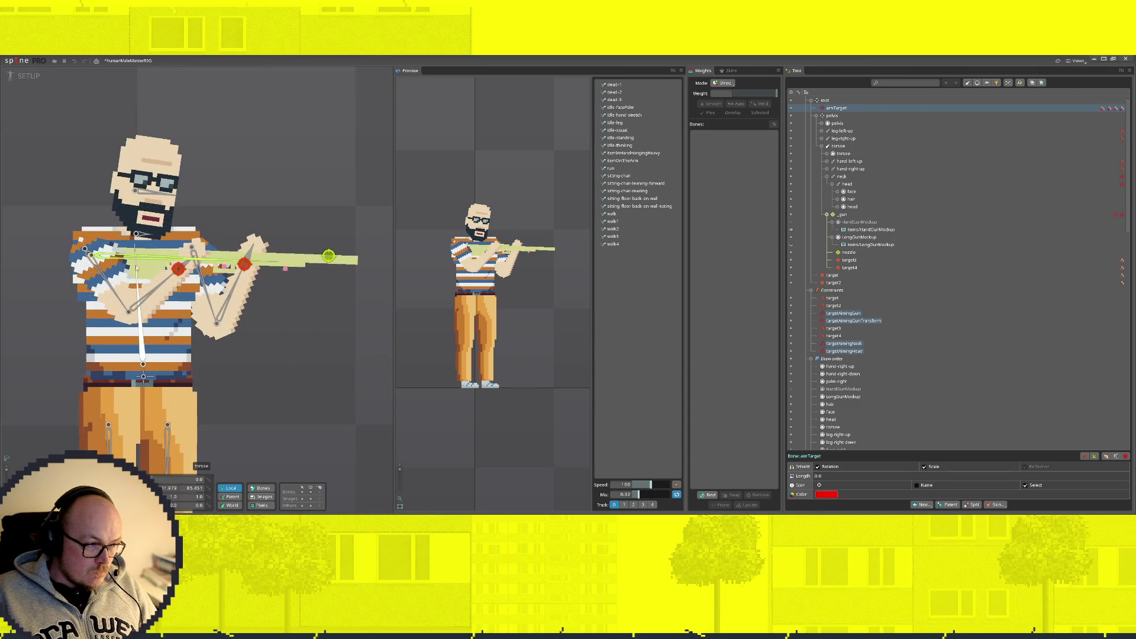
left_click(229, 240)
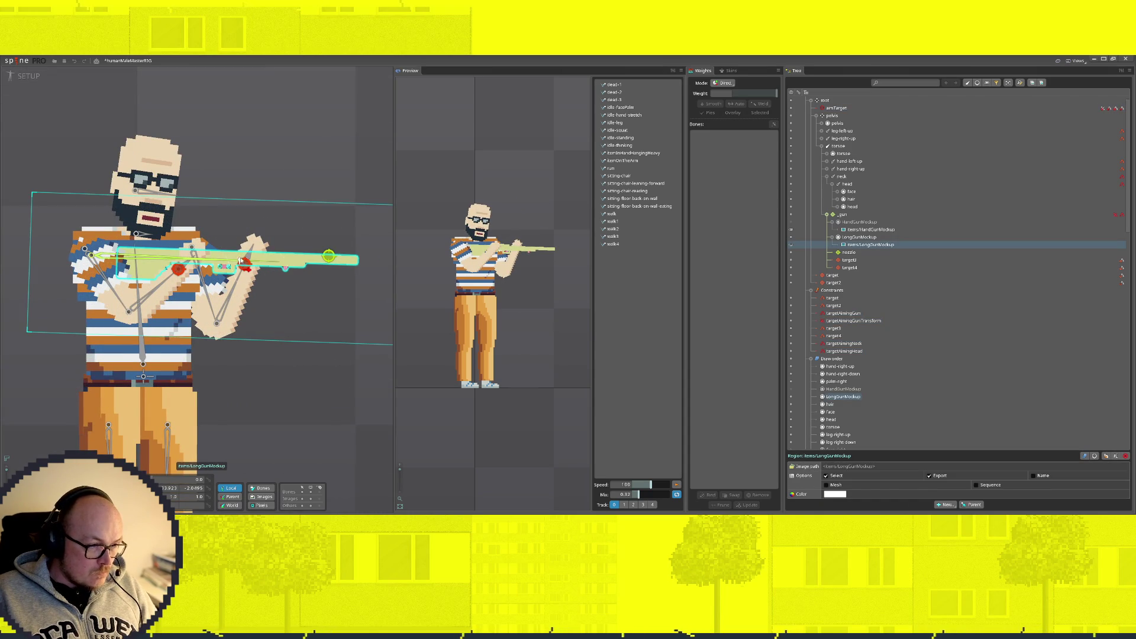
left_click_drag(240, 261, 243, 255)
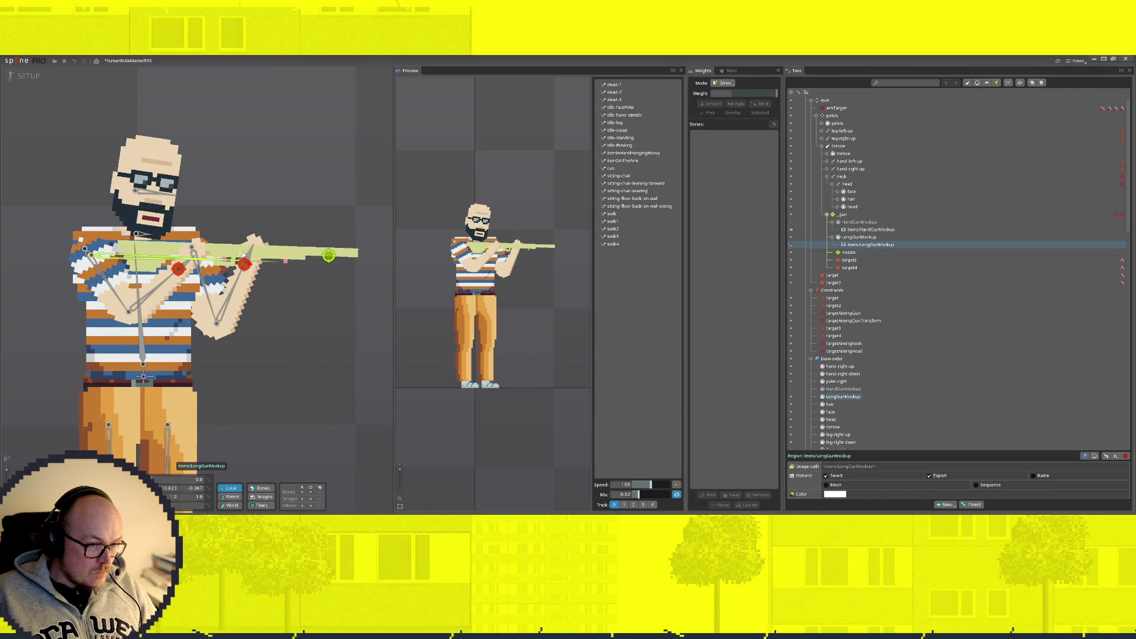
mouse_move(178, 269)
left_mouse_down()
mouse_move(193, 288)
mouse_move(201, 273)
mouse_move(270, 272)
left_mouse_up()
Step: Drag aimTarget around to check the arms and rifle re-aim with it
scroll(357, 276, "down", 3)
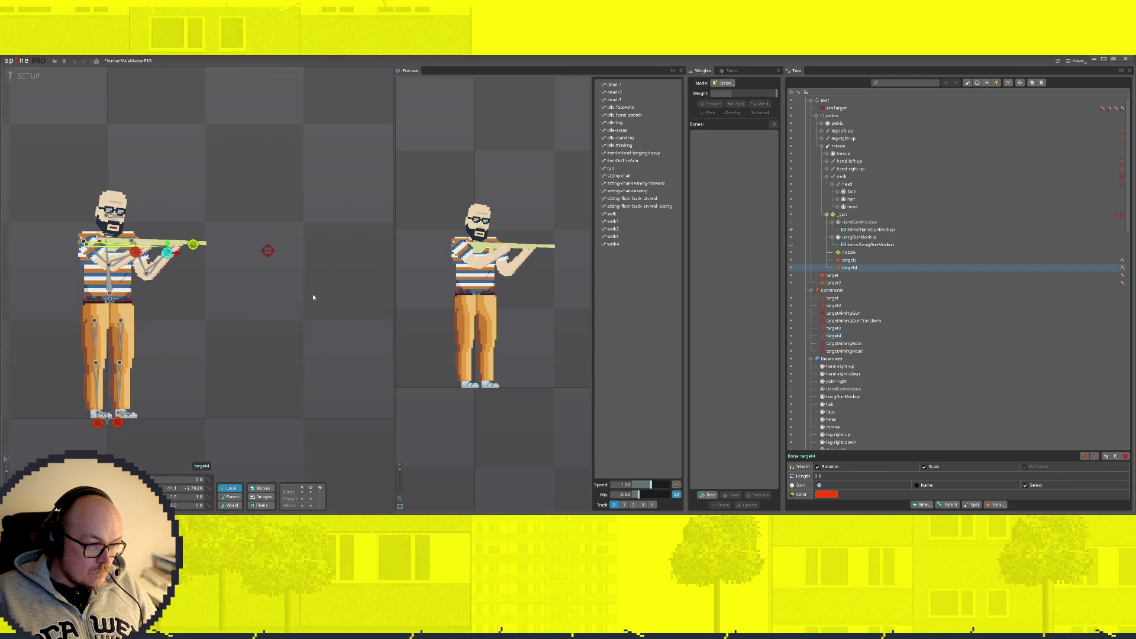
left_click(266, 252)
left_click(262, 251)
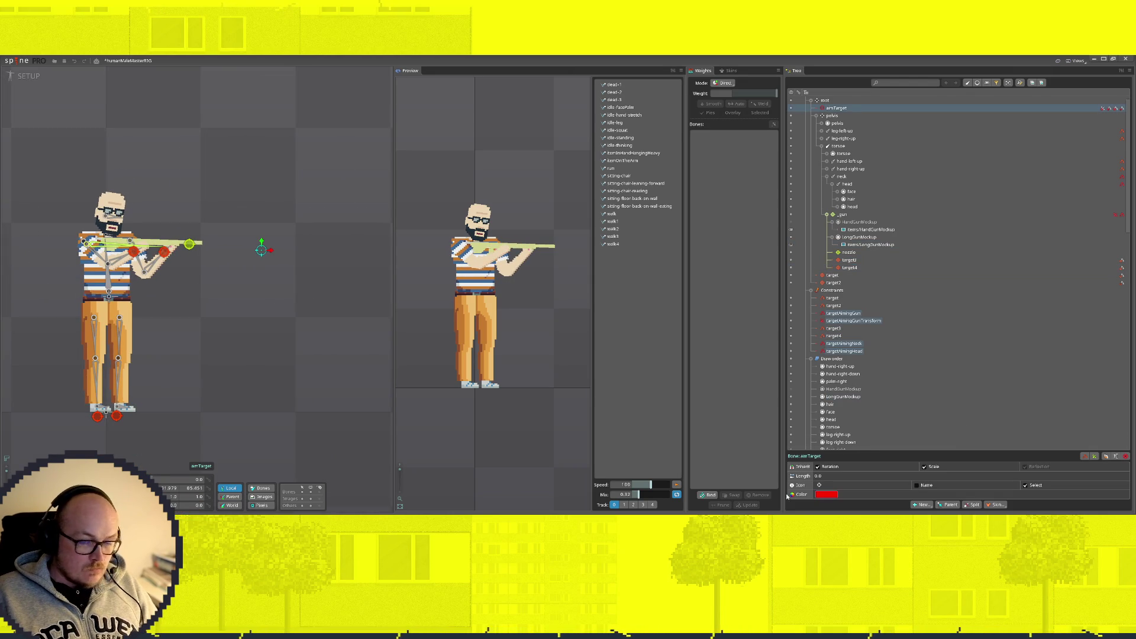
left_click(819, 485)
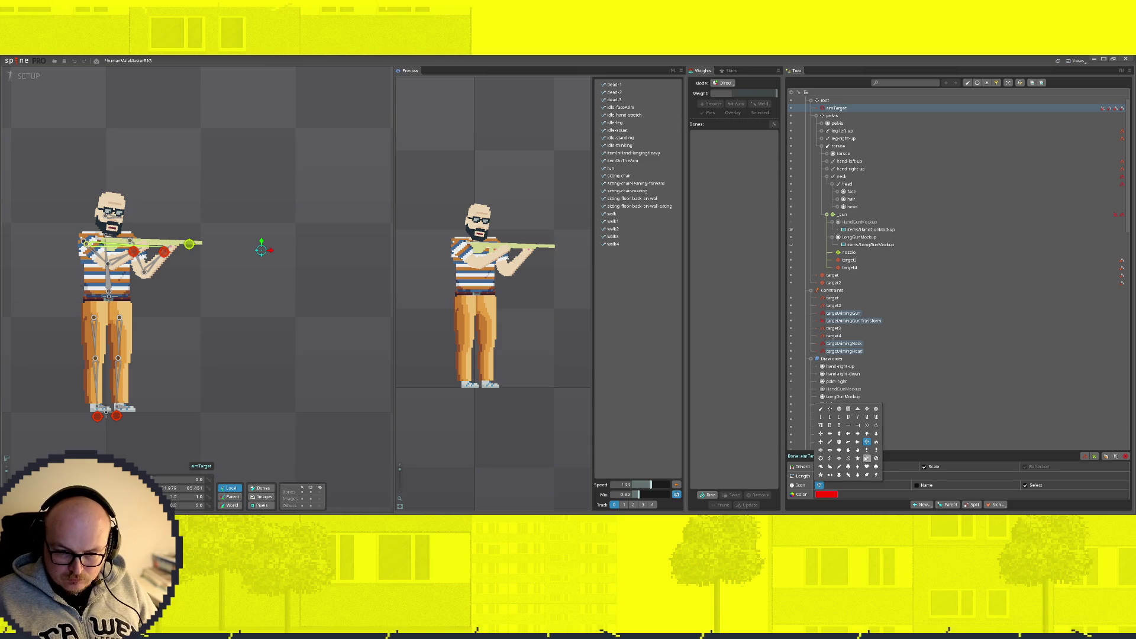
left_click(312, 269)
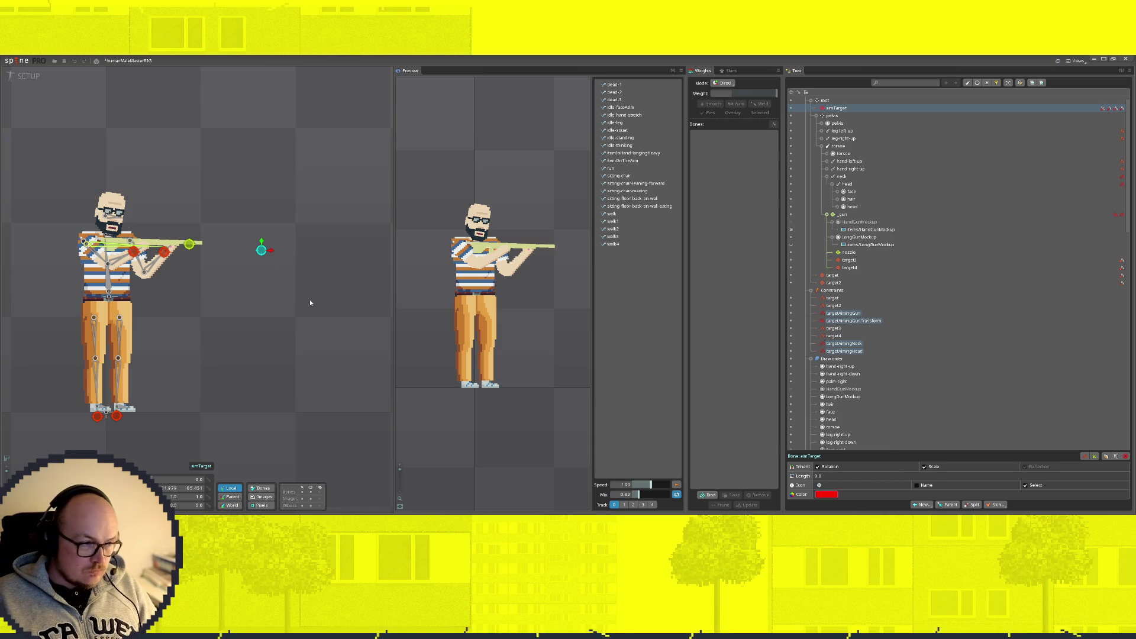
mouse_move(260, 251)
left_mouse_down()
mouse_move(278, 236)
mouse_move(299, 83)
mouse_move(314, 253)
mouse_move(310, 218)
left_mouse_up()
scroll(310, 309, "down", 3)
mouse_move(195, 218)
left_mouse_down()
mouse_move(380, 246)
mouse_move(259, 228)
left_mouse_up()
Step: Nudge target3 slightly left, then drop aimTarget below the character to test aiming
scroll(119, 227, "up", 5)
left_click(99, 216)
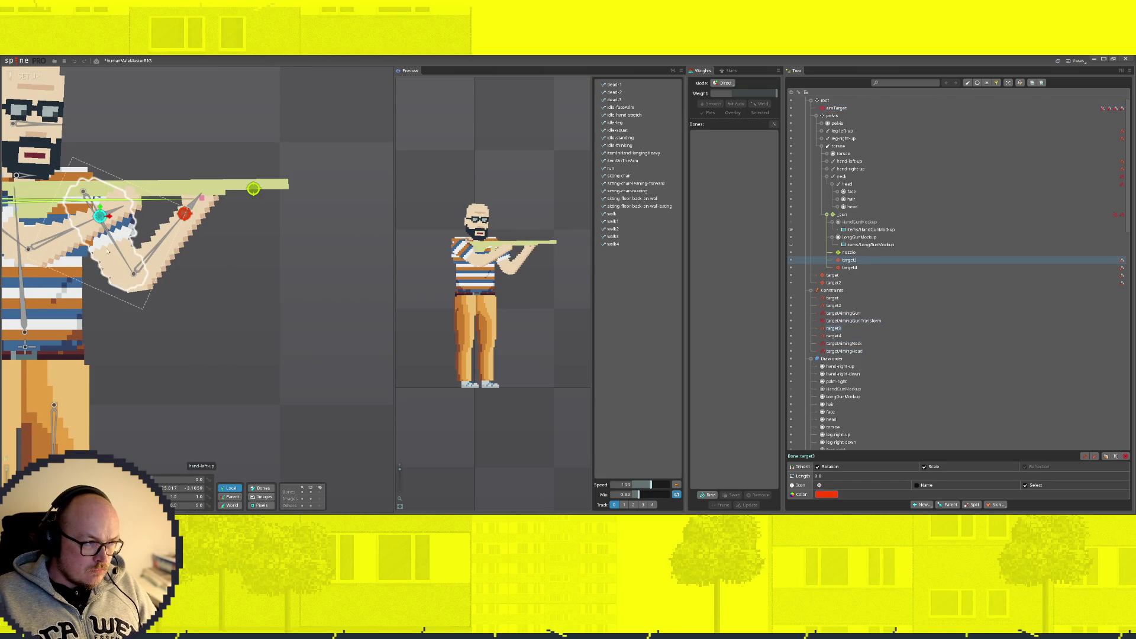
mouse_move(111, 217)
left_mouse_down()
mouse_move(99, 233)
mouse_move(7, 236)
mouse_move(148, 232)
mouse_move(108, 233)
left_mouse_up()
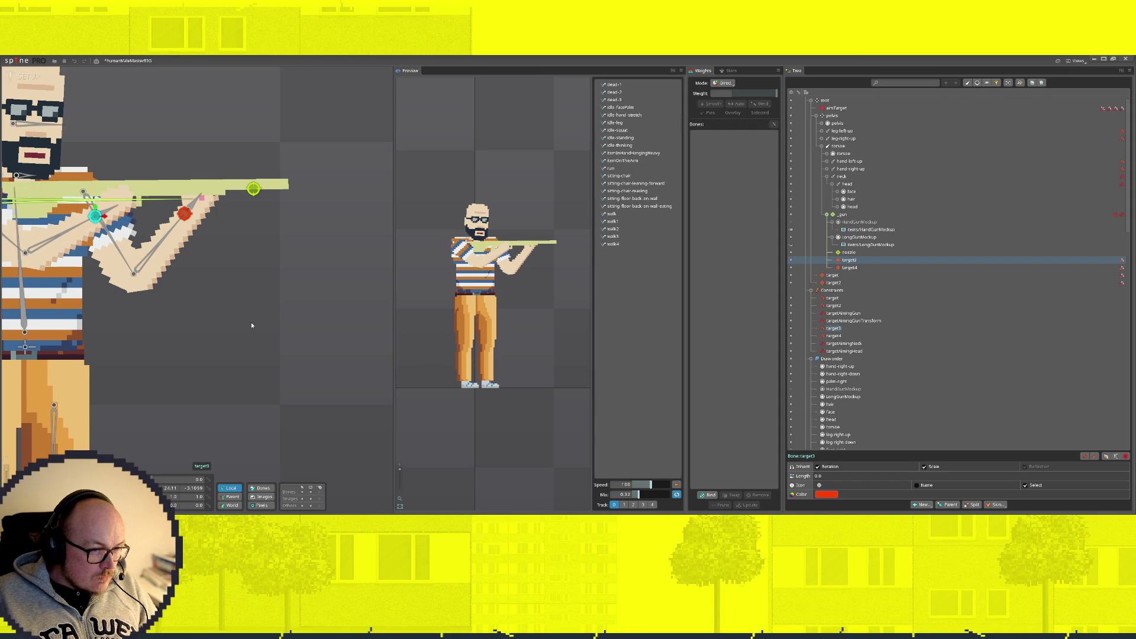
scroll(260, 325, "down", 5)
left_click(317, 209)
mouse_move(317, 213)
left_mouse_down()
mouse_move(148, 294)
mouse_move(251, 178)
mouse_move(299, 299)
mouse_move(231, 378)
mouse_move(256, 348)
mouse_move(279, 244)
mouse_move(279, 127)
mouse_move(287, 223)
mouse_move(272, 296)
mouse_move(248, 330)
mouse_move(254, 312)
left_mouse_up()
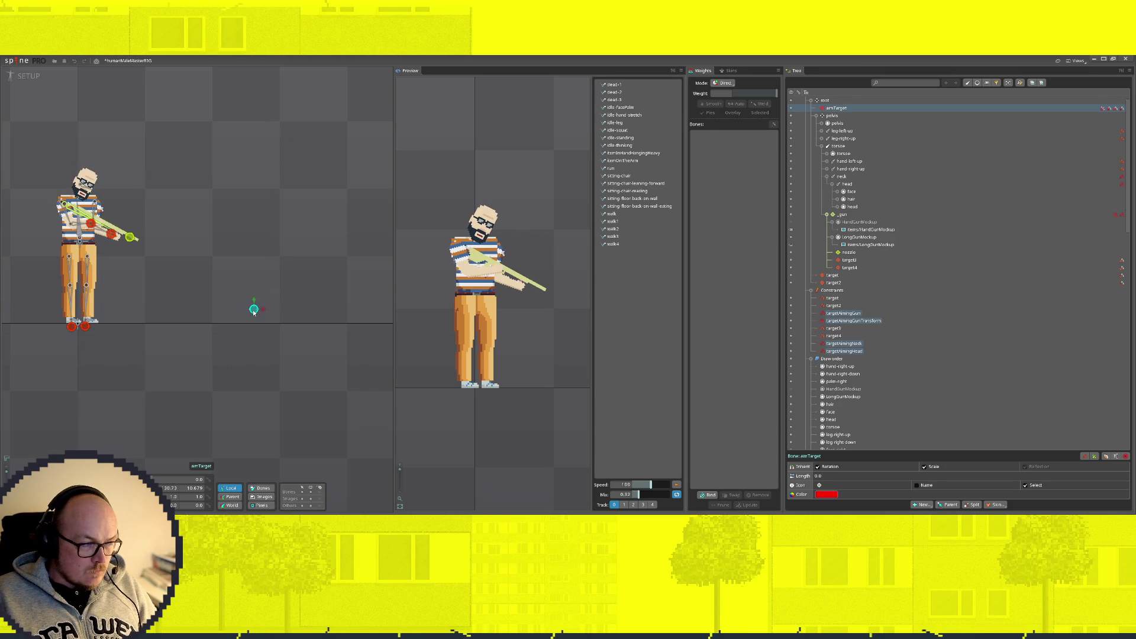
Step: Shift the long gun image slightly down on its bone
scroll(204, 257, "up", 4)
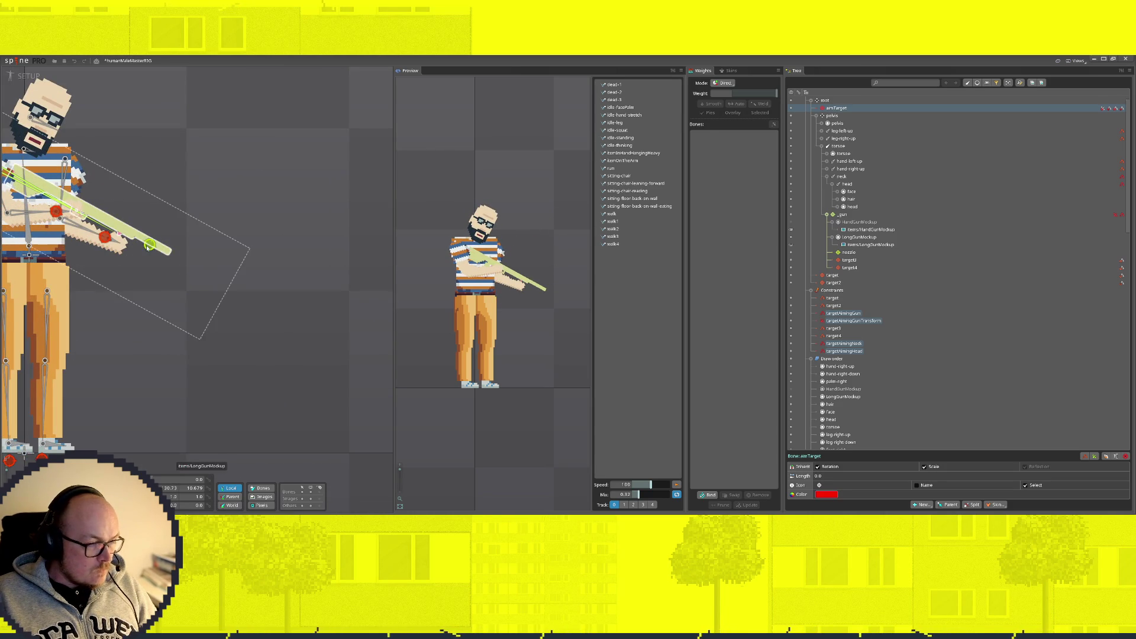
left_click(89, 197)
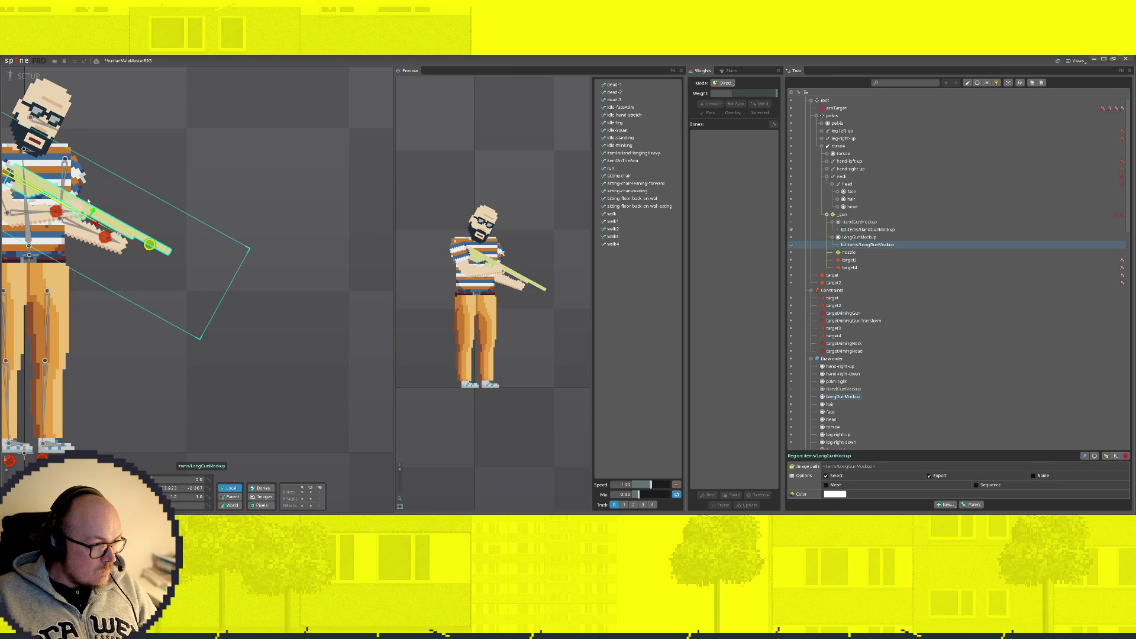
left_click_drag(92, 211, 91, 213)
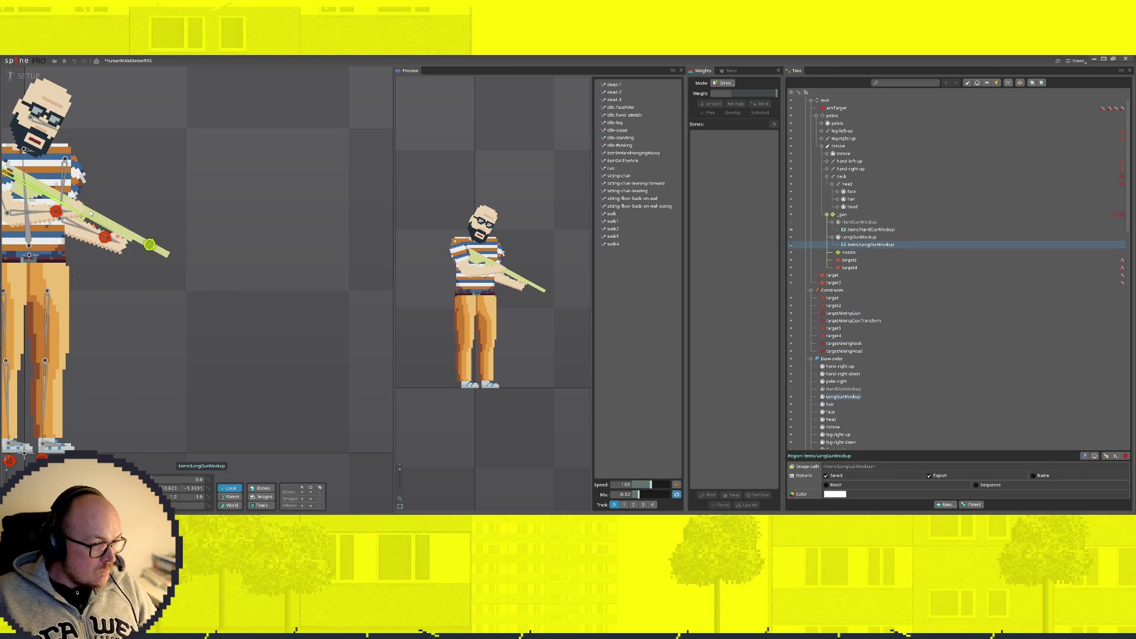
left_click(57, 212)
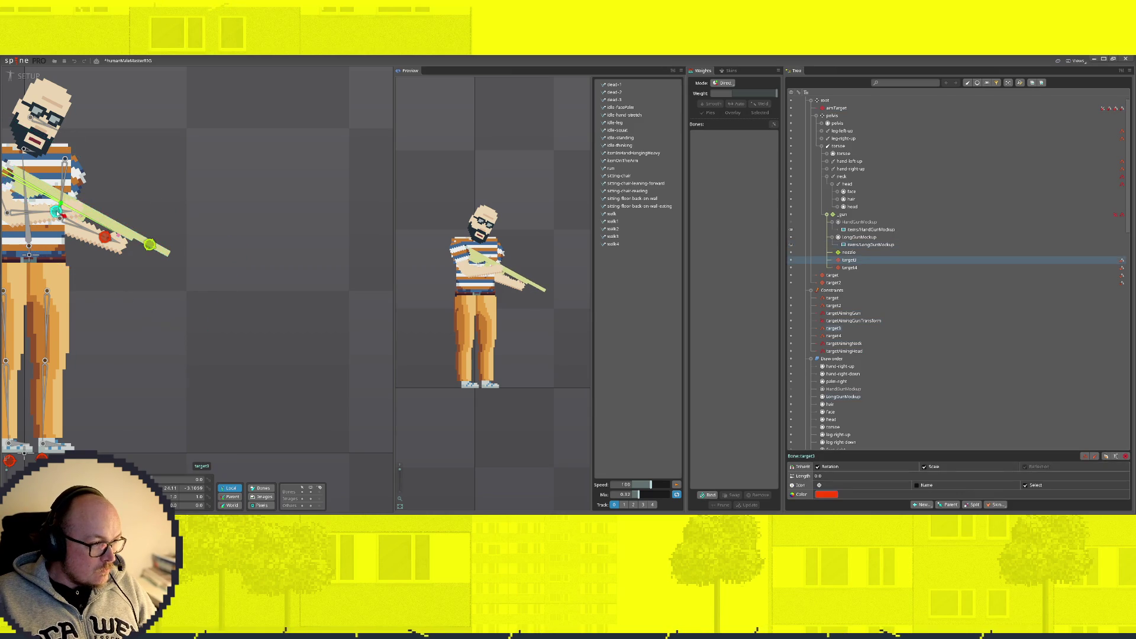
Step: Bring aimTarget level to the character's right at chest height so the rifle aims straight
scroll(300, 332, "down", 3)
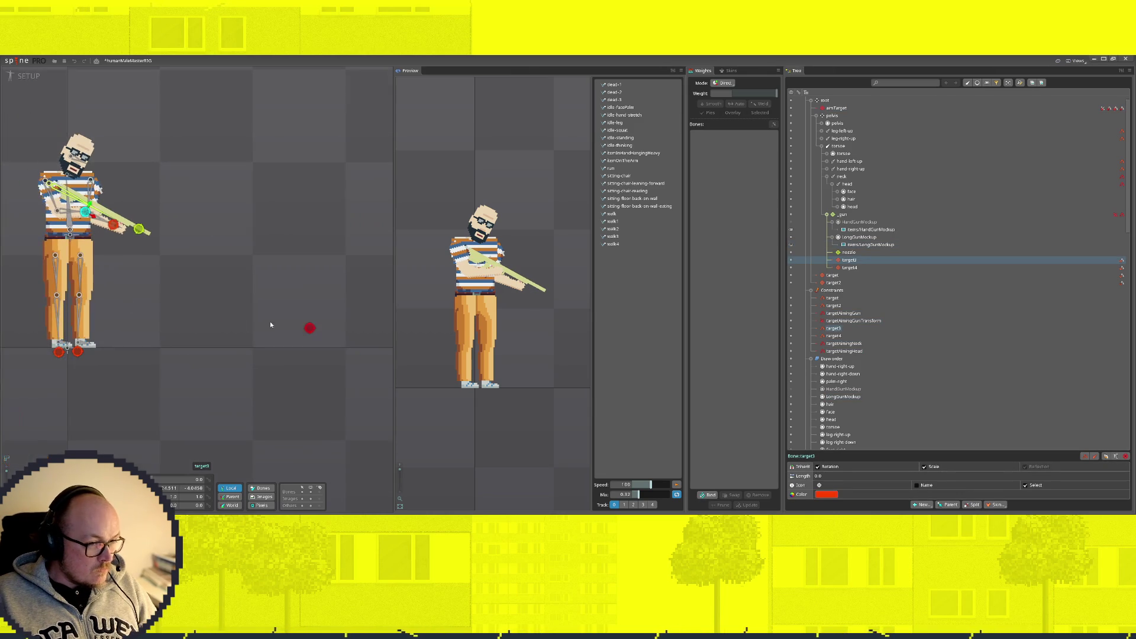
mouse_move(310, 329)
left_mouse_down()
mouse_move(299, 172)
mouse_move(261, 329)
mouse_move(337, 83)
mouse_move(306, 286)
mouse_move(362, 204)
mouse_move(379, 230)
left_mouse_up()
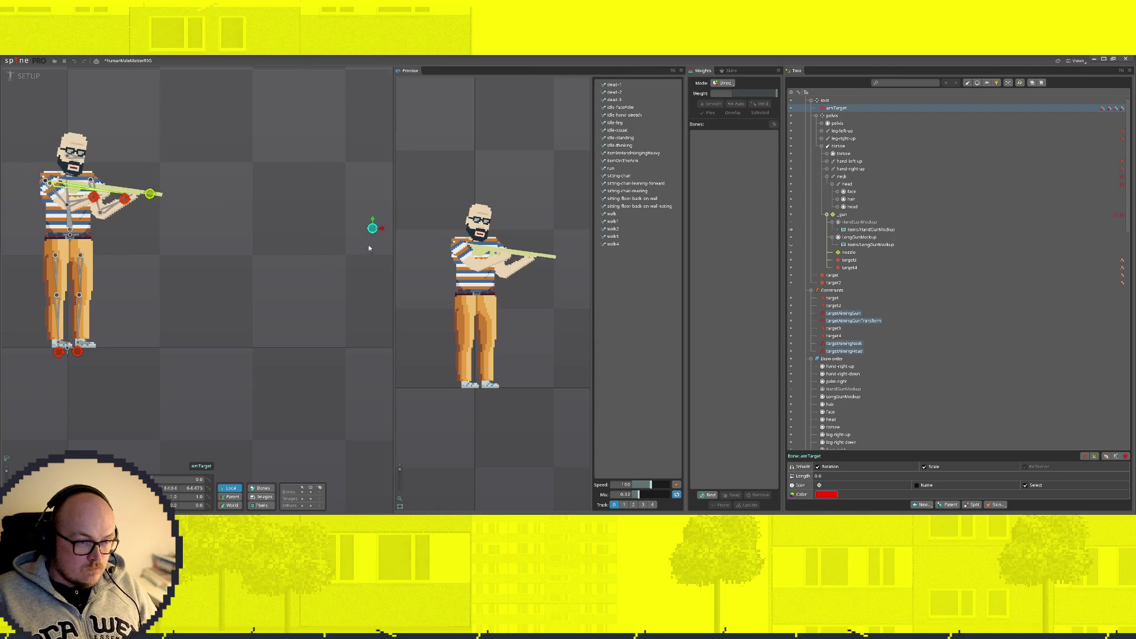
scroll(381, 256, "down", 2)
mouse_move(225, 251)
left_mouse_down()
mouse_move(340, 180)
mouse_move(165, 66)
mouse_move(98, 112)
mouse_move(150, 349)
mouse_move(251, 221)
mouse_move(251, 203)
mouse_move(277, 218)
mouse_move(182, 220)
mouse_move(246, 233)
mouse_move(289, 218)
mouse_move(258, 225)
left_mouse_up()
left_click(51, 249)
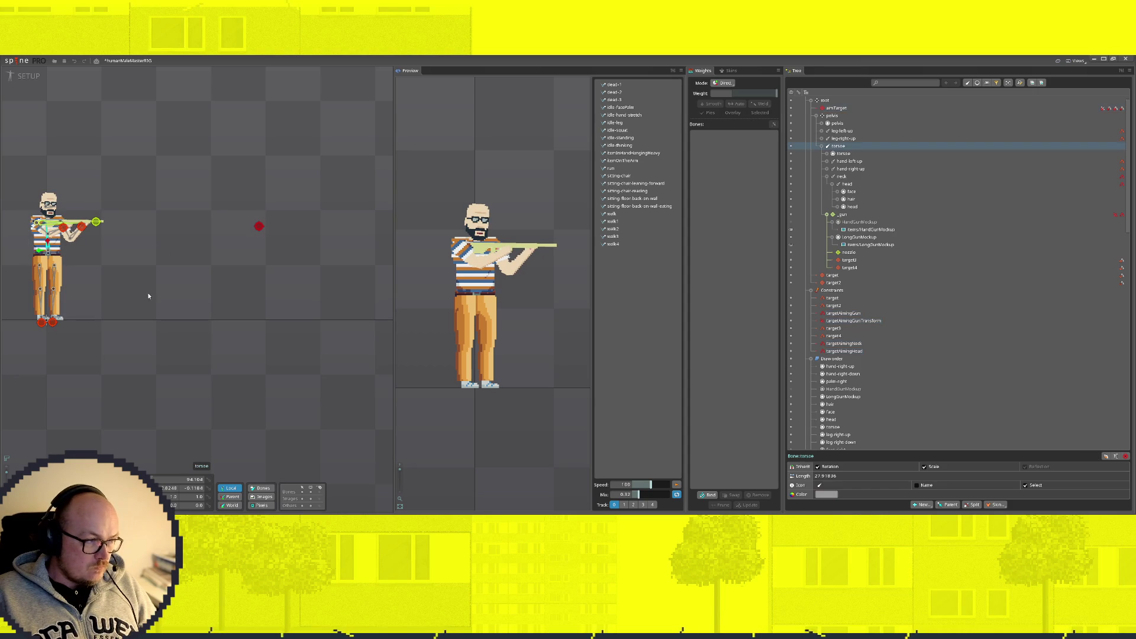
Step: Create the targetAimingTorso IK constraint on torso, targeting aimTarget
left_click(921, 504)
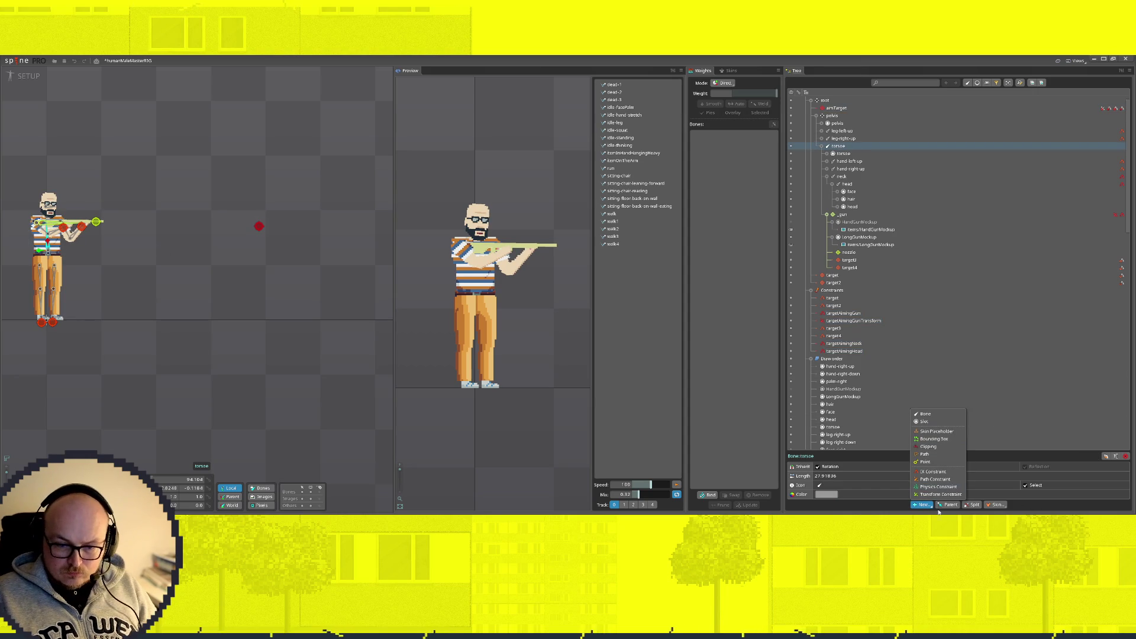
left_click(933, 473)
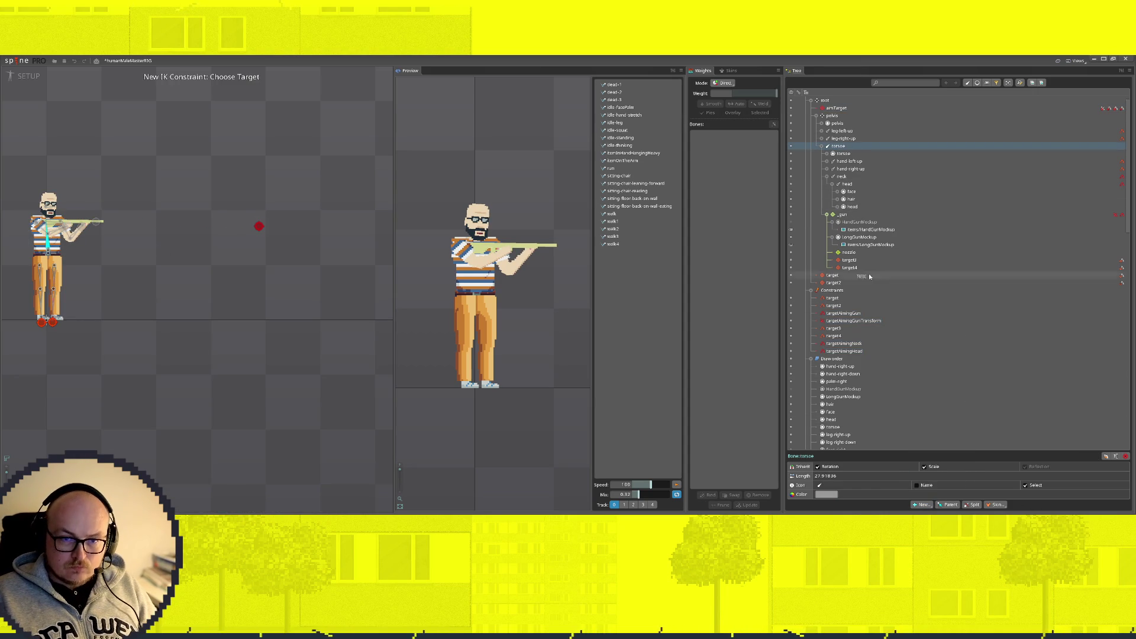
left_click(259, 228)
type("targetAimingTorso")
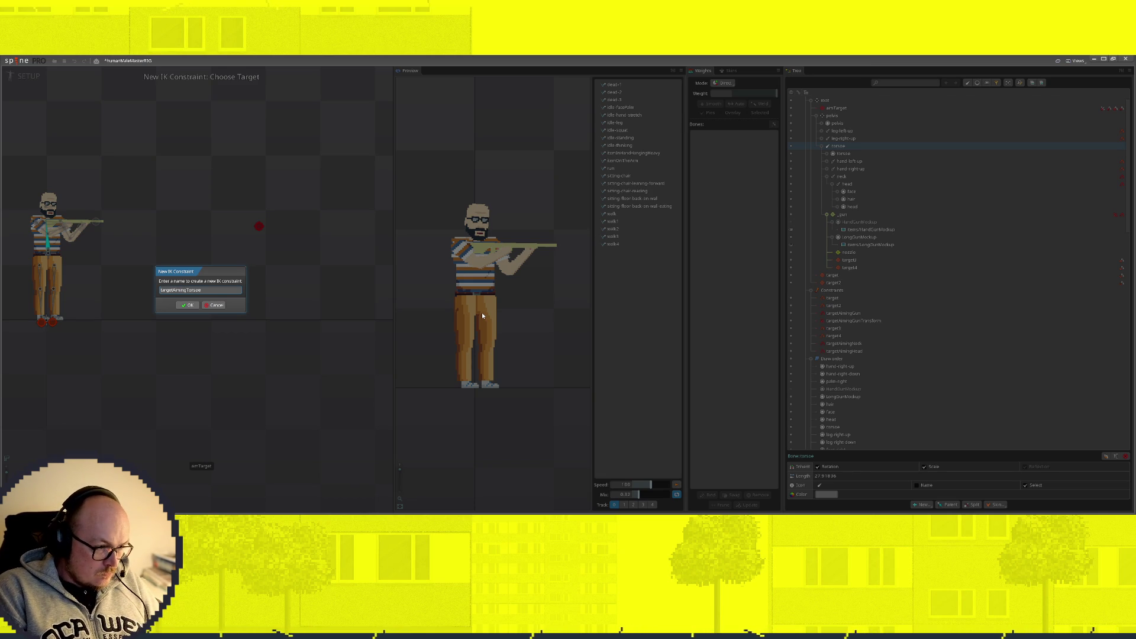
key("Return")
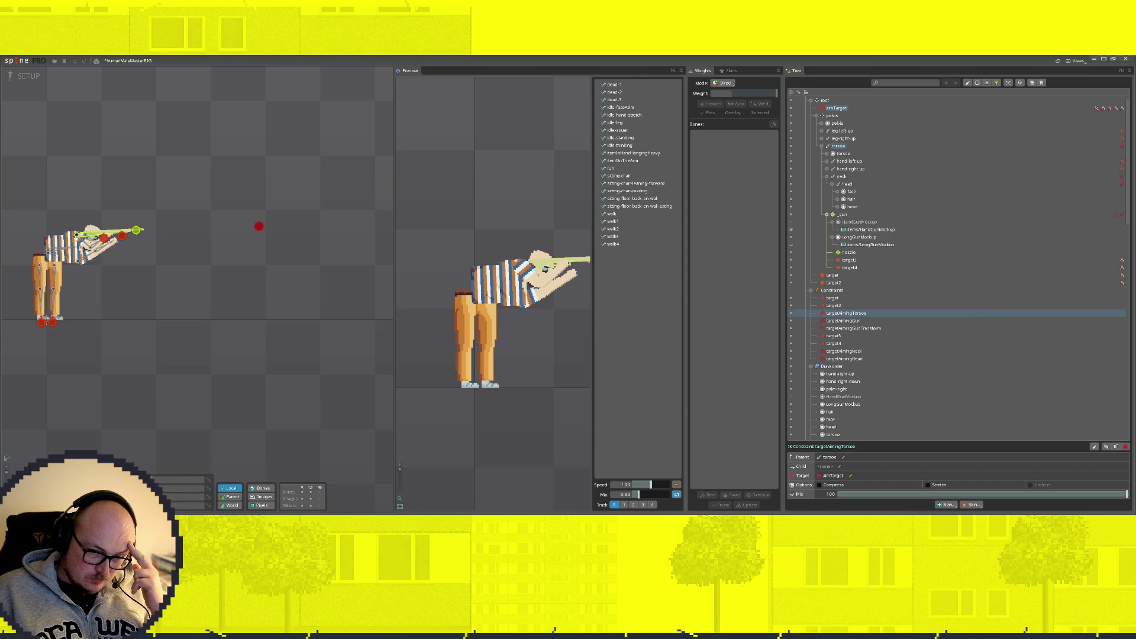
Step: Start a new transform constraint on the torso bone
left_click(55, 249)
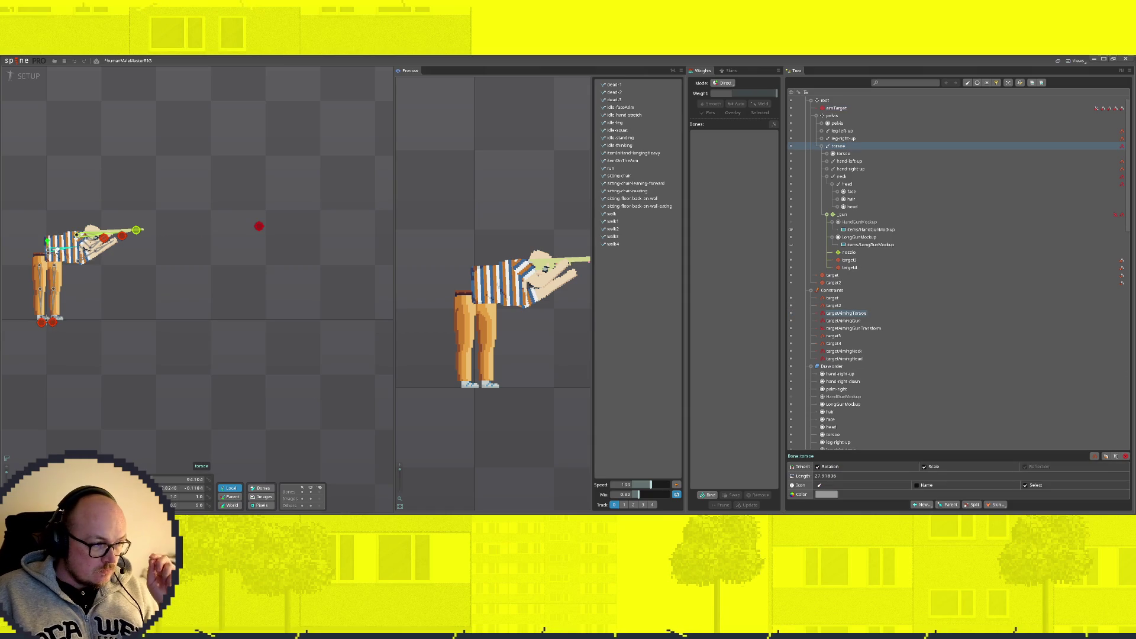
left_click(921, 504)
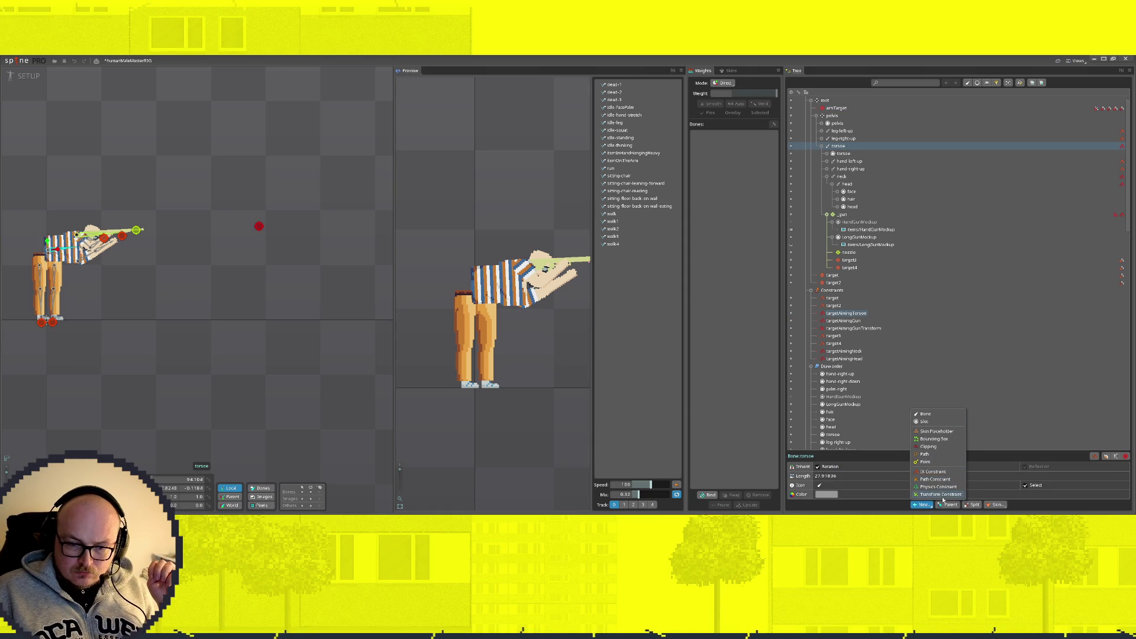
left_click(941, 494)
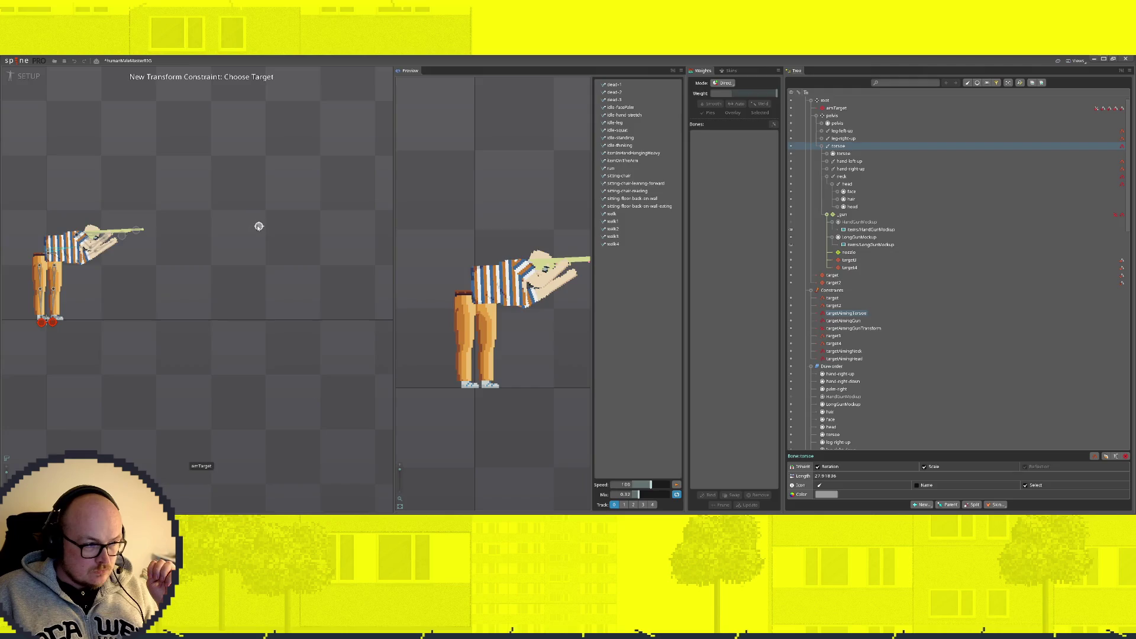
Step: Link torso to aimTarget with a transform constraint, set rotate mix near 34.91, and test the pose
left_click(258, 226)
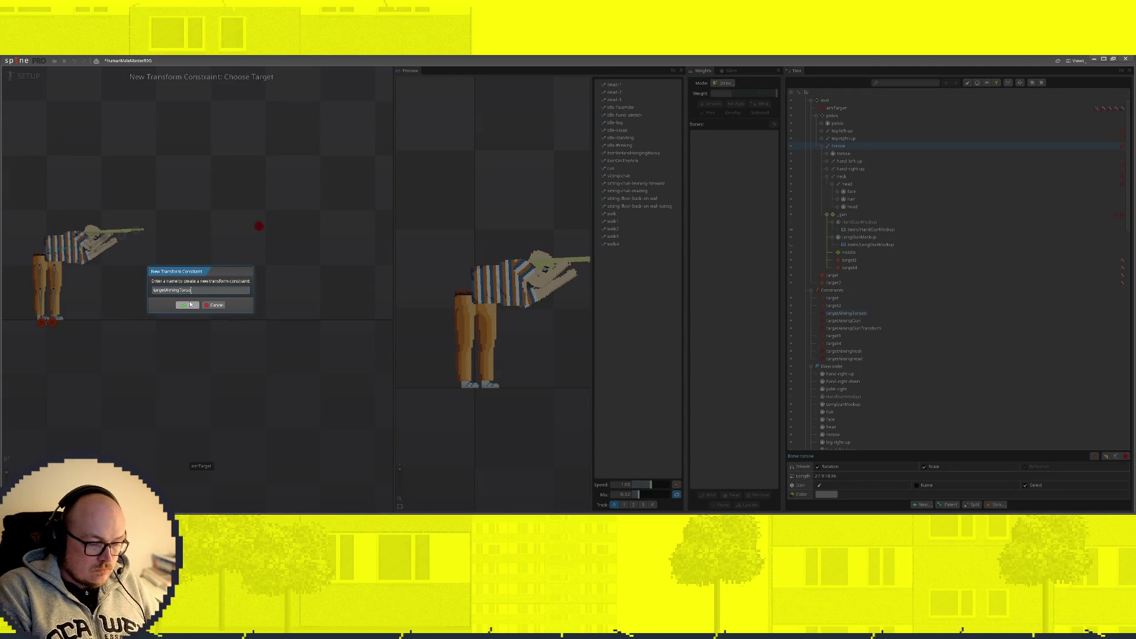
type("targetAimingTorsoTransform")
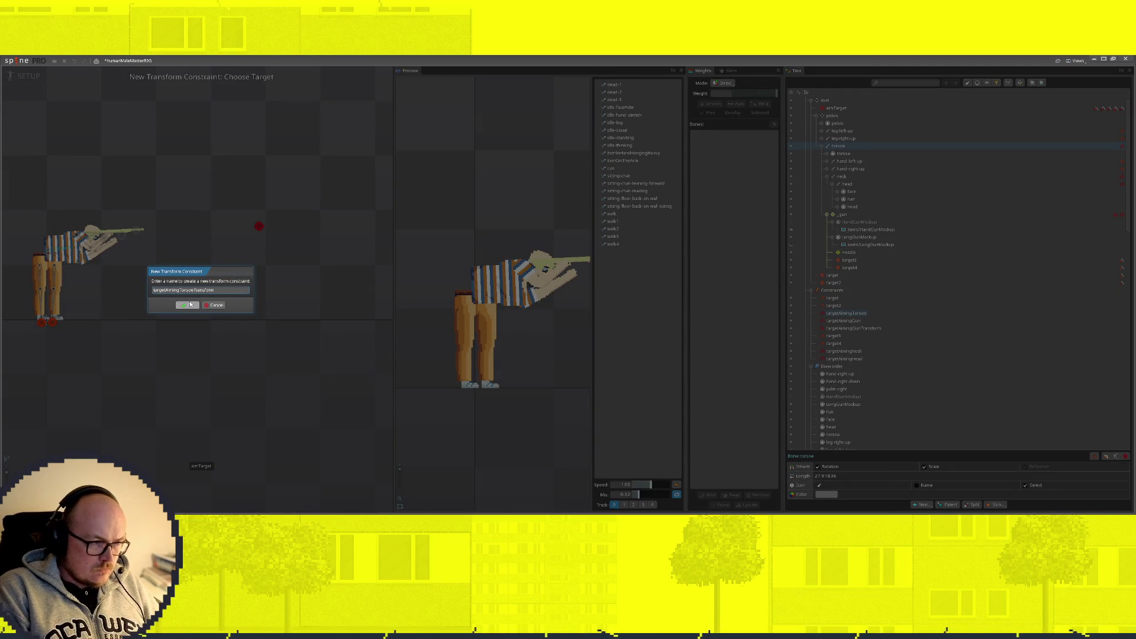
left_click(188, 305)
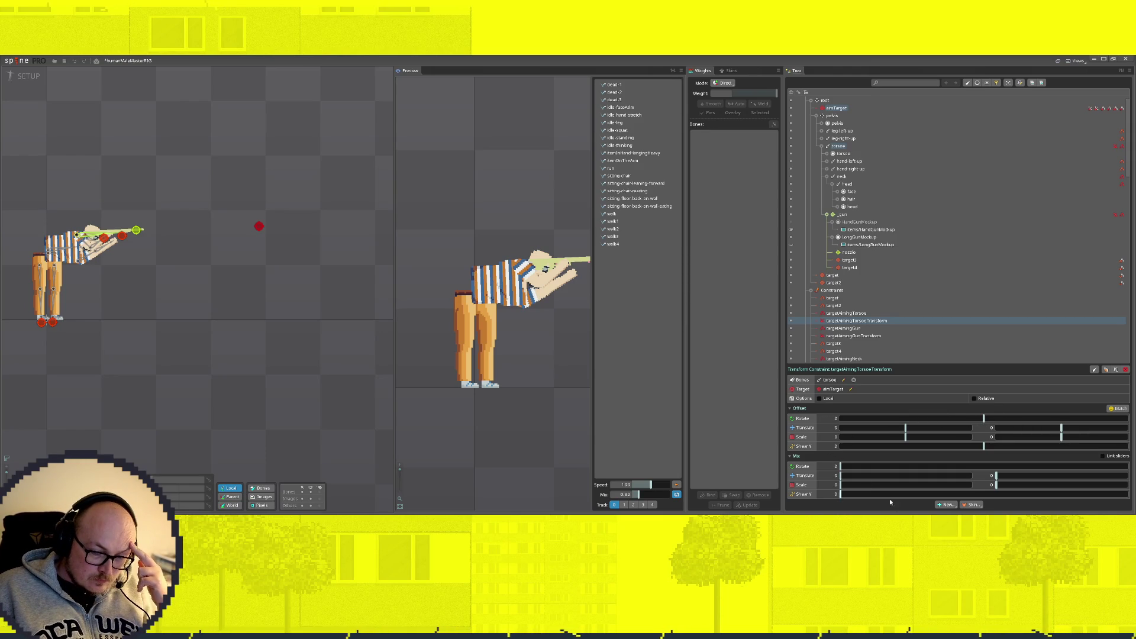
mouse_move(849, 470)
left_mouse_down()
mouse_move(467, 456)
mouse_move(0, 388)
left_mouse_up()
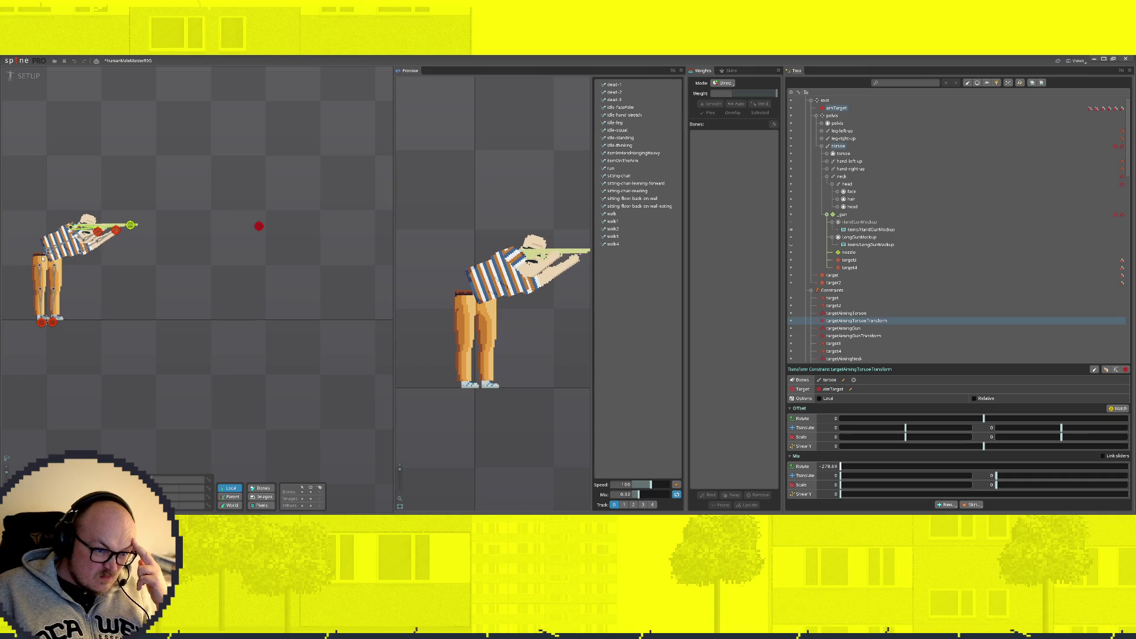
left_click_drag(918, 467, 1100, 467)
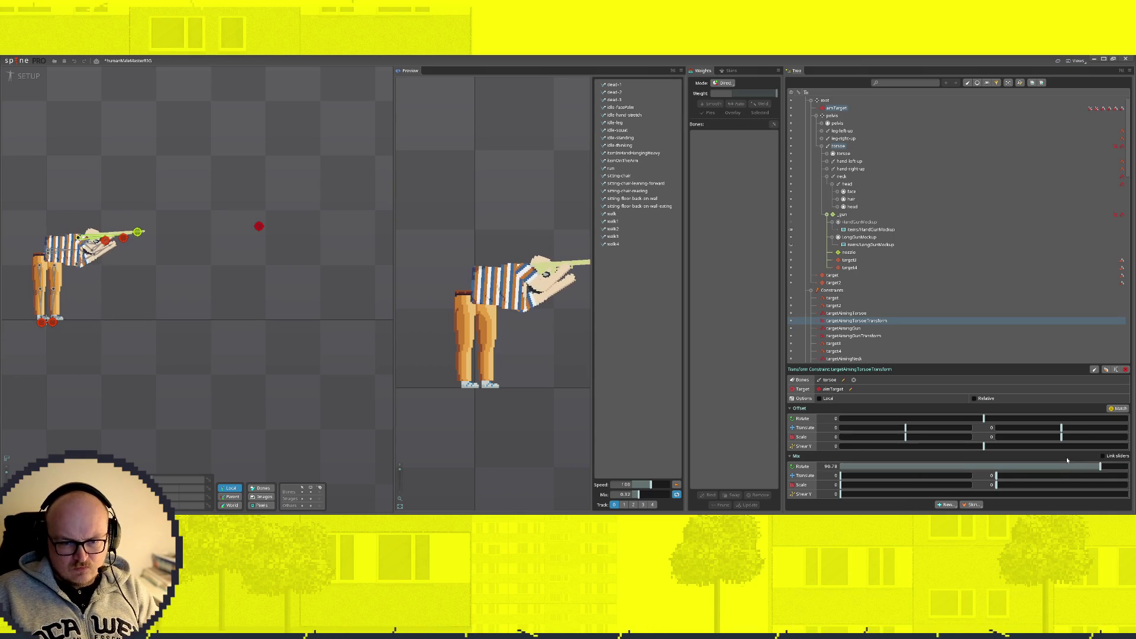
mouse_move(258, 226)
left_mouse_down()
mouse_move(213, 229)
mouse_move(78, 316)
mouse_move(221, 237)
mouse_move(131, 284)
mouse_move(124, 334)
mouse_move(208, 166)
mouse_move(300, 274)
mouse_move(71, 284)
mouse_move(58, 291)
mouse_move(234, 251)
mouse_move(244, 265)
mouse_move(234, 305)
mouse_move(71, 327)
mouse_move(142, 266)
left_mouse_up()
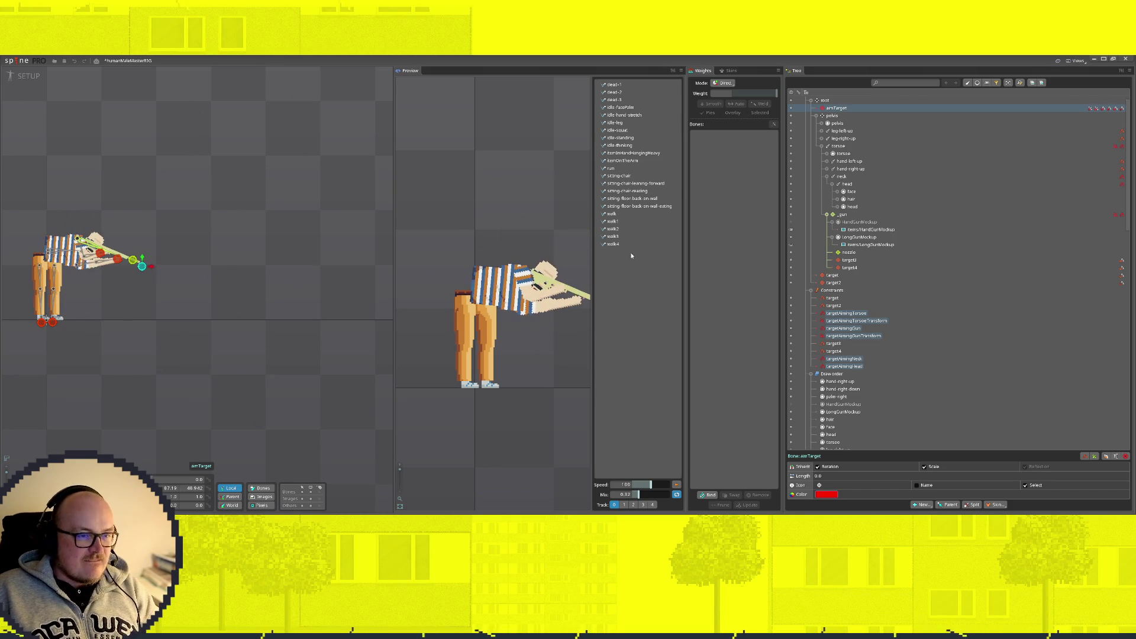
Step: Preview the run animation and lift aimTarget up-right so the runner aims upward
left_click(611, 169)
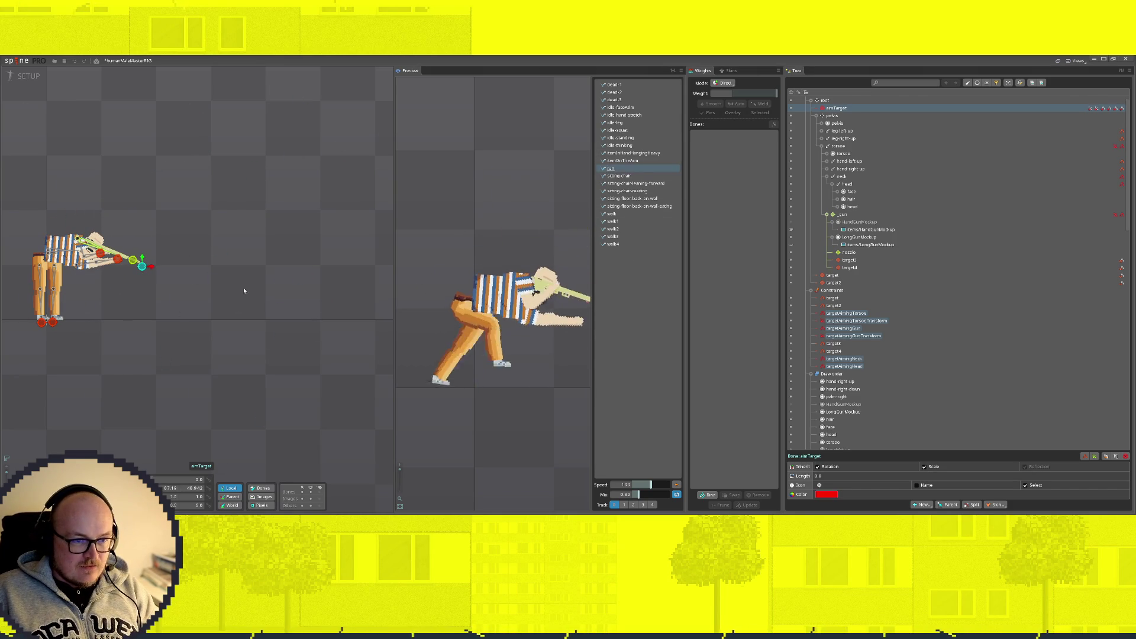
mouse_move(142, 266)
left_mouse_down()
mouse_move(254, 114)
mouse_move(183, 235)
mouse_move(203, 375)
mouse_move(207, 185)
mouse_move(225, 190)
mouse_move(216, 243)
mouse_move(20, 284)
mouse_move(286, 284)
mouse_move(1, 284)
mouse_move(363, 259)
mouse_move(104, 388)
mouse_move(228, 294)
mouse_move(210, 274)
mouse_move(212, 243)
left_mouse_up()
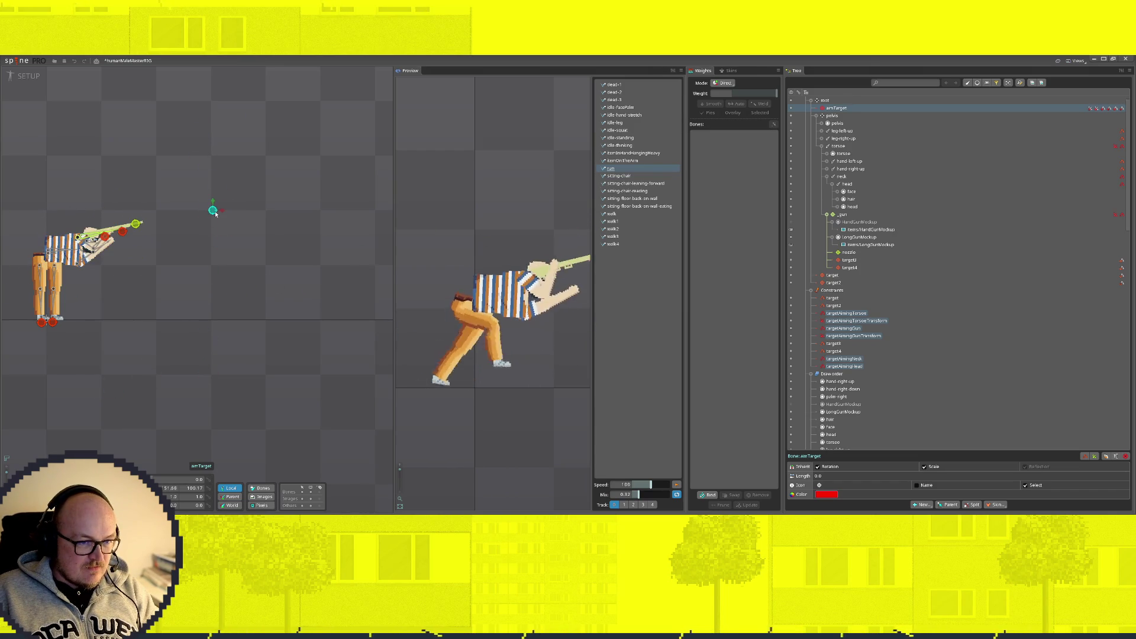
scroll(213, 249, "down", 1)
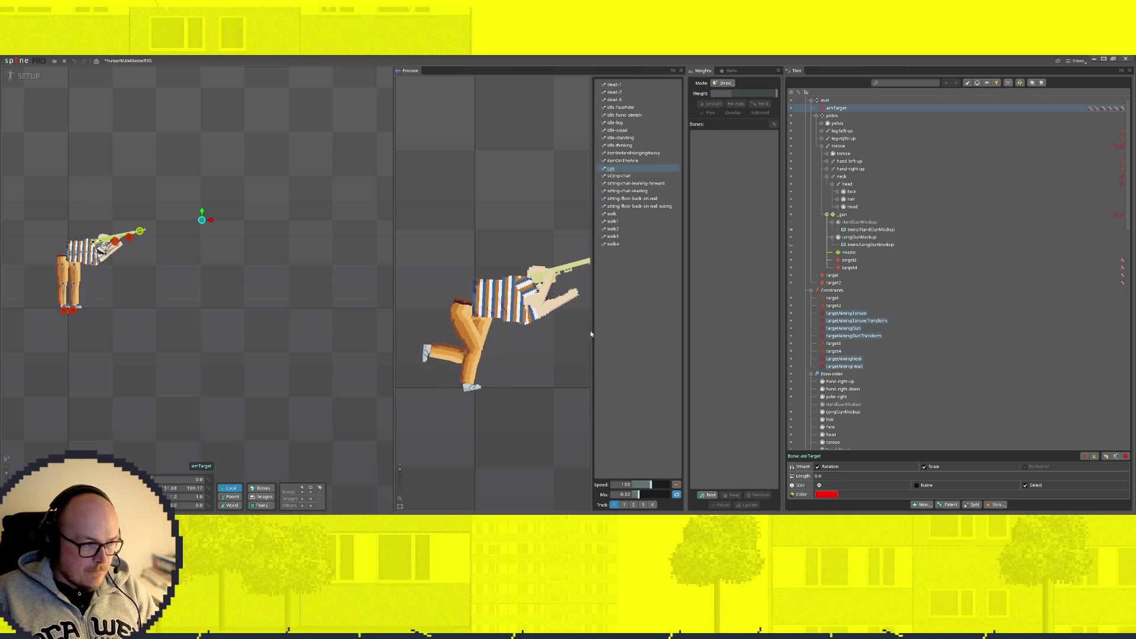
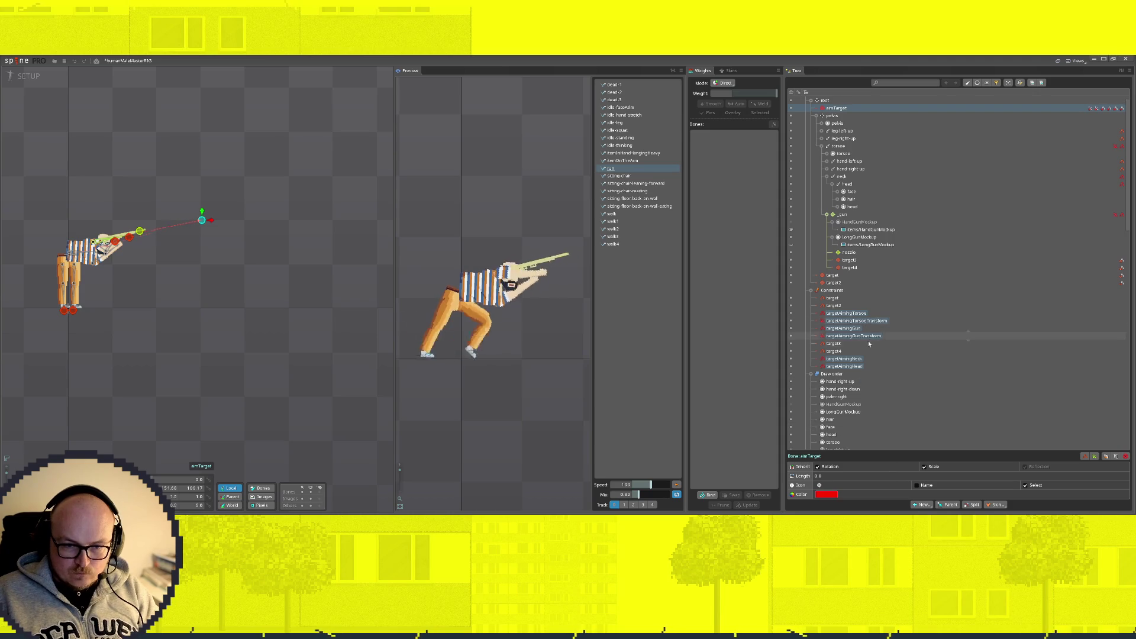
Step: Select the torso aiming transform constraint and change its Mix Rotate value
left_click(914, 336)
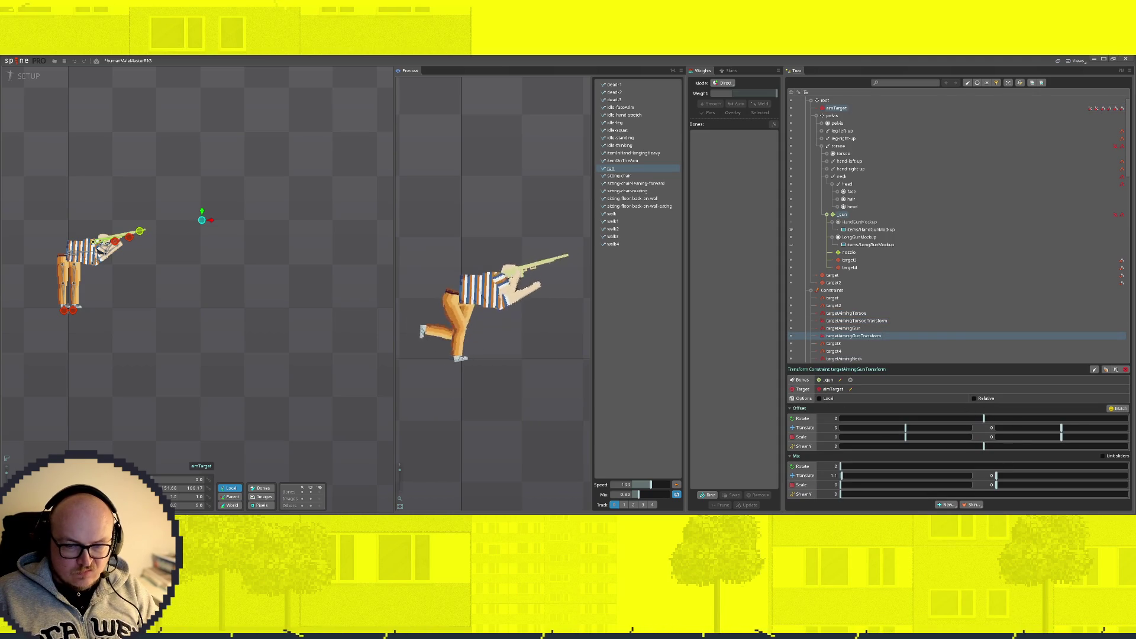
left_click(877, 321)
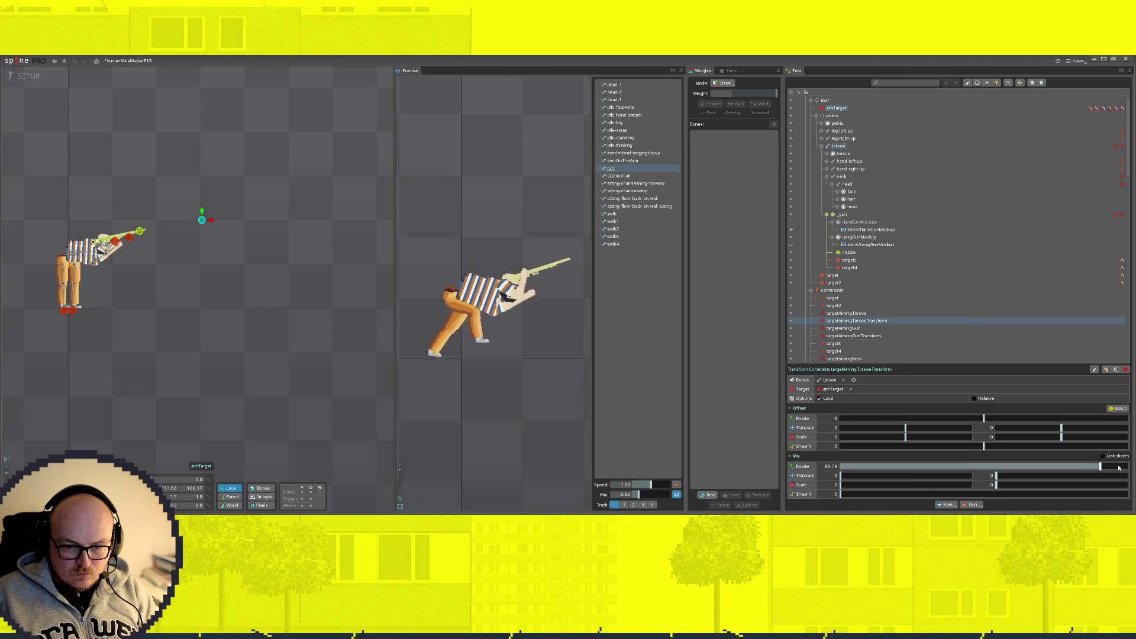
left_click_drag(1100, 466, 321, 477)
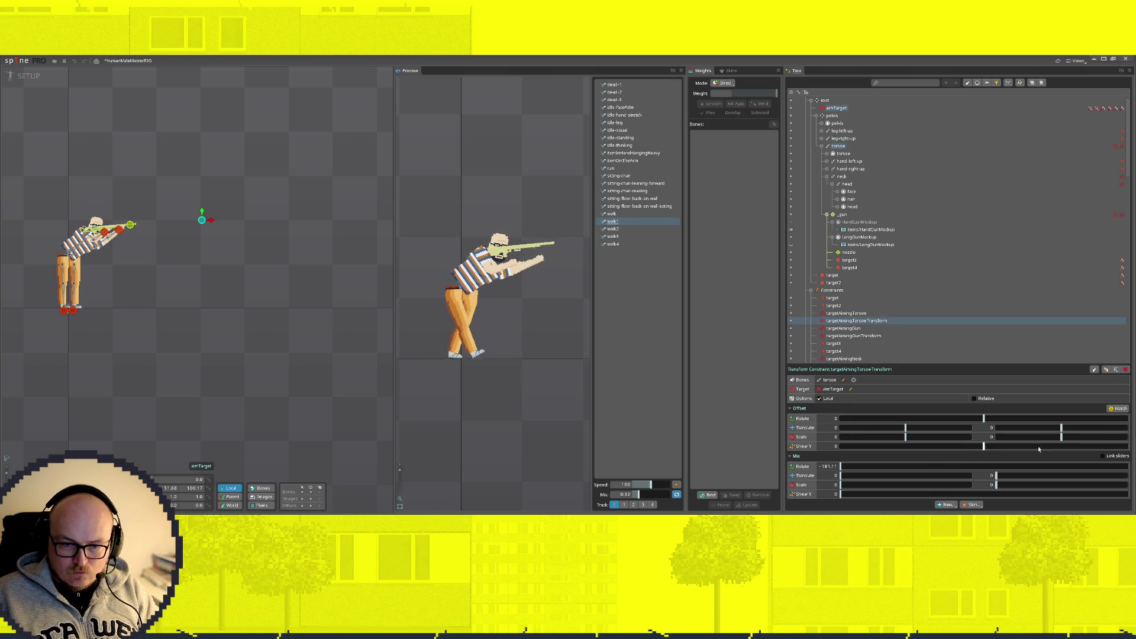
Step: Match the constraint offset repeatedly to reach about -98° rotation, then toggle the constraint off and on
left_click(1111, 409)
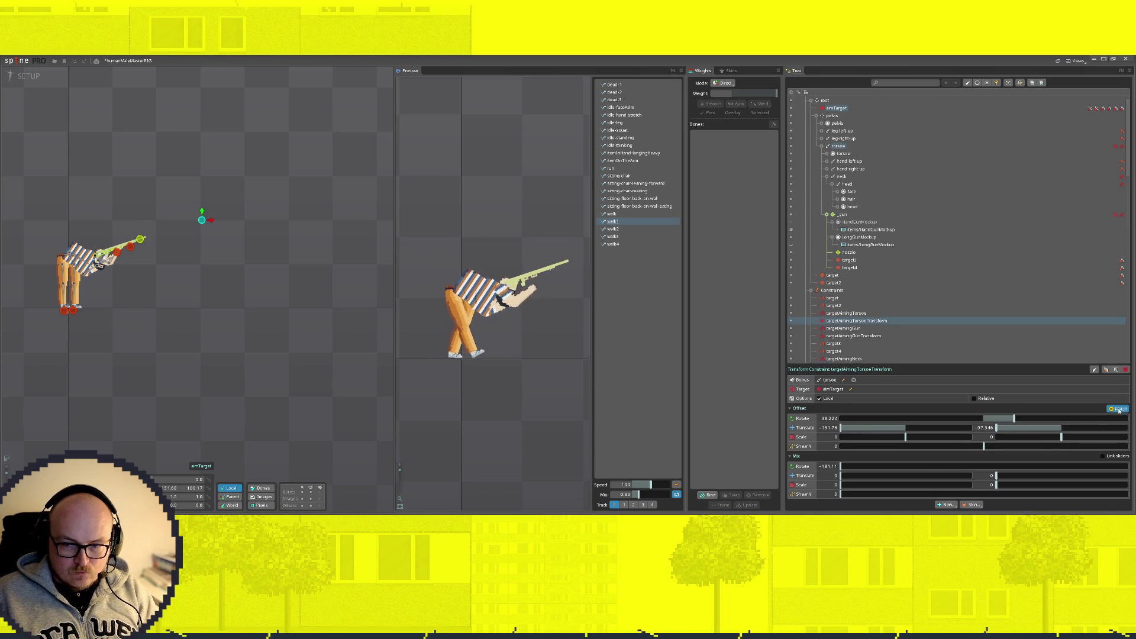
left_click(1118, 409)
left_click(1120, 409)
left_click(1117, 409)
left_click(1118, 409)
left_click(1118, 409)
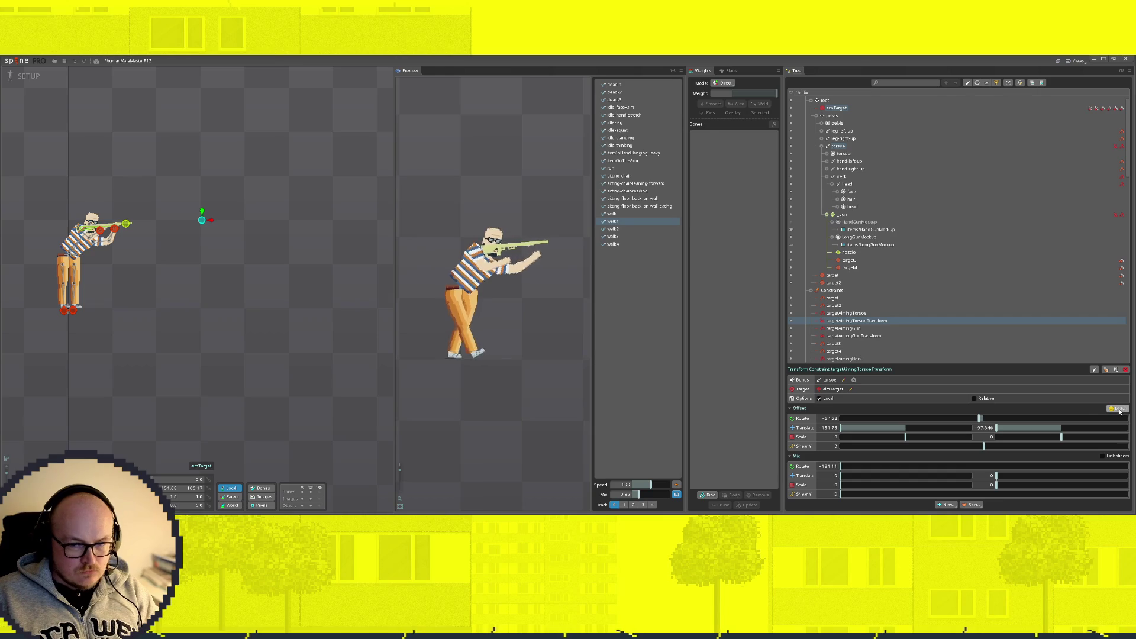
left_click(1118, 409)
left_click(1118, 409)
left_click(1118, 410)
left_click(1118, 409)
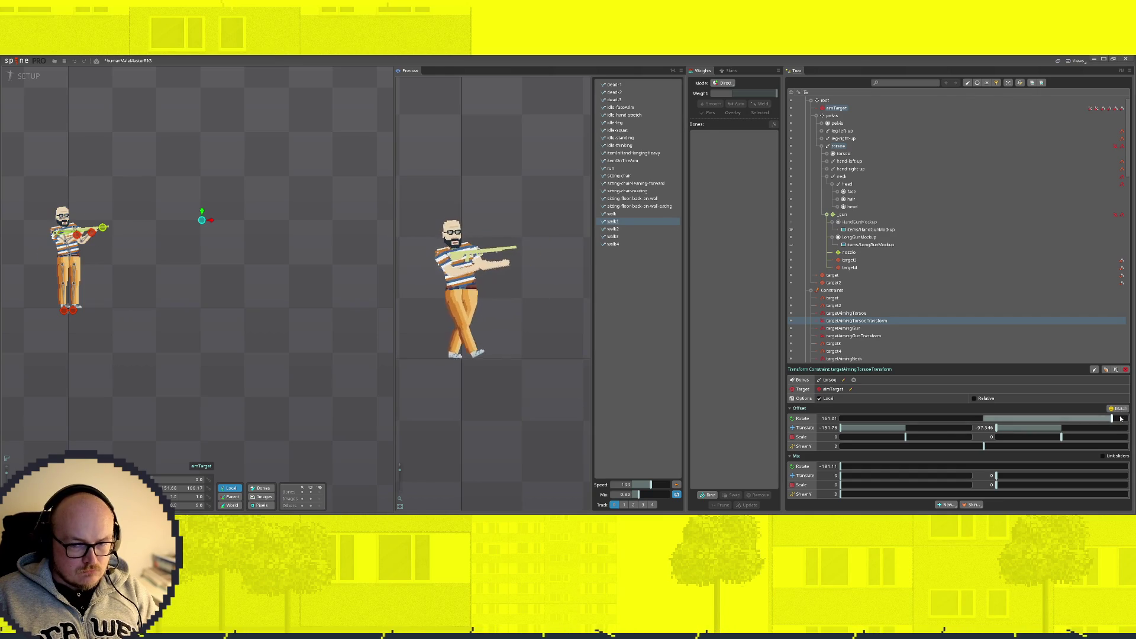
left_click(1120, 410)
left_click(1120, 409)
left_click(1120, 409)
left_click(1120, 409)
left_click(1120, 409)
left_click(1120, 409)
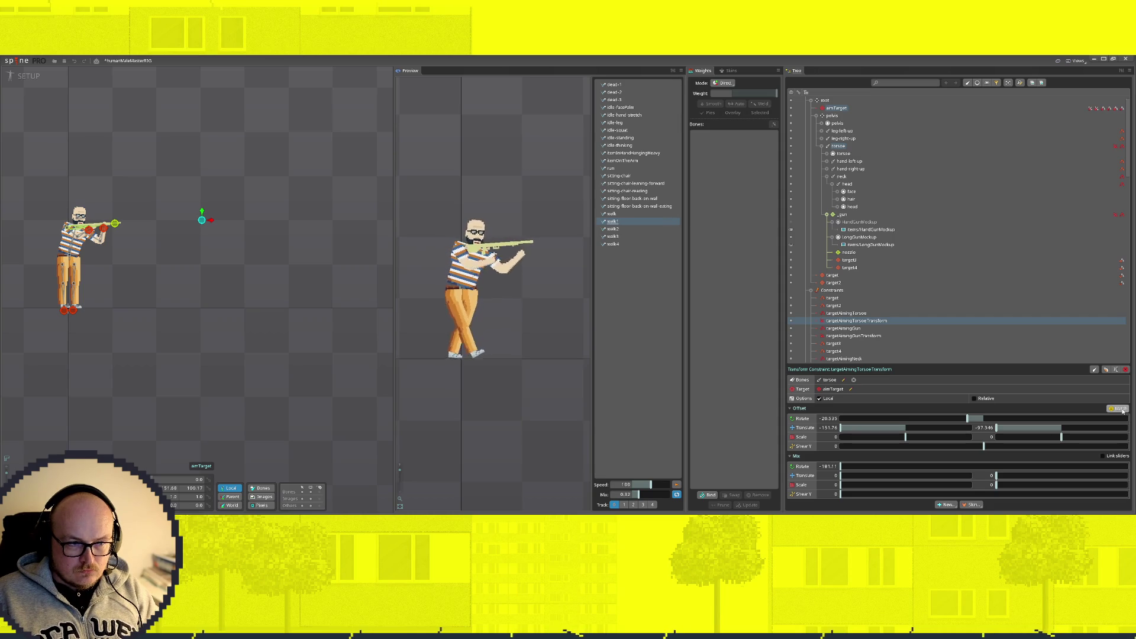
left_click(1119, 410)
left_click(1119, 409)
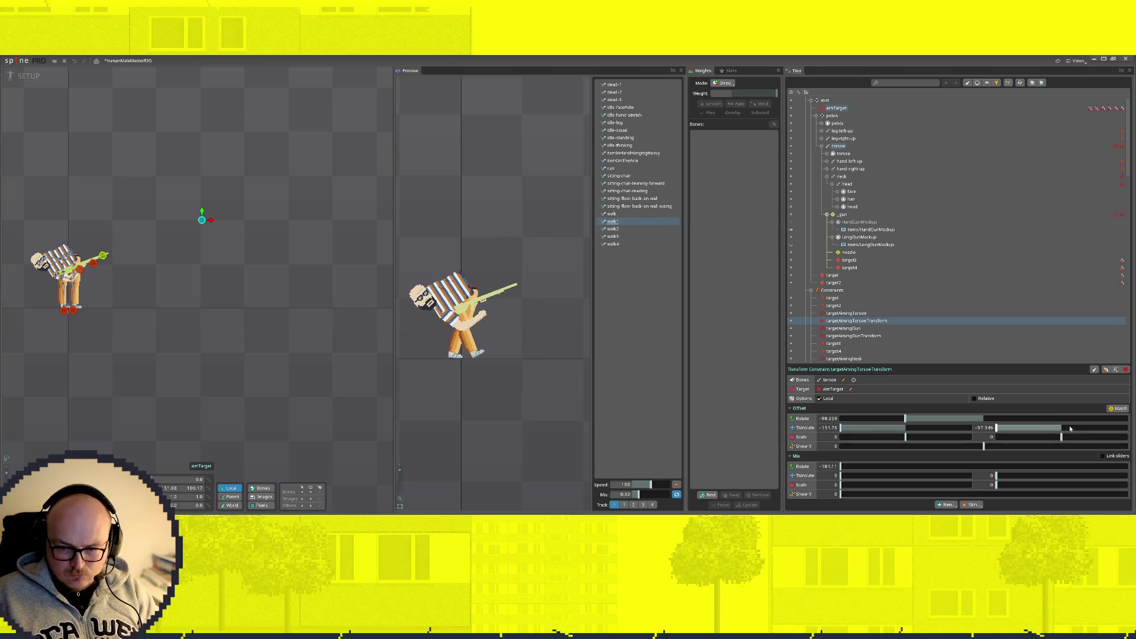
left_click(790, 321)
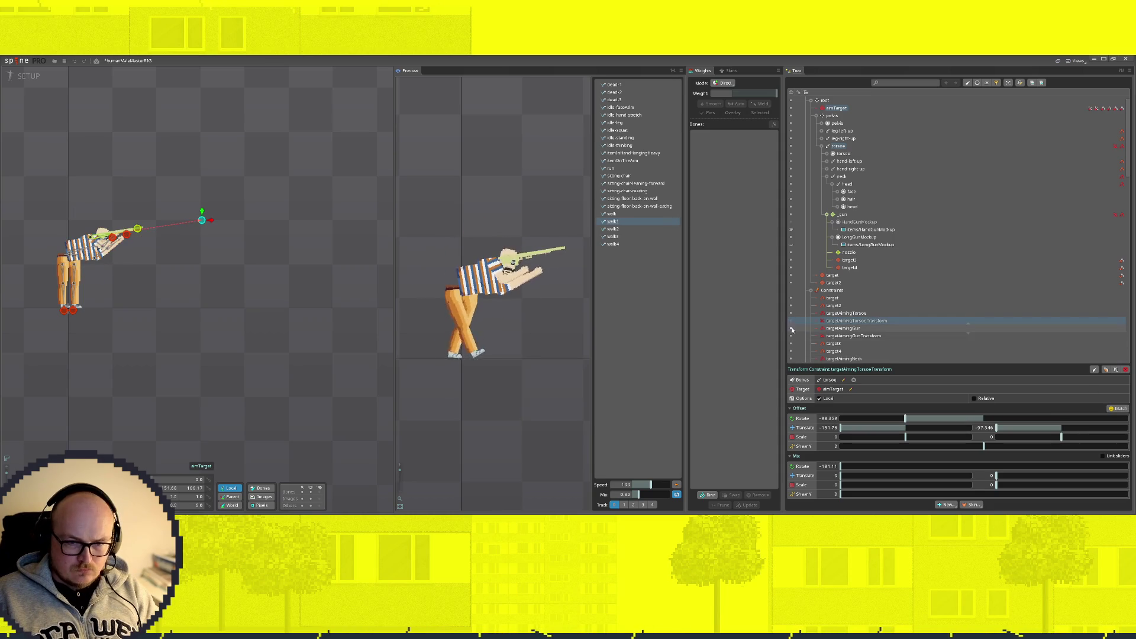
left_click(791, 322)
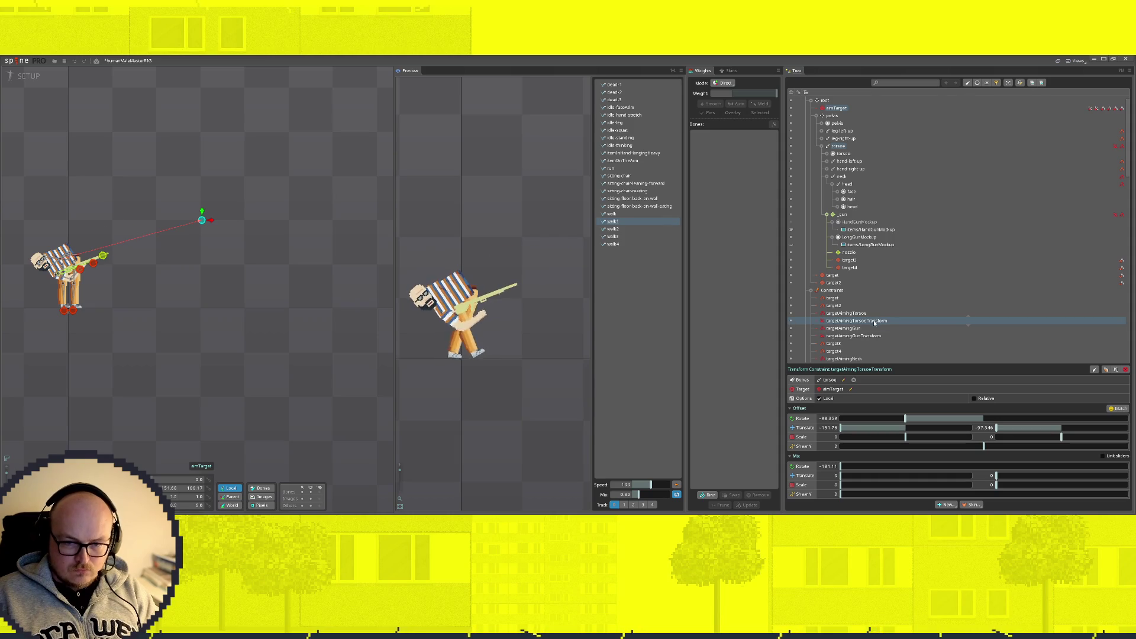
Step: Delete targetAimingTorsoeTransform and the torso aim constraints so the character stands upright
left_click(1127, 370)
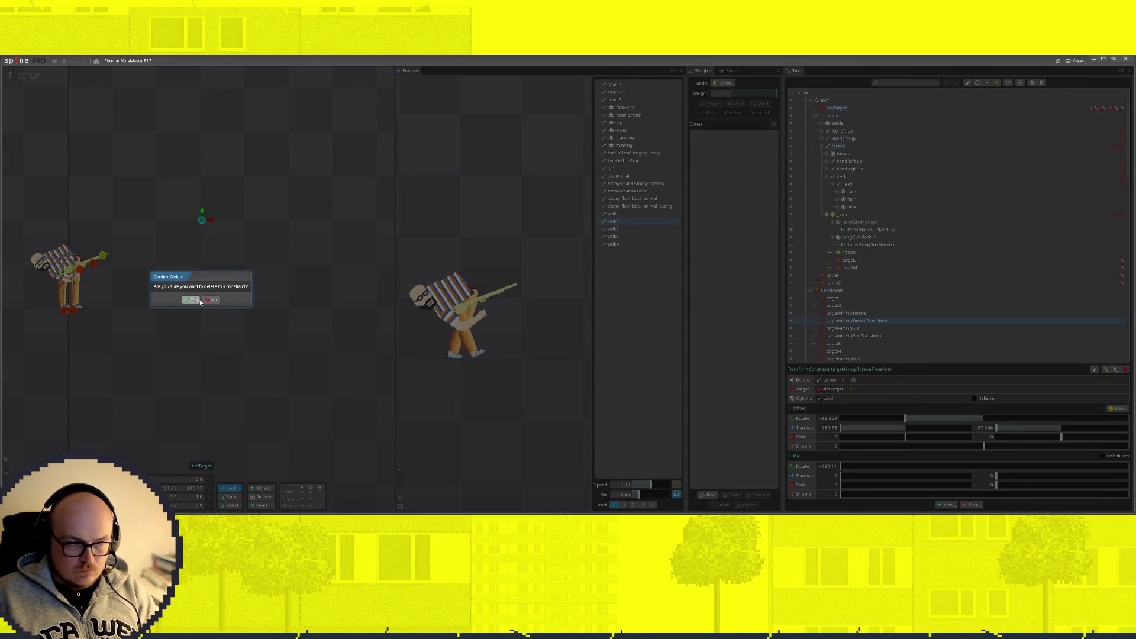
left_click(198, 299)
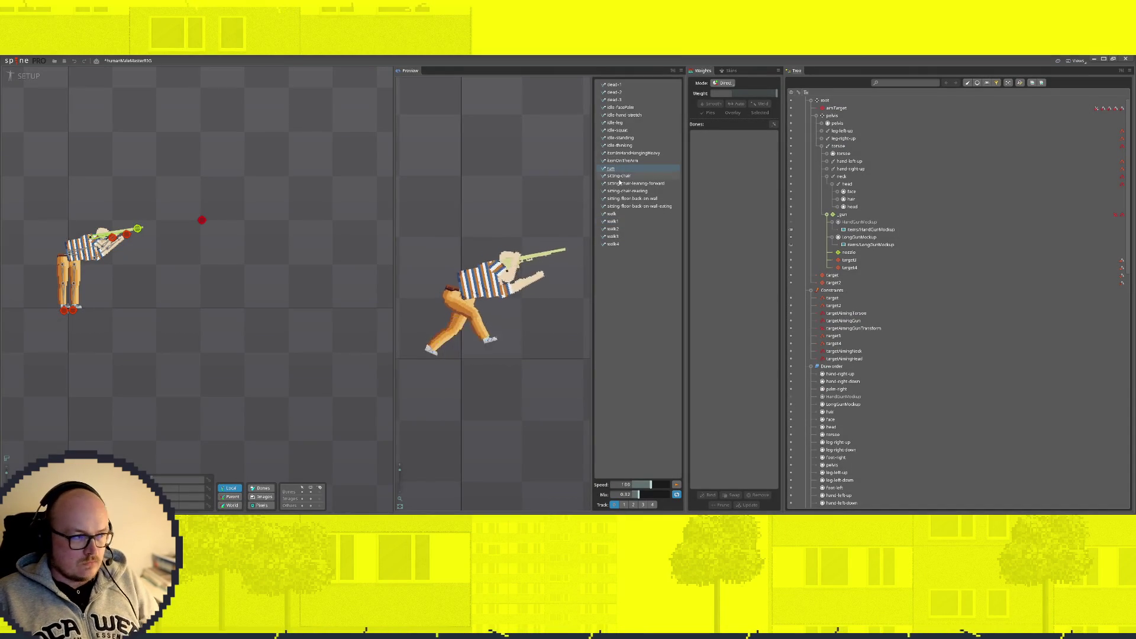
key("ctrl+z")
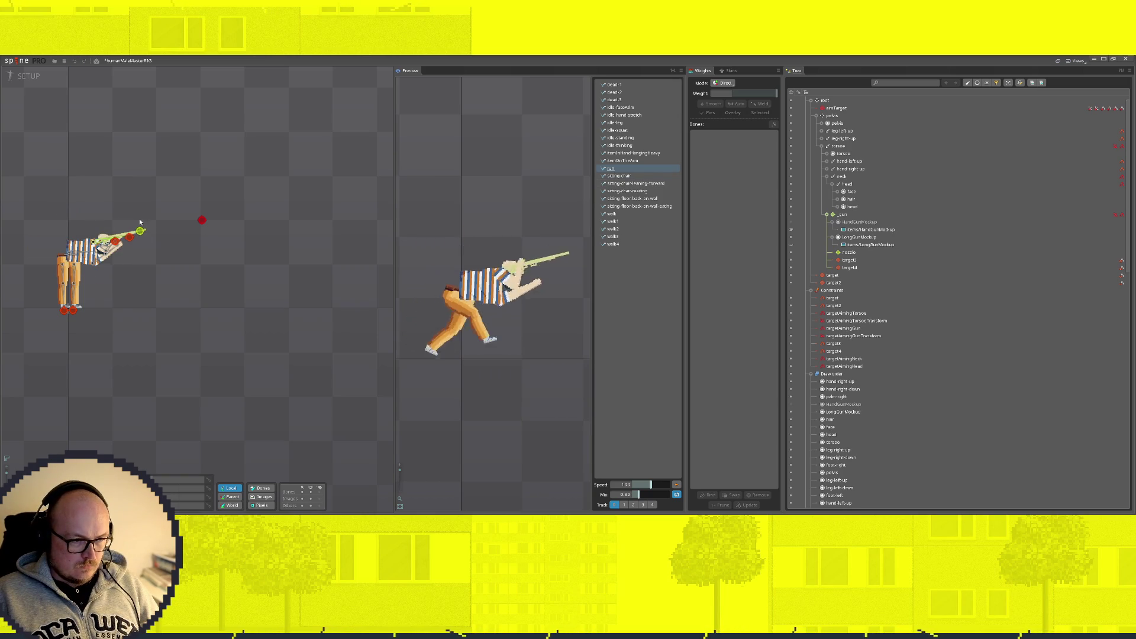
key("ctrl+z")
key("ctrl+z")
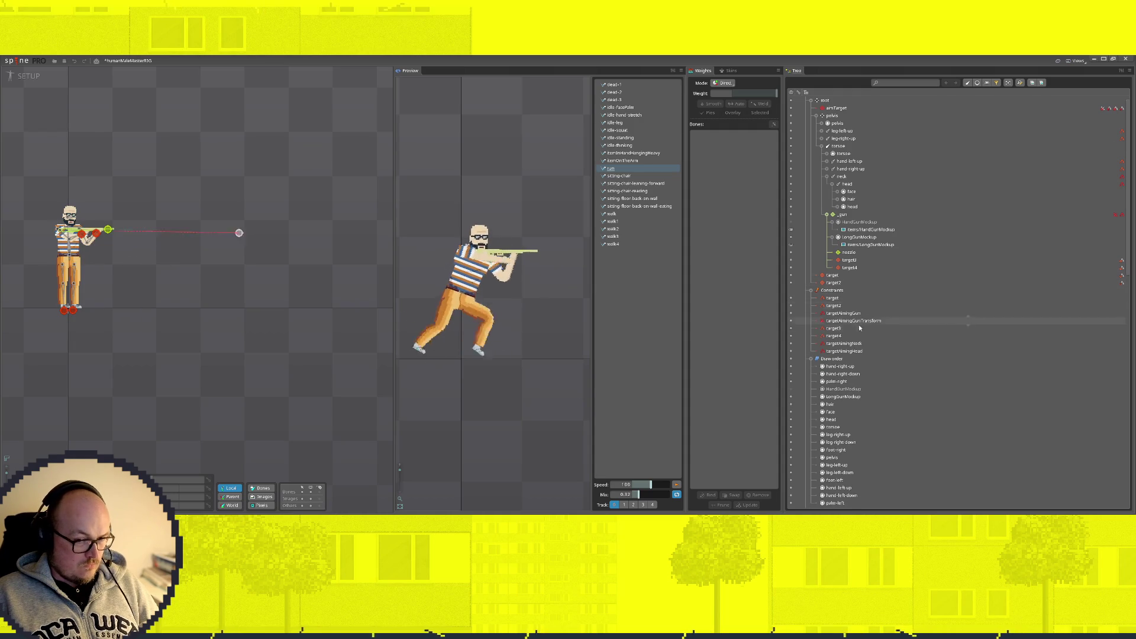
left_click(68, 239)
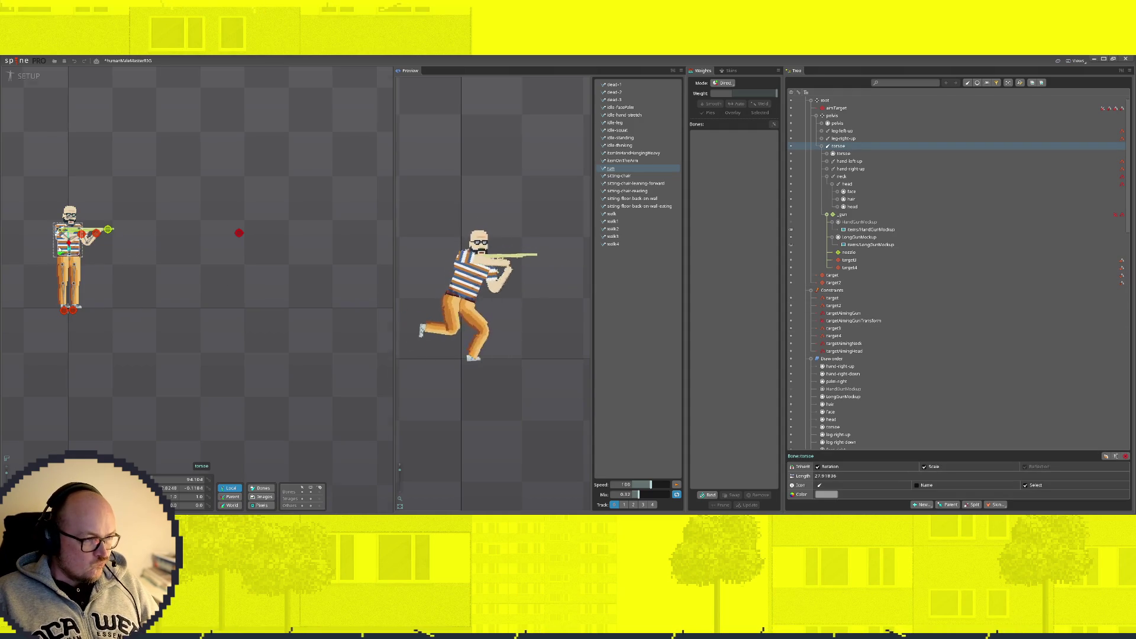
Step: Rotate the pelvis bone to tilt the upper body, then ease it back toward upright
scroll(62, 248, "up", 5)
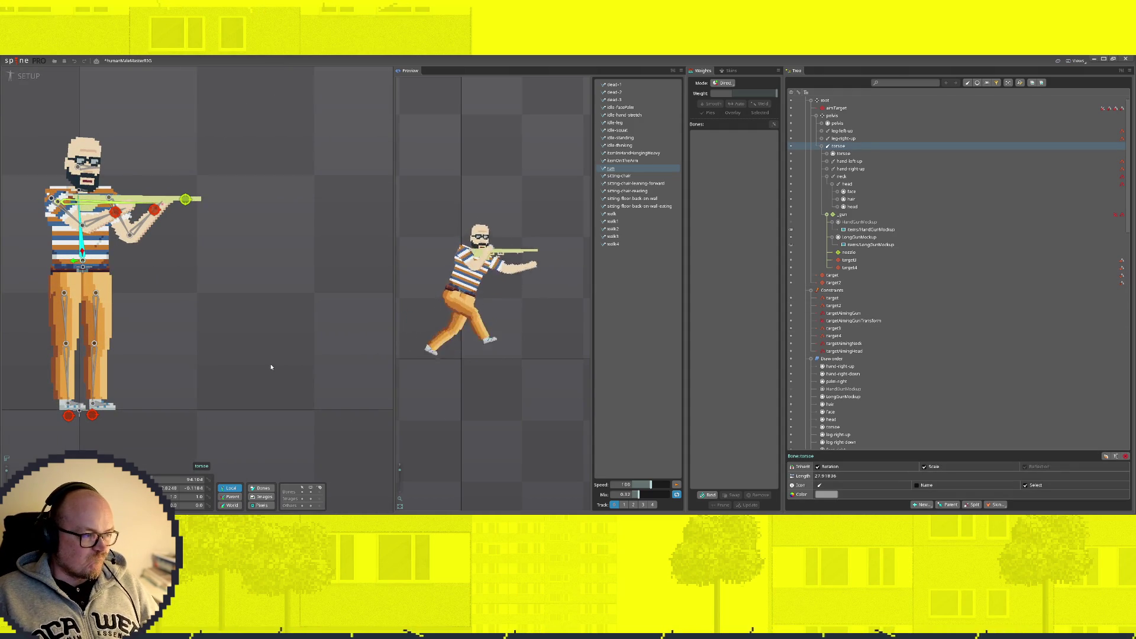
left_click(84, 268)
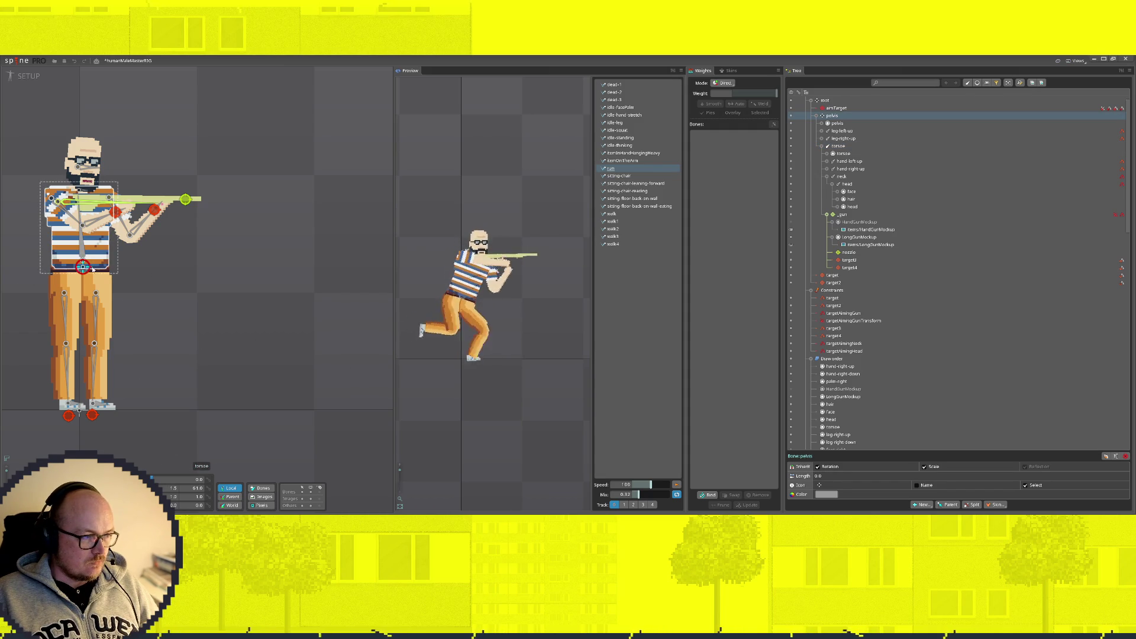
left_click(103, 243)
left_click_drag(106, 245, 108, 267)
key("ctrl+z")
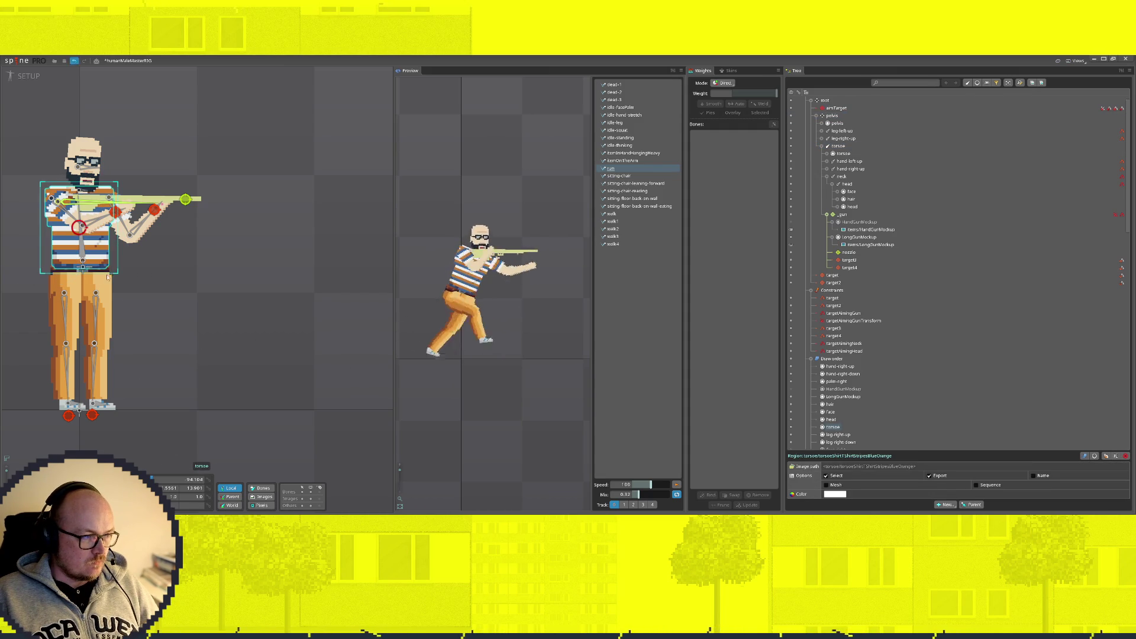
left_click(83, 267)
left_click(84, 268)
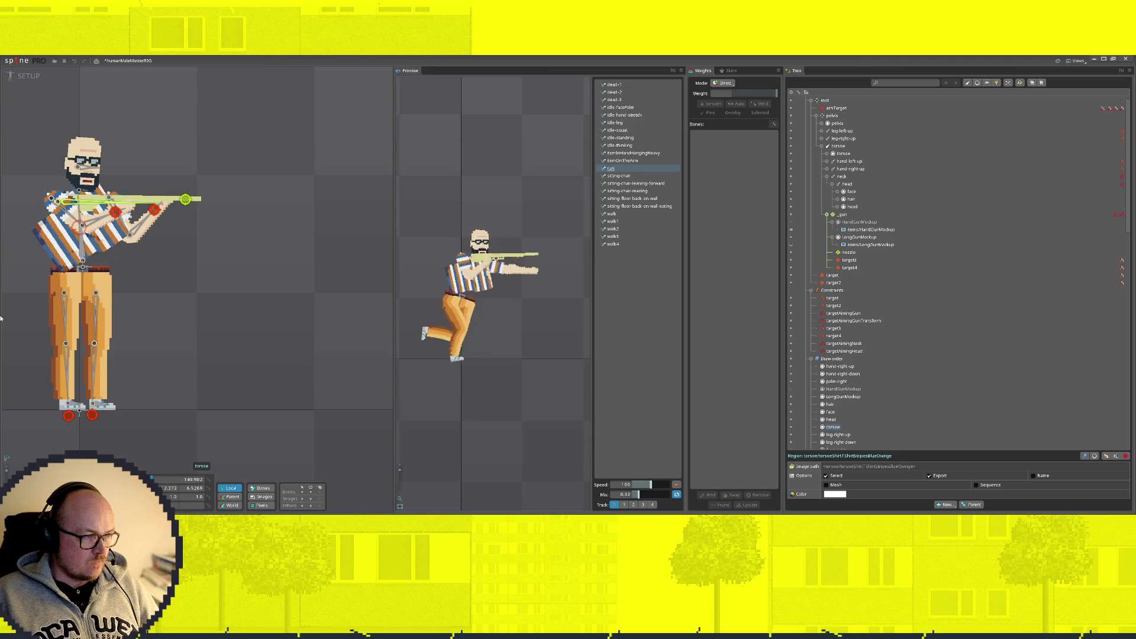
scroll(85, 271, "up", 8)
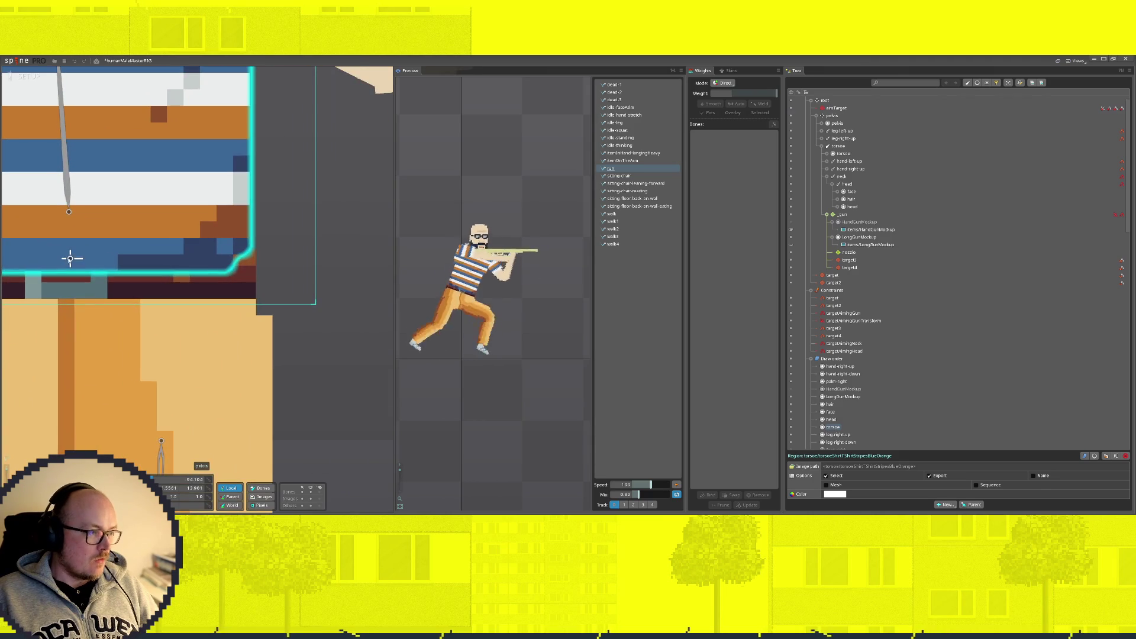
left_click(84, 267)
scroll(157, 359, "down", 8)
scroll(276, 294, "up", 8)
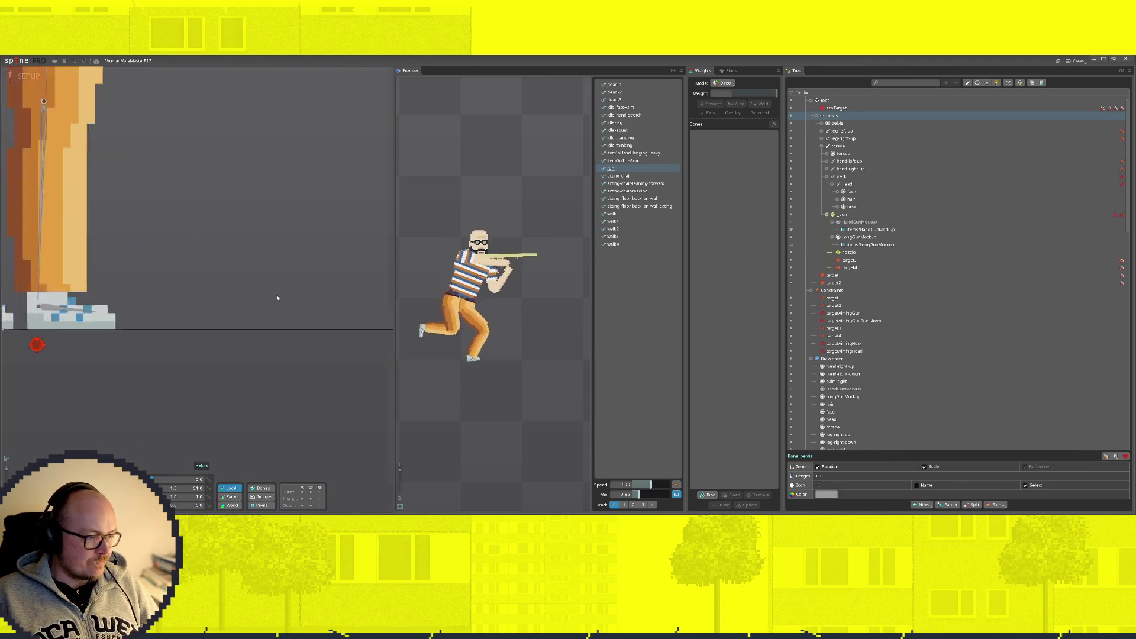
scroll(164, 230, "down", 5)
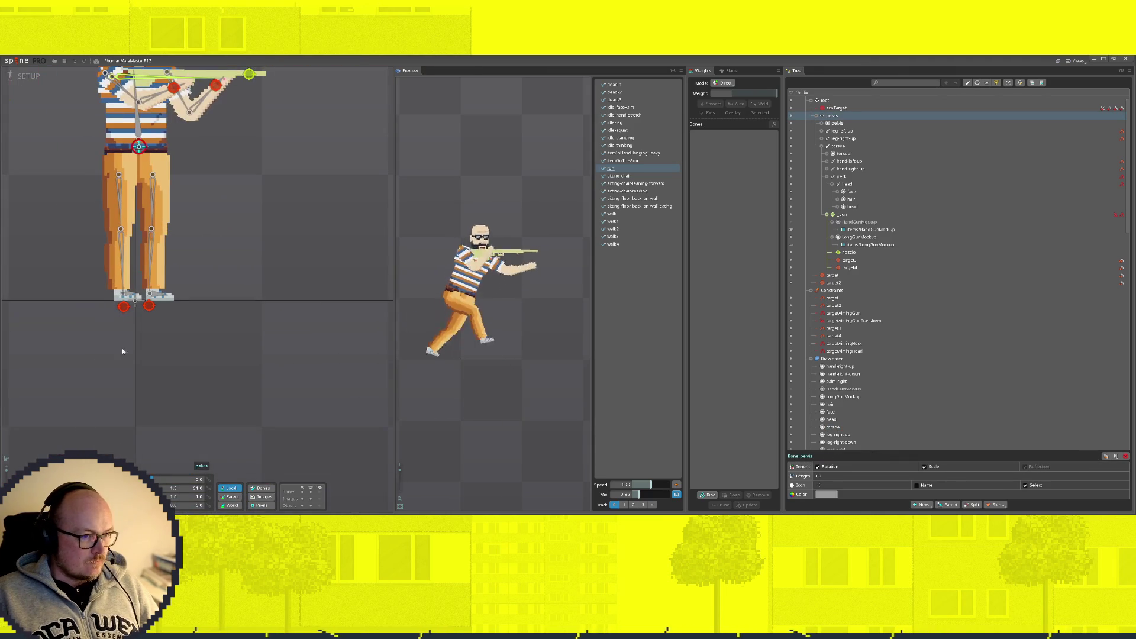
mouse_move(139, 353)
left_mouse_down()
mouse_move(285, 292)
mouse_move(210, 340)
mouse_move(297, 279)
mouse_move(288, 290)
left_mouse_up()
mouse_move(275, 474)
left_mouse_down()
mouse_move(170, 474)
mouse_move(266, 473)
mouse_move(170, 473)
mouse_move(225, 450)
mouse_move(284, 381)
left_mouse_up()
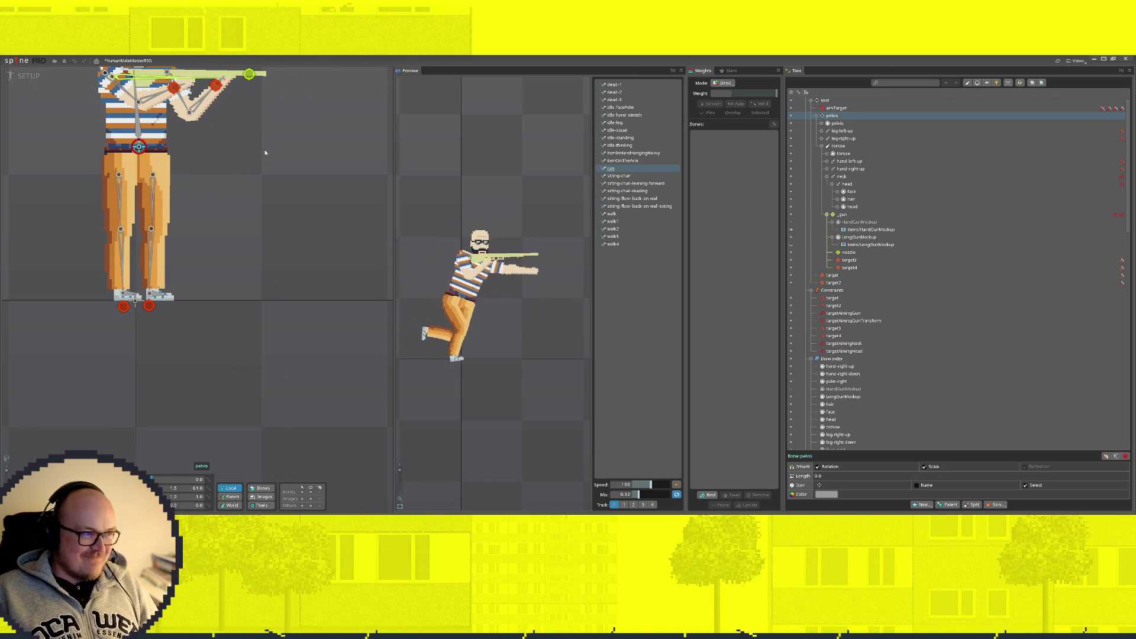
scroll(271, 229, "down", 2)
Step: Rotate the torso bone to about 94.16° so the upper body leans slightly with the gun level
left_click(152, 259)
left_click(152, 259)
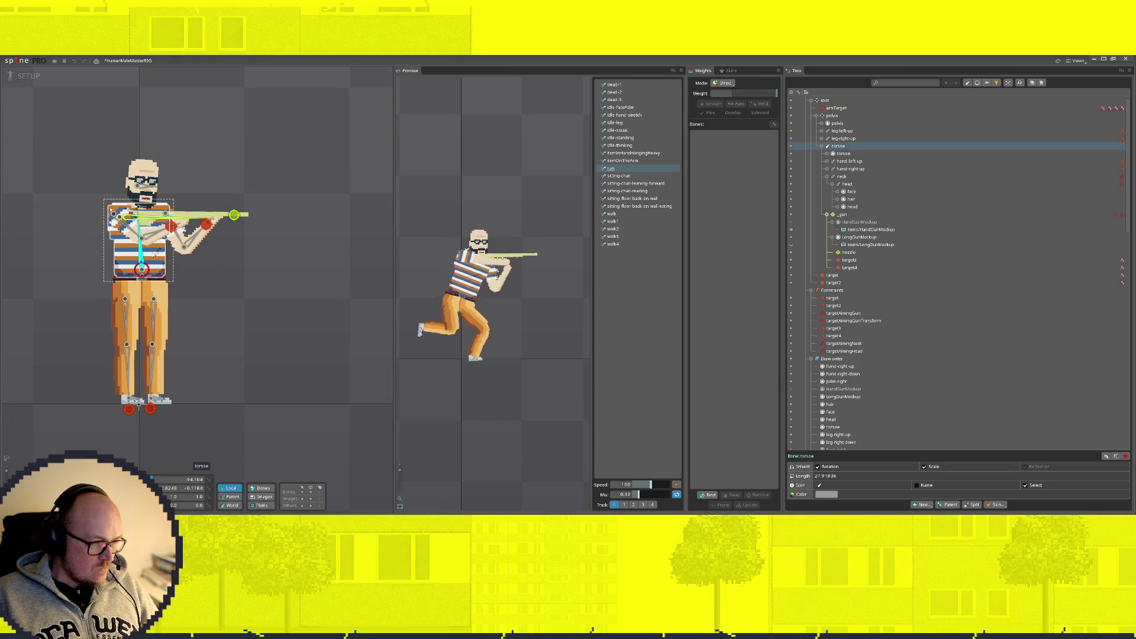
mouse_move(188, 480)
left_mouse_down()
mouse_move(204, 480)
mouse_move(175, 479)
left_mouse_up()
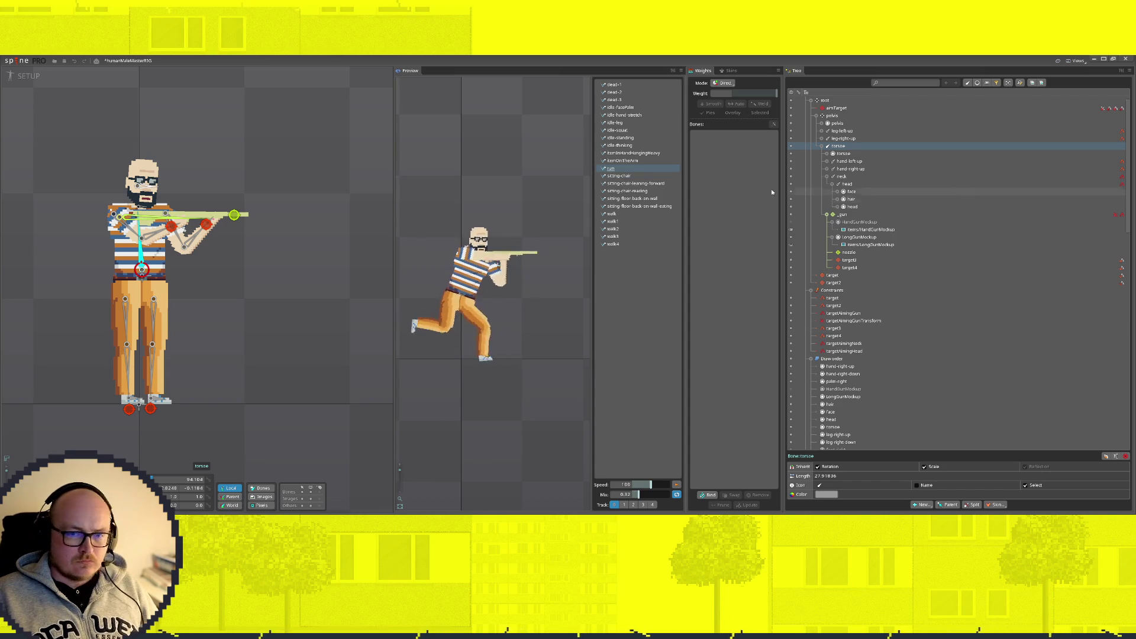
scroll(284, 266, "down", 2)
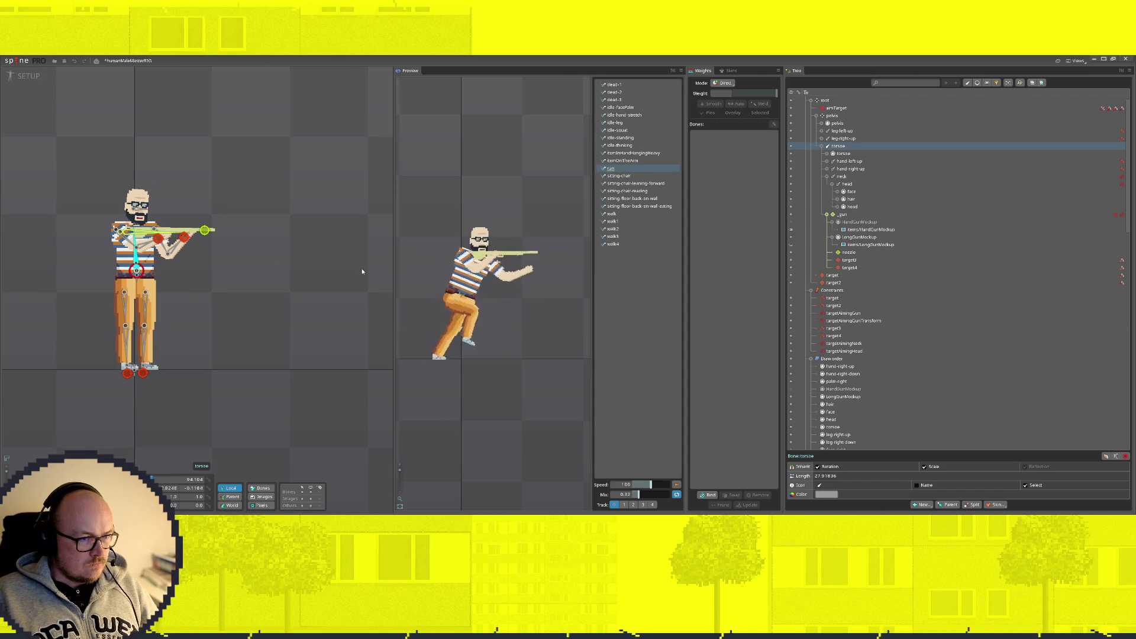
Step: Try the walk, idle-leg, itemOnTheArm and idle-facePalm animations, settling on run in the preview
left_click(618, 214)
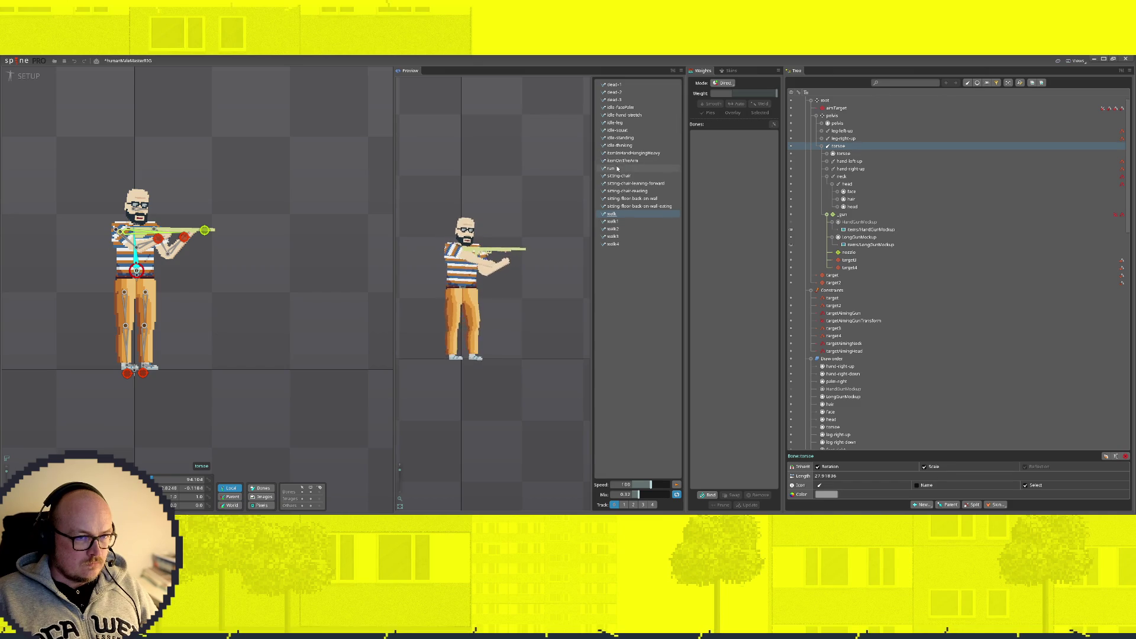
left_click(615, 123)
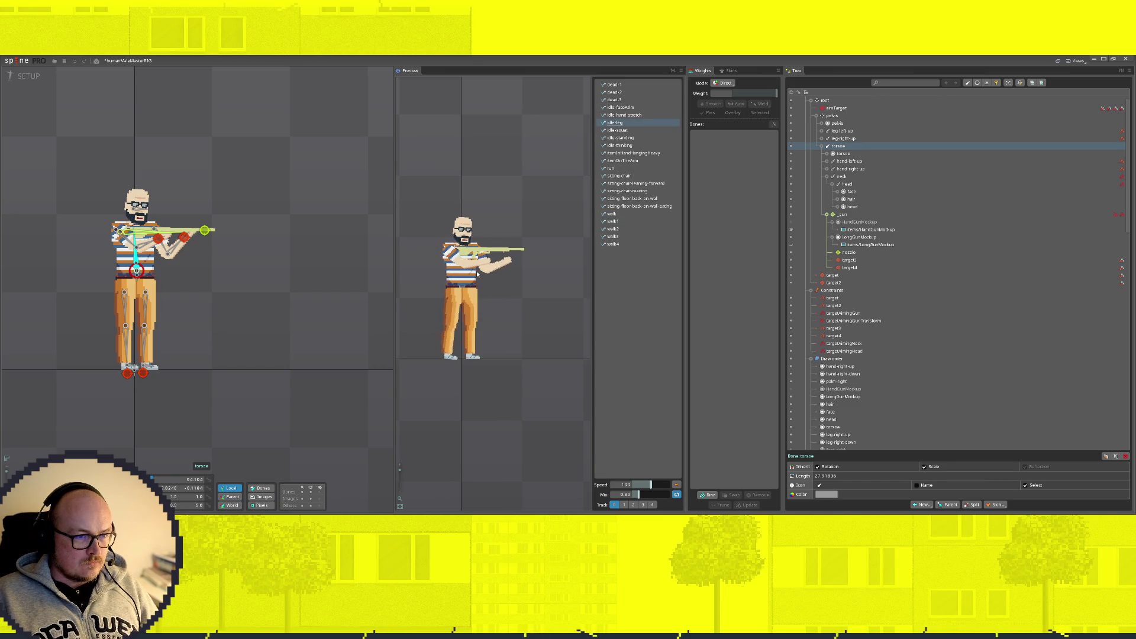
left_click(618, 168)
left_click(624, 161)
left_click(618, 107)
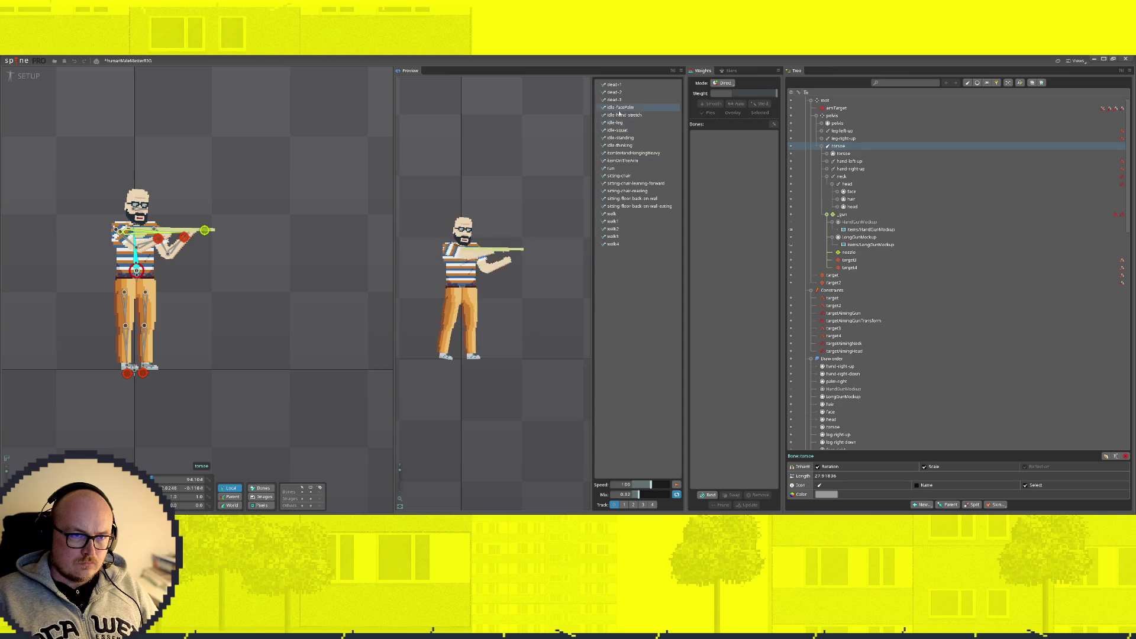
left_click(623, 161)
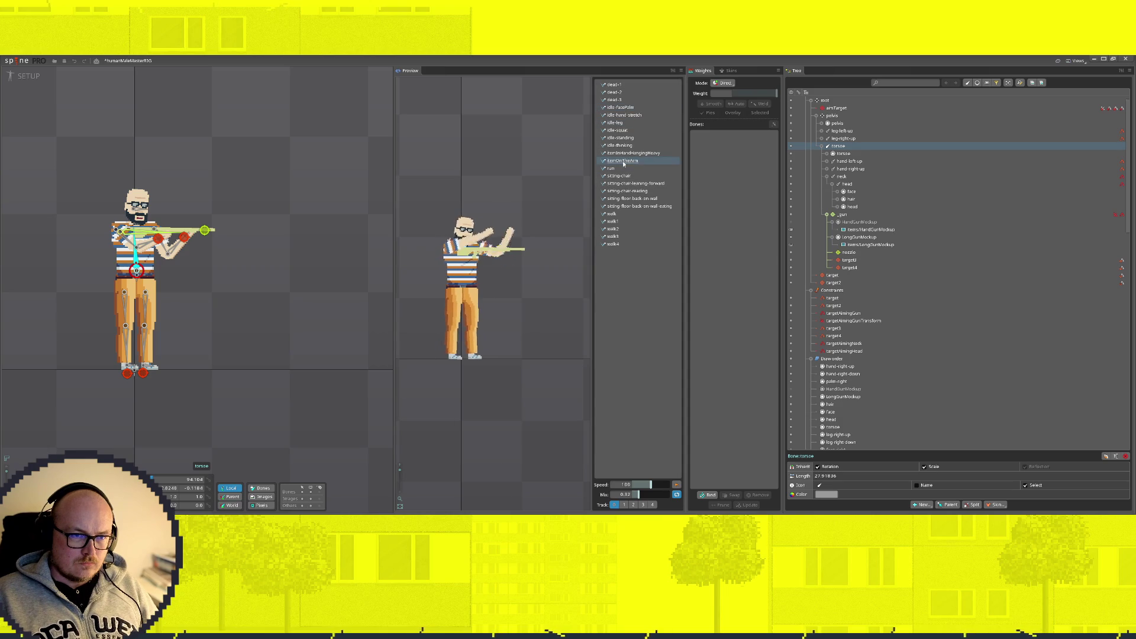
left_click(615, 175)
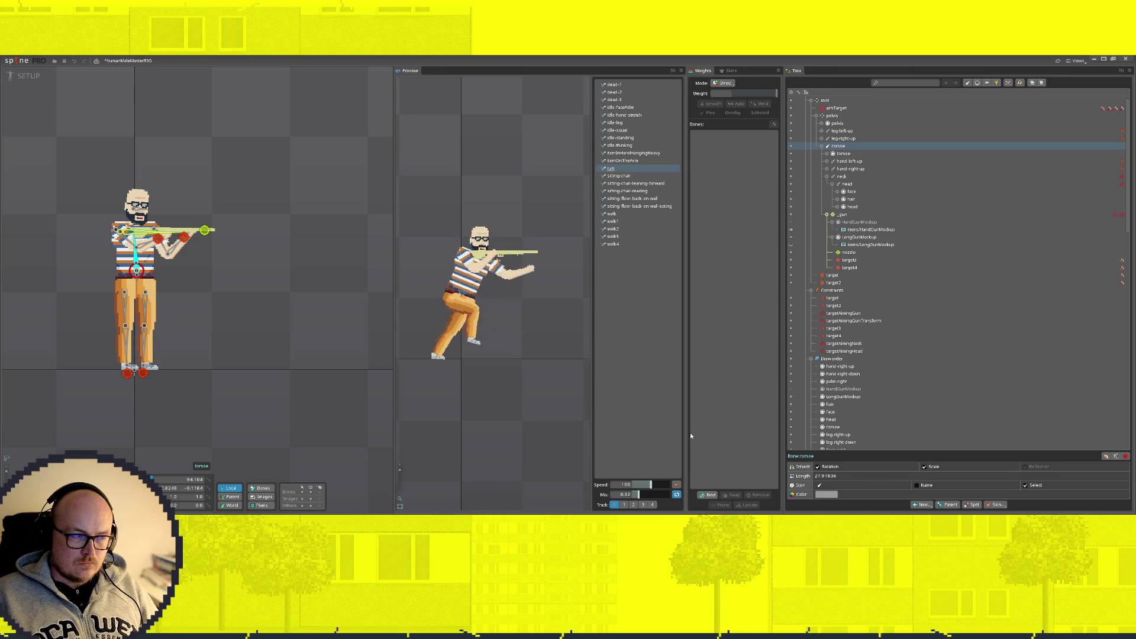
scroll(325, 250, "down", 2)
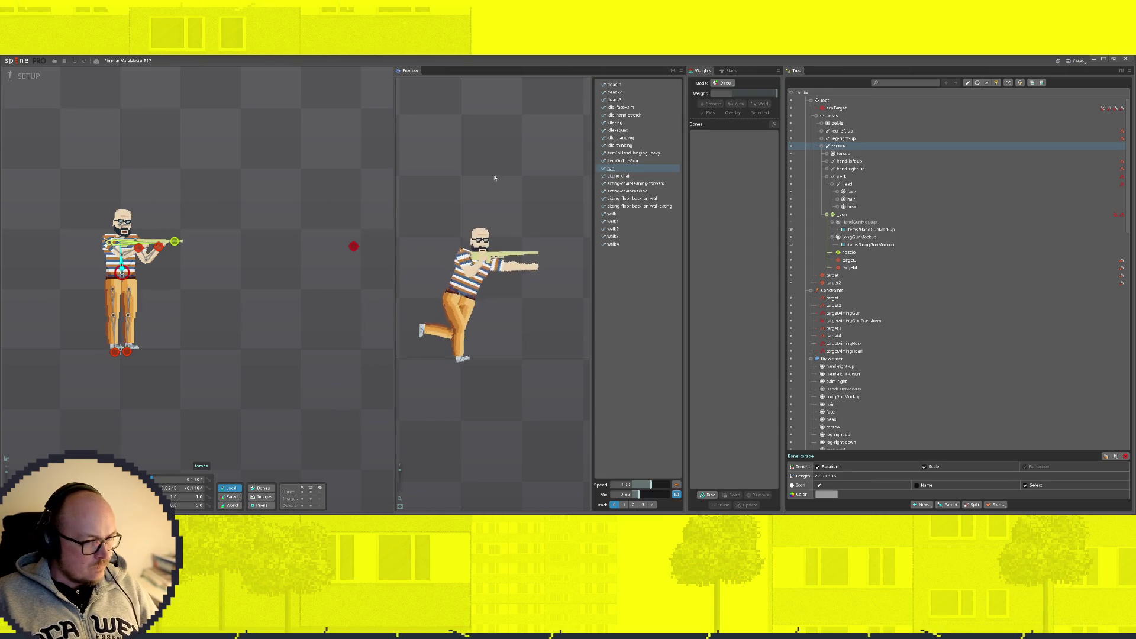
Step: Widen the setup viewport and zoom so the red aimTarget bone is visible beside the character
left_click_drag(393, 142, 436, 142)
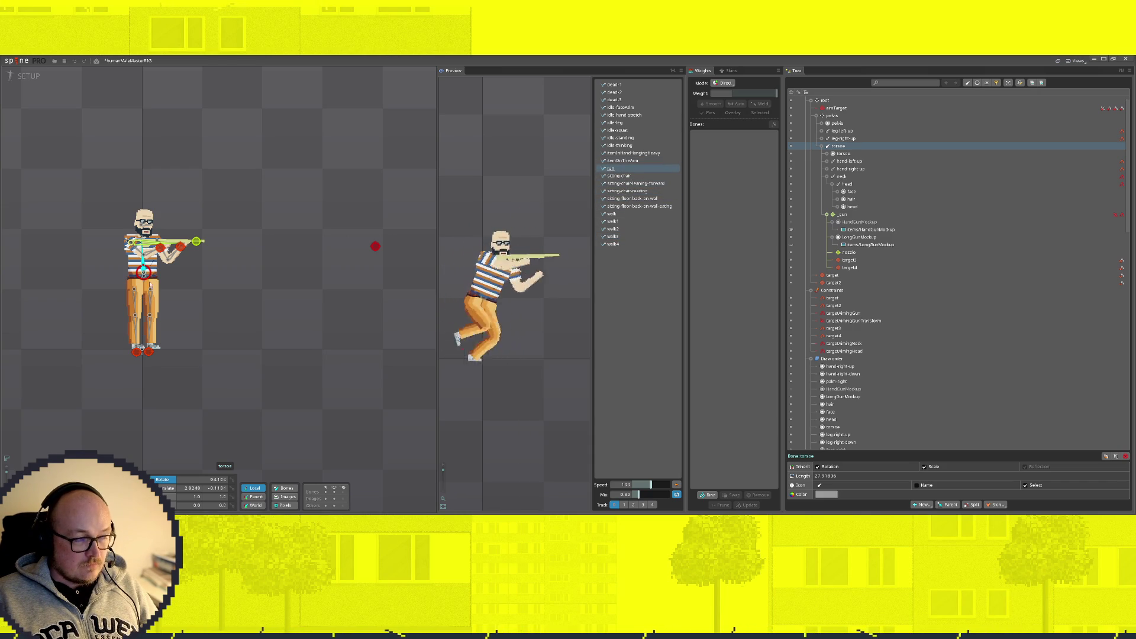
scroll(140, 255, "up", 1)
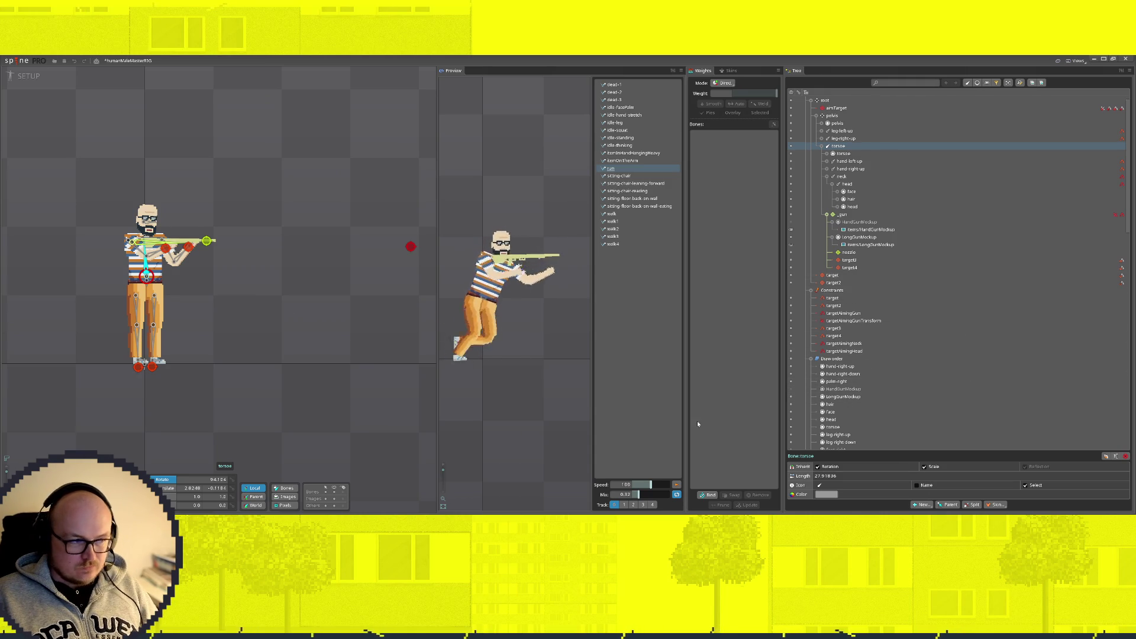
left_click(922, 505)
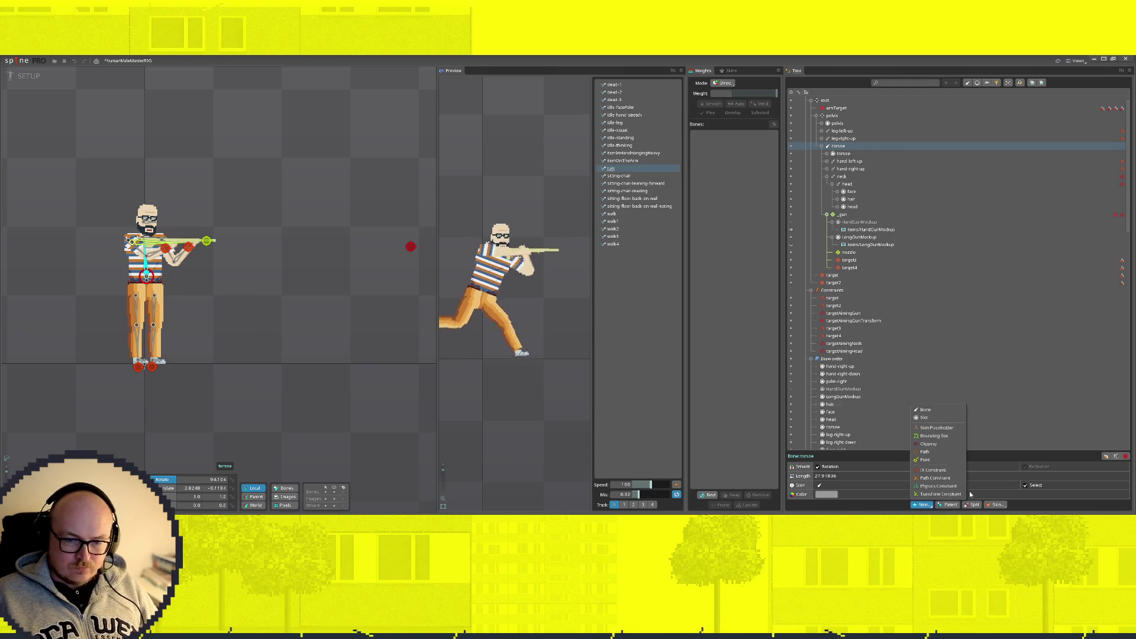
Step: Create IK constraint xxxx on the torso targeting aimTarget, with its mix lowered almost to zero
left_click(932, 472)
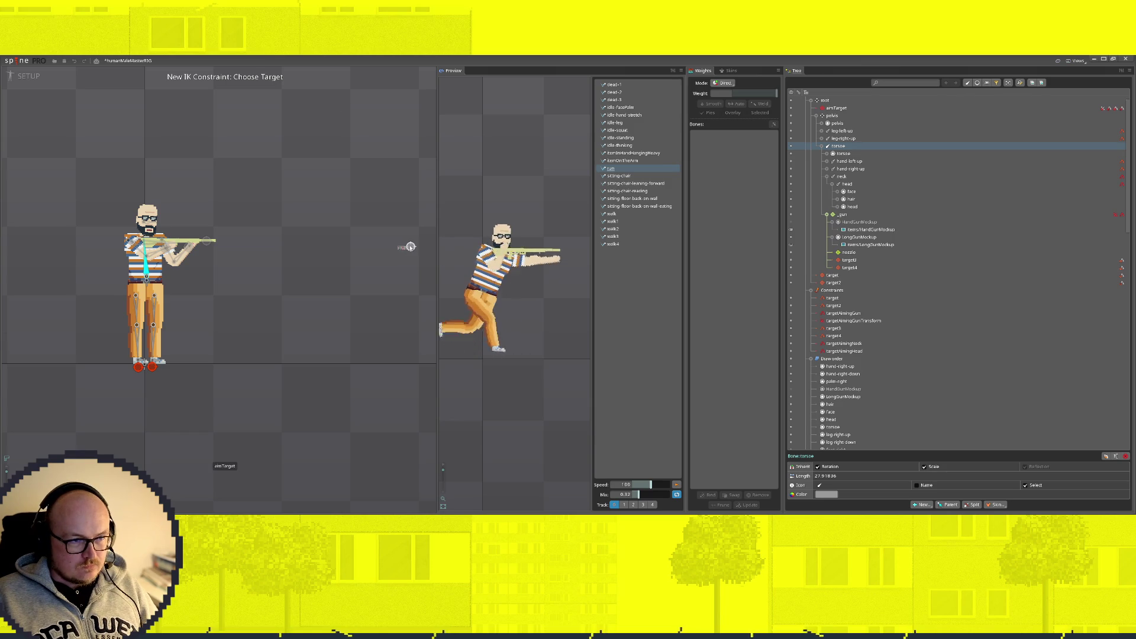
left_click(410, 246)
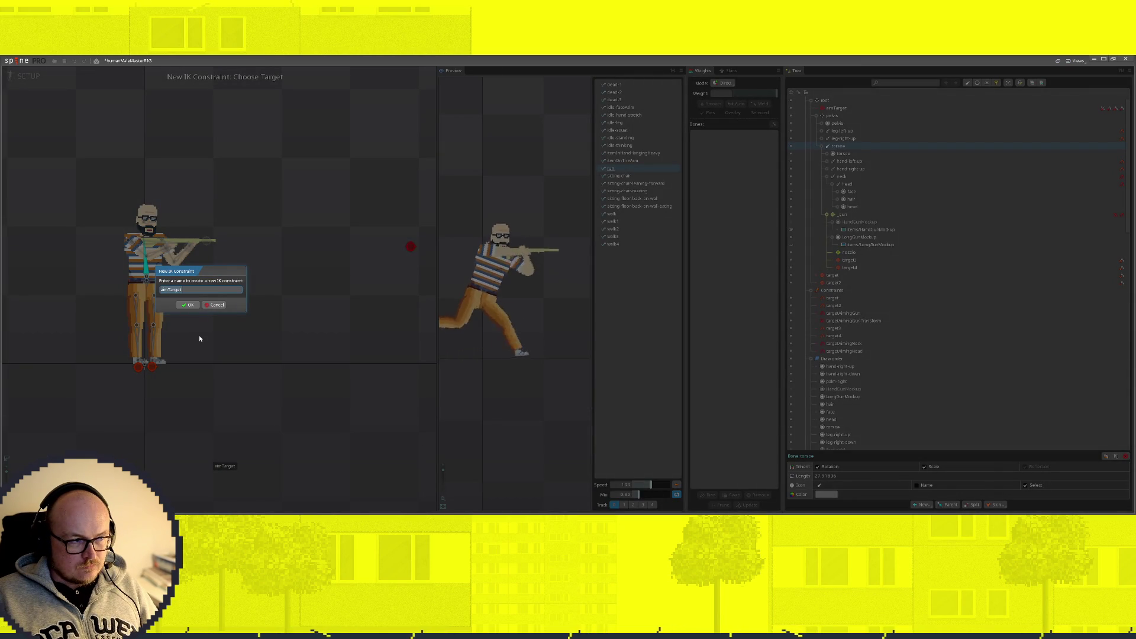
left_click(188, 305)
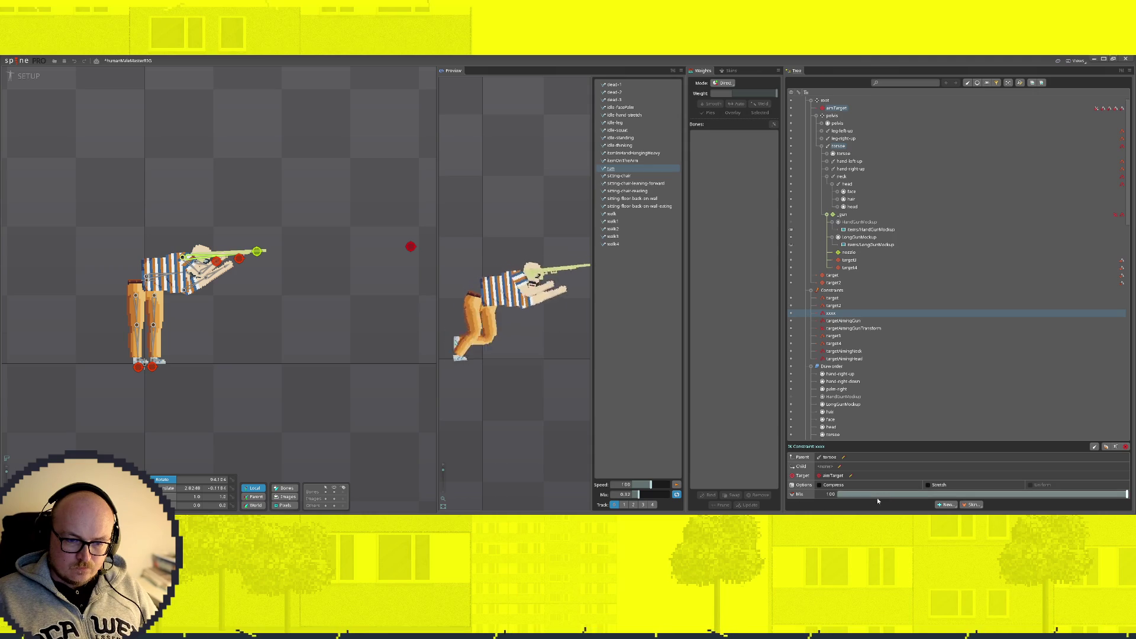
mouse_move(881, 495)
left_mouse_down()
mouse_move(814, 497)
mouse_move(855, 497)
mouse_move(838, 496)
left_mouse_up()
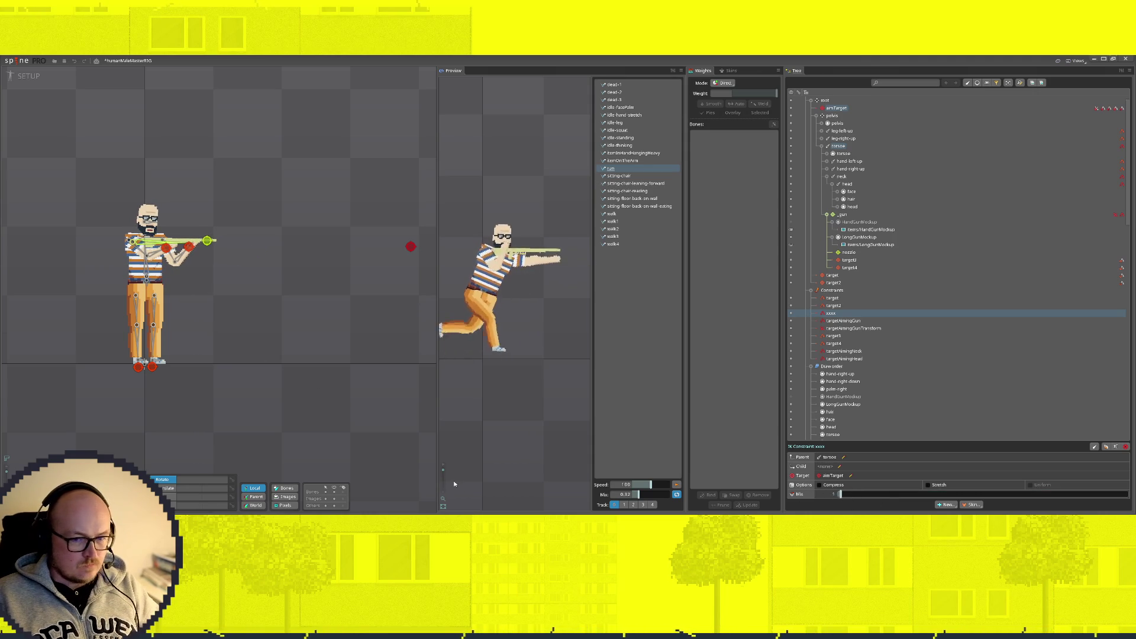
Step: Test the aim by moving aimTarget, then raise the xxxx mix to about 29
left_click(410, 246)
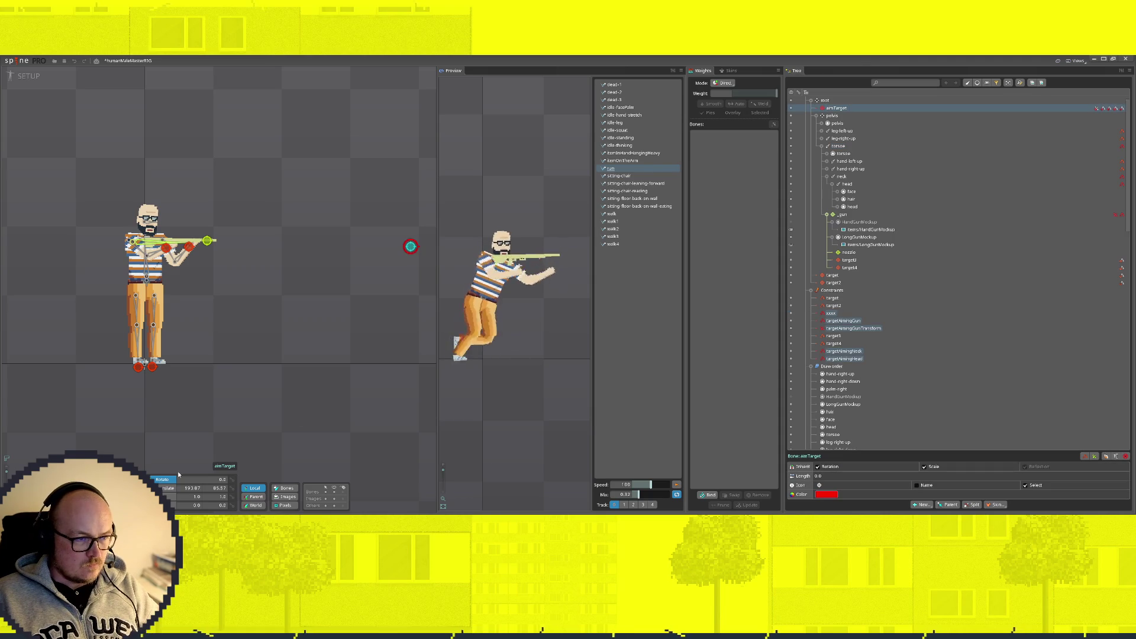
mouse_move(410, 246)
left_mouse_down()
mouse_move(355, 97)
mouse_move(390, 213)
mouse_move(311, 454)
mouse_move(367, 249)
mouse_move(304, 240)
mouse_move(356, 240)
mouse_move(357, 264)
left_mouse_up()
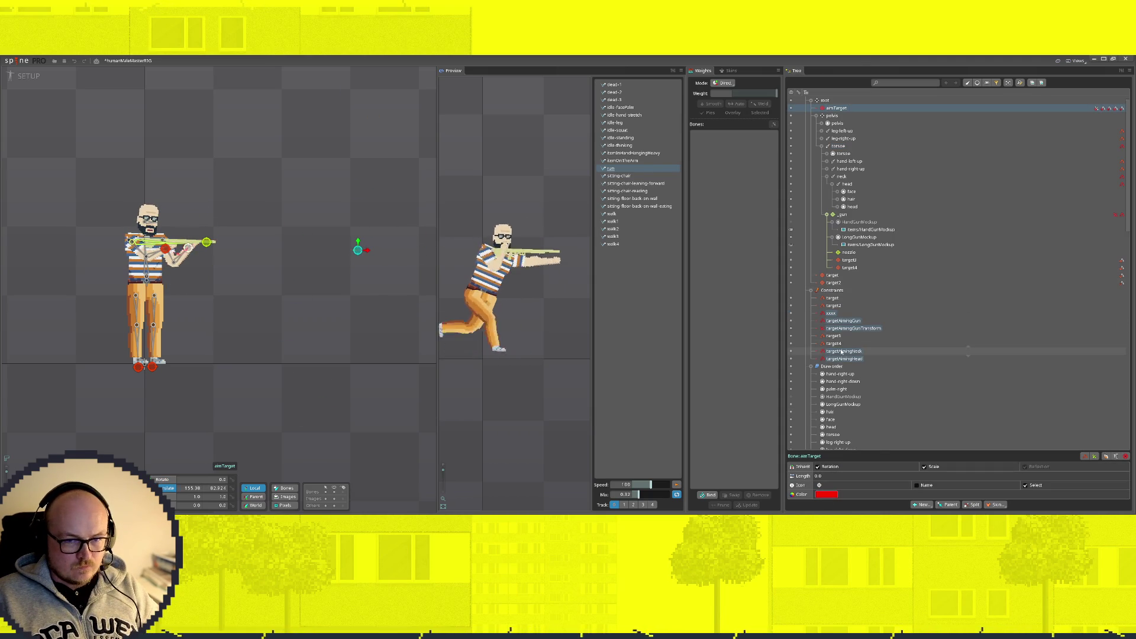
left_click(831, 313)
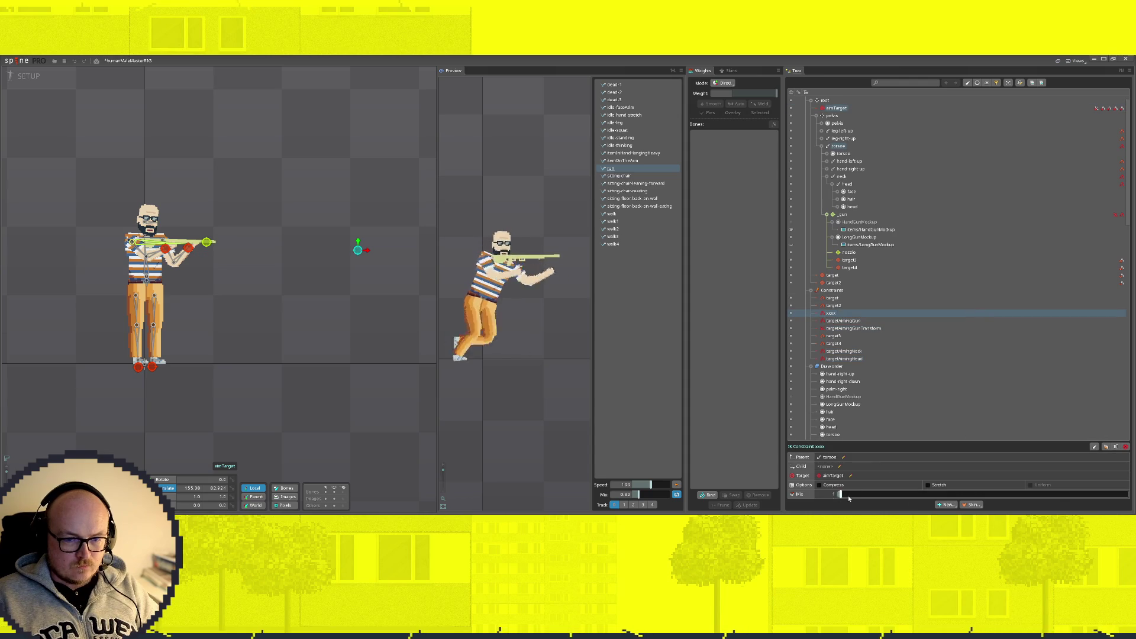
scroll(837, 497, "up", 4)
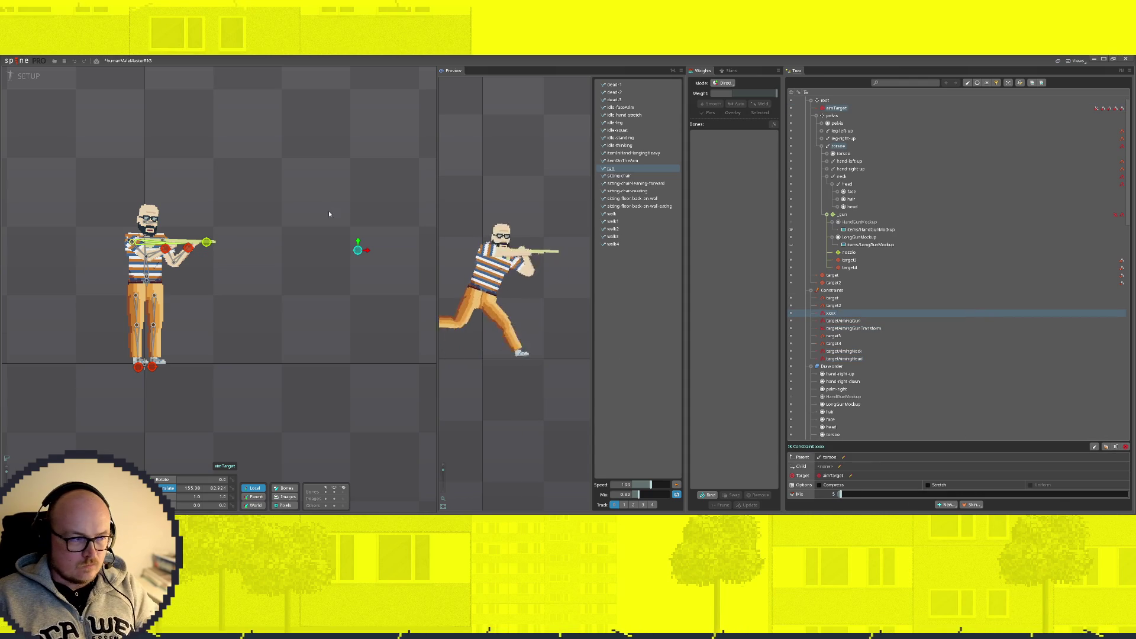
mouse_move(327, 228)
left_mouse_down()
mouse_move(295, 86)
mouse_move(271, 74)
mouse_move(328, 291)
mouse_move(355, 215)
mouse_move(350, 96)
mouse_move(350, 375)
mouse_move(376, 343)
mouse_move(371, 214)
mouse_move(331, 159)
mouse_move(370, 218)
mouse_move(290, 153)
mouse_move(329, 168)
mouse_move(350, 194)
mouse_move(294, 123)
mouse_move(342, 207)
mouse_move(354, 341)
mouse_move(363, 255)
mouse_move(320, 169)
mouse_move(376, 199)
mouse_move(390, 145)
mouse_move(398, 271)
mouse_move(378, 176)
left_mouse_up()
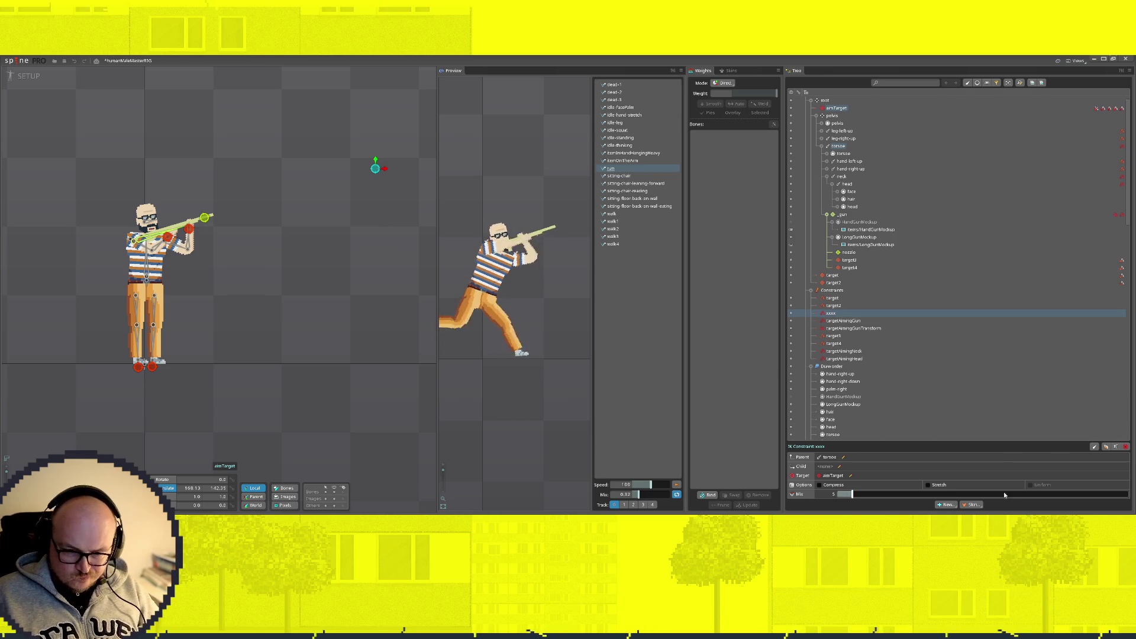
mouse_move(852, 494)
left_mouse_down()
mouse_move(900, 494)
mouse_move(876, 506)
mouse_move(925, 509)
left_mouse_up()
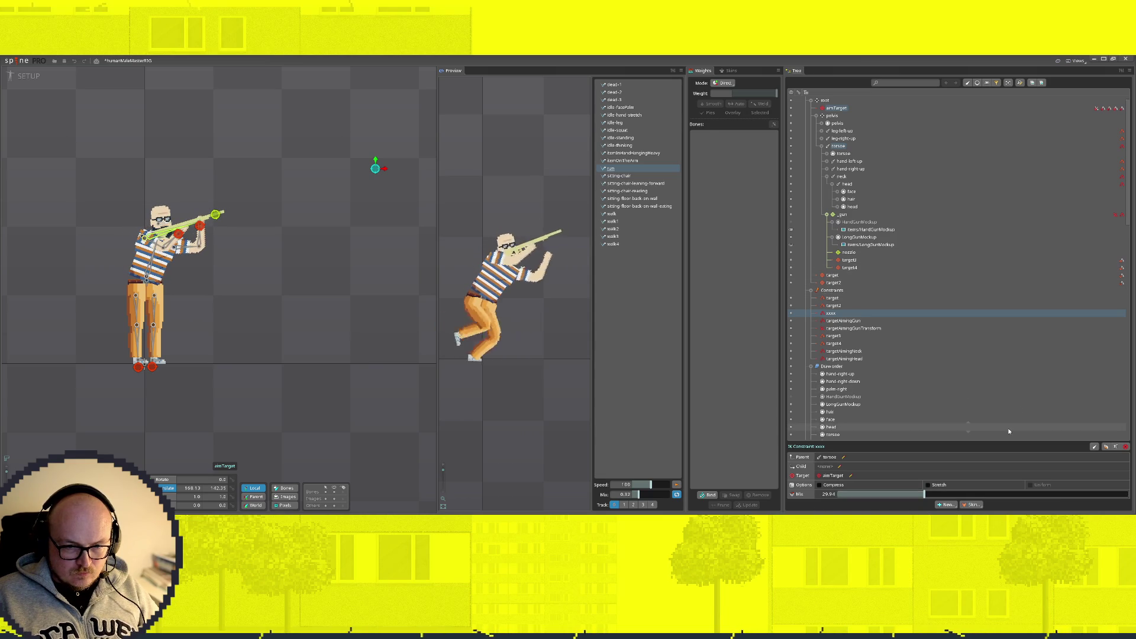
left_click(944, 504)
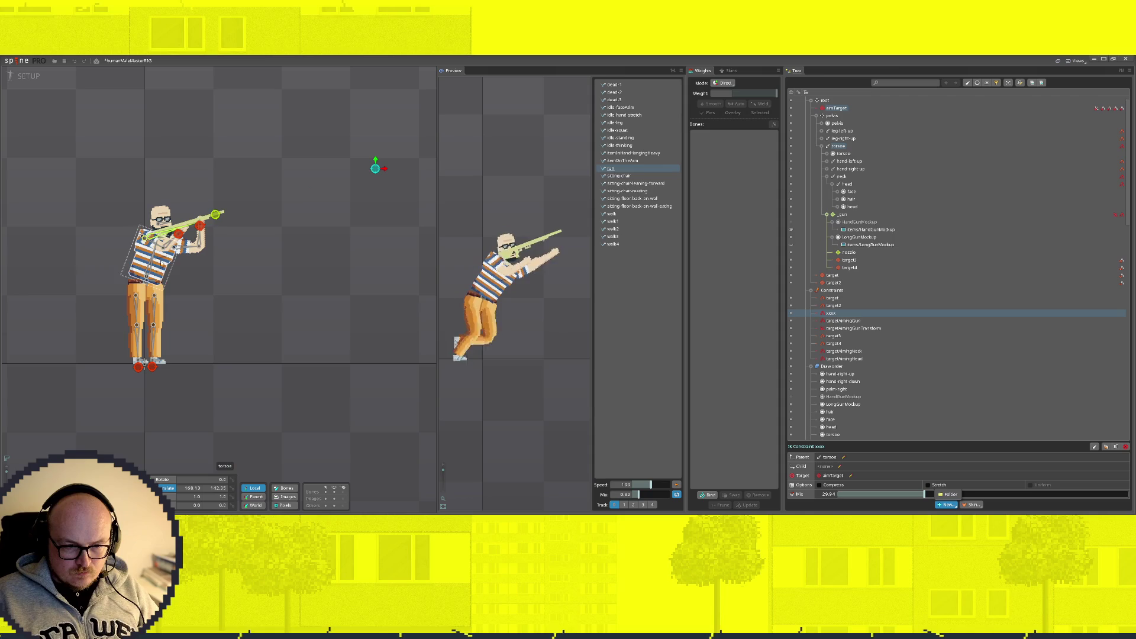
left_click(829, 456)
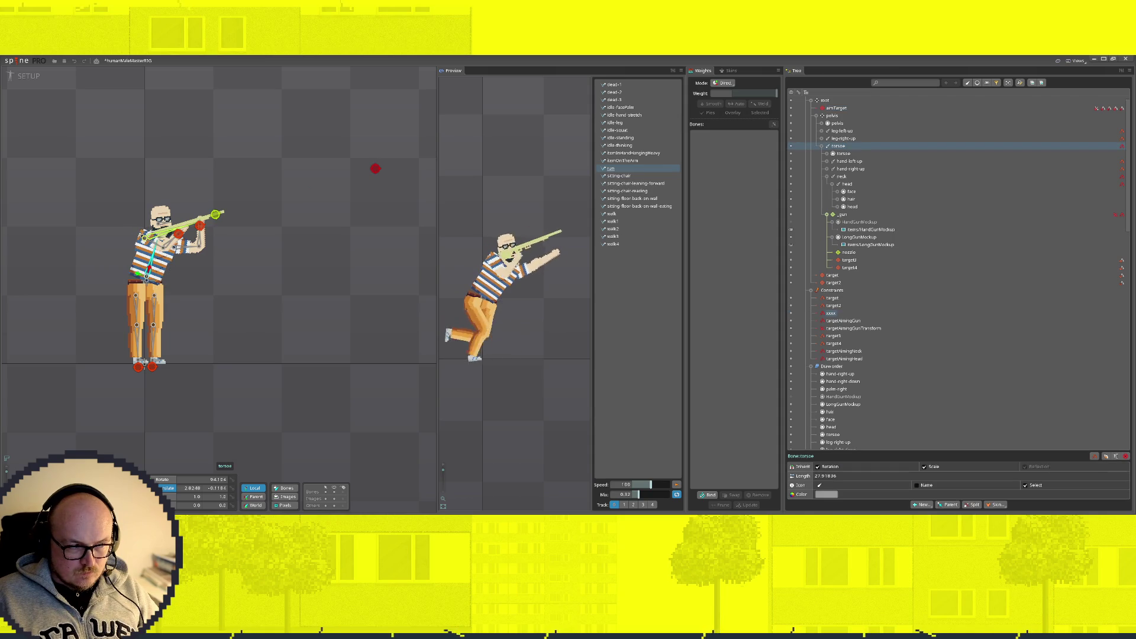
Step: Create transform constraint aimTarget driving the torso from the aimTarget bone, with a negative rotate mix
left_click(922, 504)
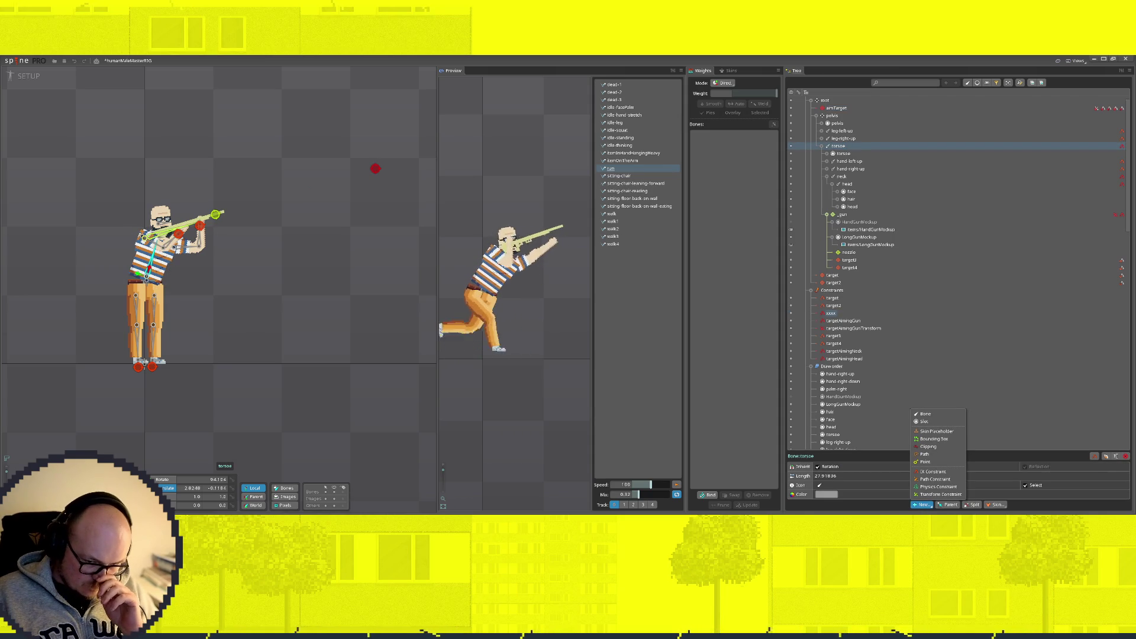
left_click(940, 494)
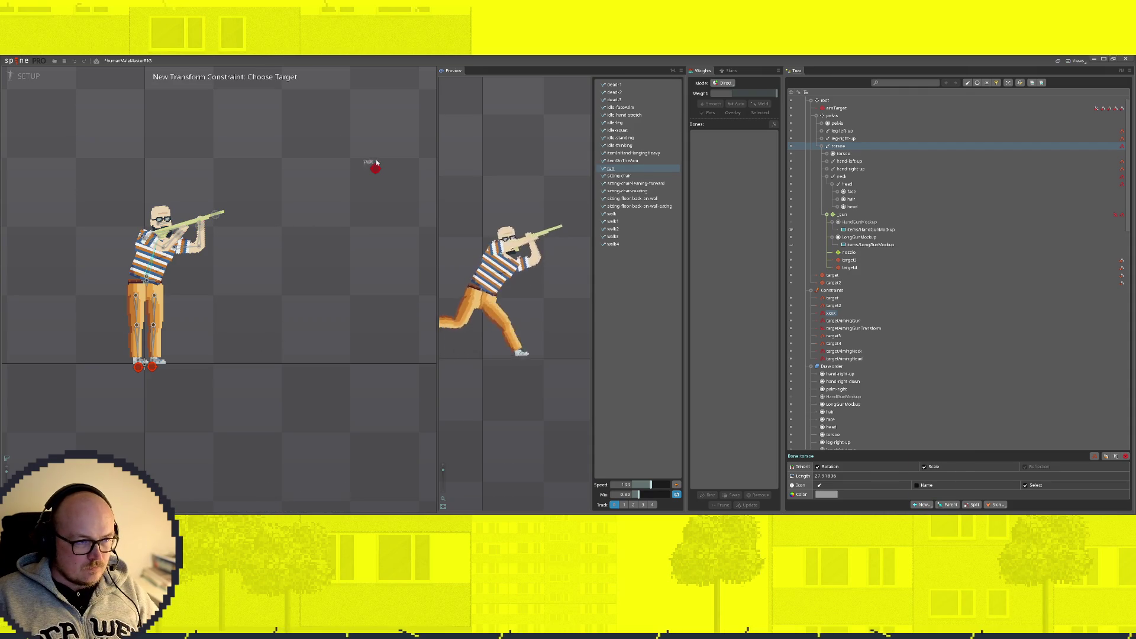
left_click(375, 169)
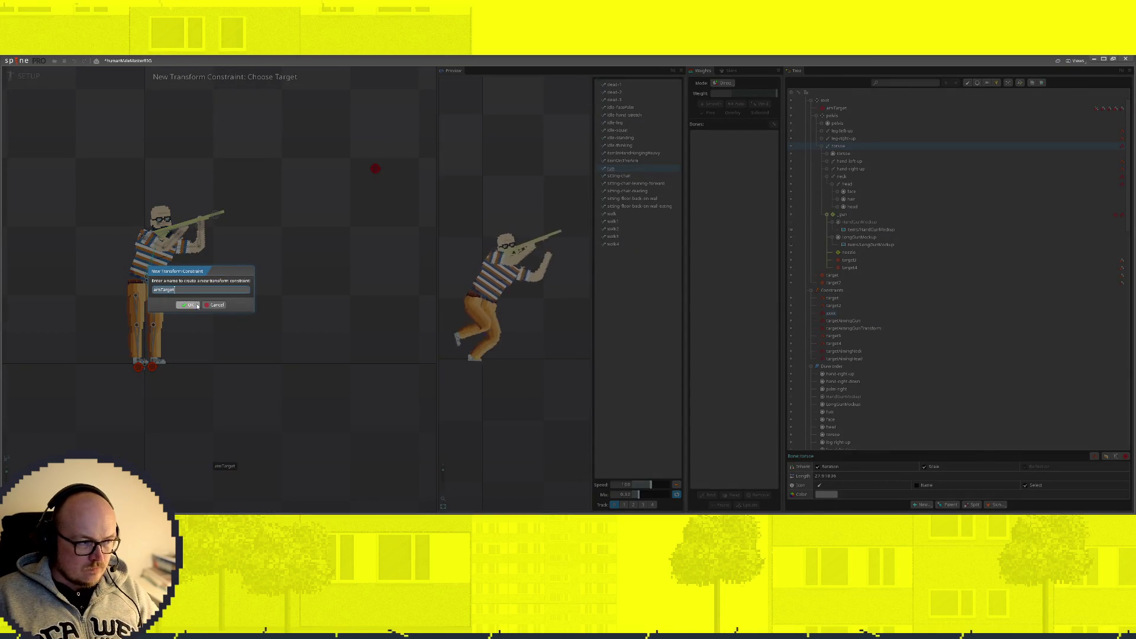
key("Return")
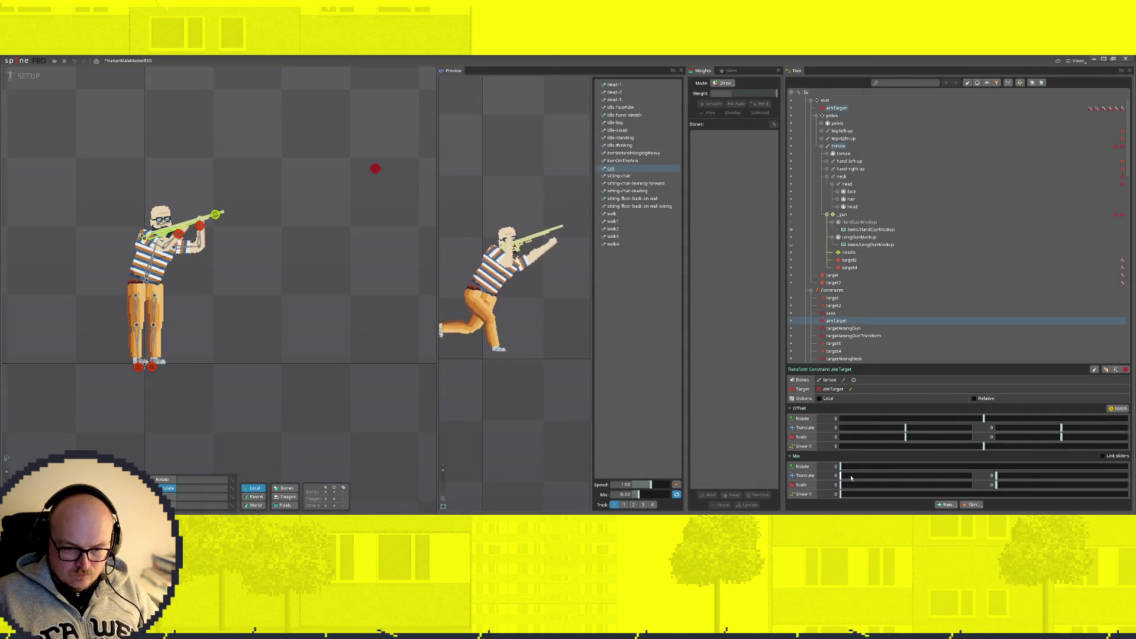
mouse_move(841, 469)
left_mouse_down()
mouse_move(730, 475)
mouse_move(789, 476)
left_mouse_up()
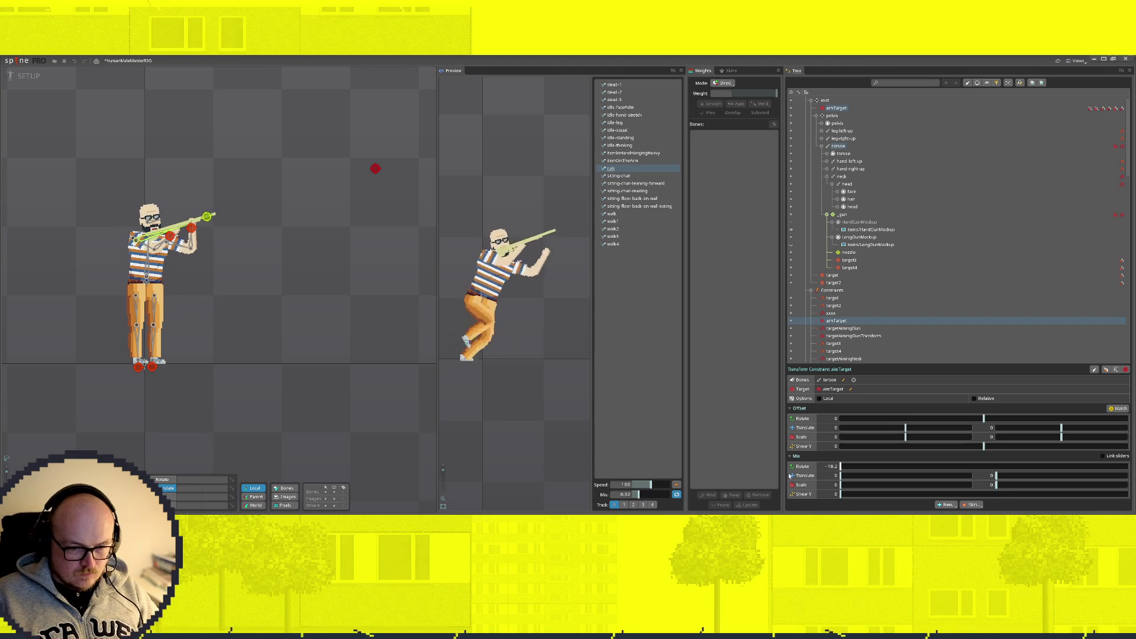
Step: Tweak the xxxx IK mix, reset and redrag the transform's rotate mix negative, and test by moving aimTarget
left_click(838, 313)
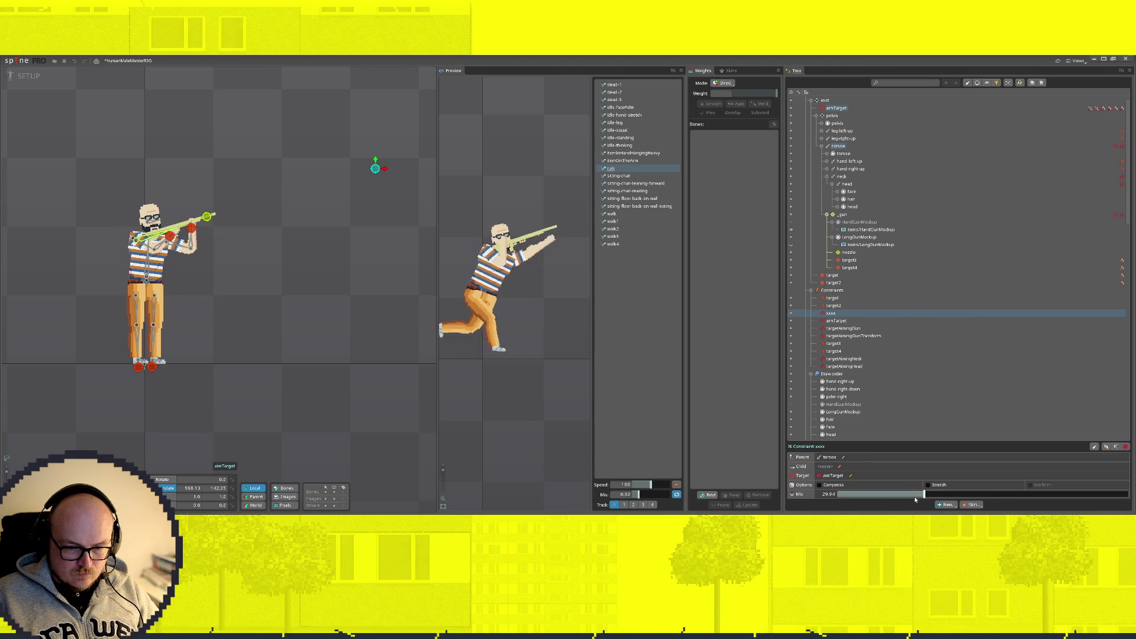
mouse_move(924, 494)
left_mouse_down()
mouse_move(1013, 495)
mouse_move(993, 495)
left_mouse_up()
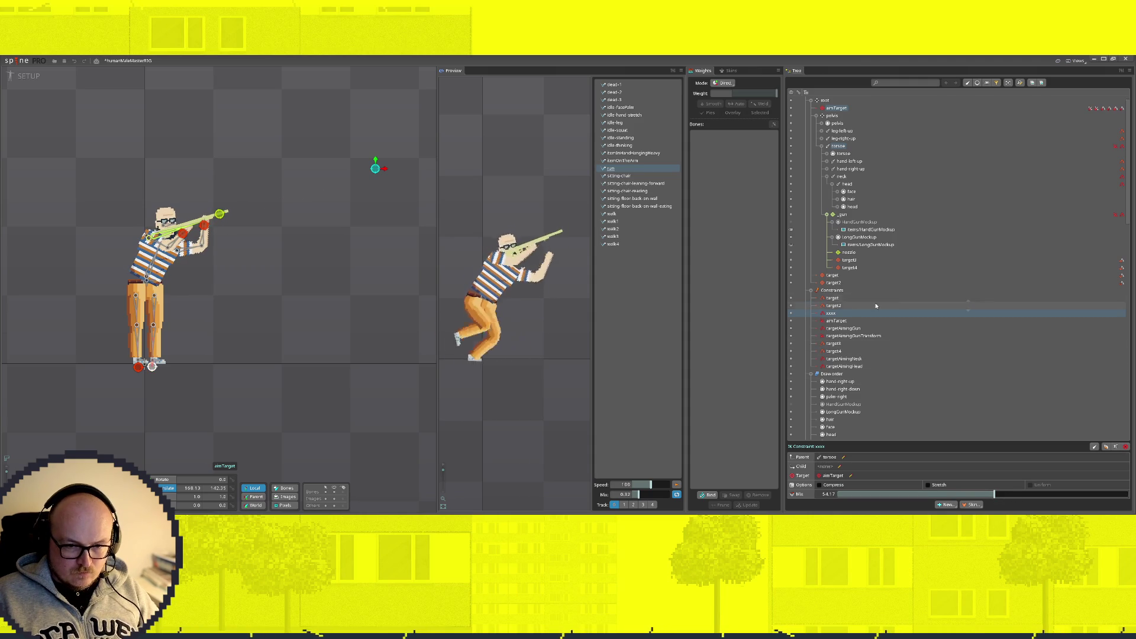
left_click(837, 320)
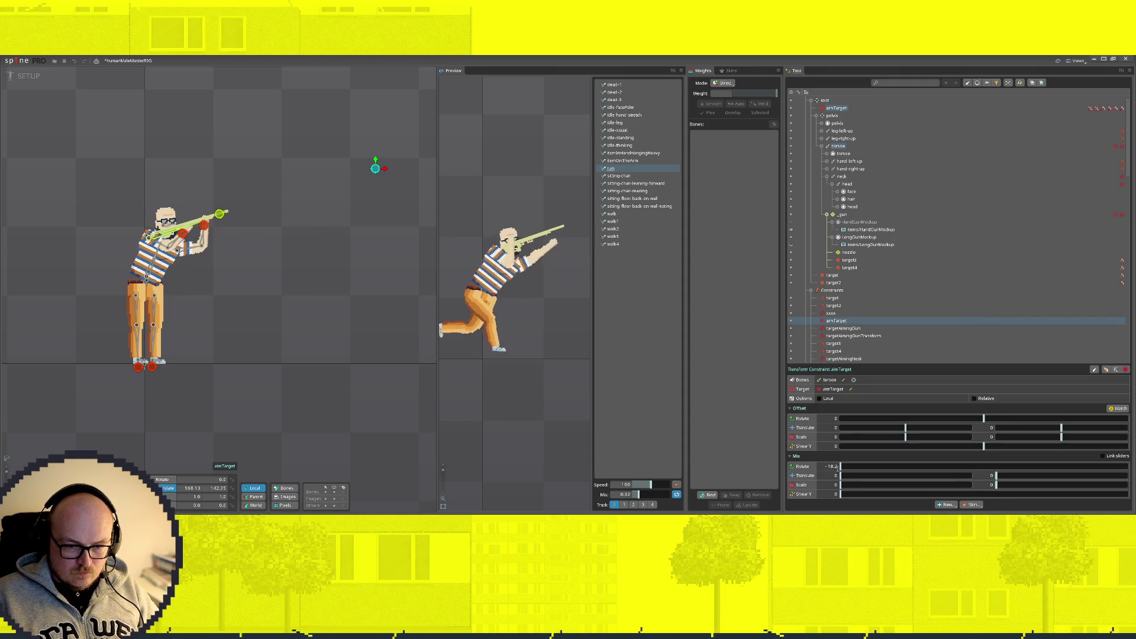
key("Return")
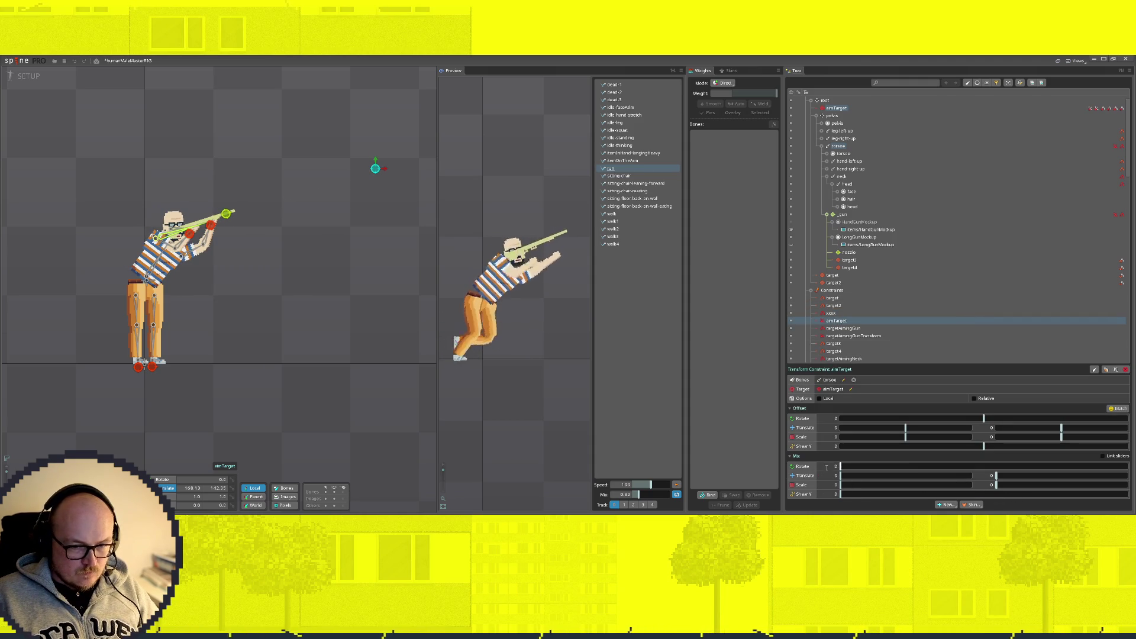
left_click_drag(829, 466, 651, 465)
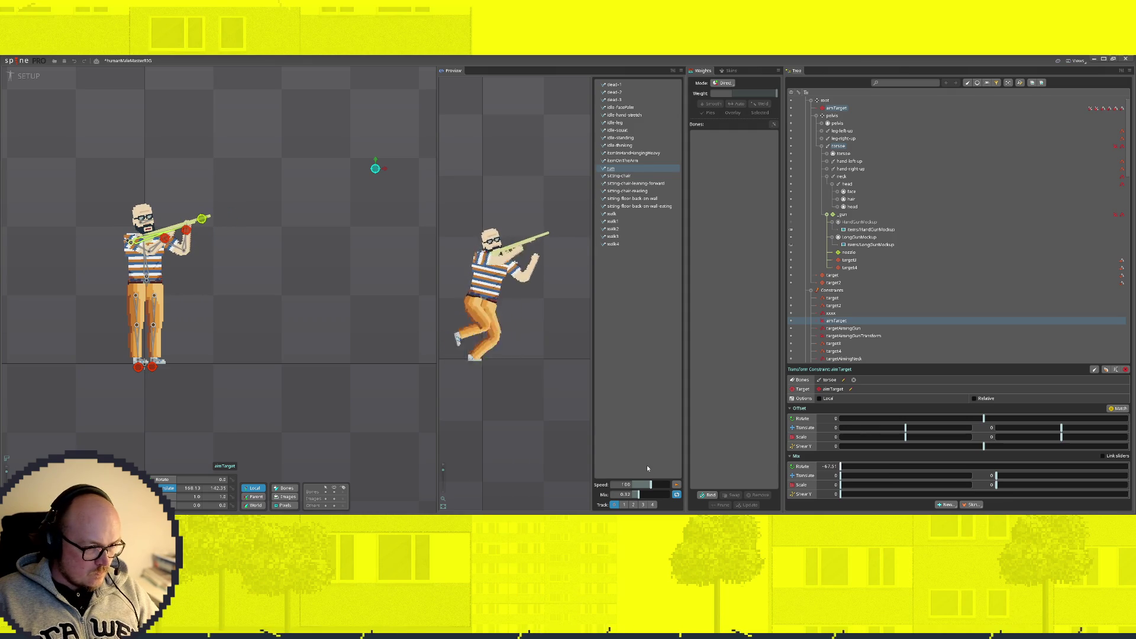
mouse_move(375, 168)
left_mouse_down()
mouse_move(357, 325)
mouse_move(329, 122)
mouse_move(315, 114)
mouse_move(355, 246)
mouse_move(372, 246)
mouse_move(250, 253)
mouse_move(434, 250)
mouse_move(195, 255)
mouse_move(224, 185)
mouse_move(379, 160)
mouse_move(227, 265)
mouse_move(263, 185)
mouse_move(285, 229)
left_mouse_up()
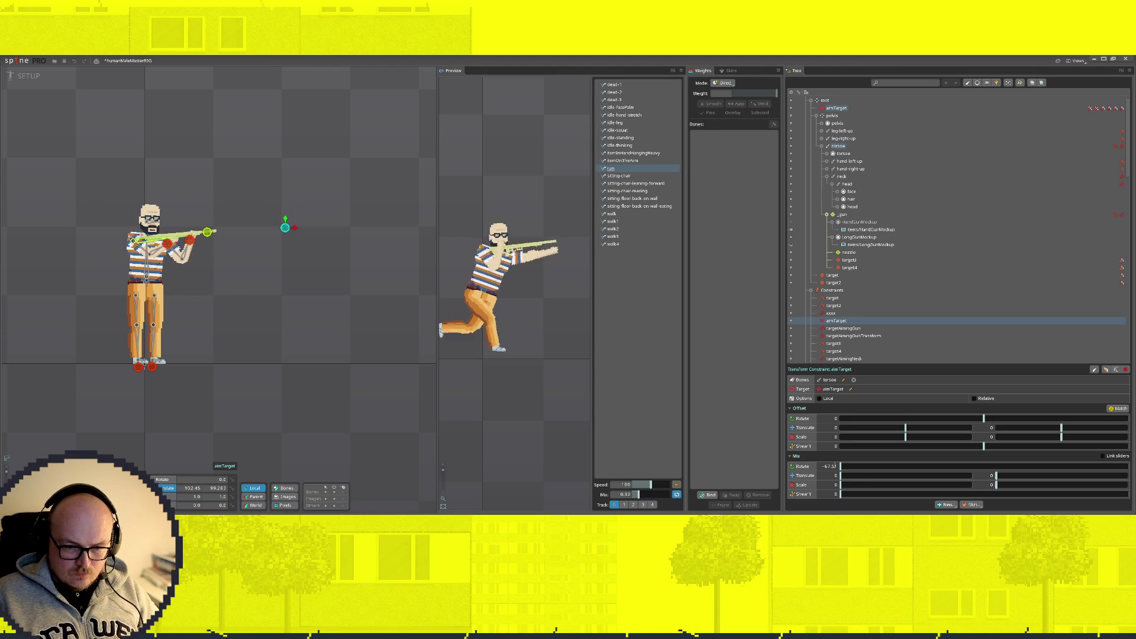
Step: Set the aimTarget constraint's rotate offset to about -89 with a small rotate mix
left_click(846, 467)
left_click_drag(983, 419, 913, 420)
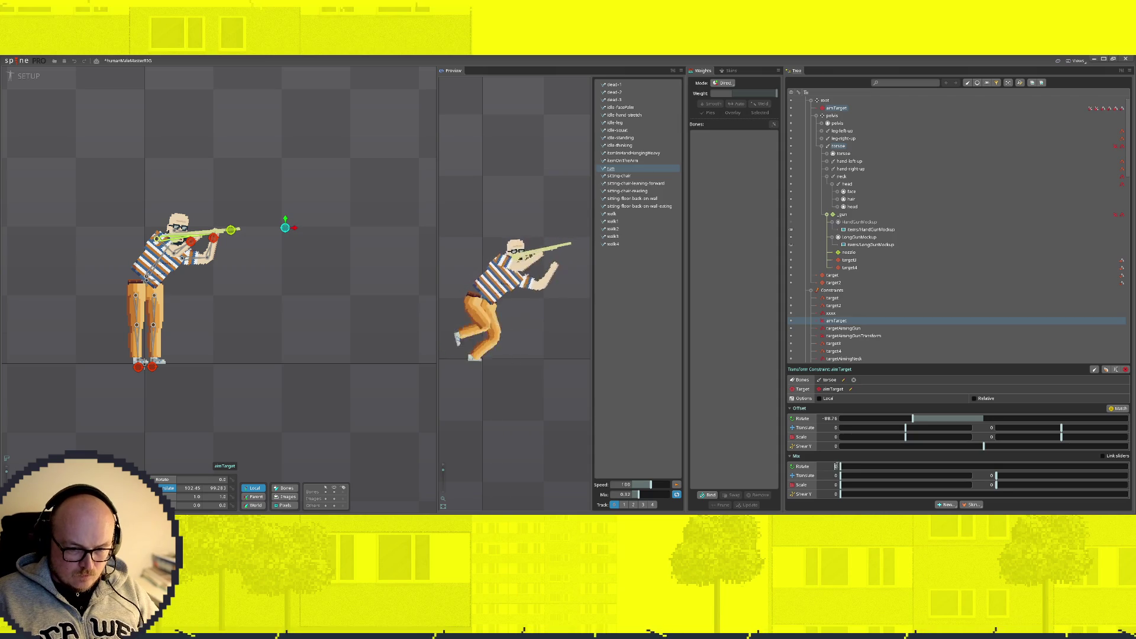
left_click_drag(846, 468, 853, 467)
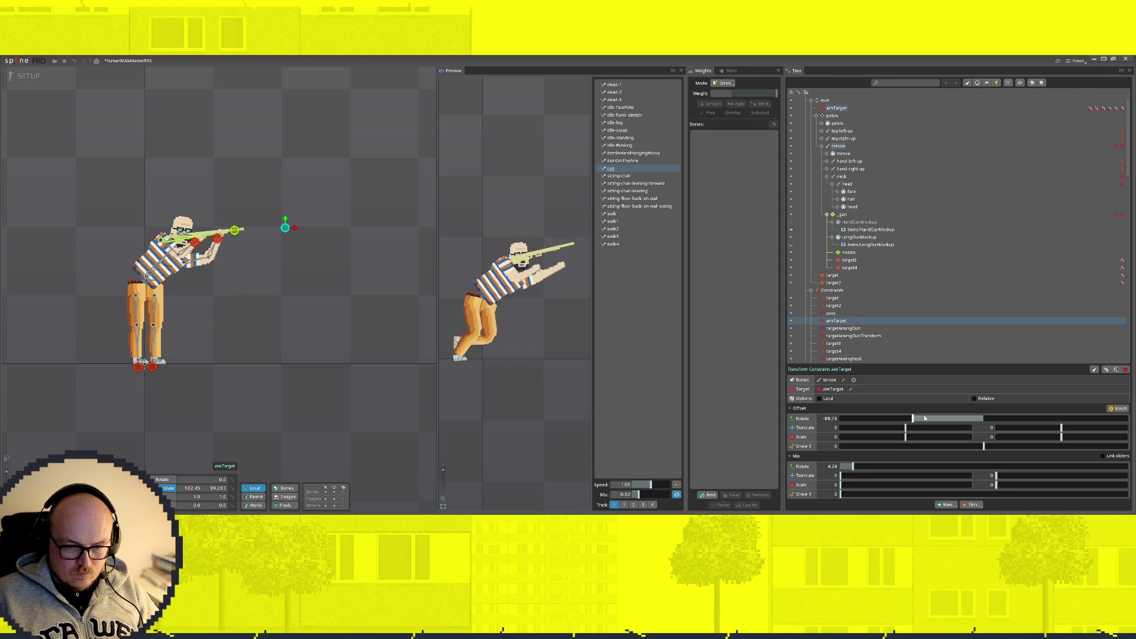
mouse_move(913, 419)
left_mouse_down()
mouse_move(858, 418)
mouse_move(1126, 418)
mouse_move(850, 441)
mouse_move(968, 419)
mouse_move(878, 418)
mouse_move(920, 413)
left_mouse_up()
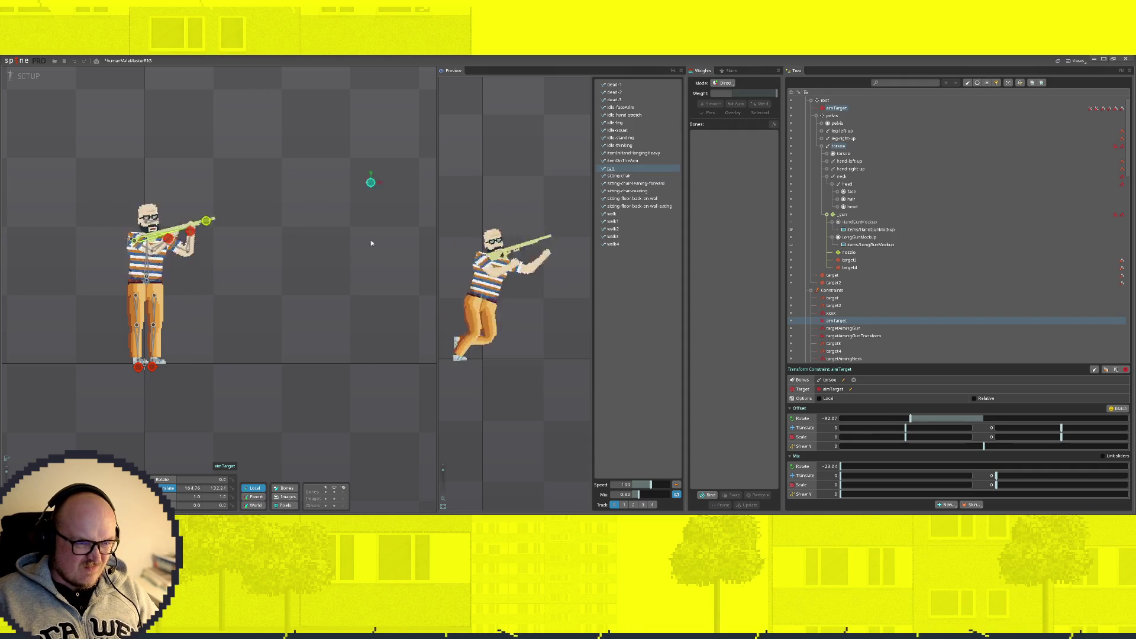
Step: Move the aim target around to test, retuning the rotation offset from about -51 to -76
mouse_move(411, 272)
left_mouse_down()
mouse_move(357, 161)
mouse_move(367, 170)
left_mouse_up()
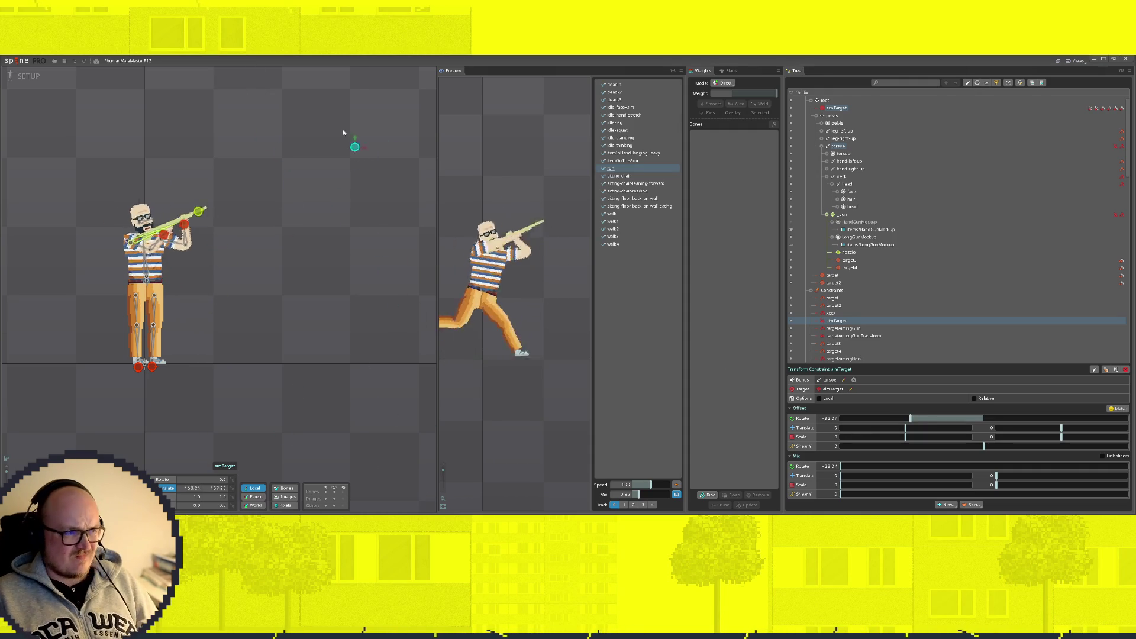
left_click_drag(251, 66, 244, 50)
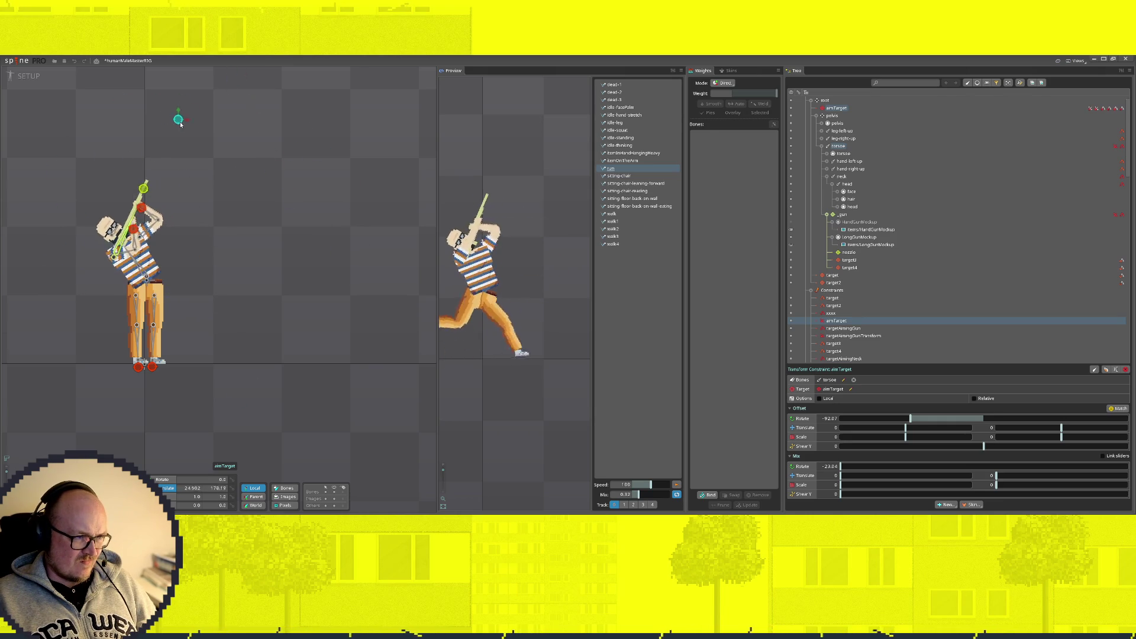
mouse_move(222, 141)
left_mouse_down()
mouse_move(254, 263)
mouse_move(290, 334)
mouse_move(194, 361)
mouse_move(257, 122)
mouse_move(388, 105)
mouse_move(288, 141)
mouse_move(296, 178)
mouse_move(251, 198)
mouse_move(244, 216)
mouse_move(292, 107)
mouse_move(270, 173)
mouse_move(288, 197)
left_mouse_up()
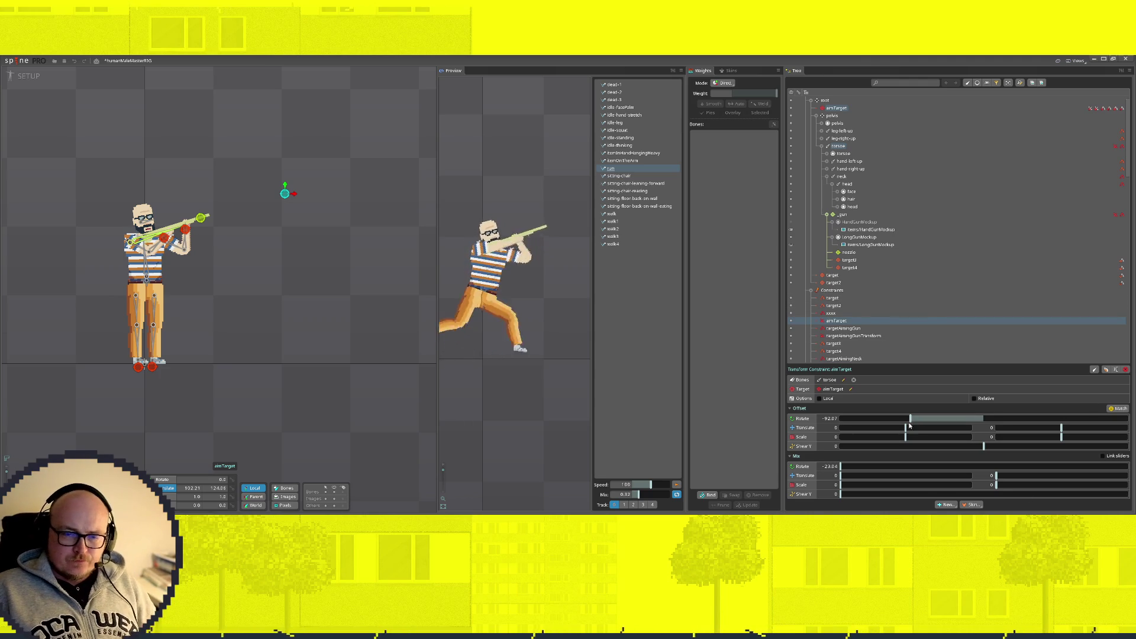
left_click_drag(910, 420, 921, 417)
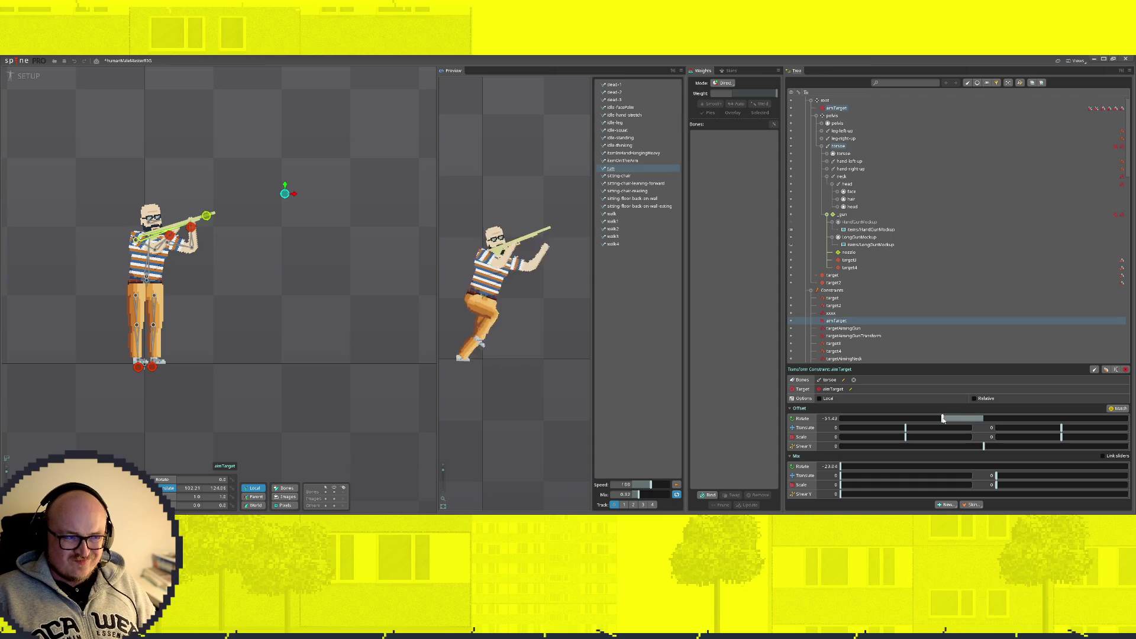
mouse_move(942, 419)
left_mouse_down()
mouse_move(858, 418)
mouse_move(923, 408)
mouse_move(902, 406)
left_mouse_up()
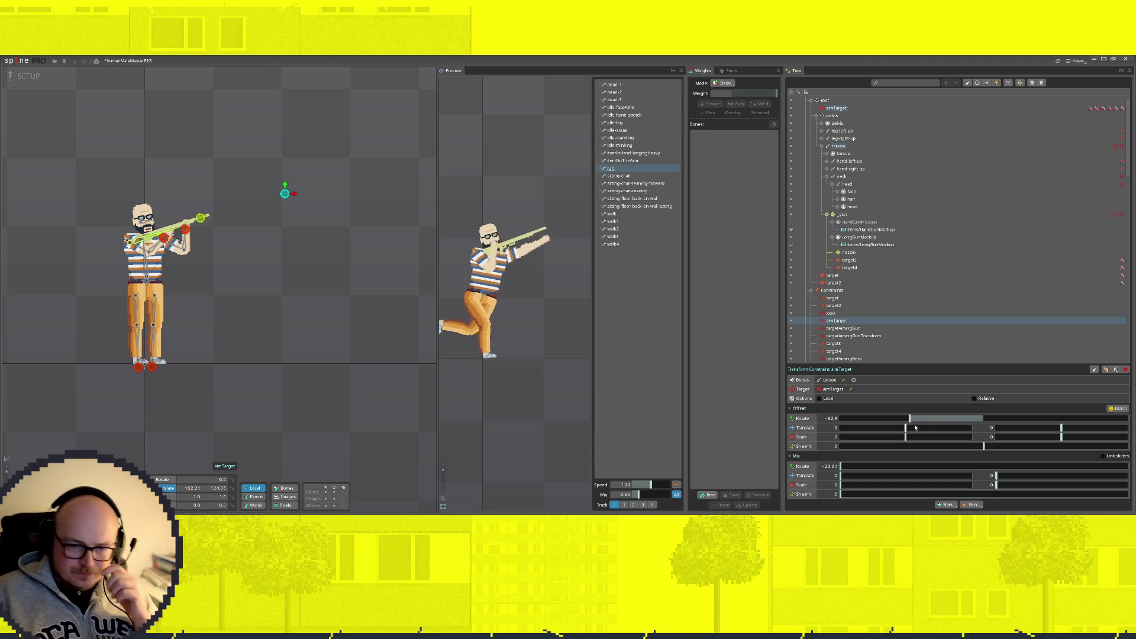
Step: Make the transform constraint relative, set rotate mix to 0, and rename it xxx
left_click(974, 399)
left_click_drag(910, 420, 871, 420)
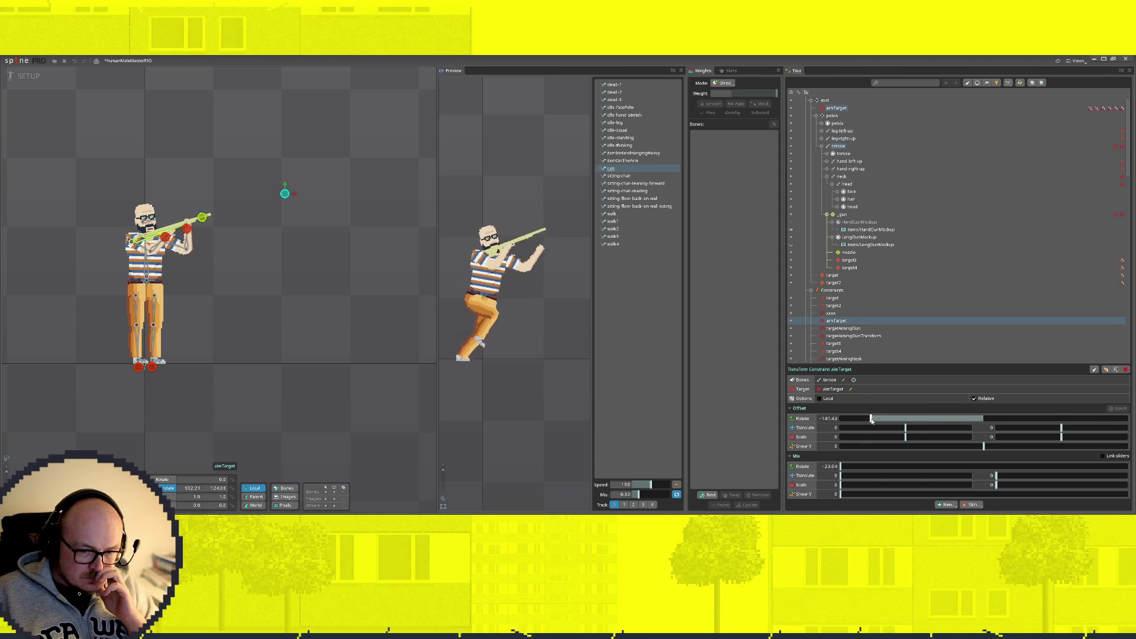
left_click(847, 467)
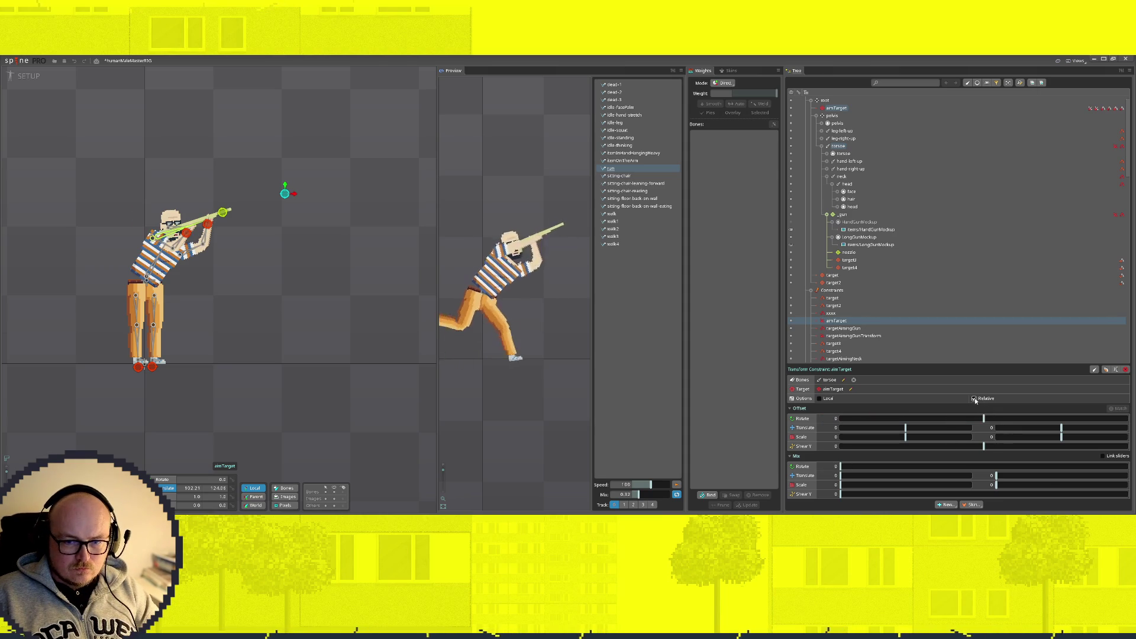
double_click(836, 321)
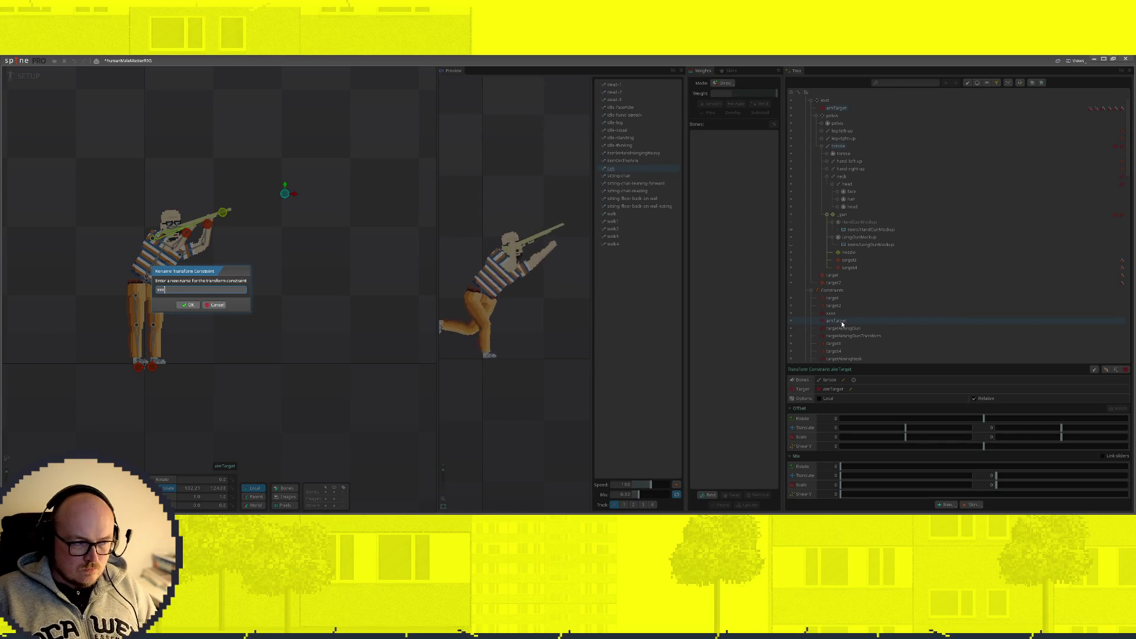
key("Return")
Step: Set the xxxx IK constraint's mix to 30, testing with a raised aim target
left_click(830, 313)
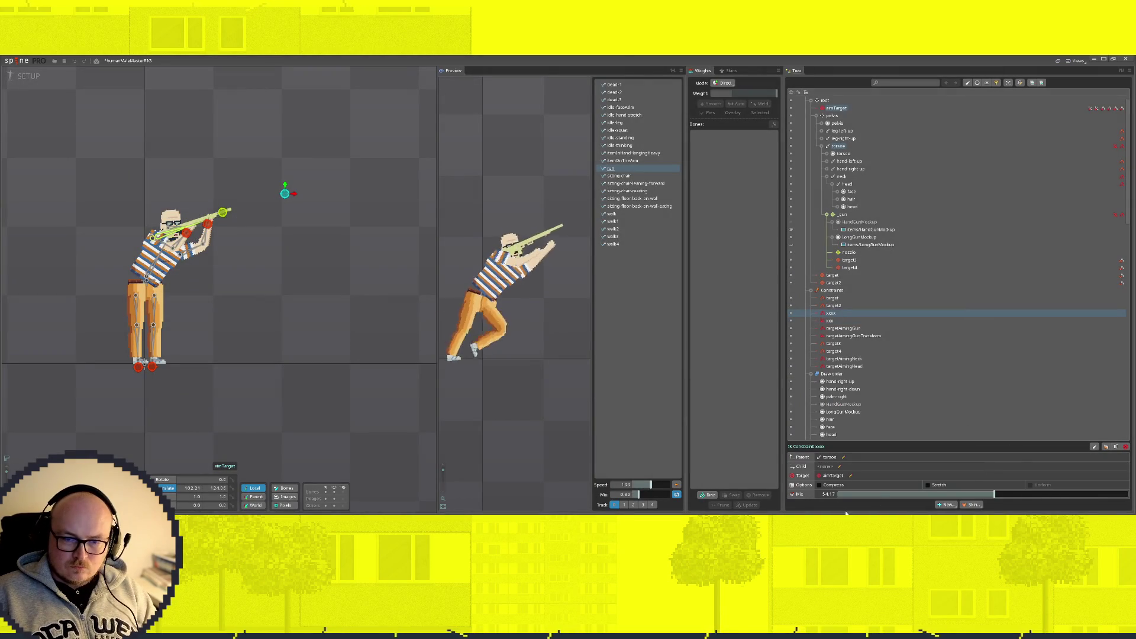
mouse_move(999, 493)
left_mouse_down()
mouse_move(850, 495)
mouse_move(868, 495)
left_mouse_up()
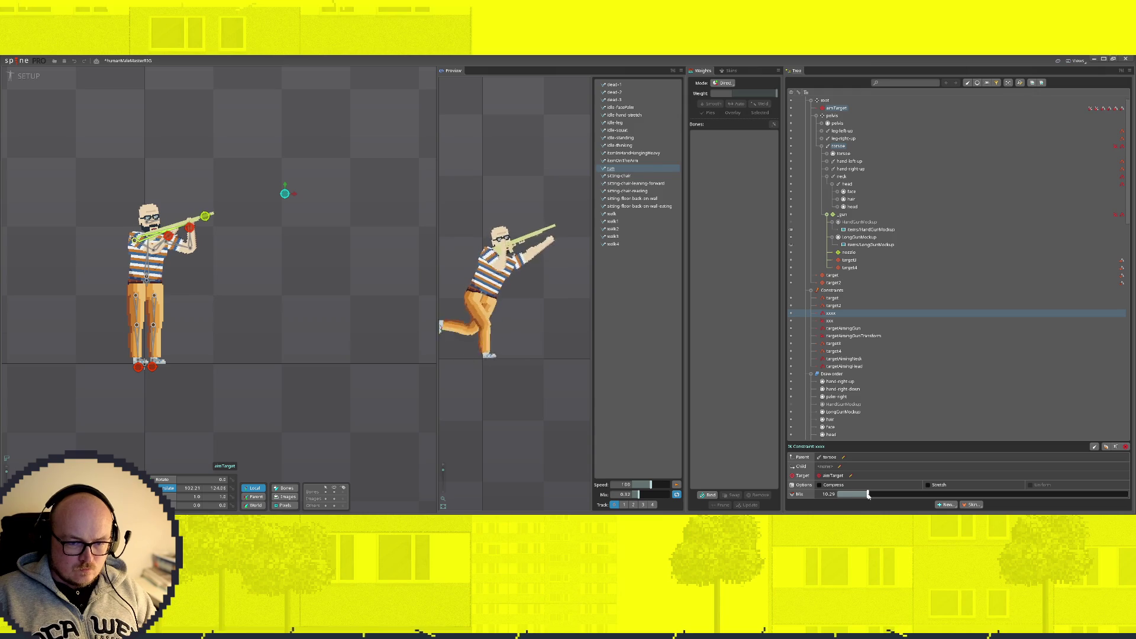
mouse_move(290, 200)
left_mouse_down()
mouse_move(222, 95)
mouse_move(252, 176)
mouse_move(219, 110)
mouse_move(237, 142)
left_mouse_up()
mouse_move(866, 497)
left_mouse_down()
mouse_move(1029, 499)
mouse_move(957, 510)
left_mouse_up()
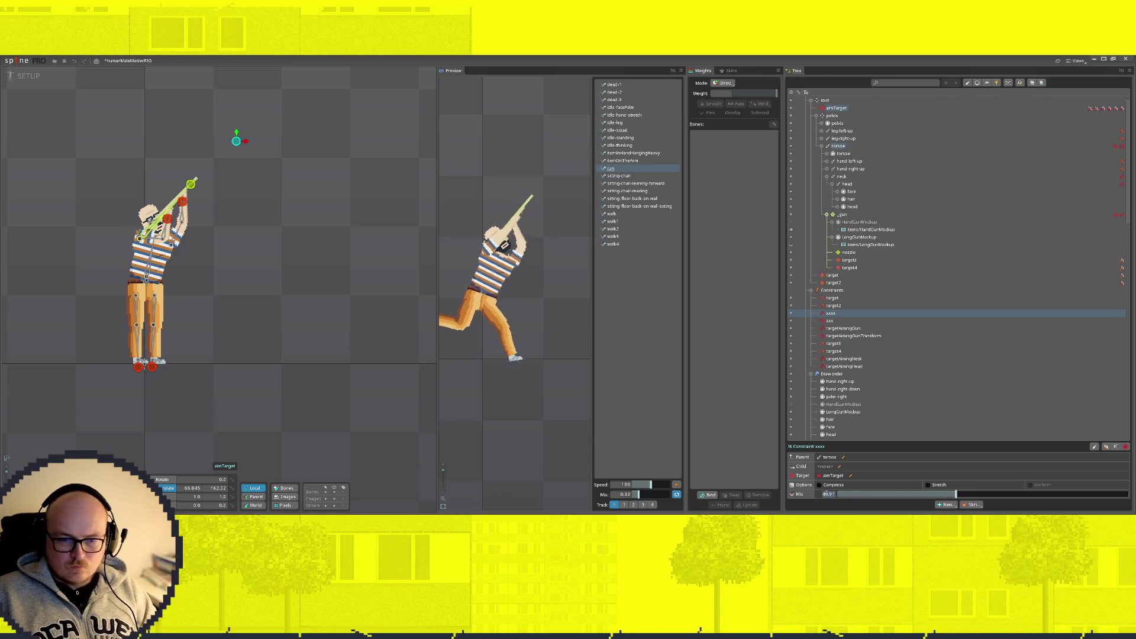
key("Return")
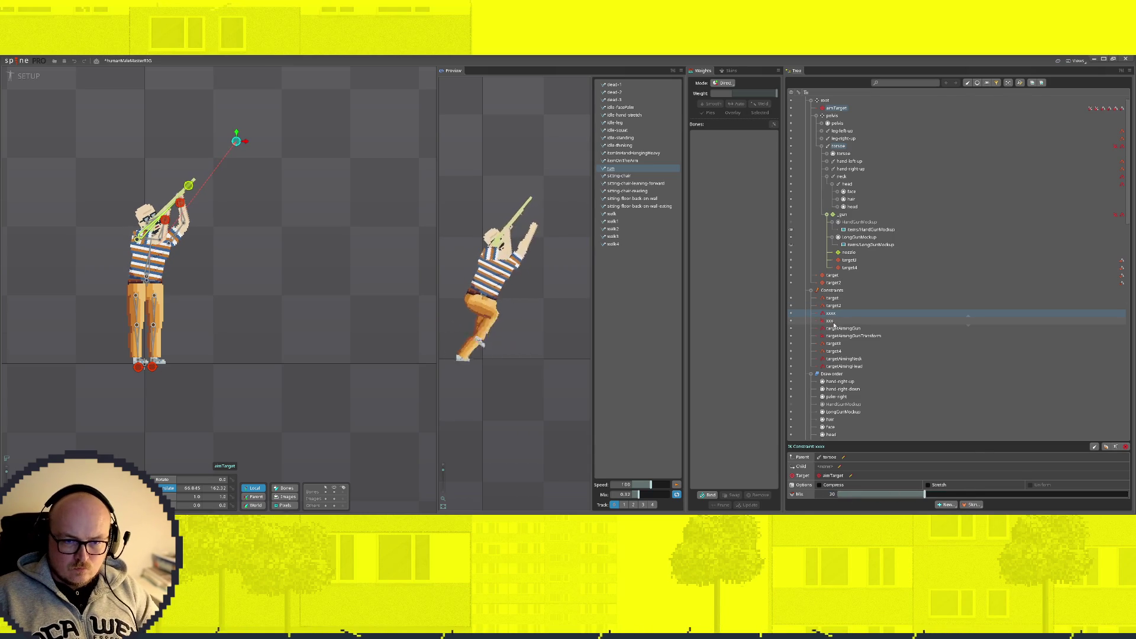
Step: Turn off Relative on the xxx transform constraint and set its rotate mix to -30
left_click(887, 321)
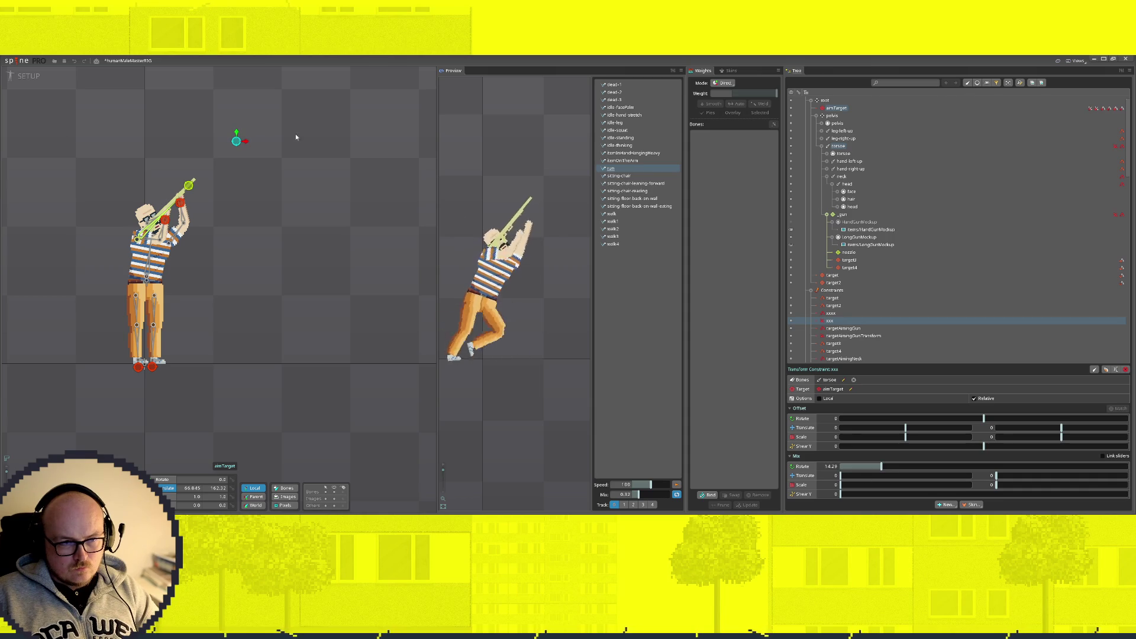
mouse_move(237, 143)
left_mouse_down()
mouse_move(353, 336)
mouse_move(358, 225)
left_mouse_up()
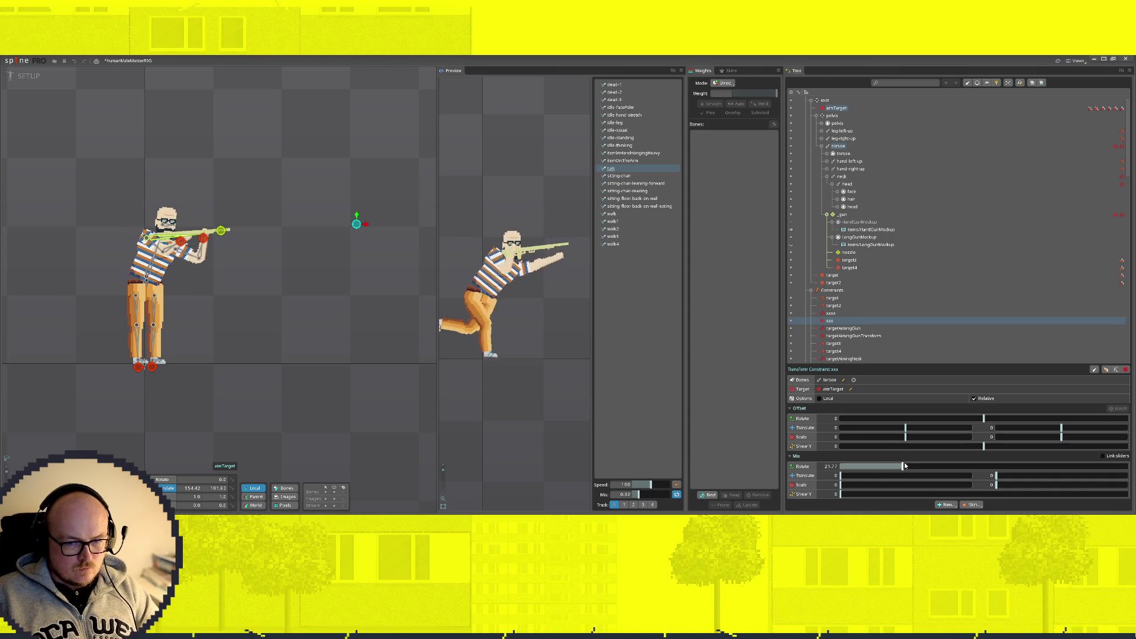
left_click(973, 399)
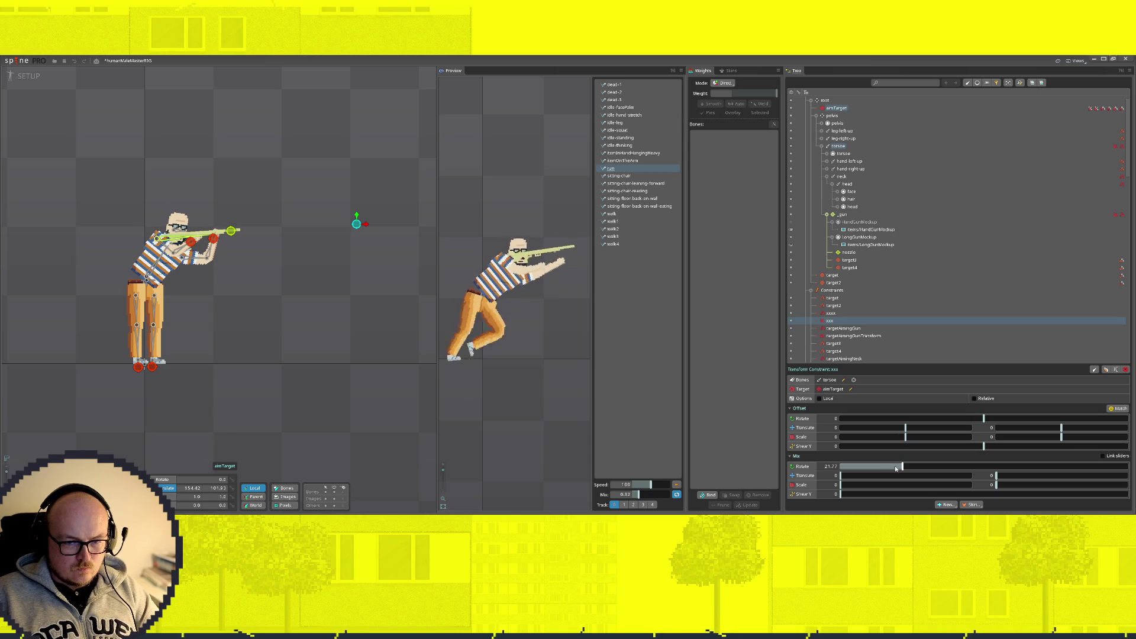
mouse_move(894, 467)
left_mouse_down()
mouse_move(840, 467)
mouse_move(864, 463)
left_mouse_up()
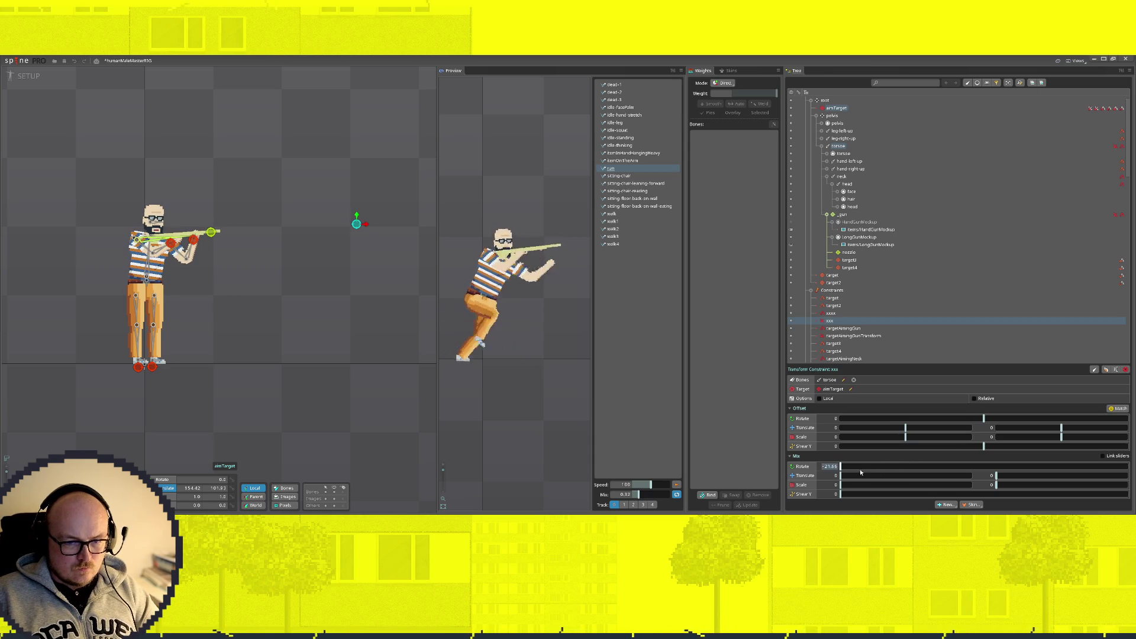
type("0")
key("Return")
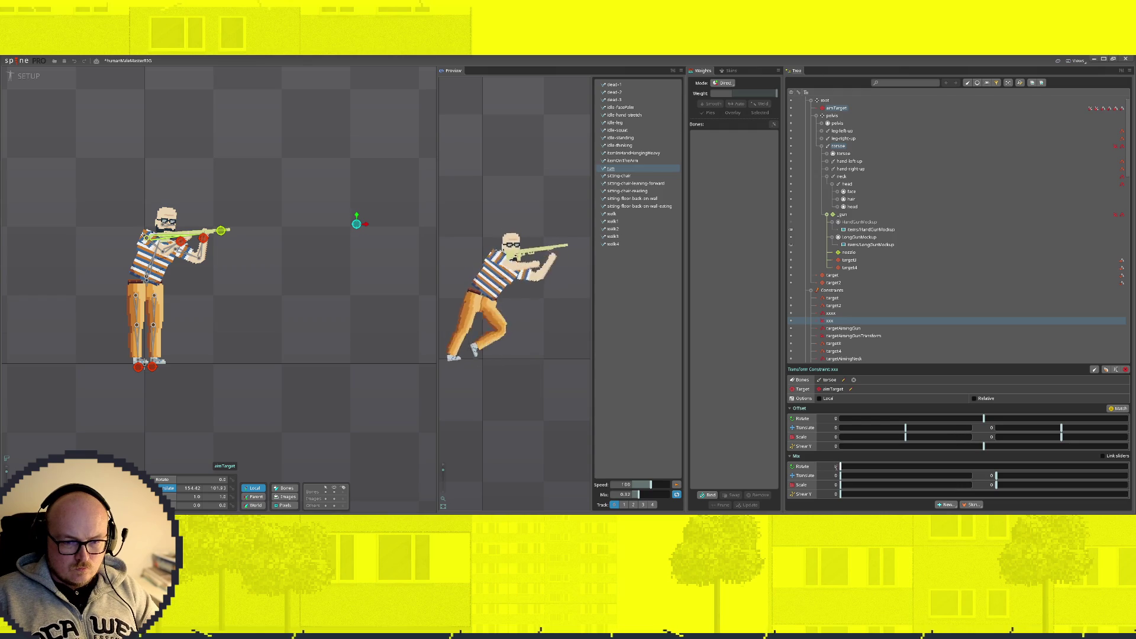
left_click_drag(819, 467, 743, 472)
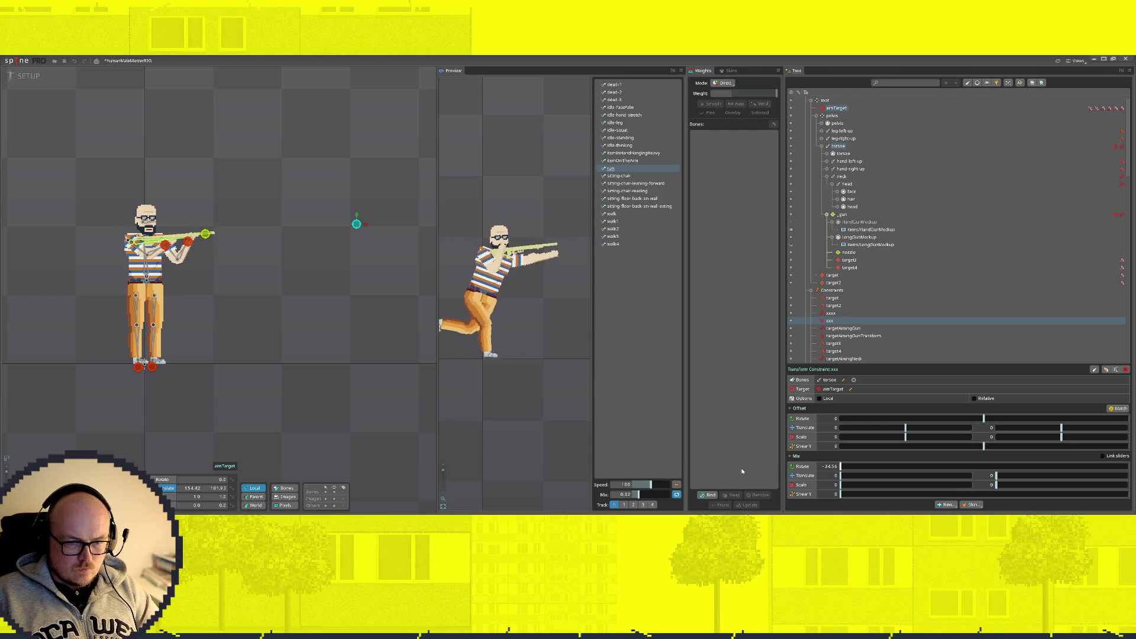
left_click(830, 467)
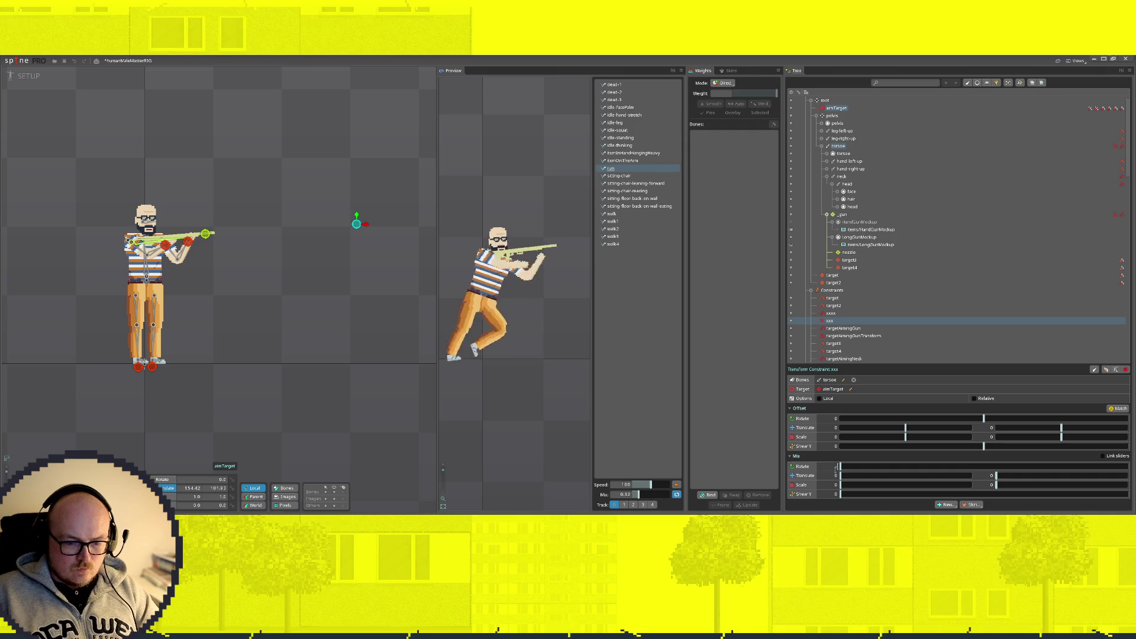
type("-30")
key("Return")
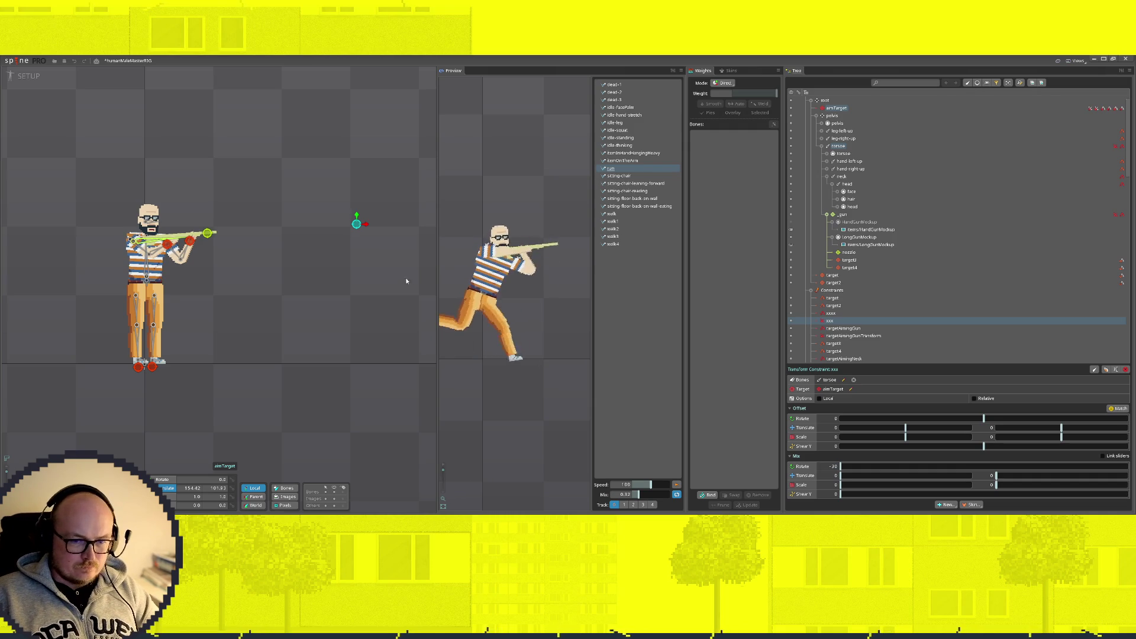
Step: Drag aimTarget to test the aim, undo a trial pelvis crouch, and re-aim the rifle upward
left_click(834, 313)
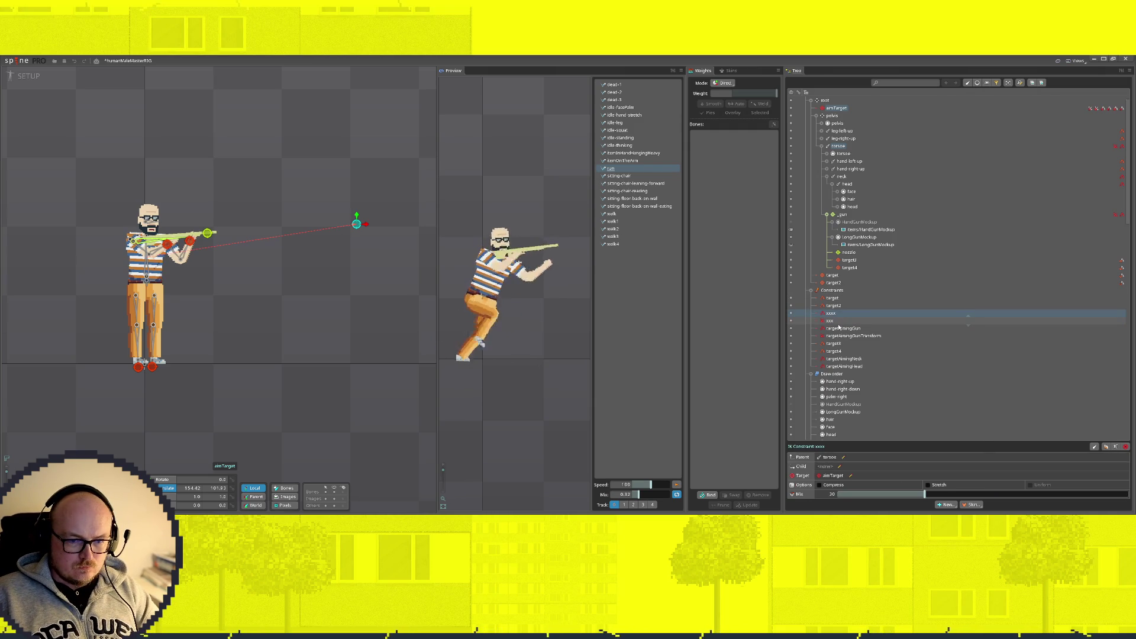
left_click(838, 324)
mouse_move(356, 224)
left_mouse_down()
mouse_move(168, 108)
mouse_move(199, 126)
mouse_move(291, 329)
mouse_move(431, 261)
mouse_move(294, 219)
mouse_move(446, 213)
mouse_move(322, 257)
mouse_move(443, 169)
mouse_move(123, 133)
mouse_move(121, 155)
mouse_move(337, 423)
mouse_move(350, 274)
mouse_move(272, 230)
mouse_move(448, 193)
mouse_move(332, 254)
mouse_move(61, 182)
mouse_move(195, 181)
mouse_move(338, 228)
mouse_move(253, 371)
mouse_move(261, 193)
mouse_move(282, 207)
mouse_move(299, 149)
mouse_move(165, 381)
mouse_move(177, 381)
mouse_move(289, 215)
mouse_move(291, 228)
mouse_move(189, 214)
mouse_move(235, 244)
mouse_move(284, 231)
mouse_move(284, 243)
mouse_move(284, 230)
mouse_move(381, 243)
mouse_move(319, 230)
mouse_move(344, 400)
mouse_move(326, 378)
mouse_move(344, 248)
left_mouse_up()
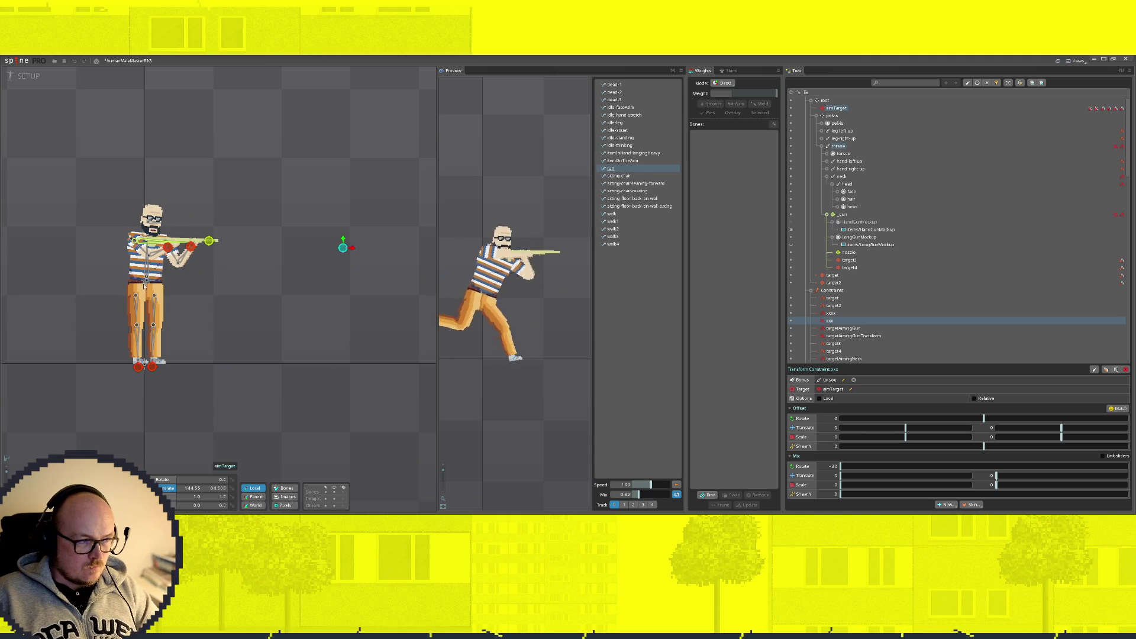
left_click(147, 284)
mouse_move(146, 283)
left_mouse_down()
mouse_move(148, 308)
mouse_move(129, 125)
mouse_move(142, 355)
mouse_move(115, 127)
mouse_move(133, 343)
mouse_move(165, 367)
mouse_move(172, 279)
mouse_move(102, 177)
mouse_move(201, 283)
mouse_move(114, 271)
mouse_move(99, 283)
mouse_move(163, 284)
mouse_move(88, 314)
mouse_move(74, 342)
mouse_move(190, 317)
mouse_move(186, 371)
mouse_move(283, 304)
mouse_move(13, 291)
mouse_move(336, 318)
mouse_move(140, 328)
left_mouse_up()
key("ctrl+z")
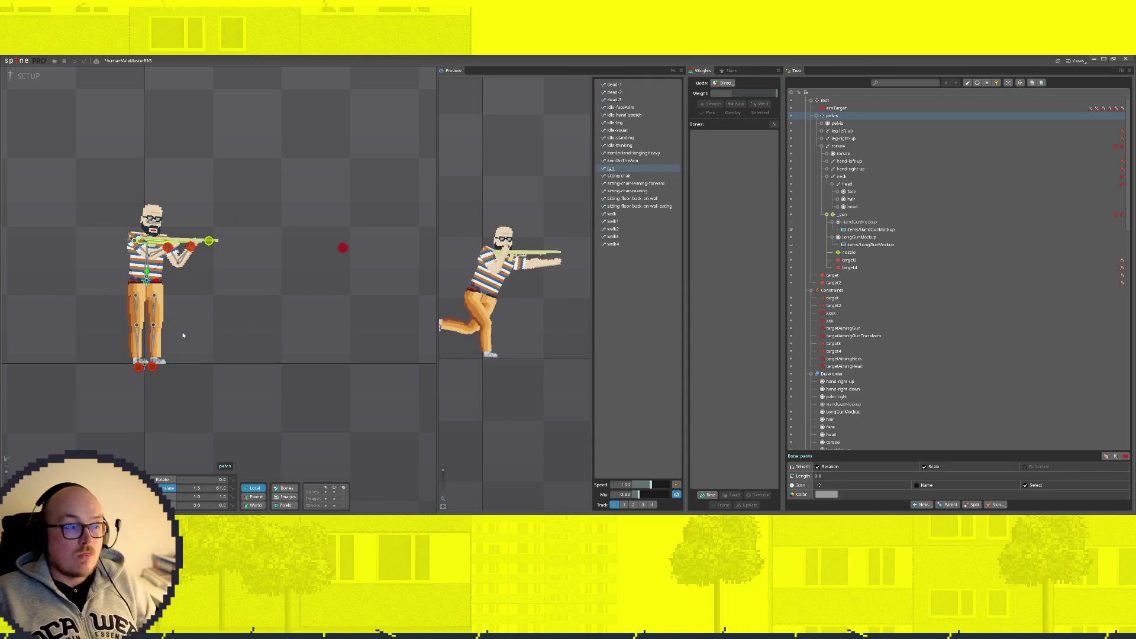
scroll(126, 265, "up", 3)
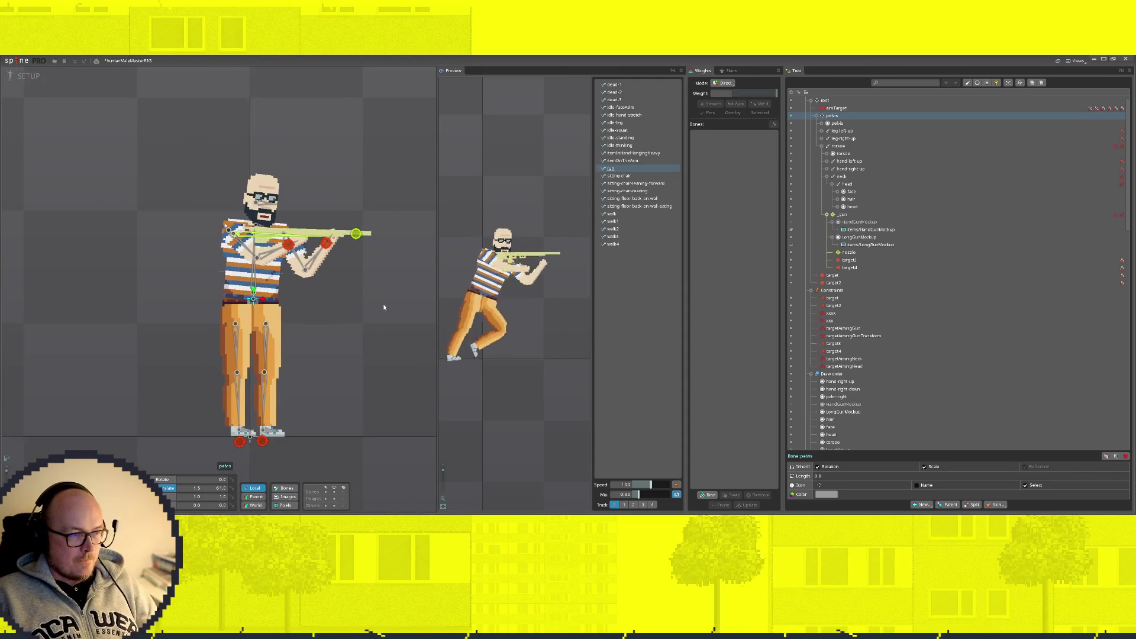
scroll(380, 334, "up", 2)
scroll(305, 307, "down", 3)
mouse_move(423, 198)
left_mouse_down()
mouse_move(392, 142)
mouse_move(362, 132)
mouse_move(367, 144)
left_mouse_up()
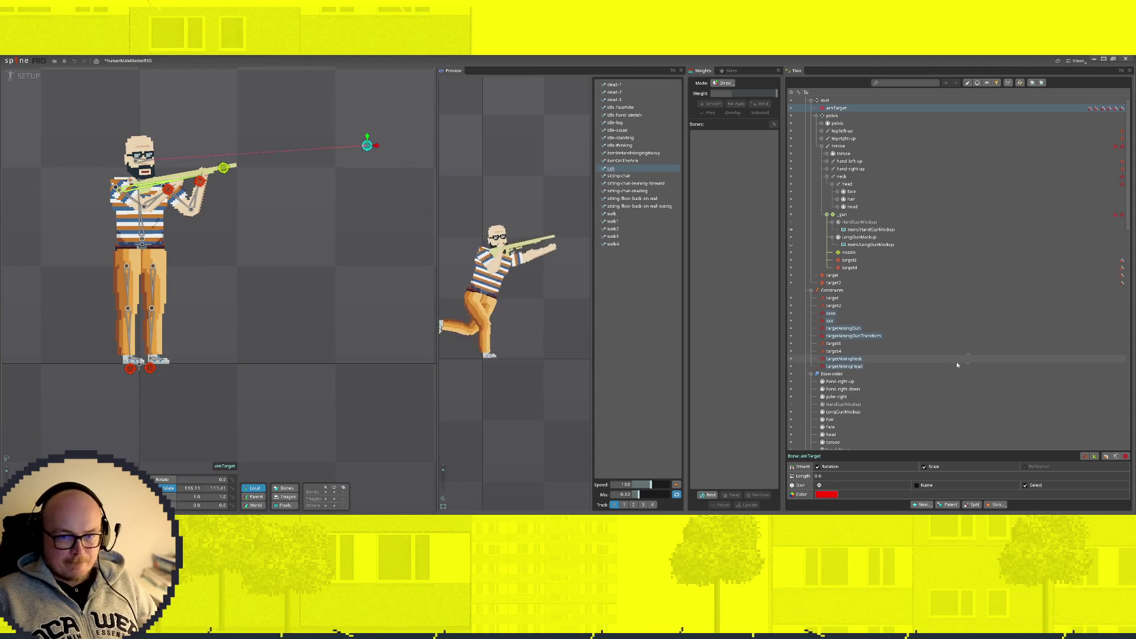
Step: Rename the torso IK constraint to targetAimingTorso
left_click(830, 320)
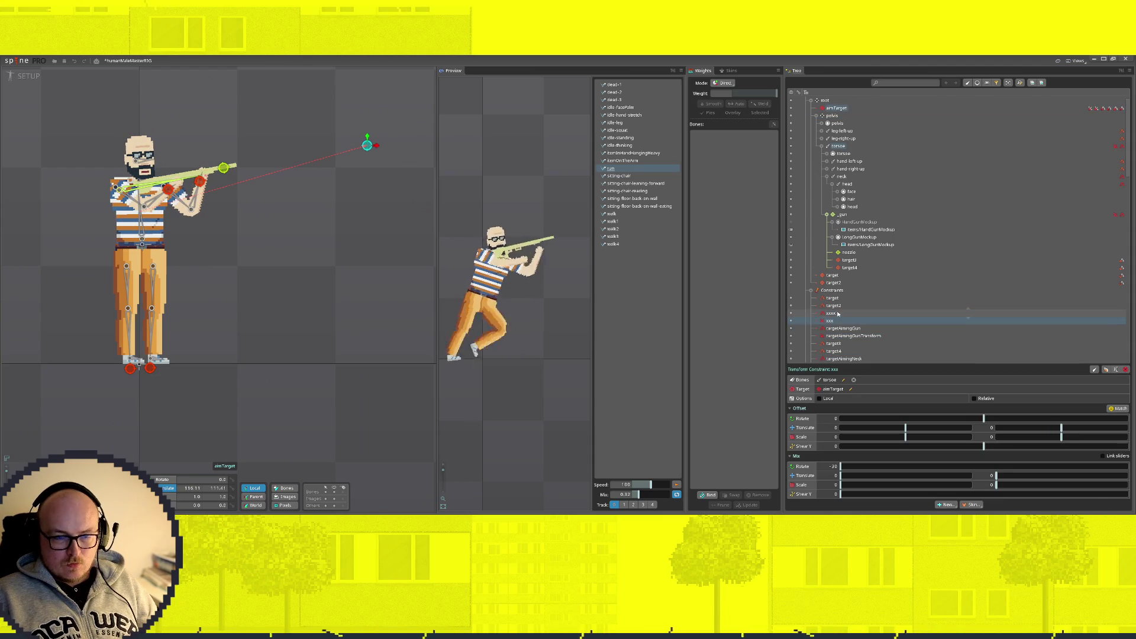
left_click(832, 314)
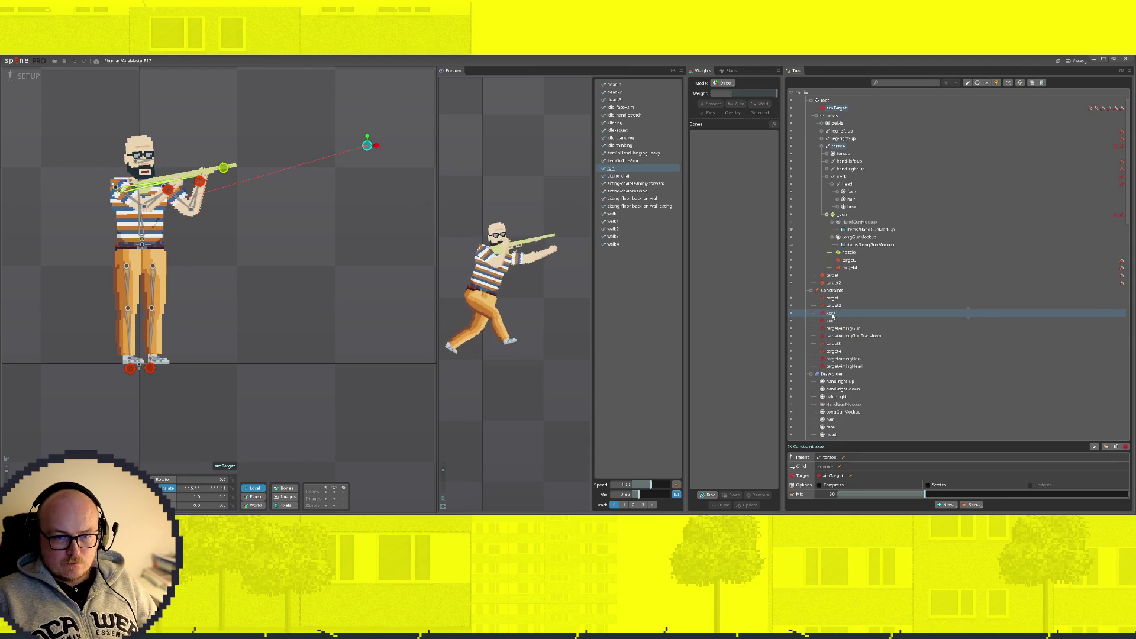
double_click(833, 314)
type("targetAiming")
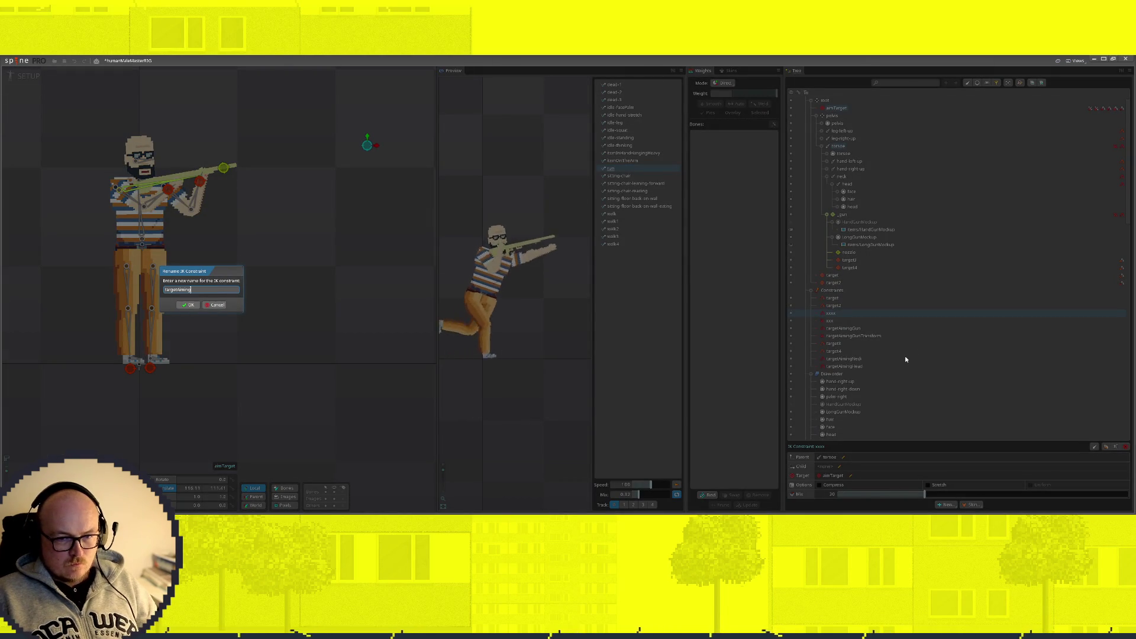
type("Torso")
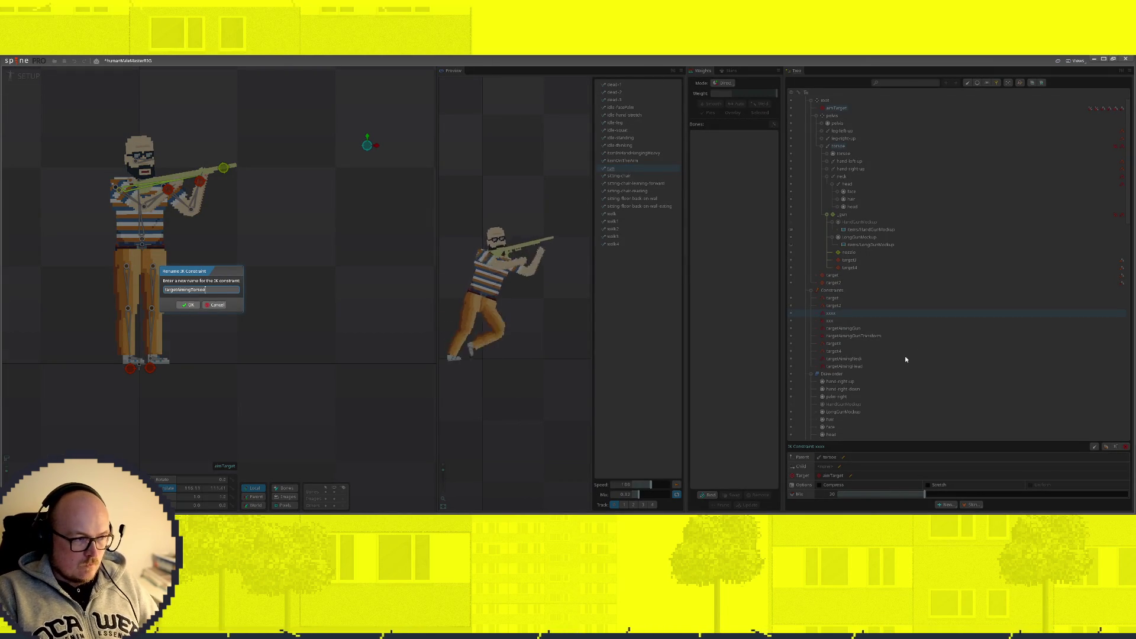
key("Return")
Step: Rename the torso transform constraint to targetAimingTorsoTransform
double_click(829, 320)
type("targetAimingTorso")
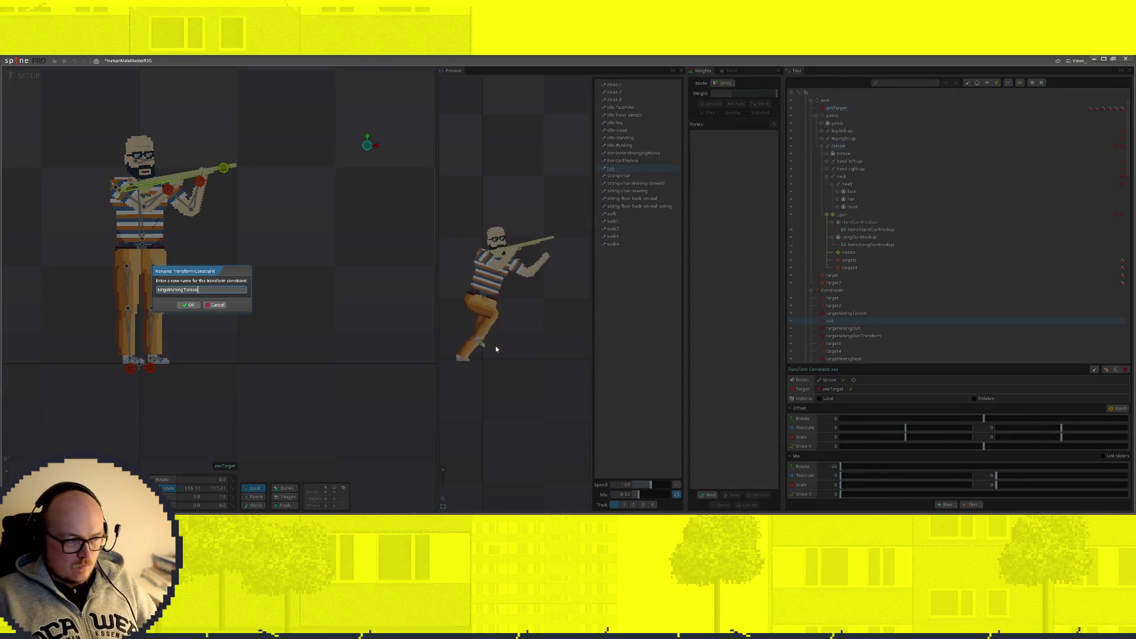
type("Transform")
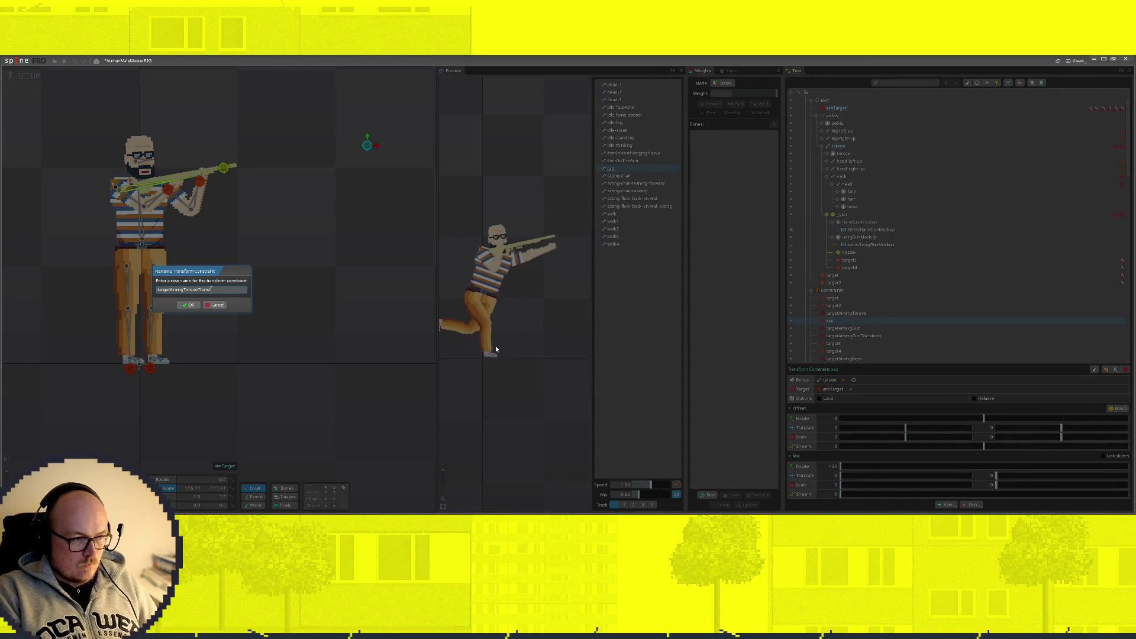
key("Return")
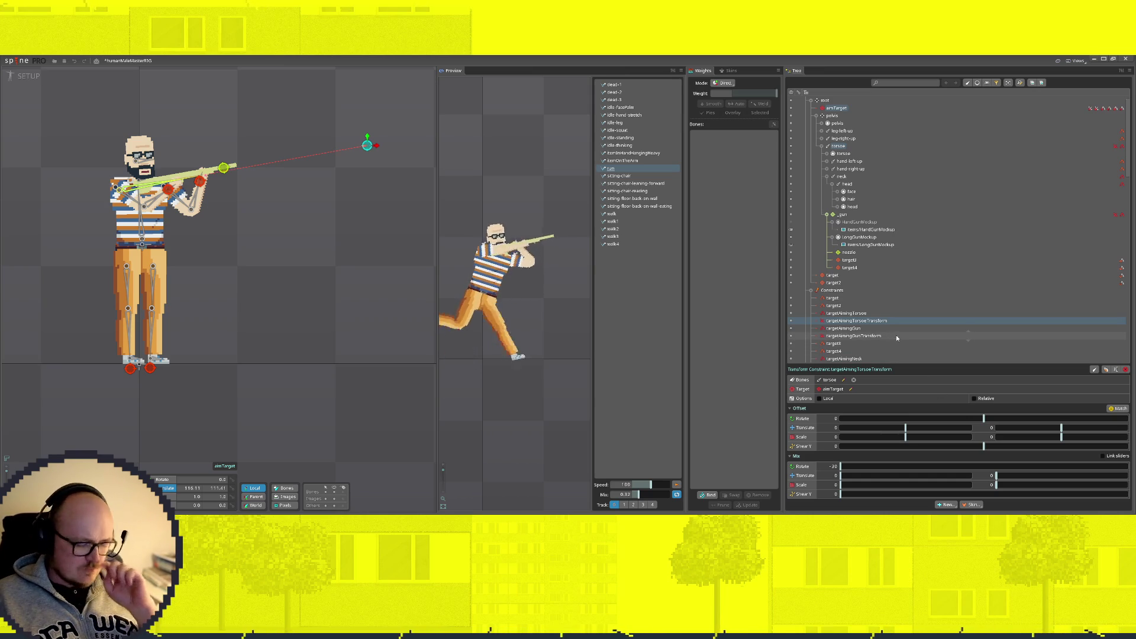
Step: Disable the gun-aiming and targetAimingHead constraints, leaving target3 and target4 enabled
scroll(848, 331, "down", 3)
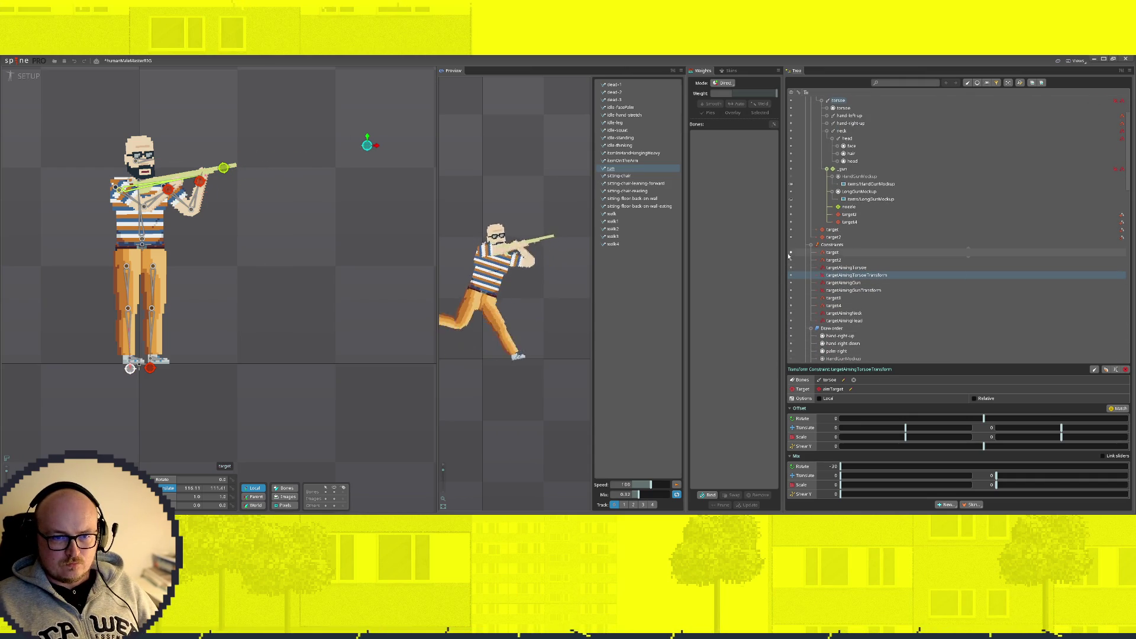
left_click(791, 283)
left_click(791, 290)
left_click(791, 298)
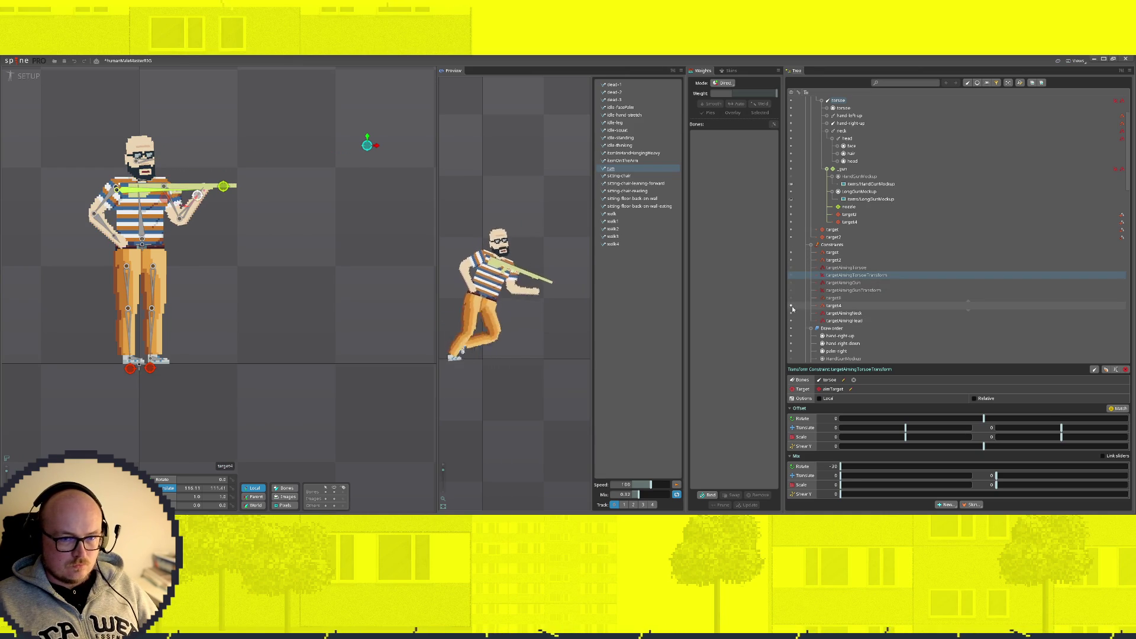
left_click(791, 306)
left_click(791, 305)
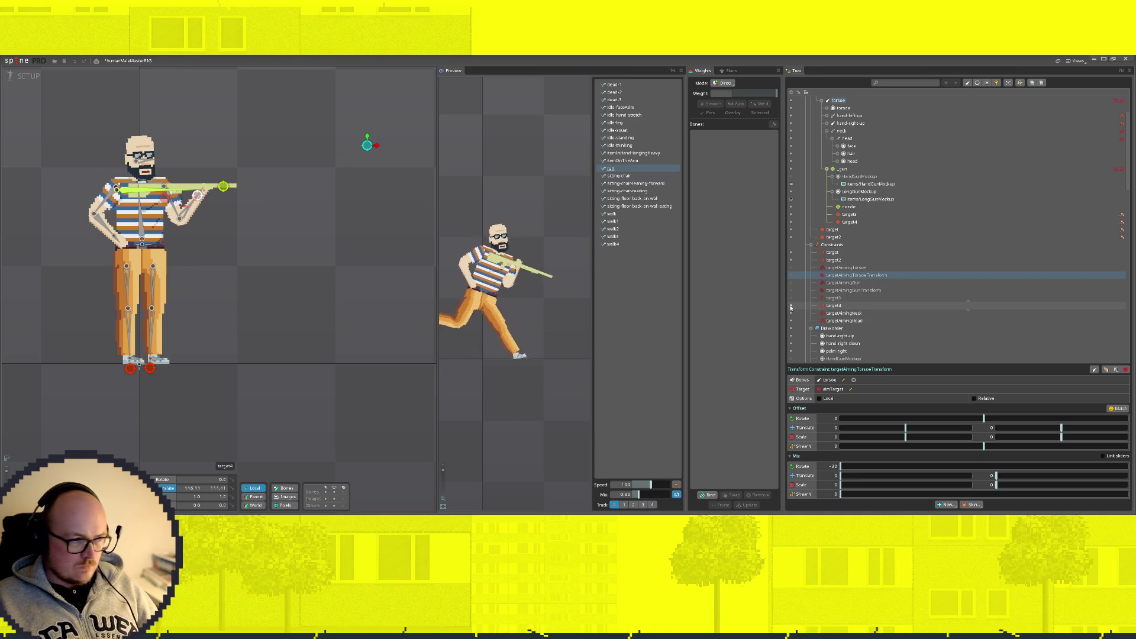
left_click(791, 297)
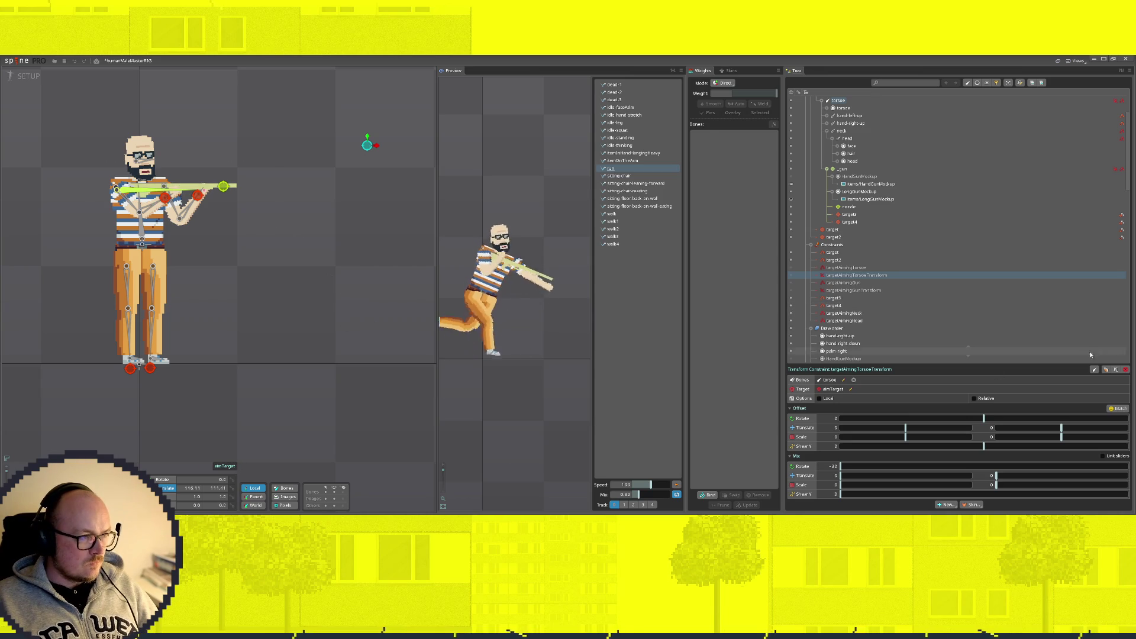
left_click(791, 320)
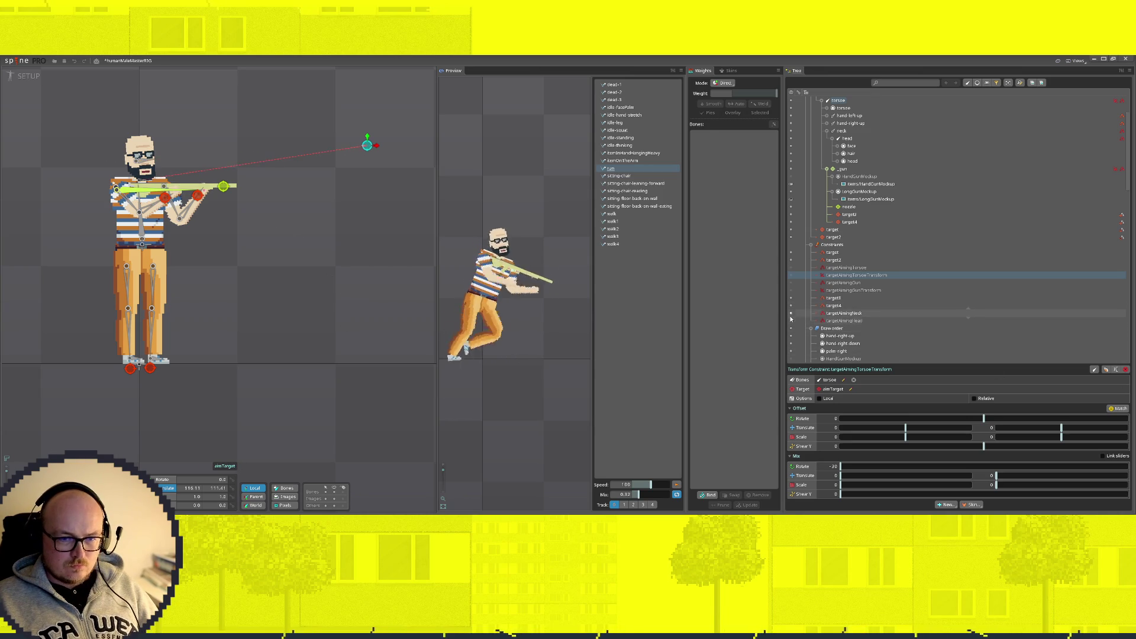
left_click(232, 249)
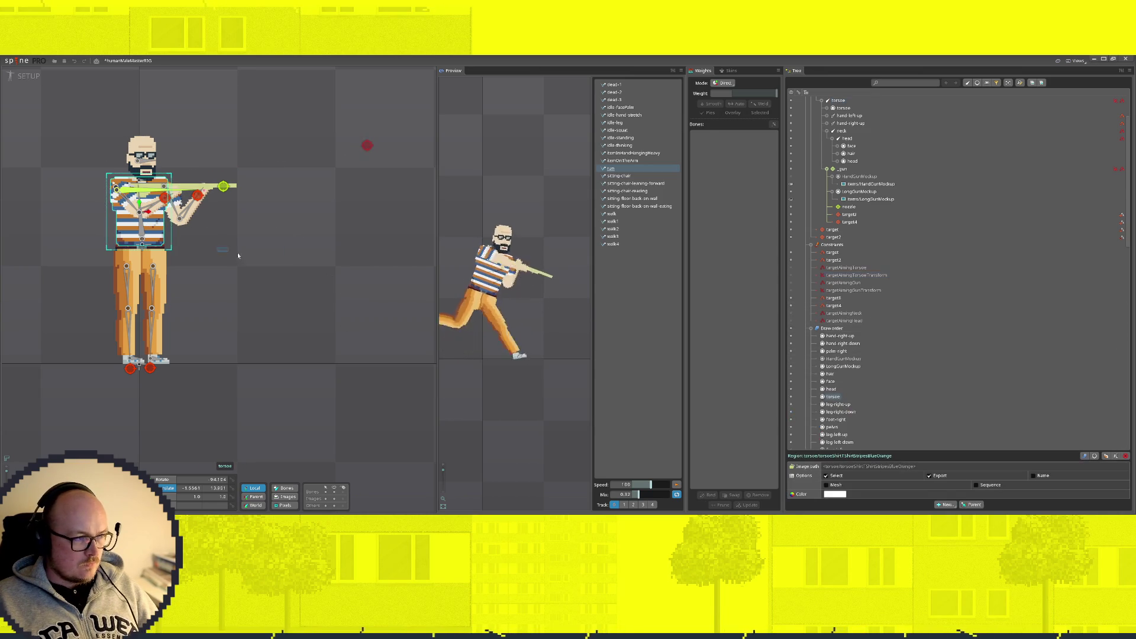
scroll(1001, 272, "up", 3)
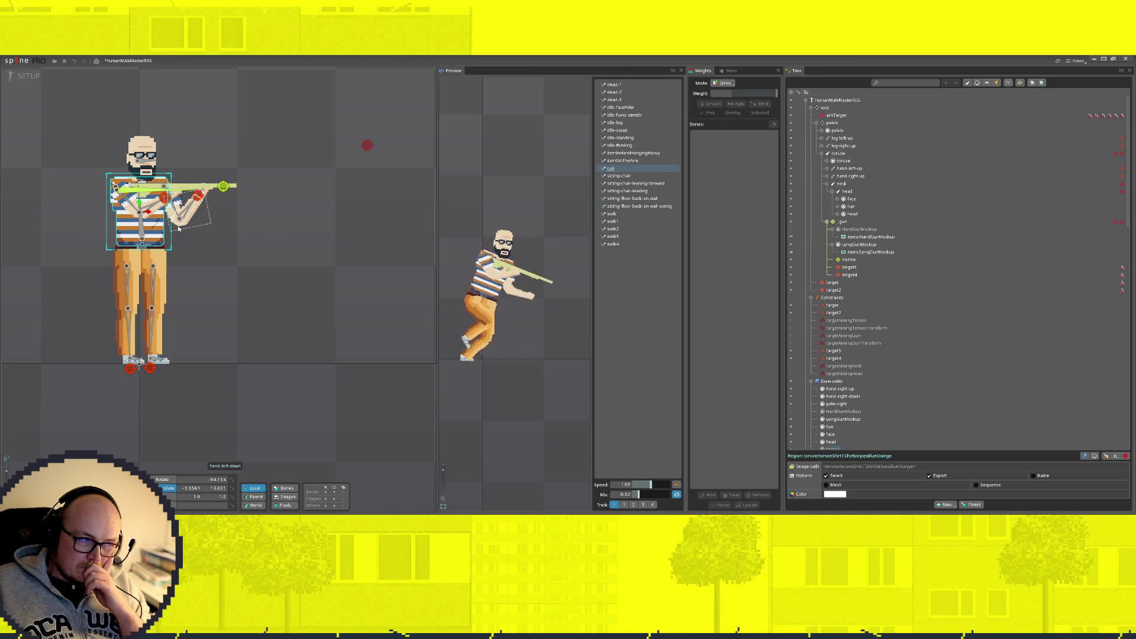
Step: Expand the torsoe bone, slot and upperBody placeholder, then select torsoeShirtShortBlue
left_click(142, 235)
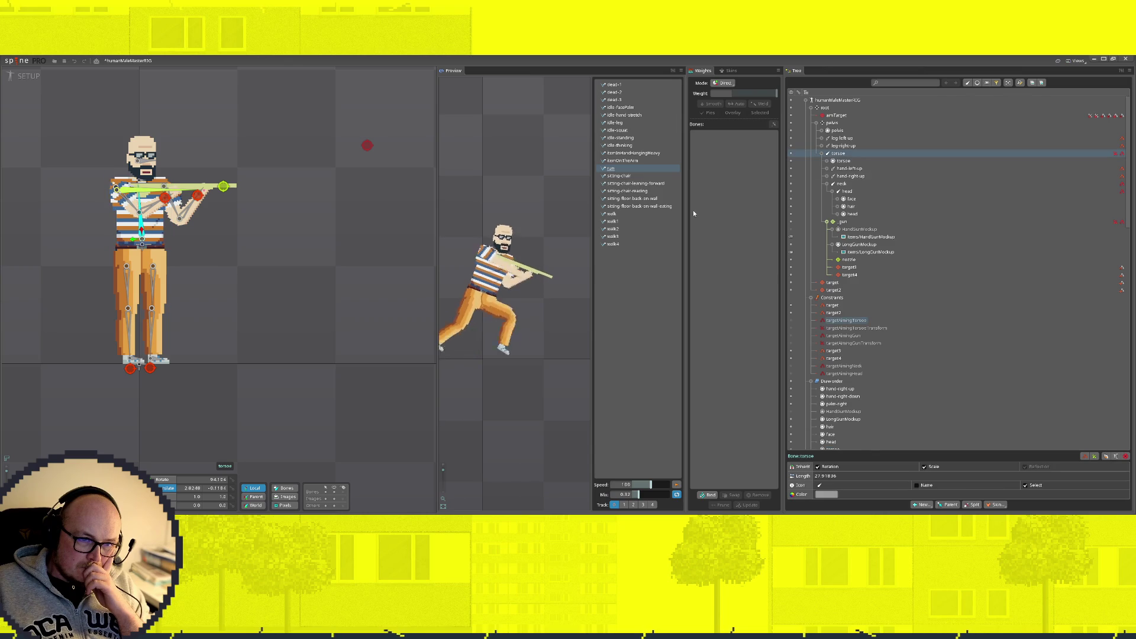
left_click(827, 162)
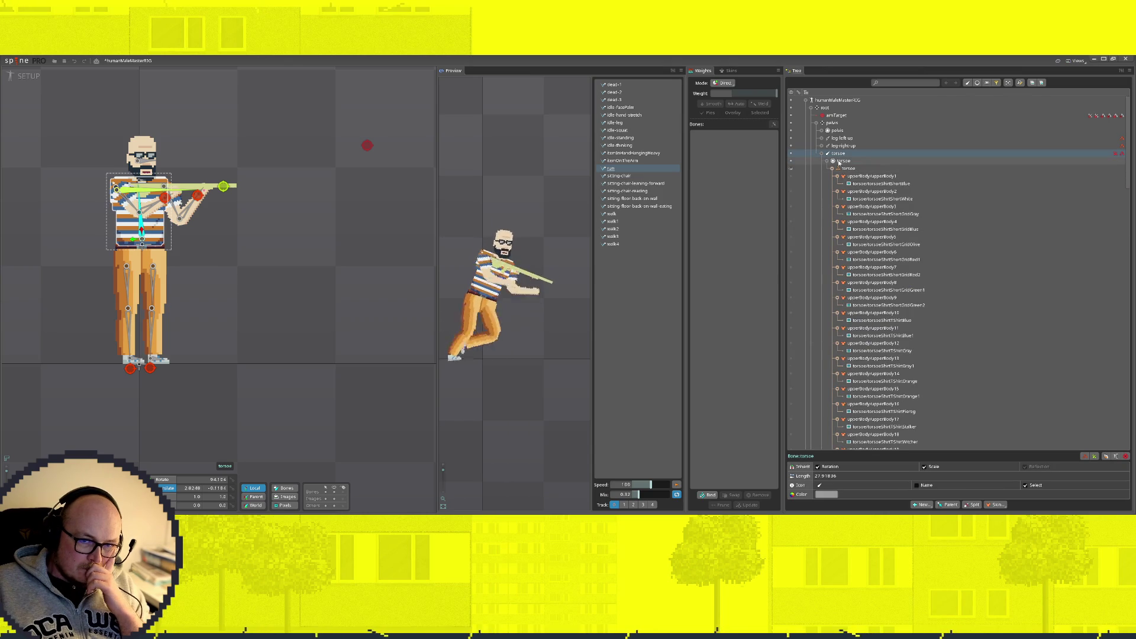
double_click(848, 170)
left_click(838, 171)
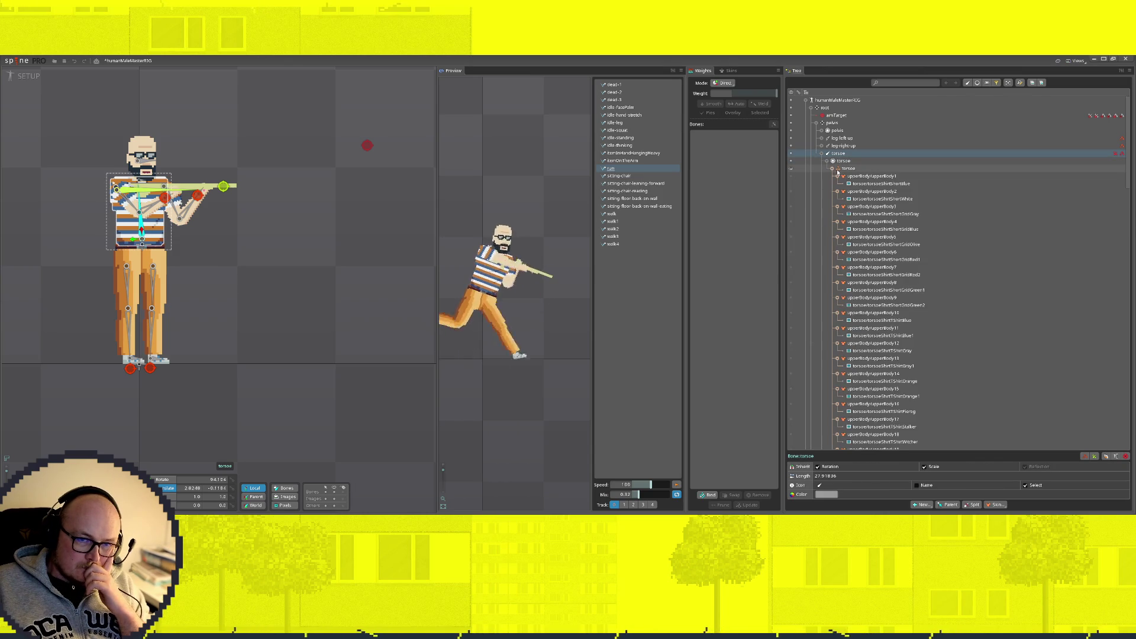
left_click(833, 169)
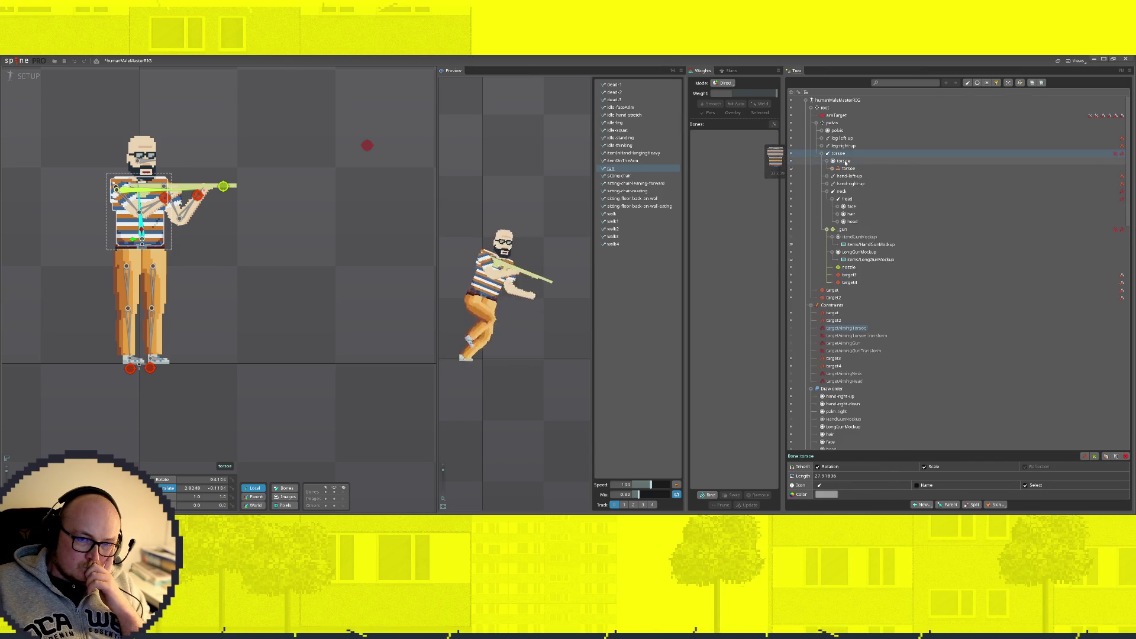
left_click(844, 161)
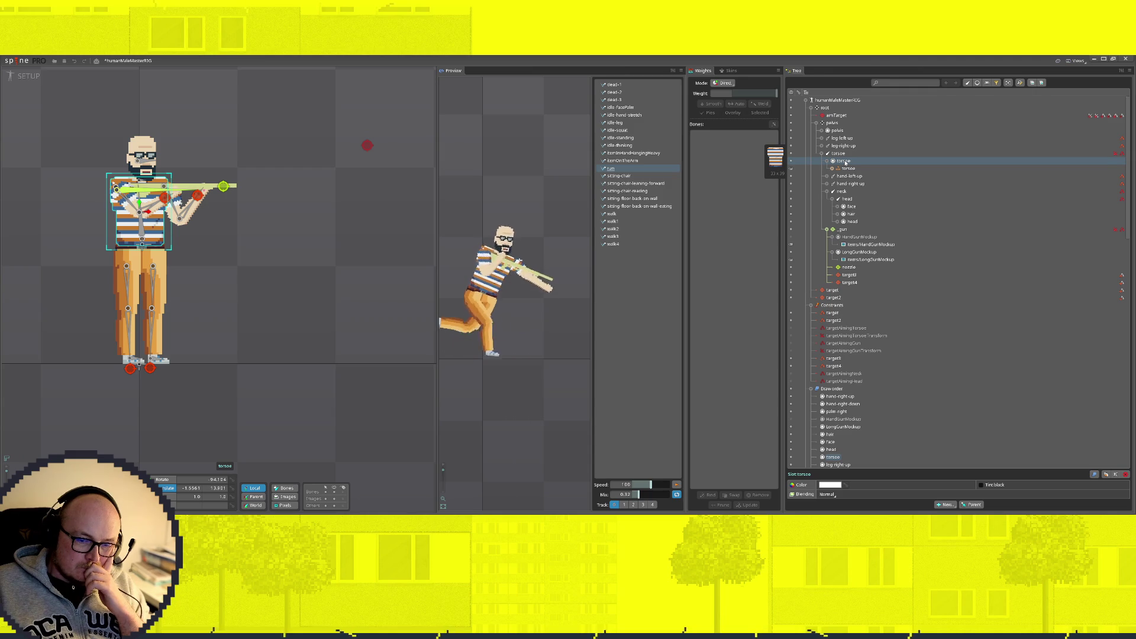
double_click(844, 161)
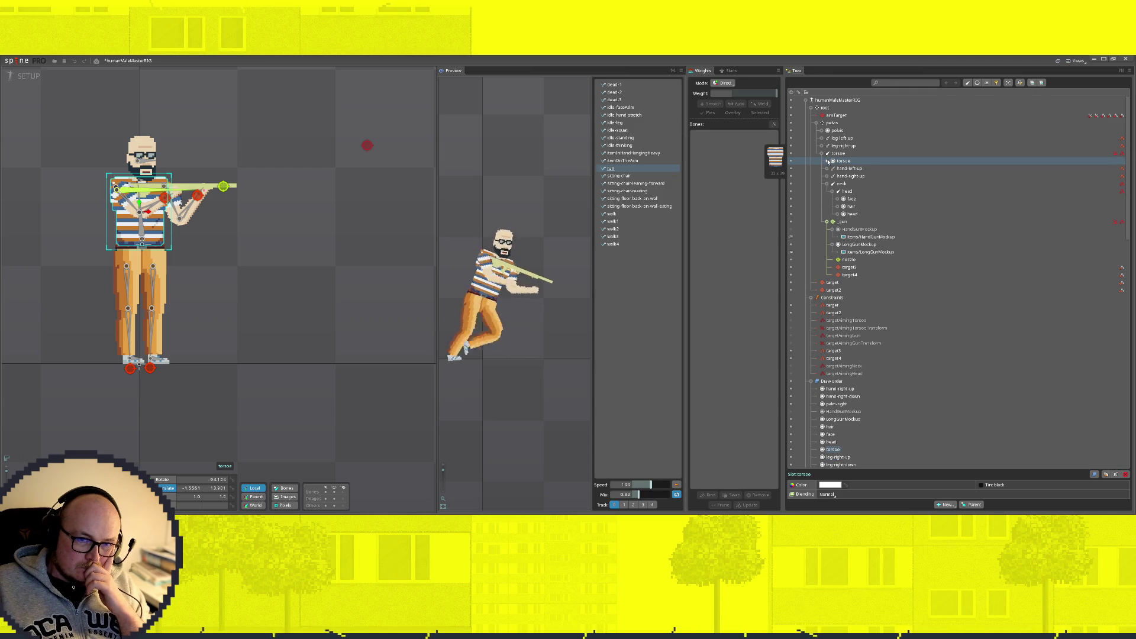
left_click(827, 162)
double_click(852, 169)
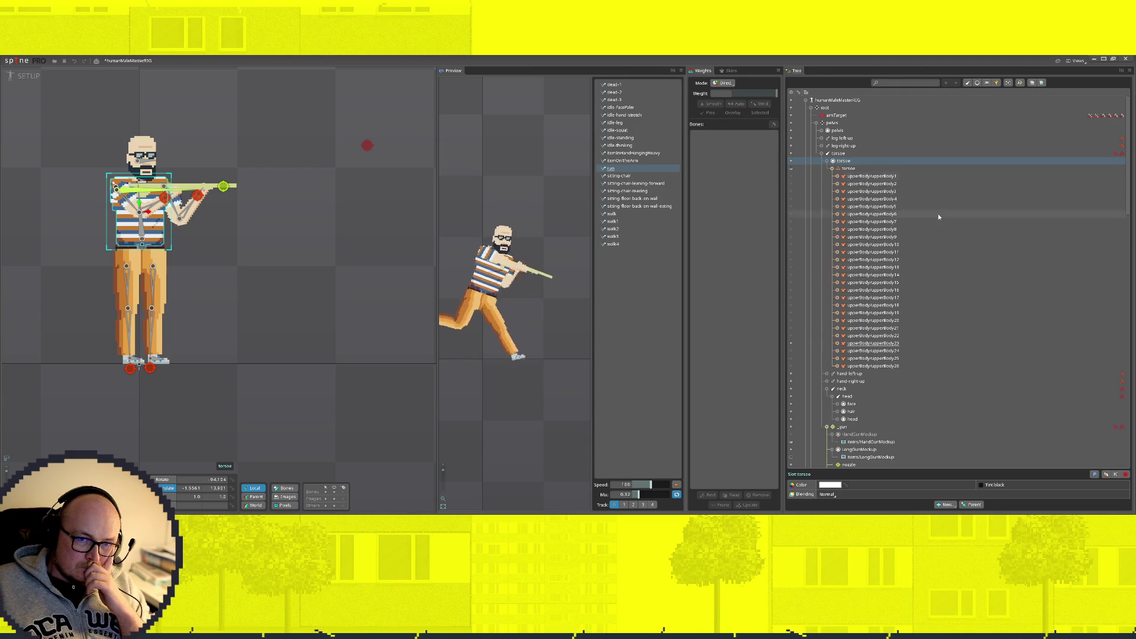
double_click(854, 169)
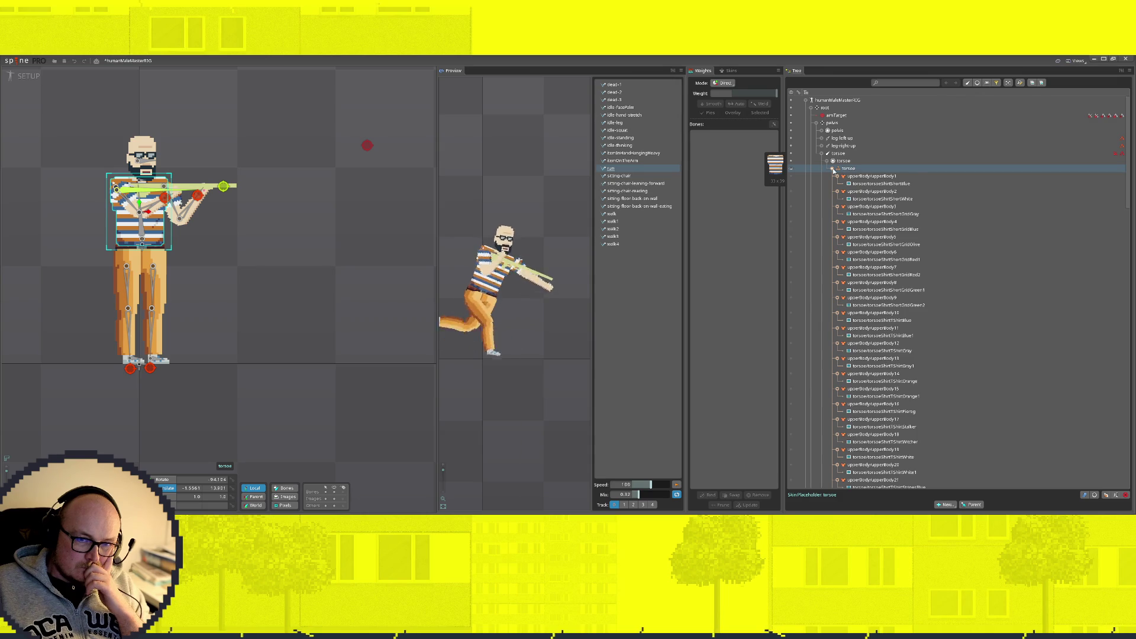
left_click(833, 170)
double_click(849, 171)
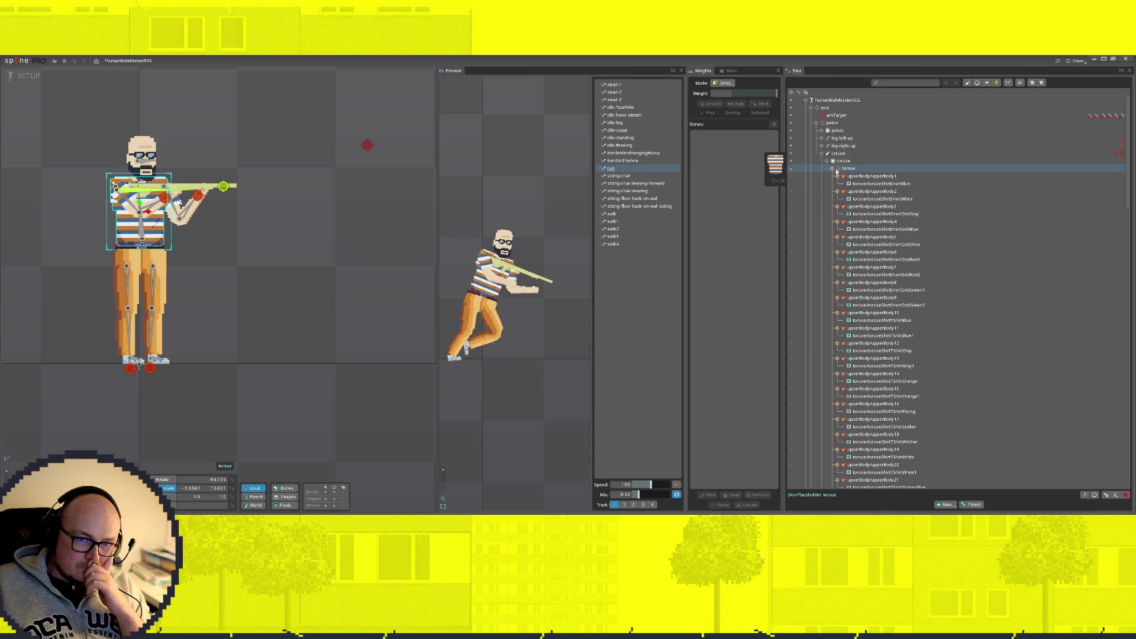
left_click(858, 184)
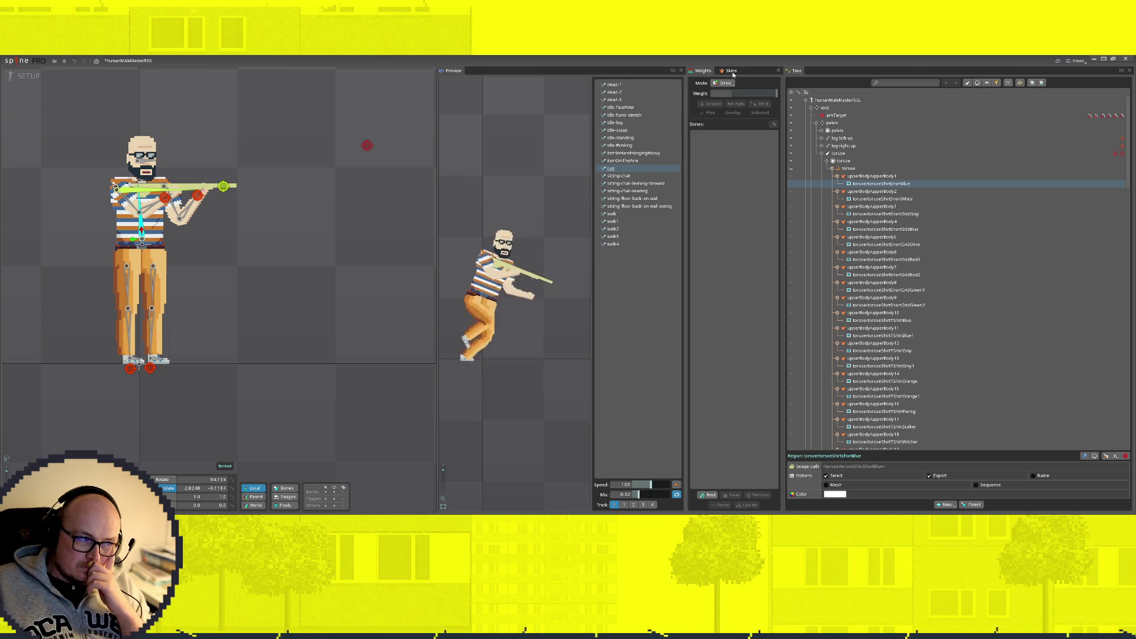
Step: Move torsoeShirtShortBlue out of the upperBody placeholder directly into the torsoe slot
left_click(732, 71)
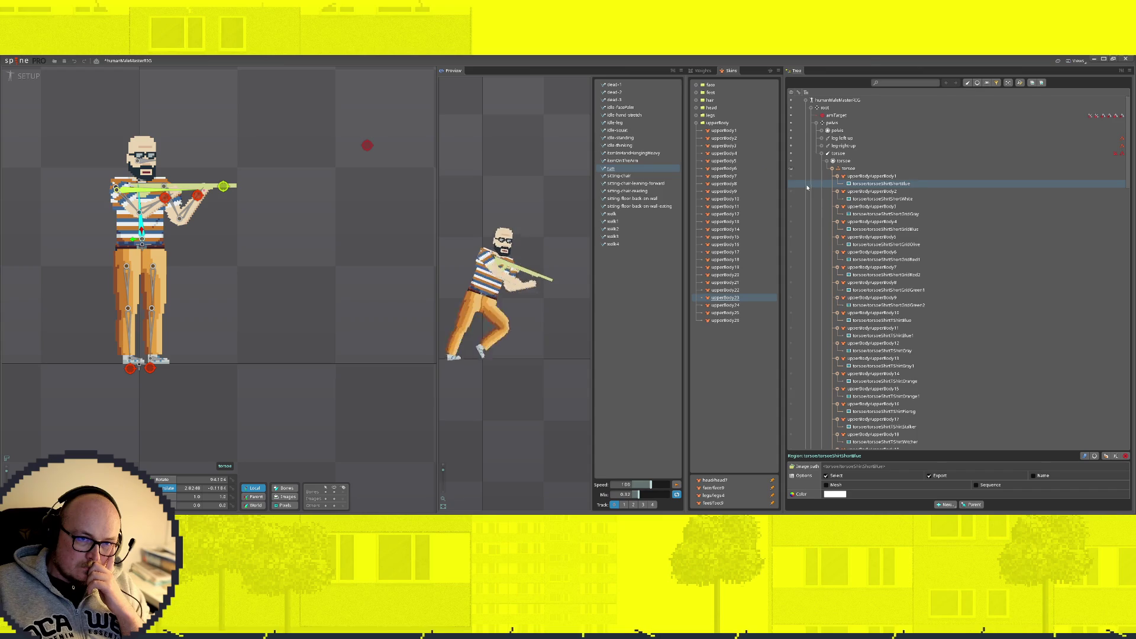
left_click(696, 123)
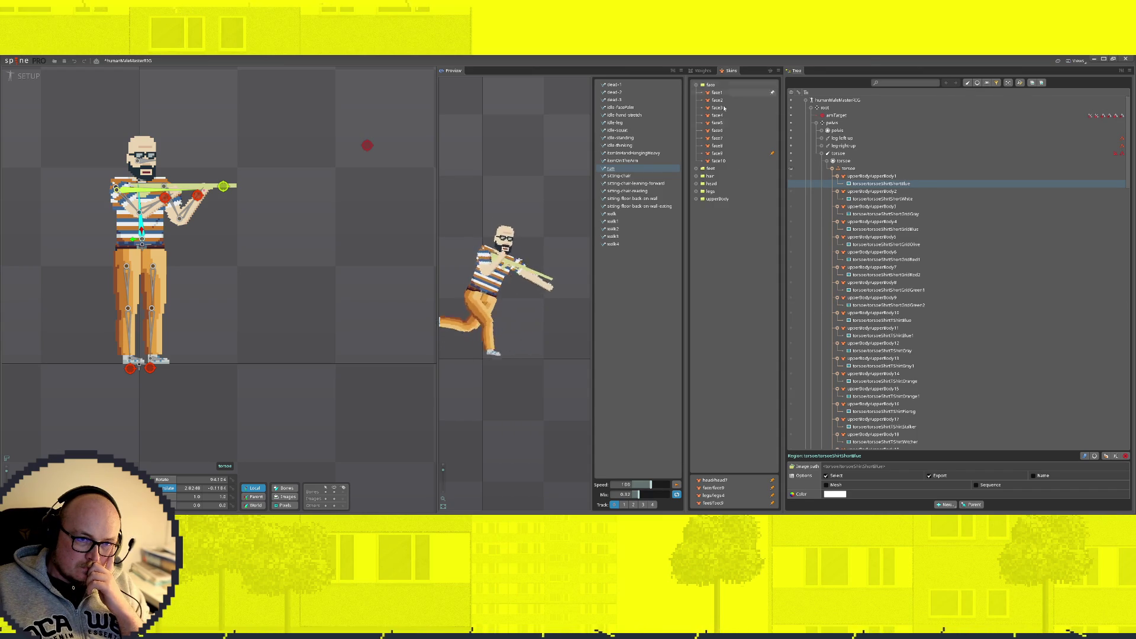
left_click_drag(879, 185, 843, 169)
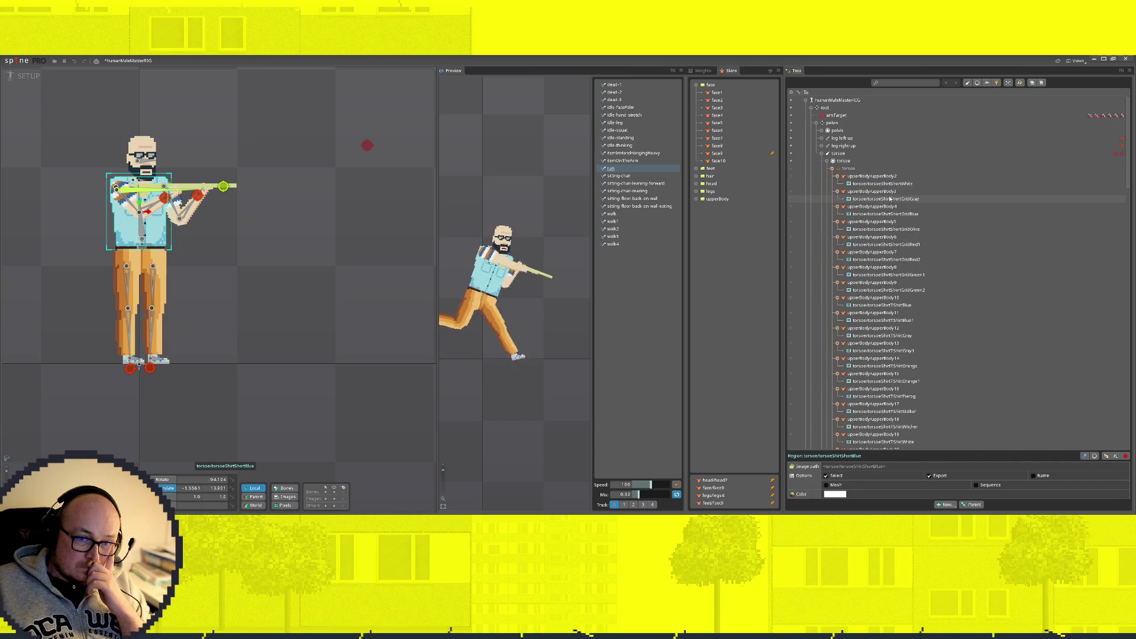
left_click(831, 168)
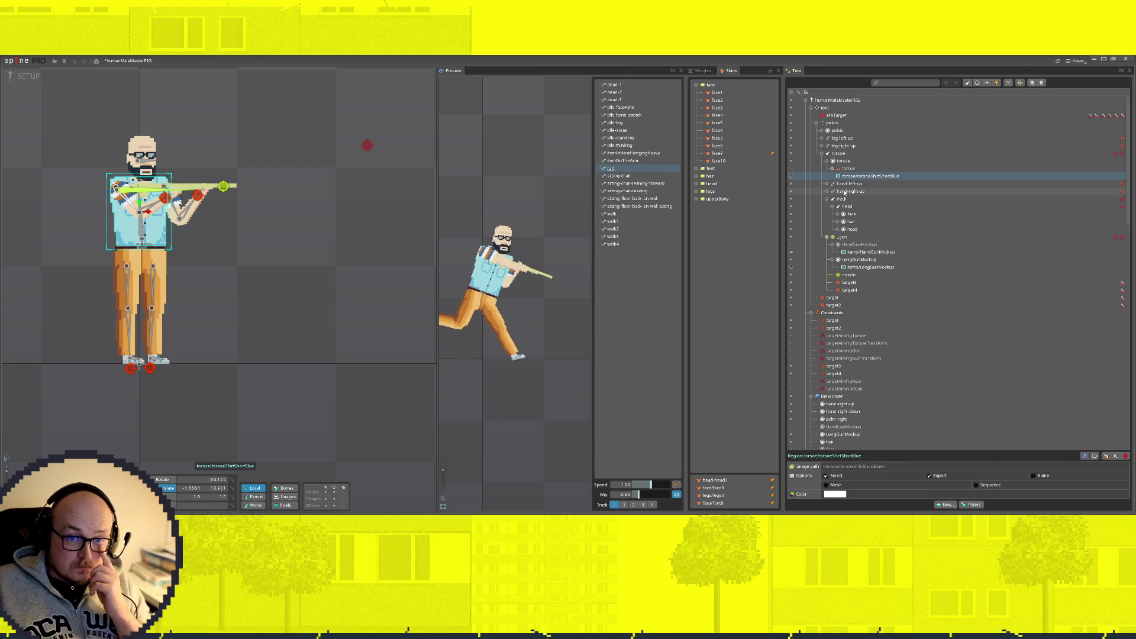
Step: Delete the torsoe skin placeholder, leaving the blue shirt attachment in the slot
left_click(847, 168)
left_click(831, 168)
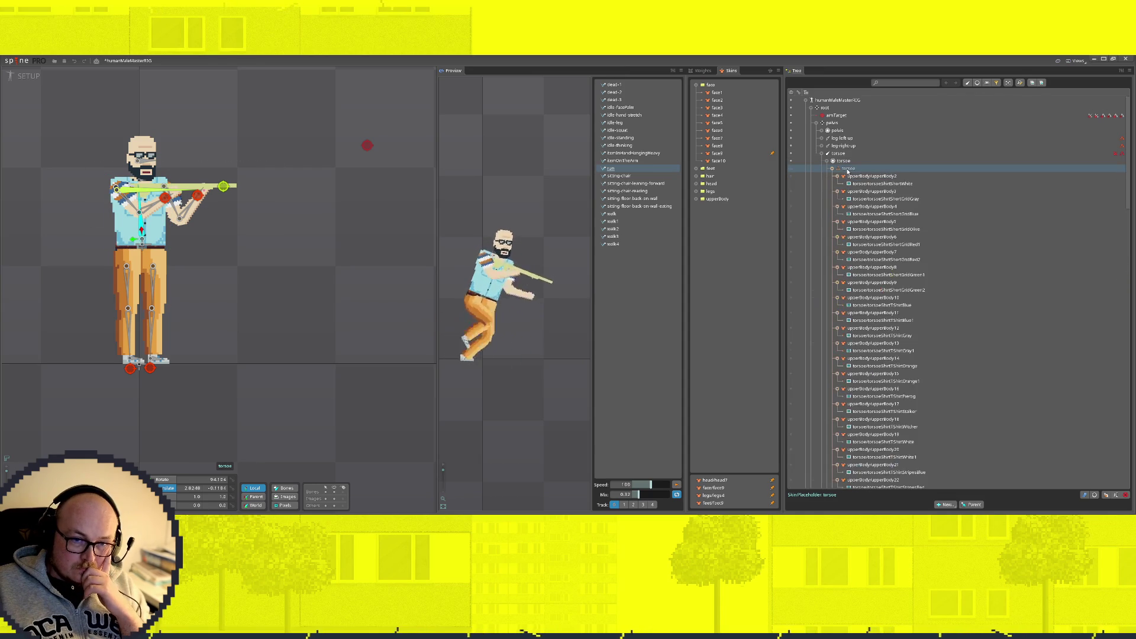
left_click(831, 169)
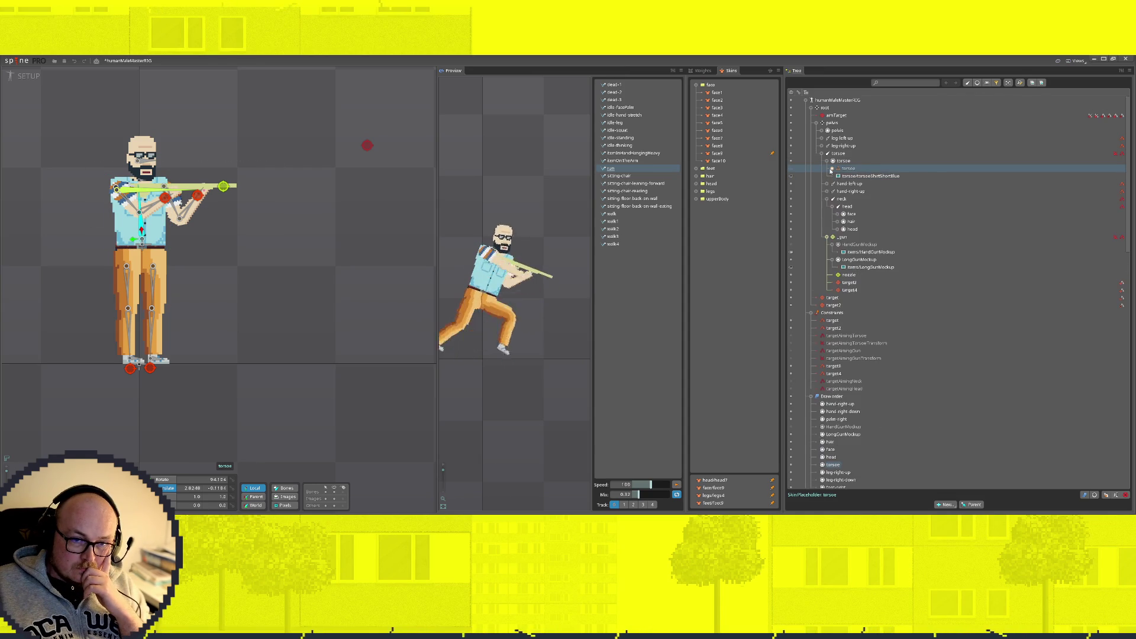
left_click(1126, 495)
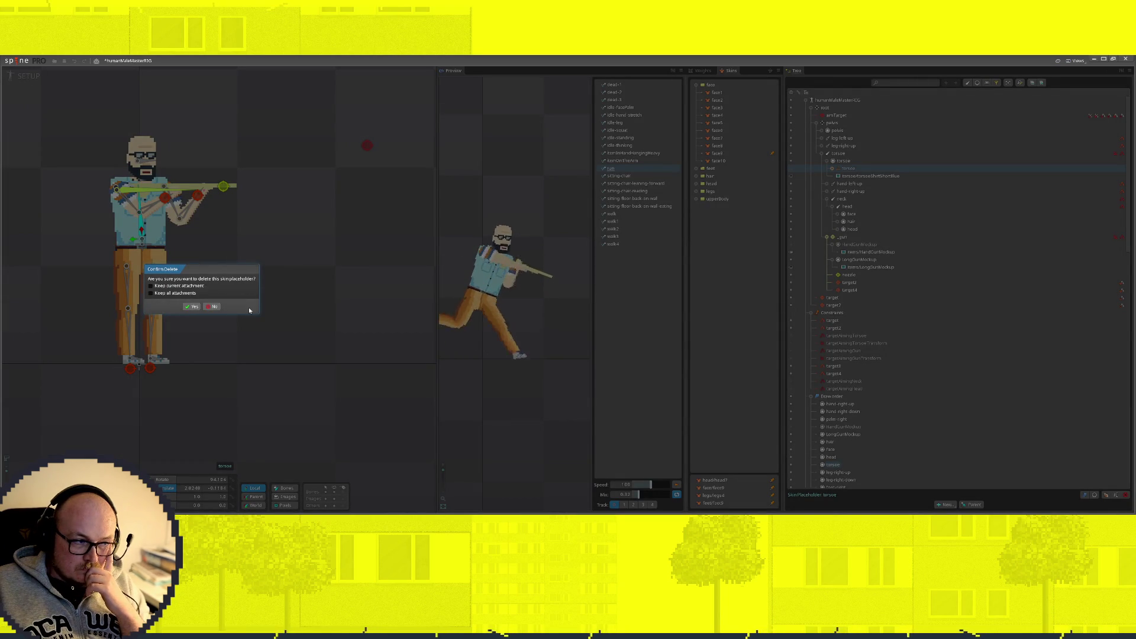
left_click(193, 307)
left_click(861, 169)
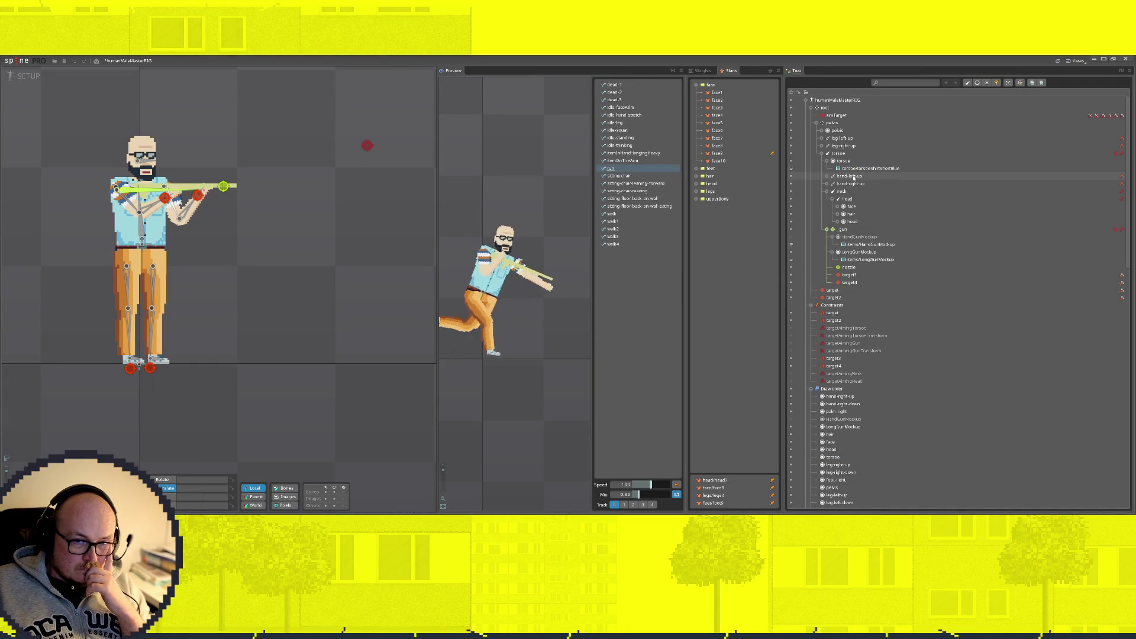
Step: Move armTopShirtShortBlue directly under hand-left-up and delete its skin placeholder
left_click(826, 184)
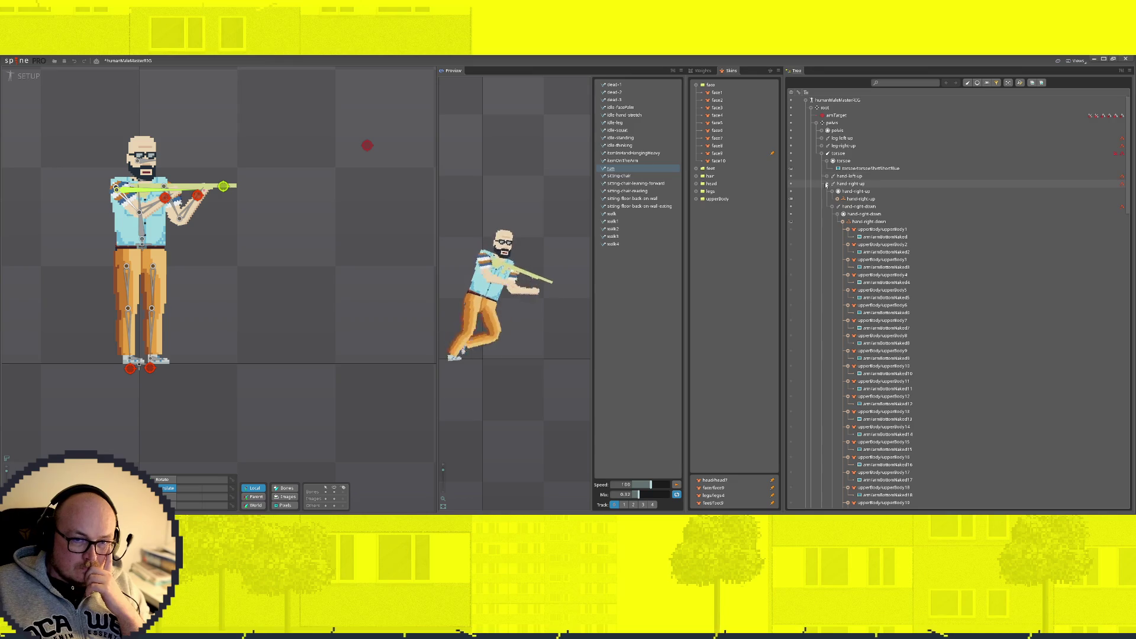
left_click(826, 183)
left_click(827, 176)
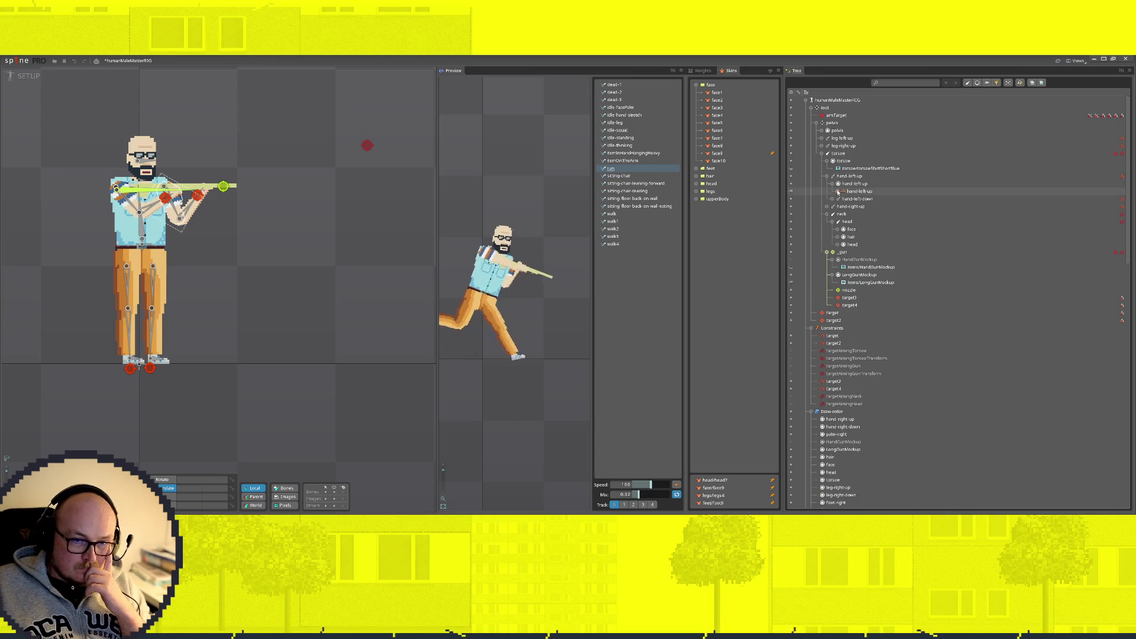
left_click(837, 191)
left_click(857, 206)
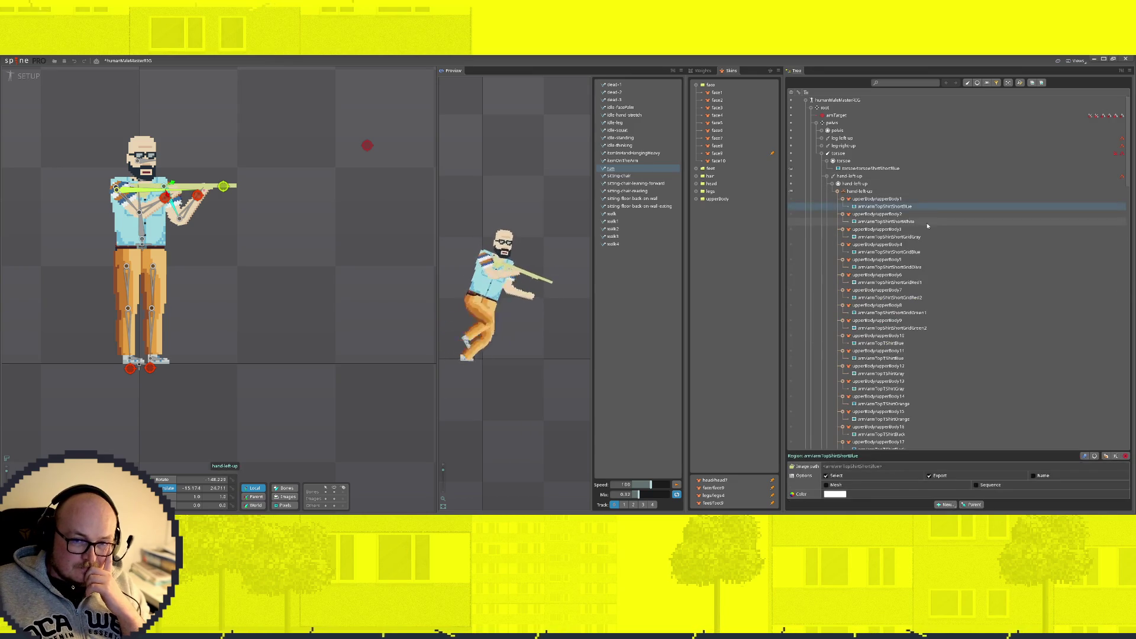
left_click_drag(857, 206, 847, 186)
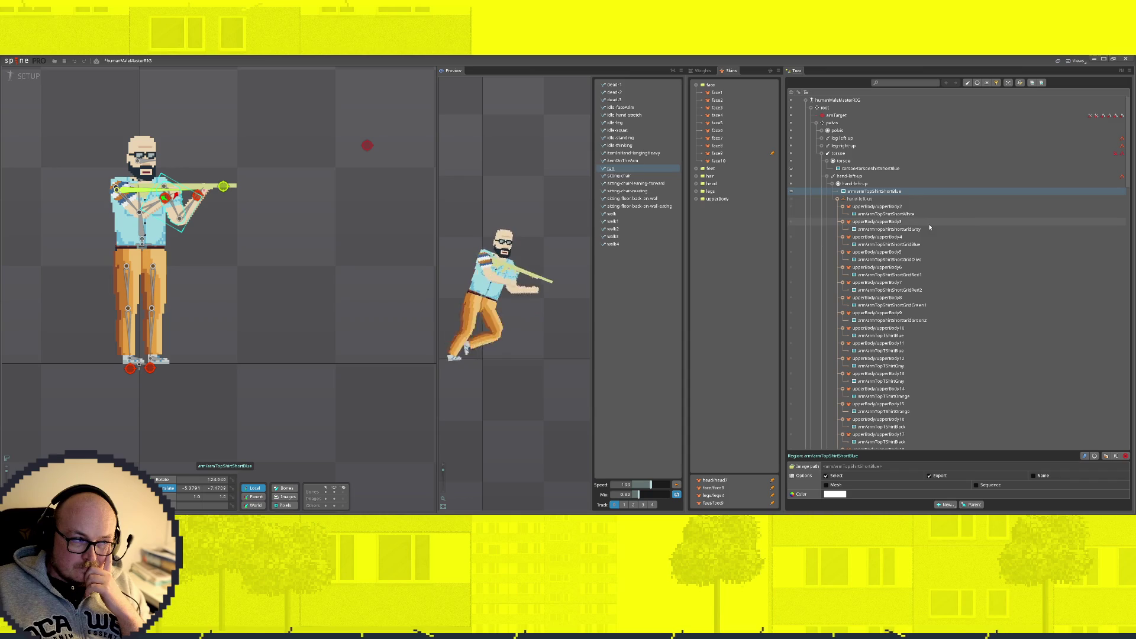
left_click(857, 200)
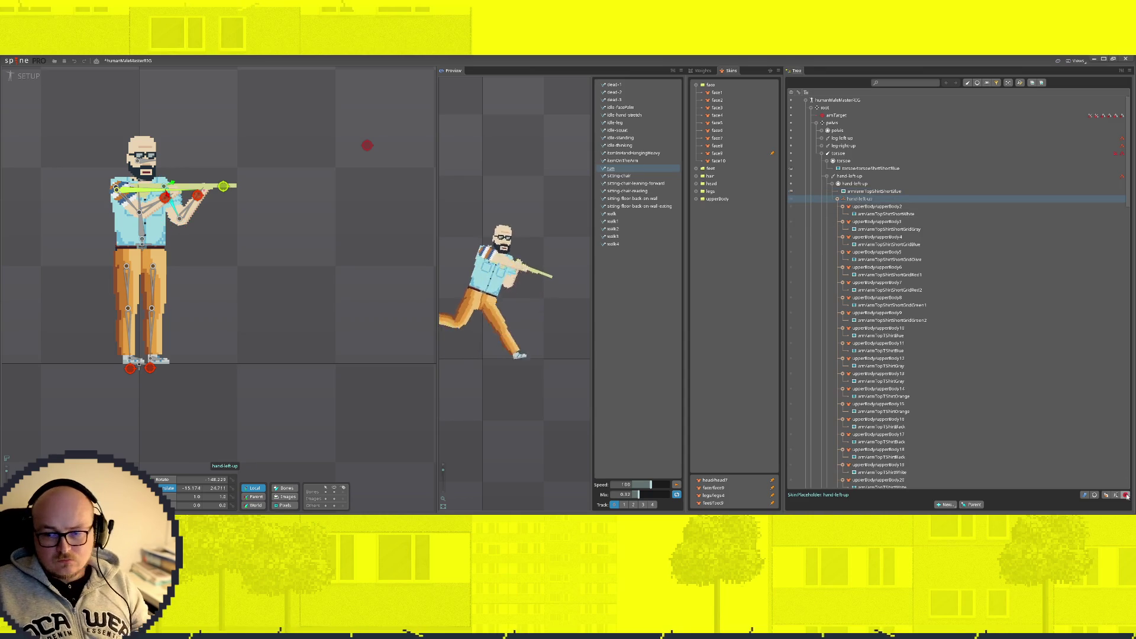
left_click(1126, 496)
left_click(195, 307)
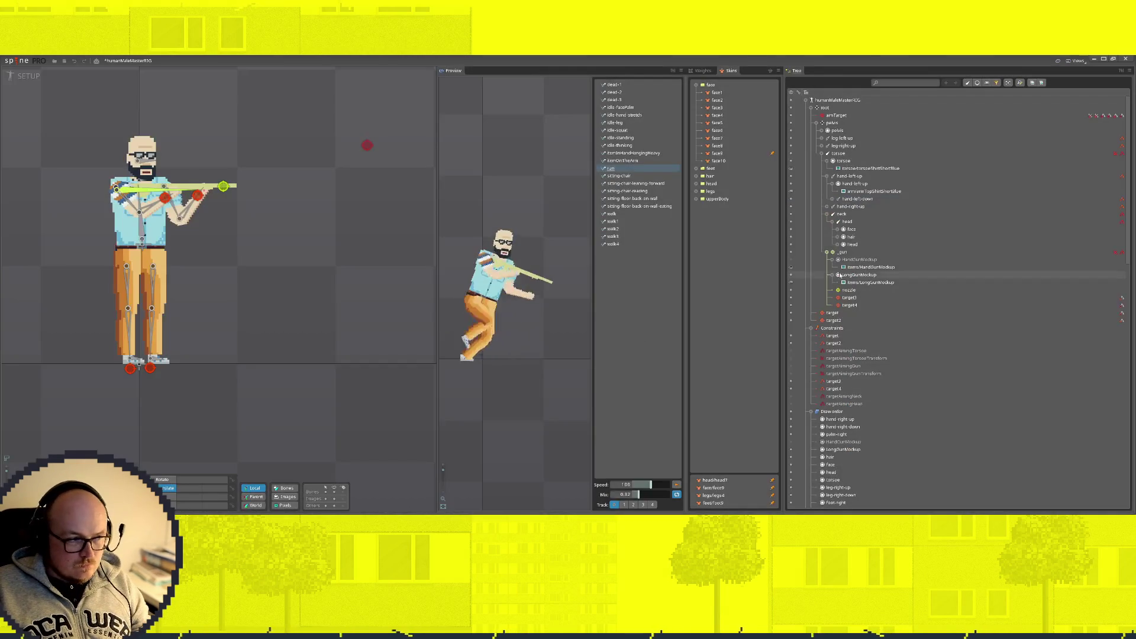
Step: Move armBottomNaked directly under hand-left-down and delete its skin placeholder
left_click(833, 200)
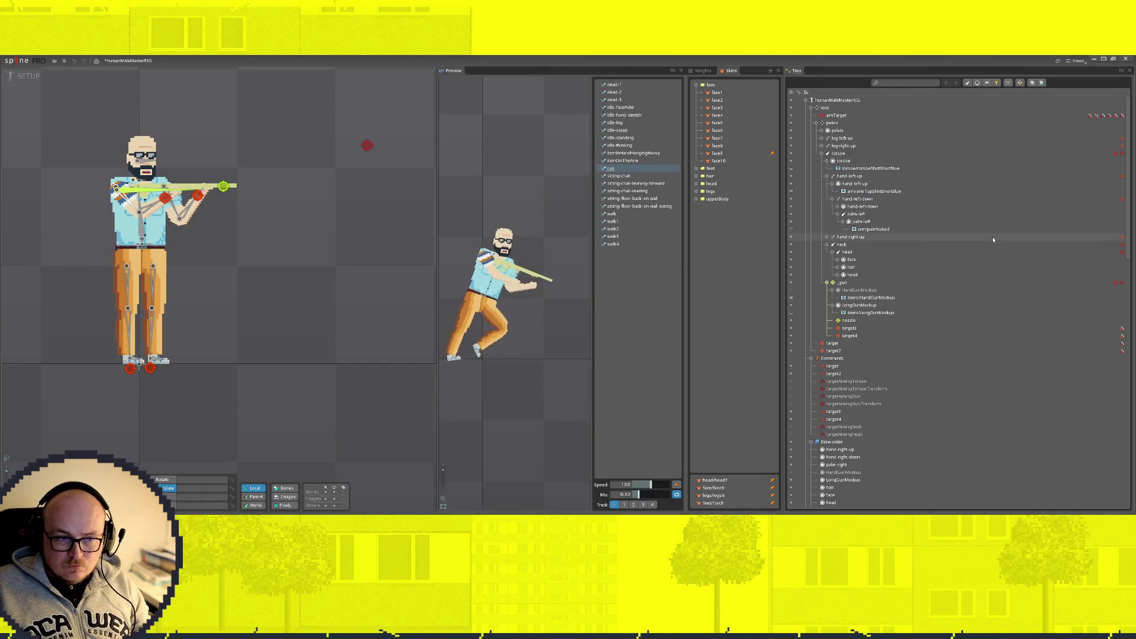
left_click(835, 208)
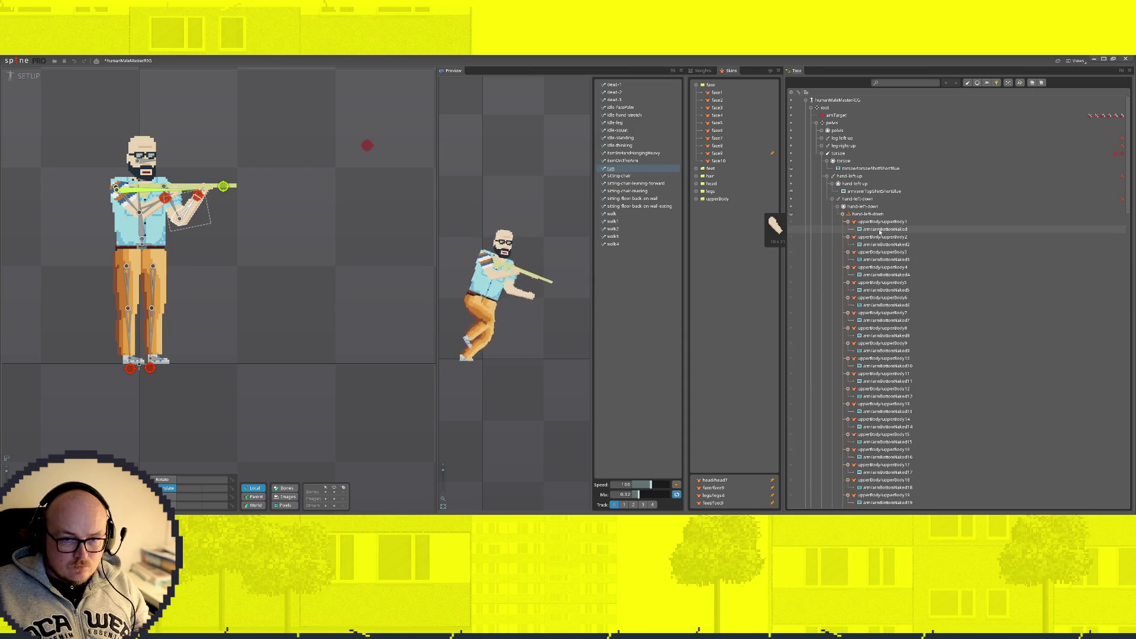
left_click(876, 231)
left_click_drag(875, 231, 859, 214)
left_click(861, 222)
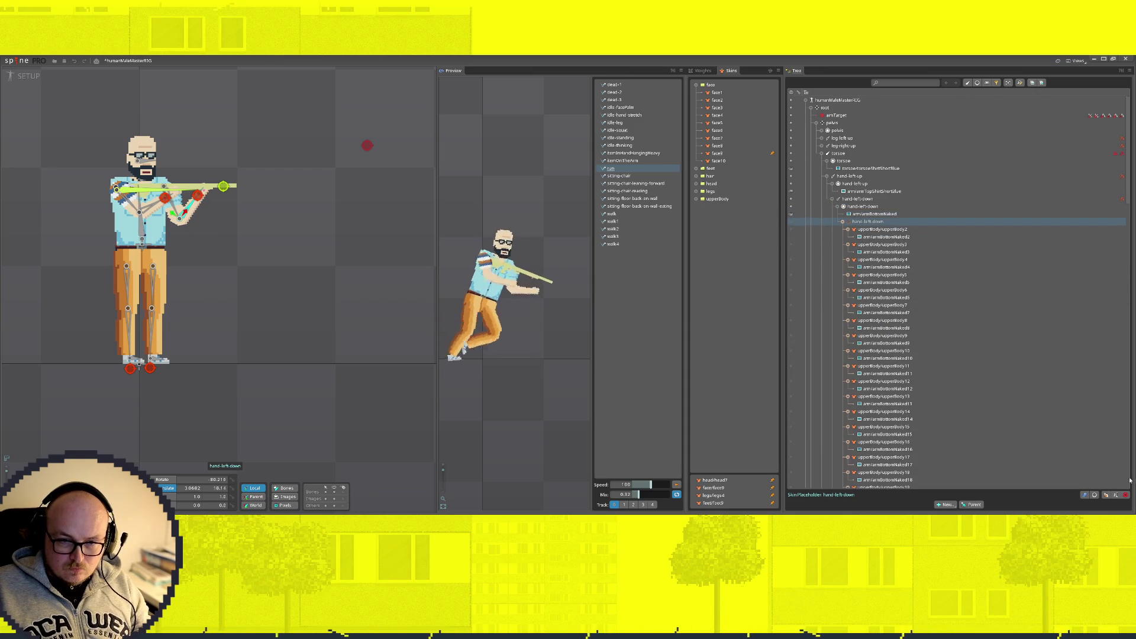
left_click(1125, 496)
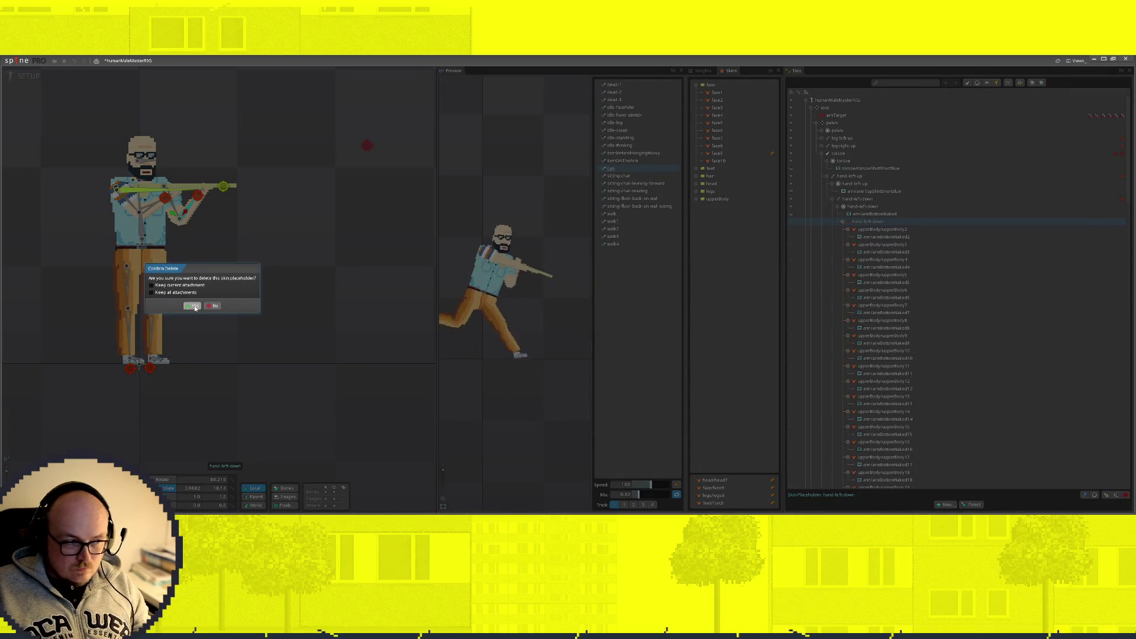
left_click(192, 306)
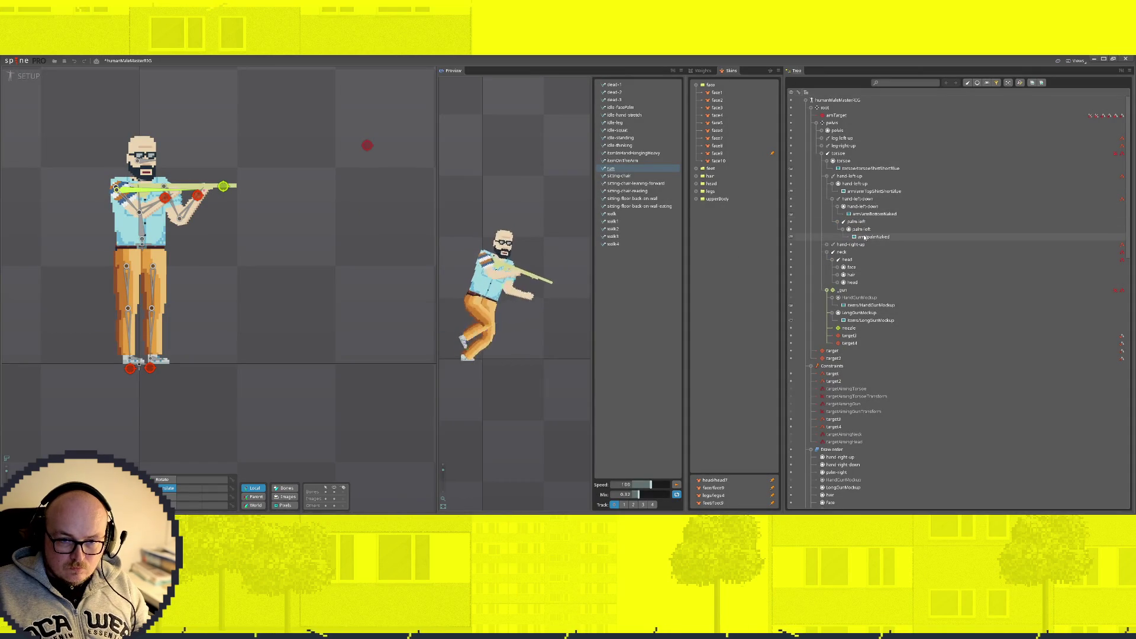
Step: Expand the pelvis slot and preview trouser skins legs1 through legs6
left_click(827, 177)
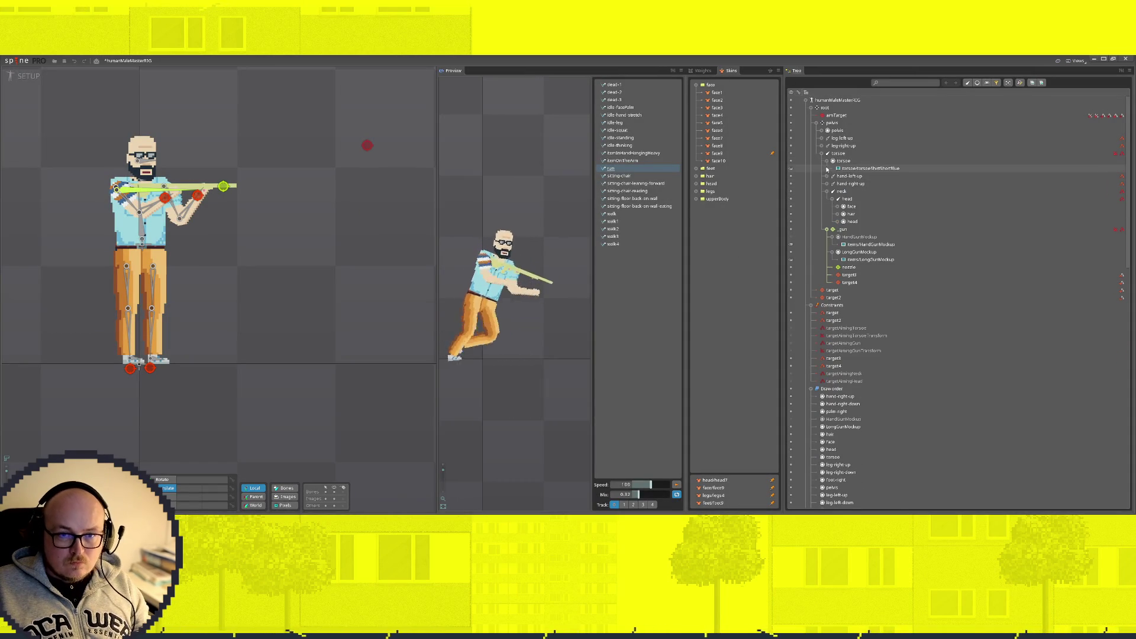
left_click(827, 162)
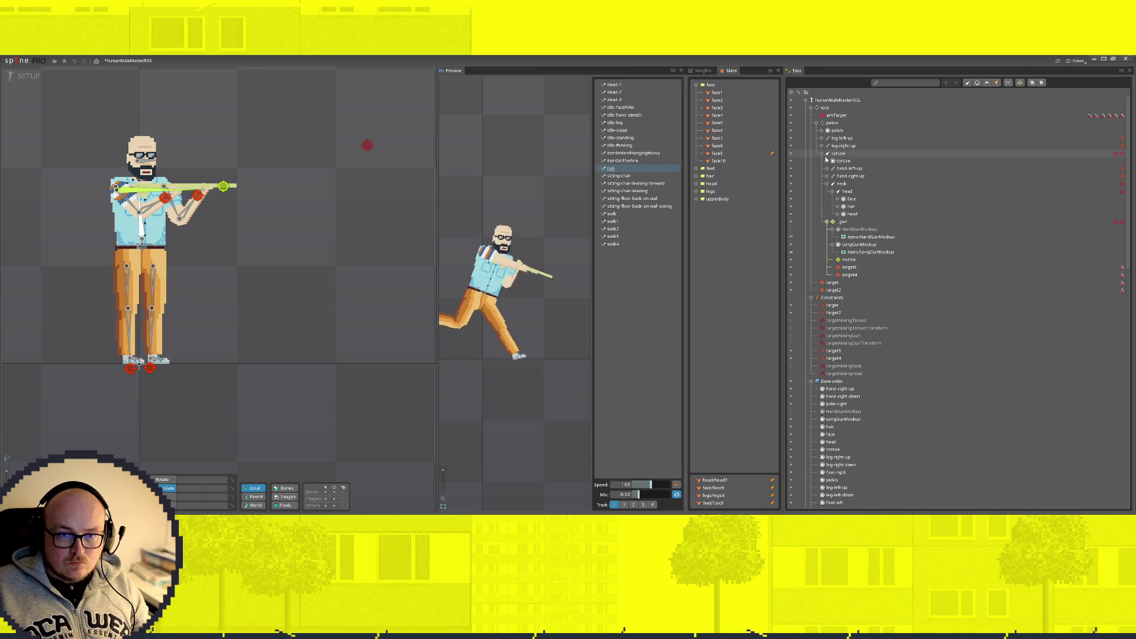
left_click(827, 130)
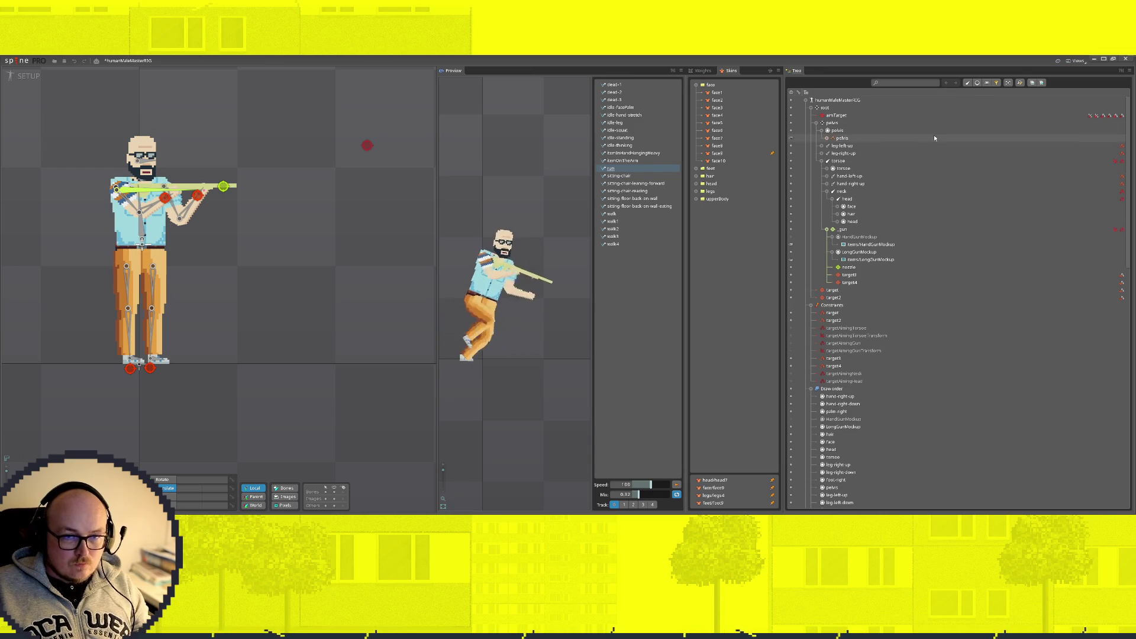
left_click(826, 138)
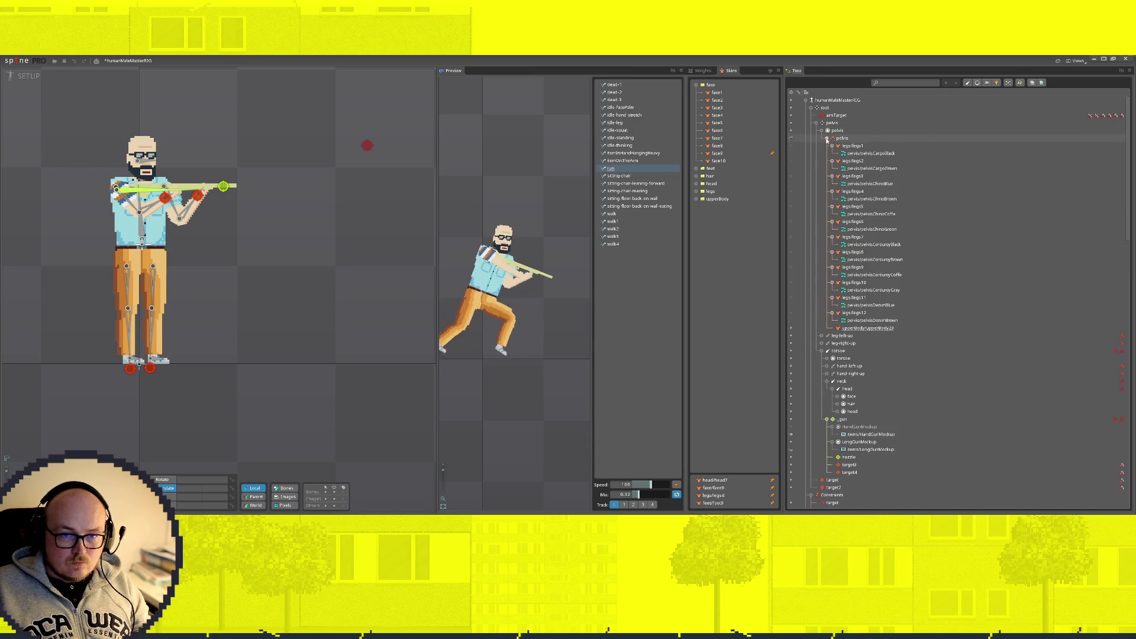
left_click(790, 146)
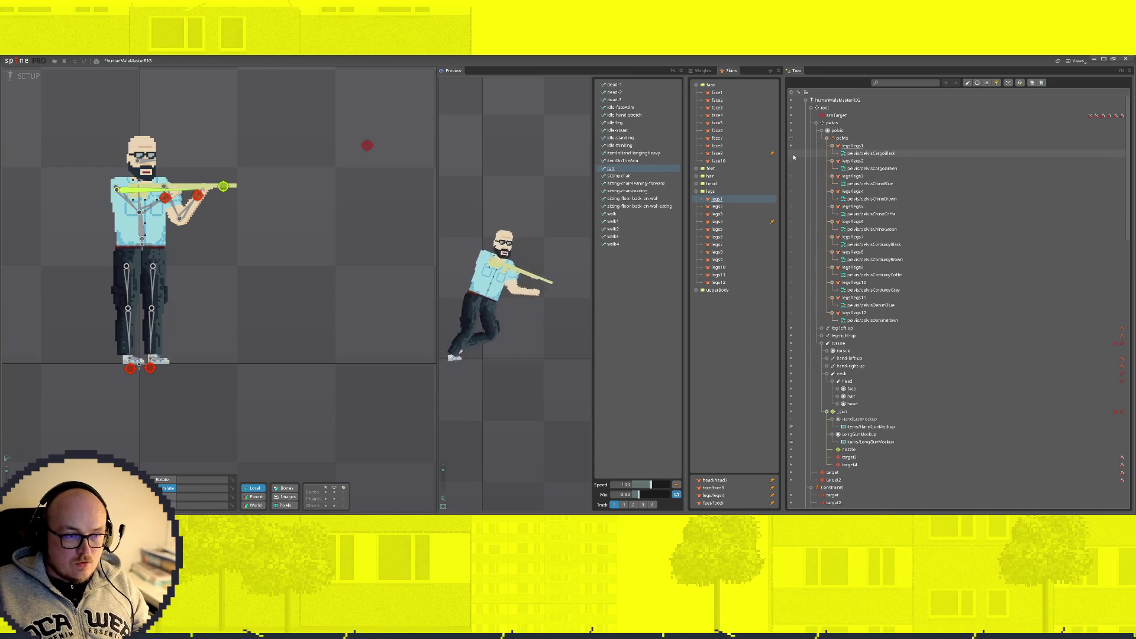
left_click(791, 161)
left_click(792, 176)
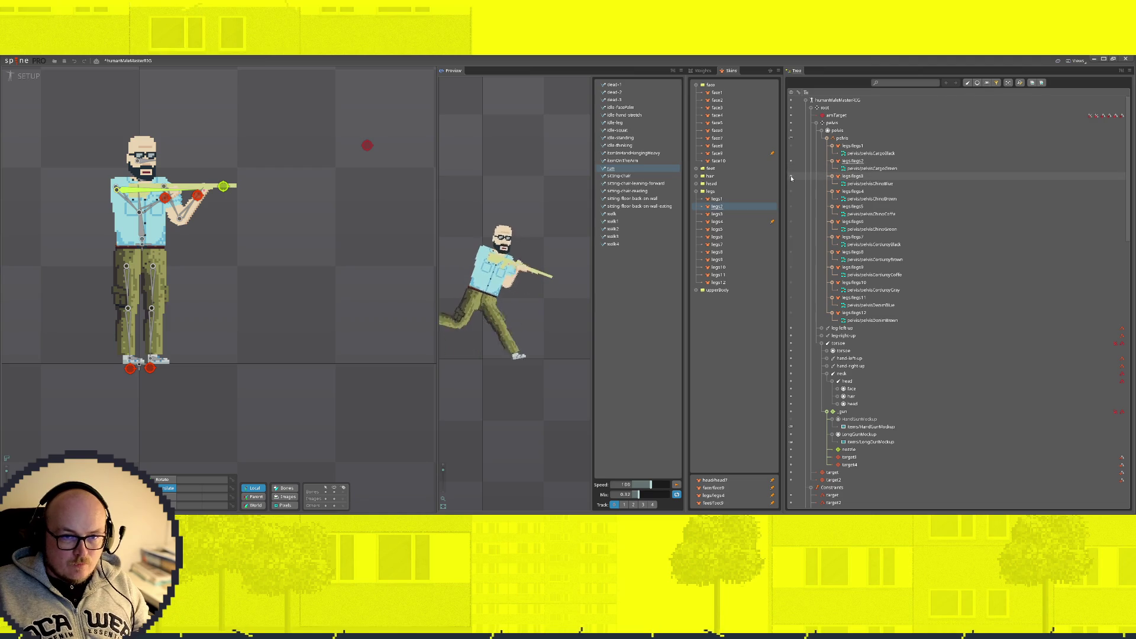
left_click(791, 192)
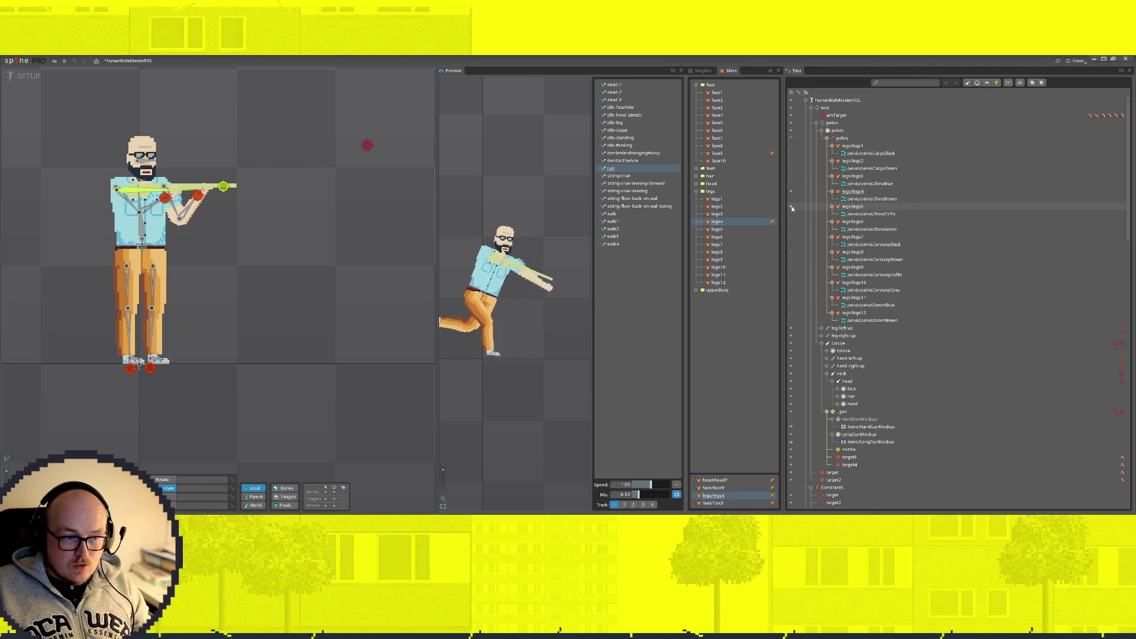
left_click(792, 207)
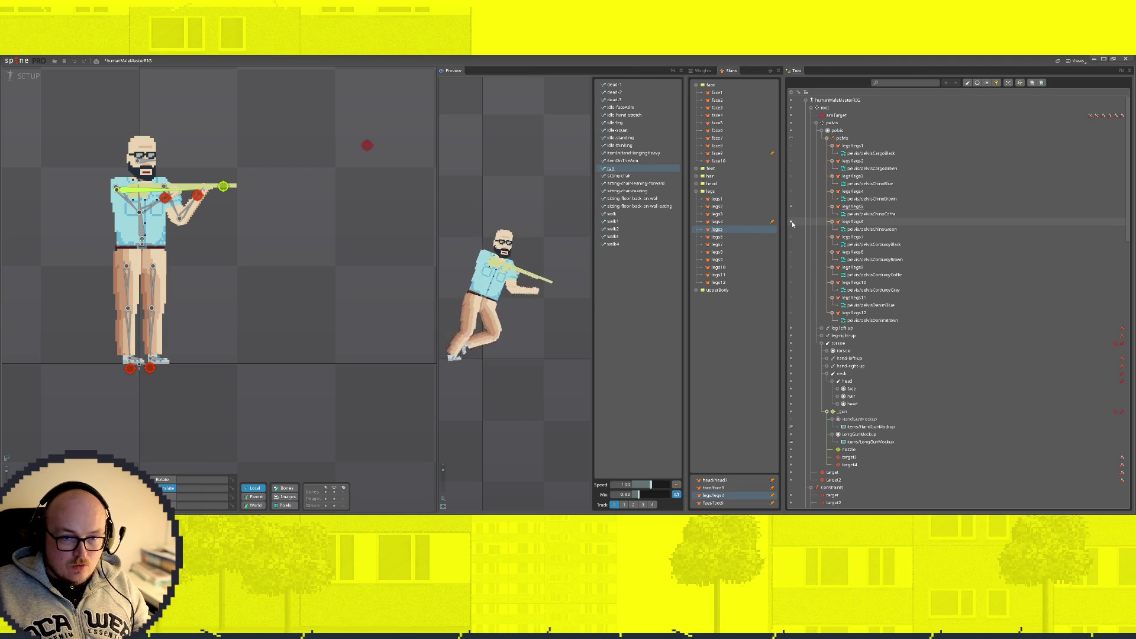
left_click(791, 222)
Step: Preview legs7 to legs12, then move pelvisDenimBrown directly under the pelvis slot
left_click(790, 238)
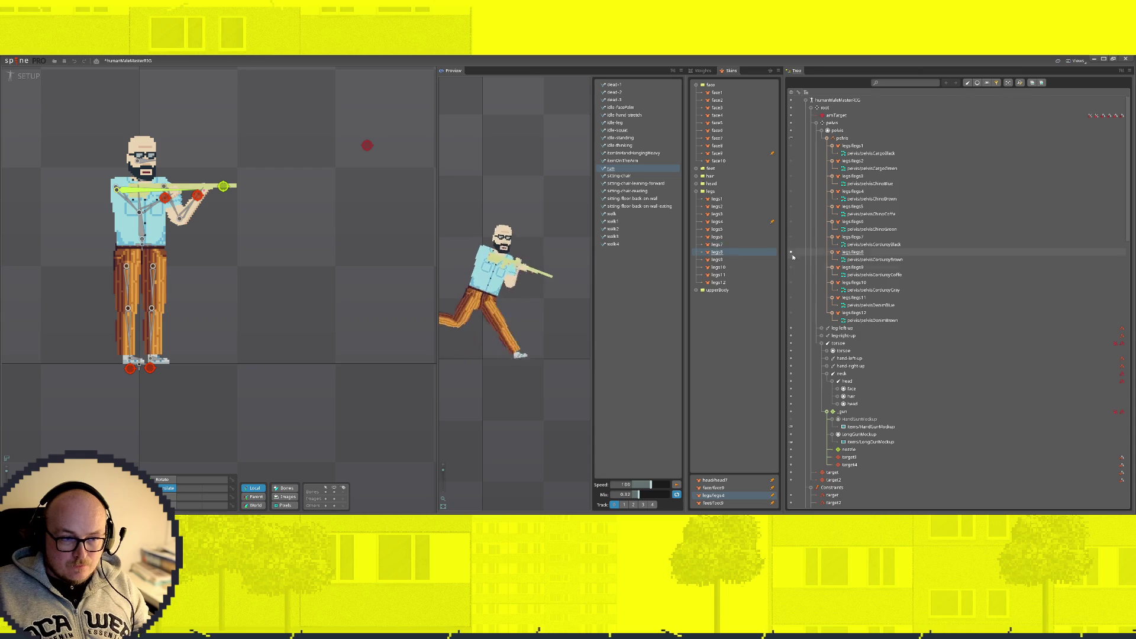
left_click(790, 253)
left_click(790, 268)
left_click(791, 283)
left_click(791, 298)
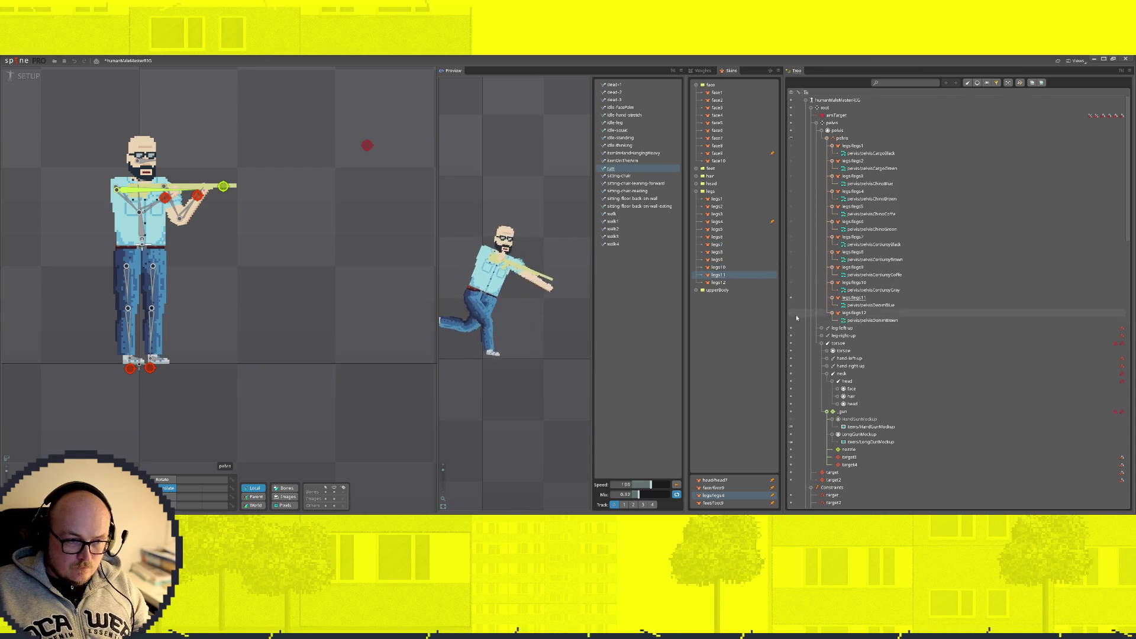
left_click(791, 312)
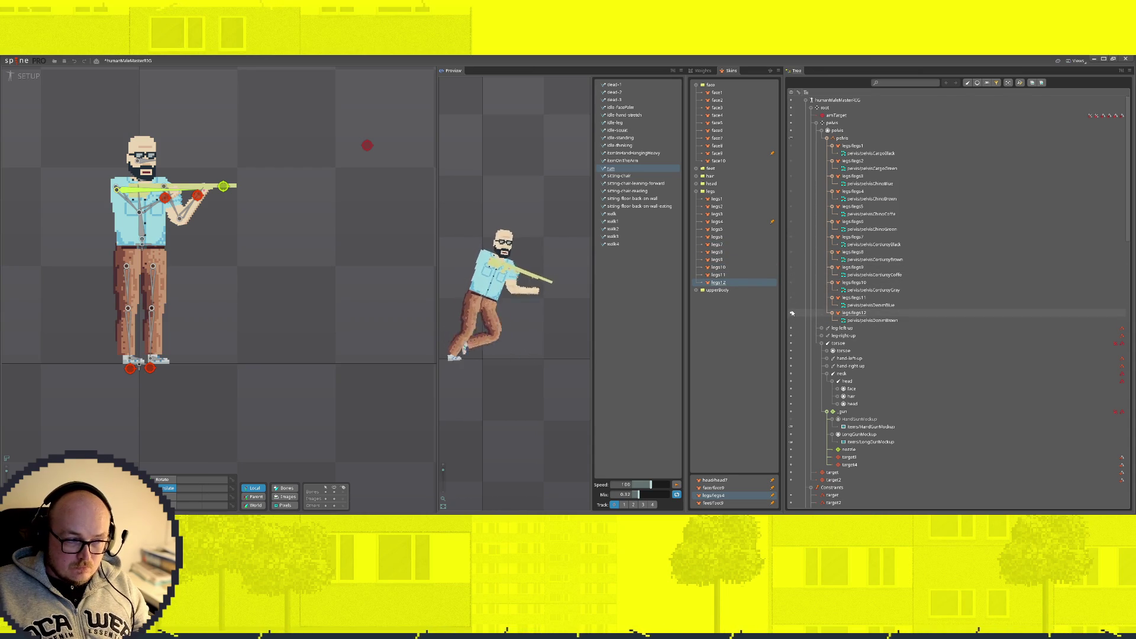
mouse_move(878, 323)
left_mouse_down()
mouse_move(836, 116)
mouse_move(840, 139)
left_mouse_up()
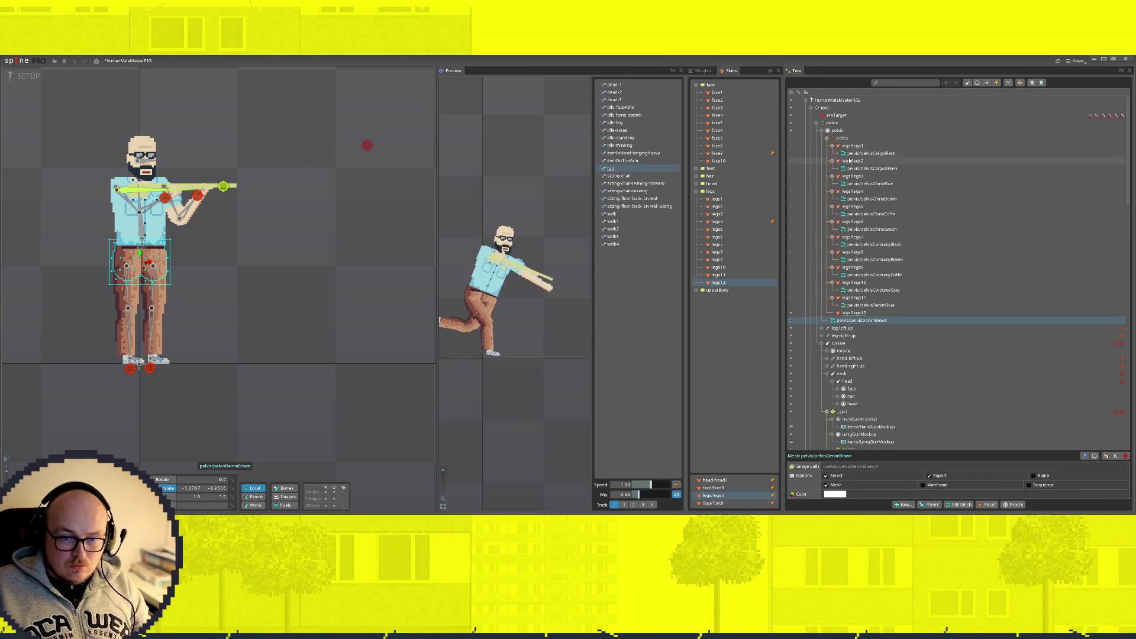
left_click(846, 139)
Step: Delete the pelvis skin placeholder, keeping pelvisDenimBrown as a plain attachment
left_click(1125, 496)
left_click(822, 146)
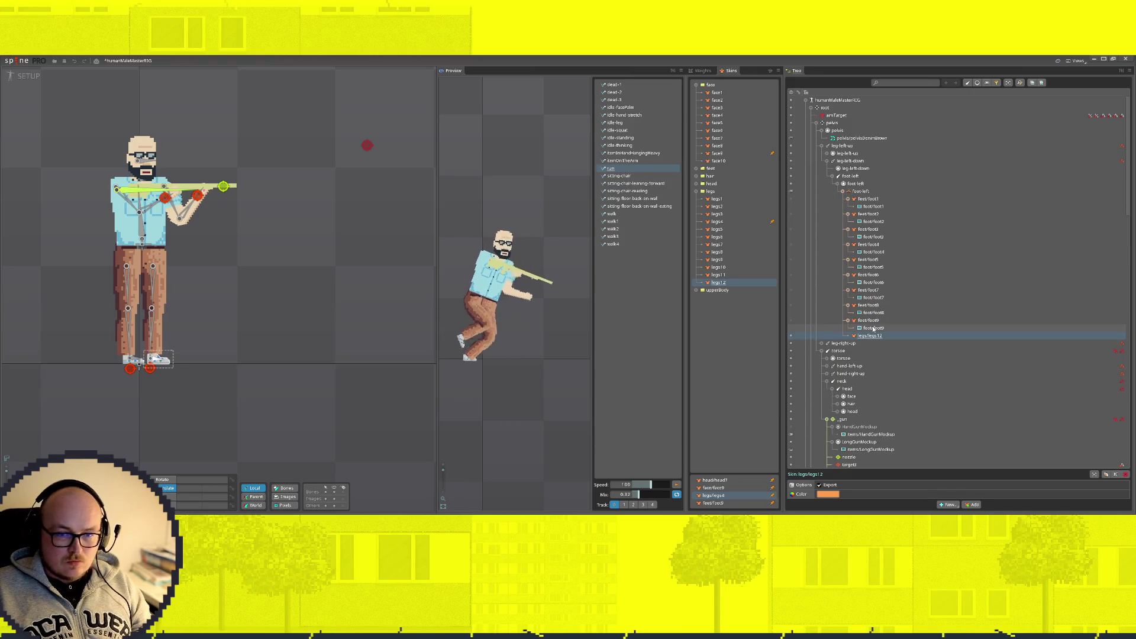
left_click(873, 328)
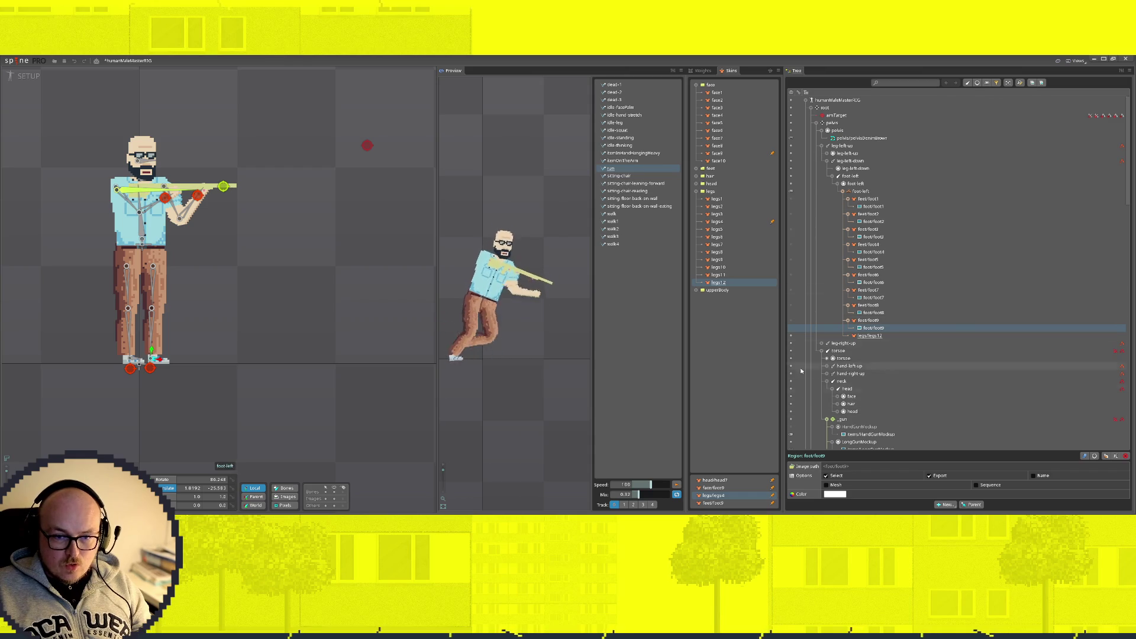
Step: Preview the legs11 blue jeans skin, then switch back to legs12 brown trousers
left_click(880, 336)
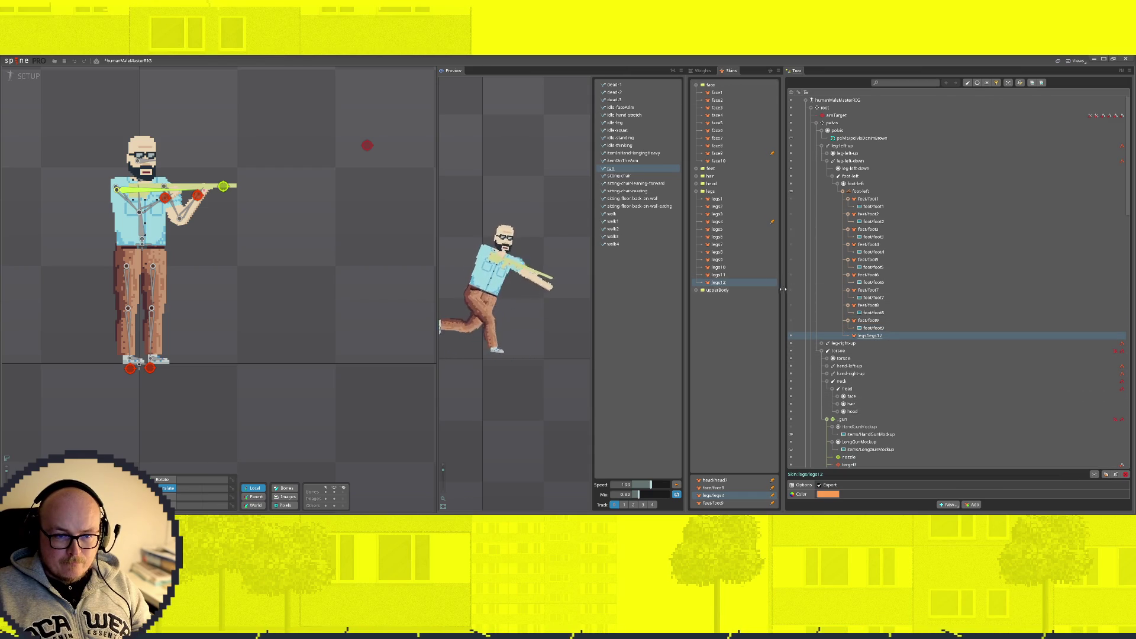
left_click(721, 275)
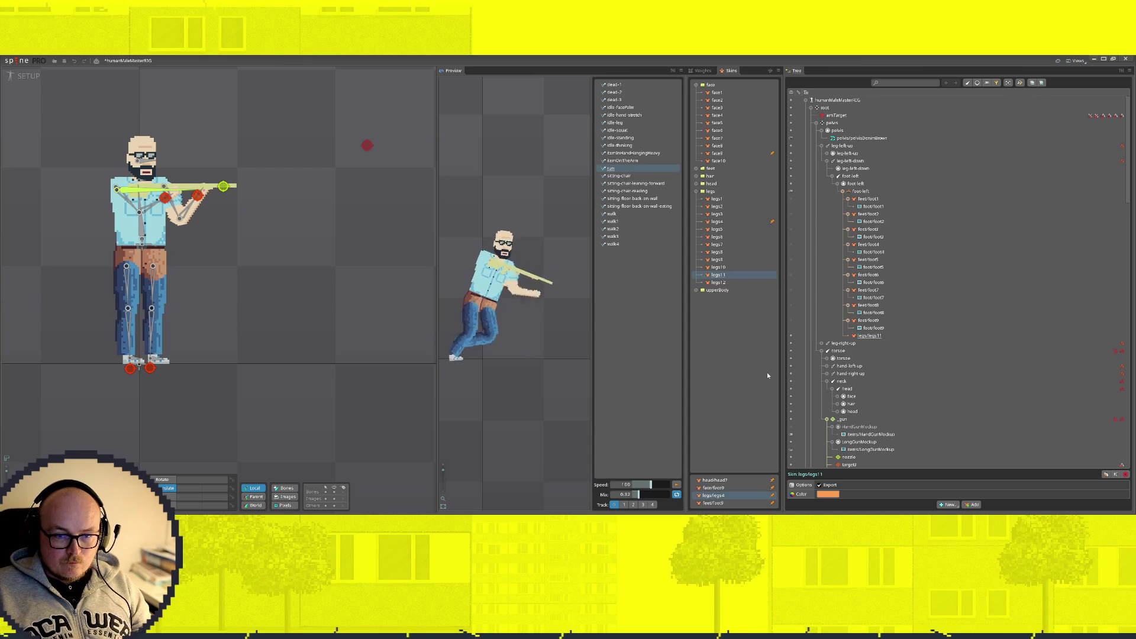
left_click(721, 290)
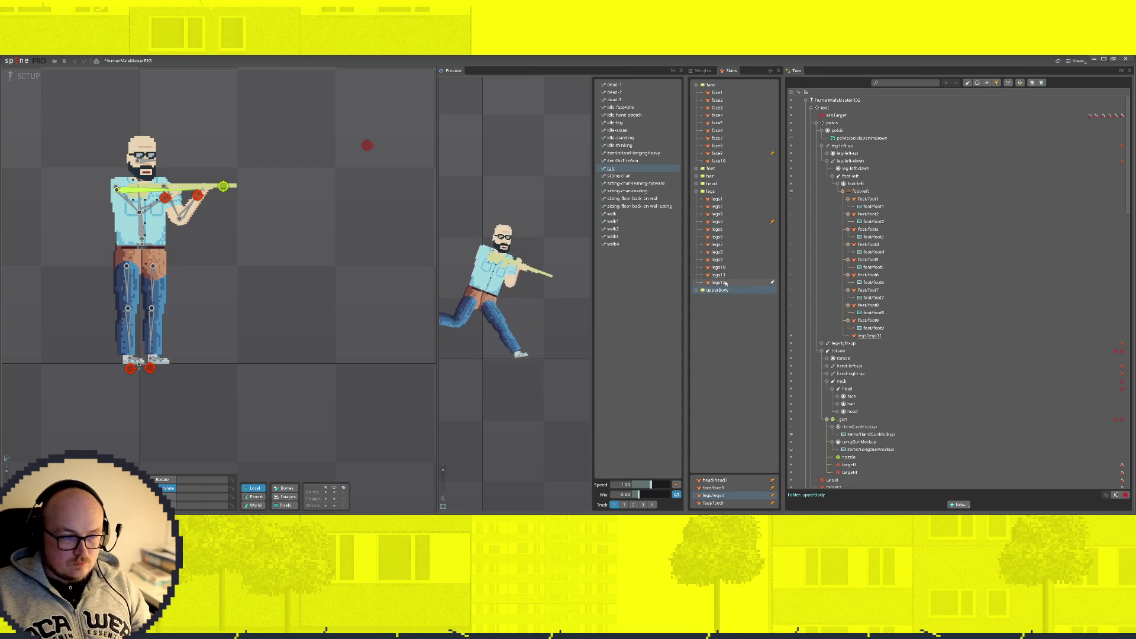
left_click(725, 283)
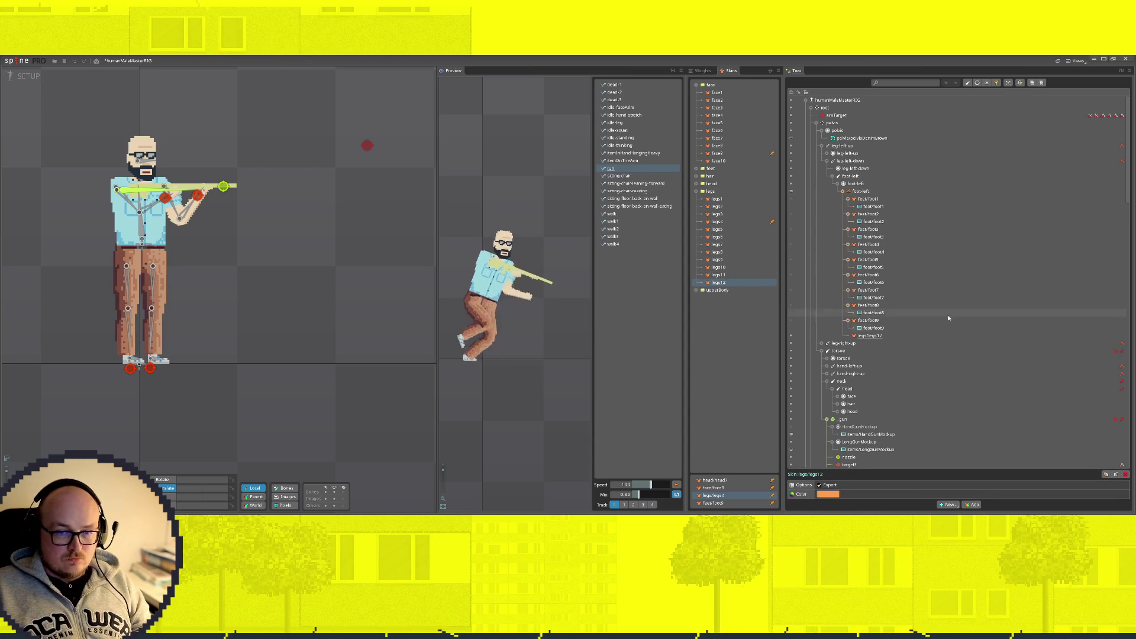
left_click(832, 177)
left_click(846, 169)
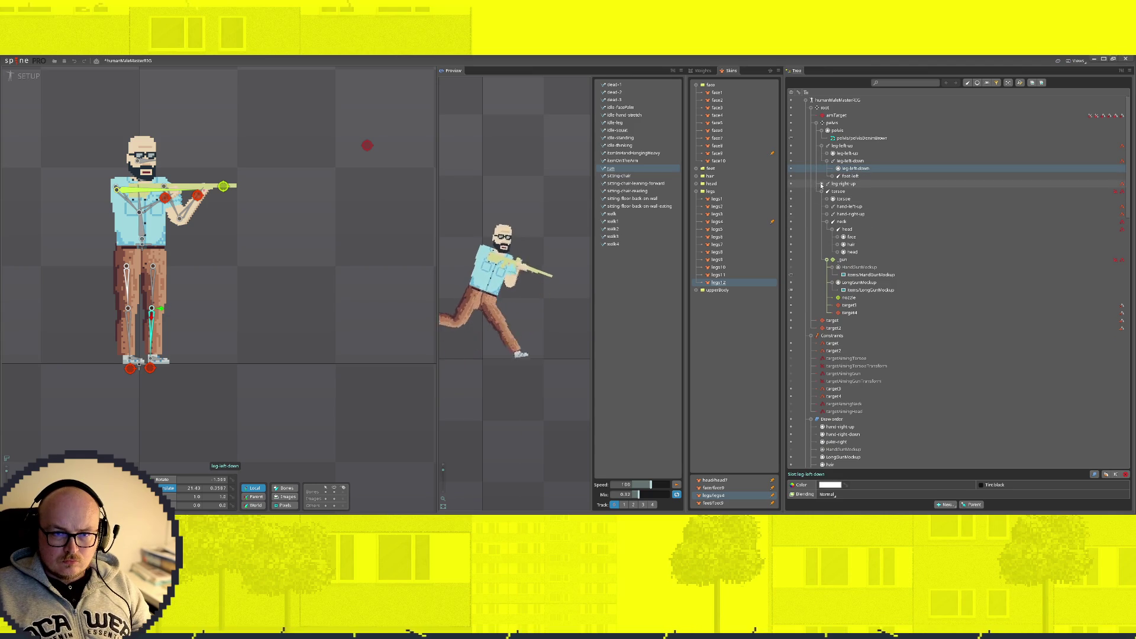
Step: Move legDenimBrown directly under leg-left-up and delete that slot's skin placeholder
left_click(826, 153)
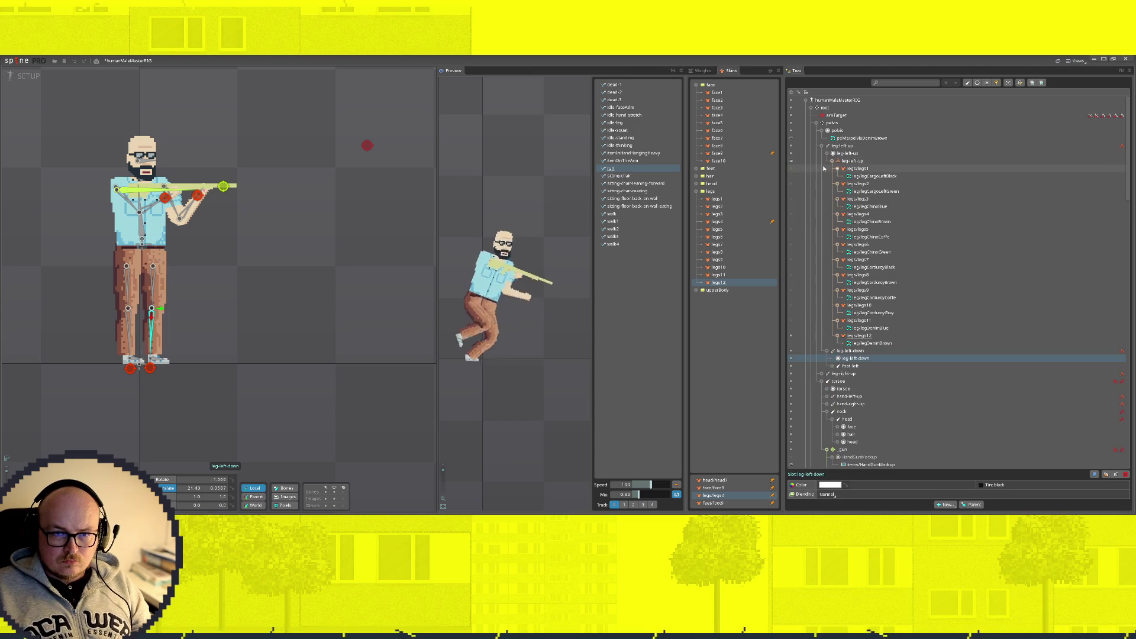
left_click(873, 343)
left_click_drag(872, 343, 853, 160)
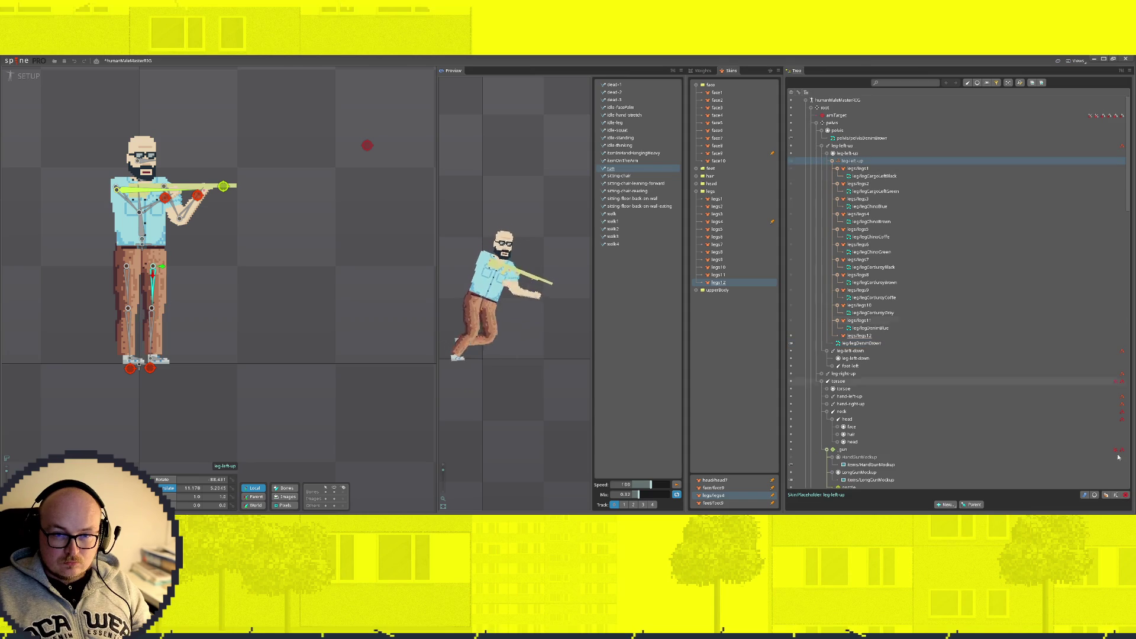
left_click(1126, 495)
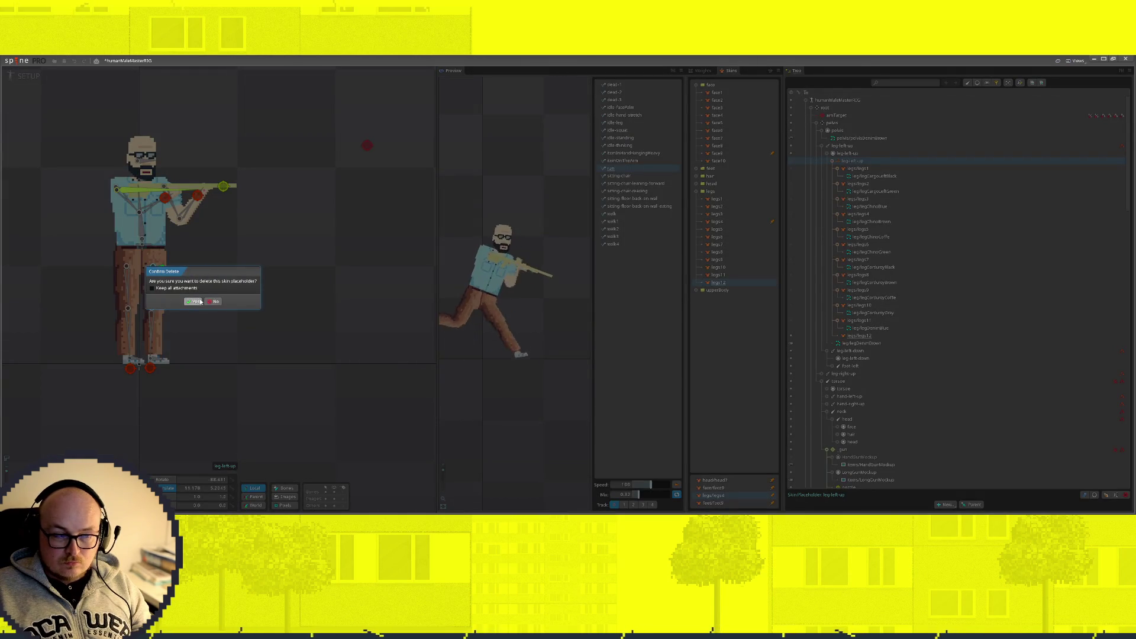
left_click(194, 301)
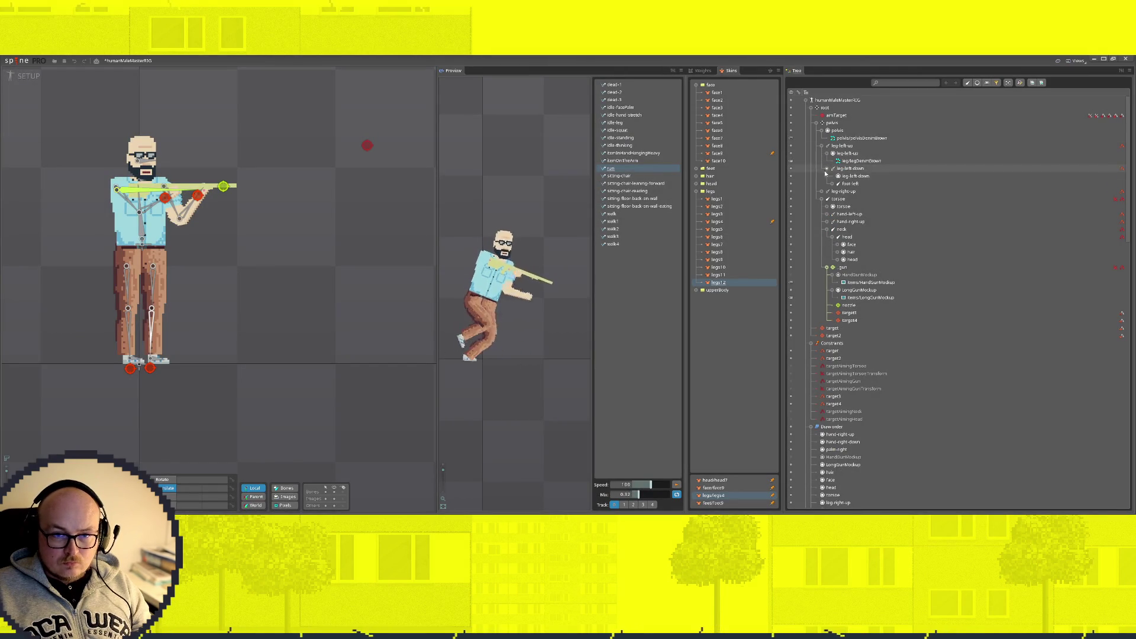
left_click(858, 177)
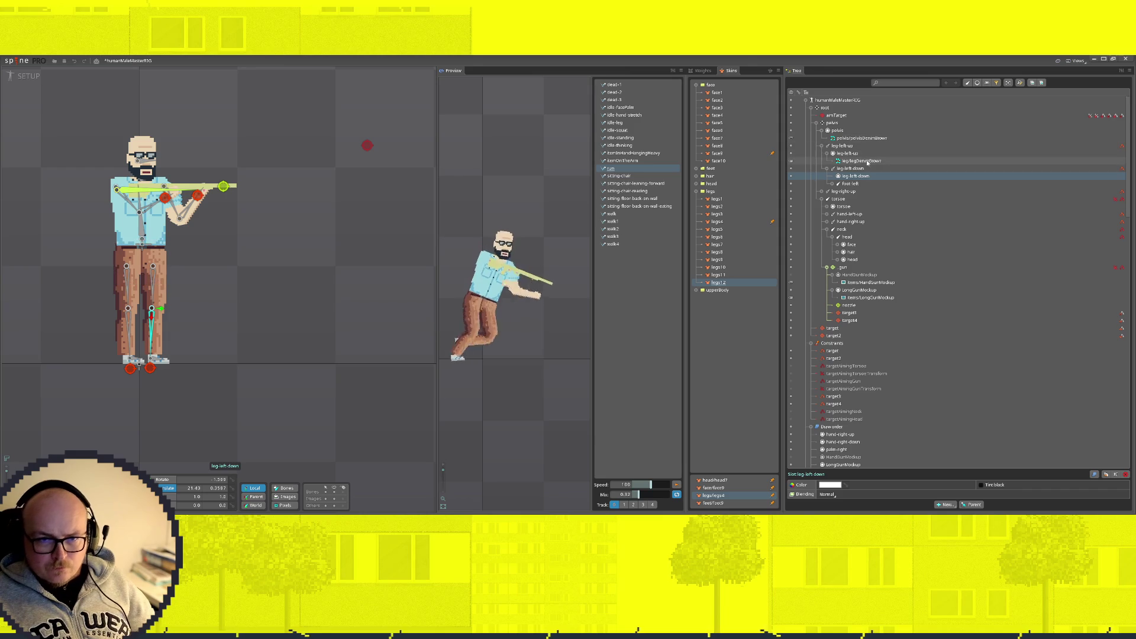
Step: Remove the stray legs12 entry from the foot-left attachment list and collapse it
left_click(832, 184)
left_click(832, 184)
left_click(832, 184)
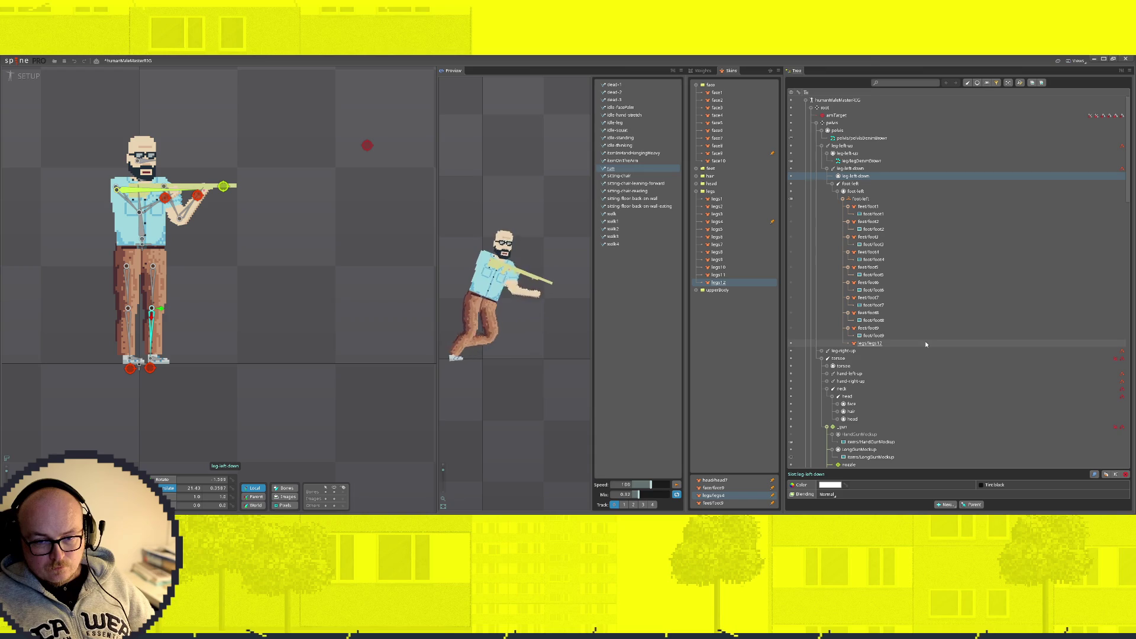
left_click(875, 336)
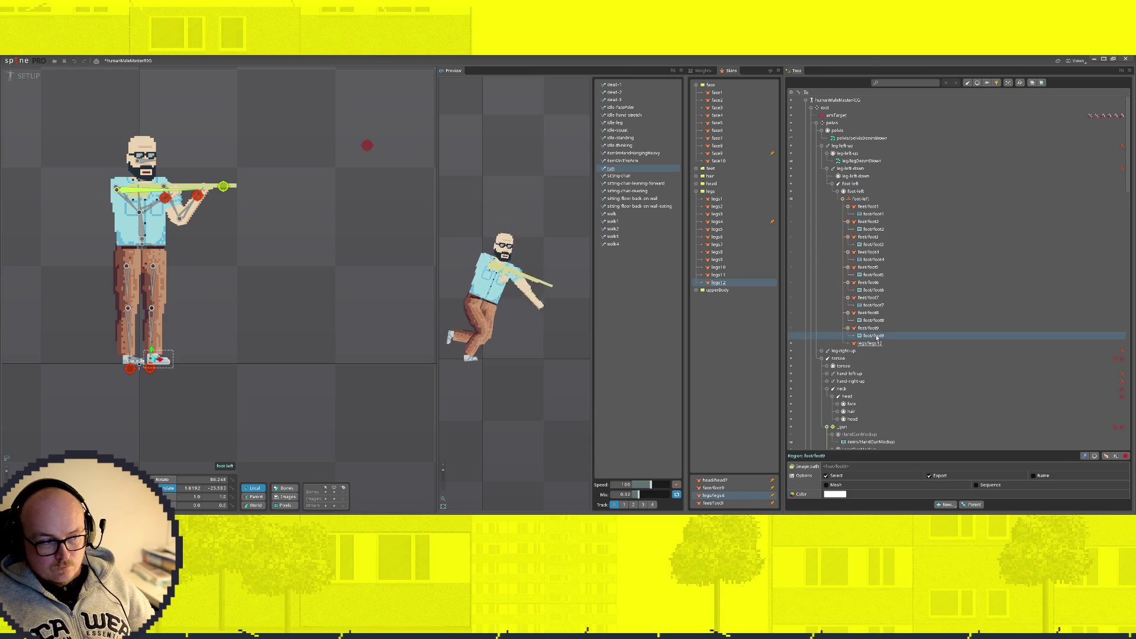
left_click(791, 329)
left_click(874, 336)
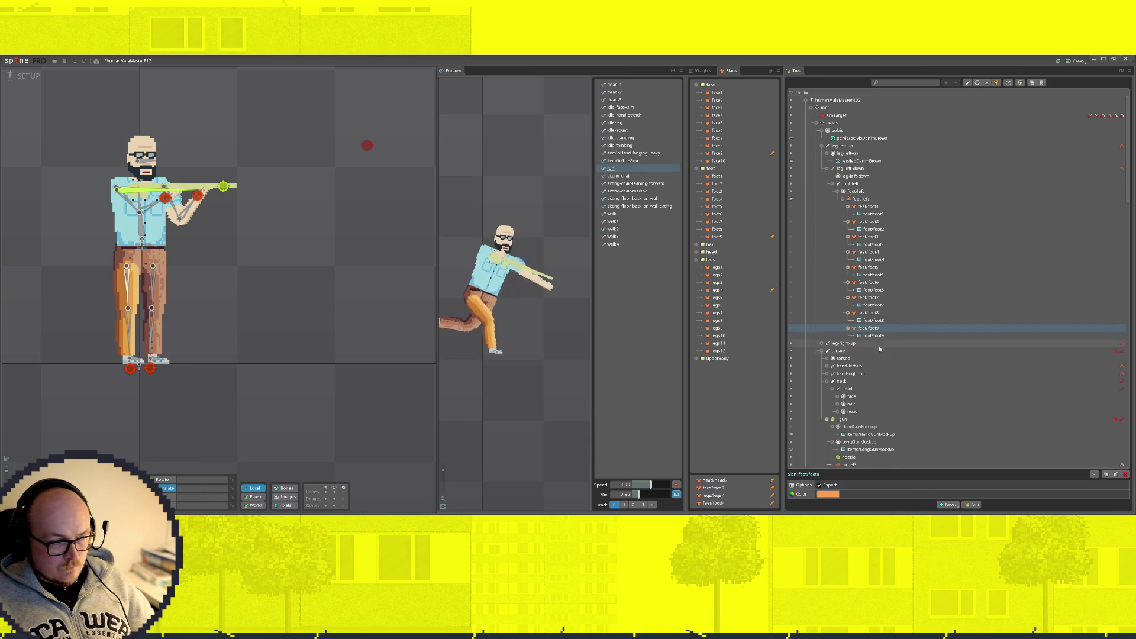
left_click(873, 320)
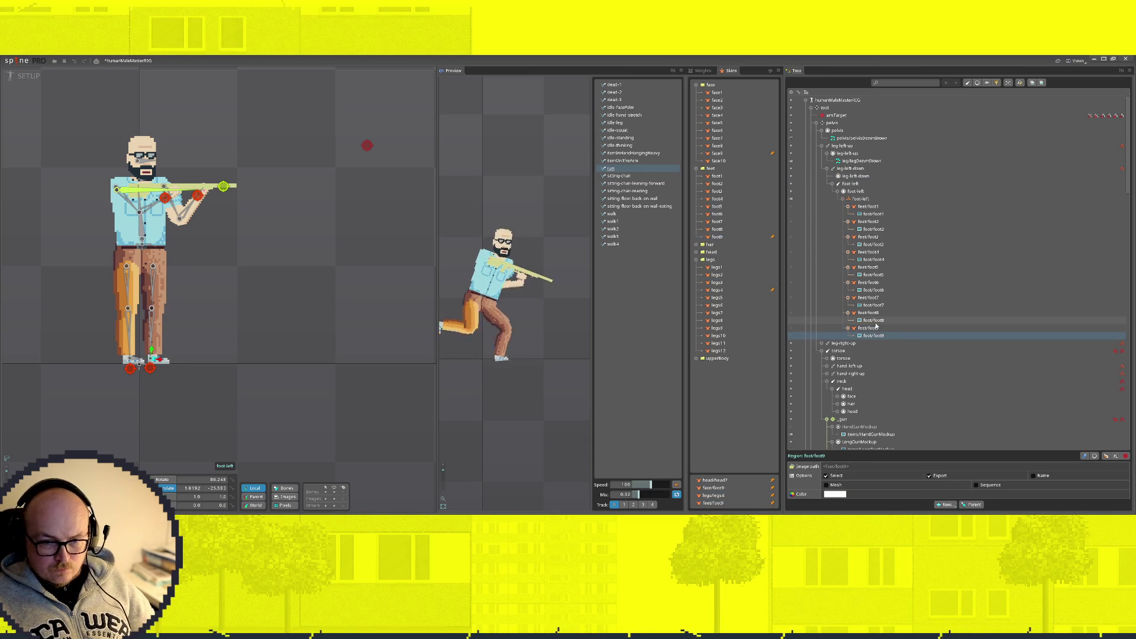
left_click(839, 191)
Step: Expand the right leg's bones and select leg-right-down
left_click(822, 205)
left_click(822, 199)
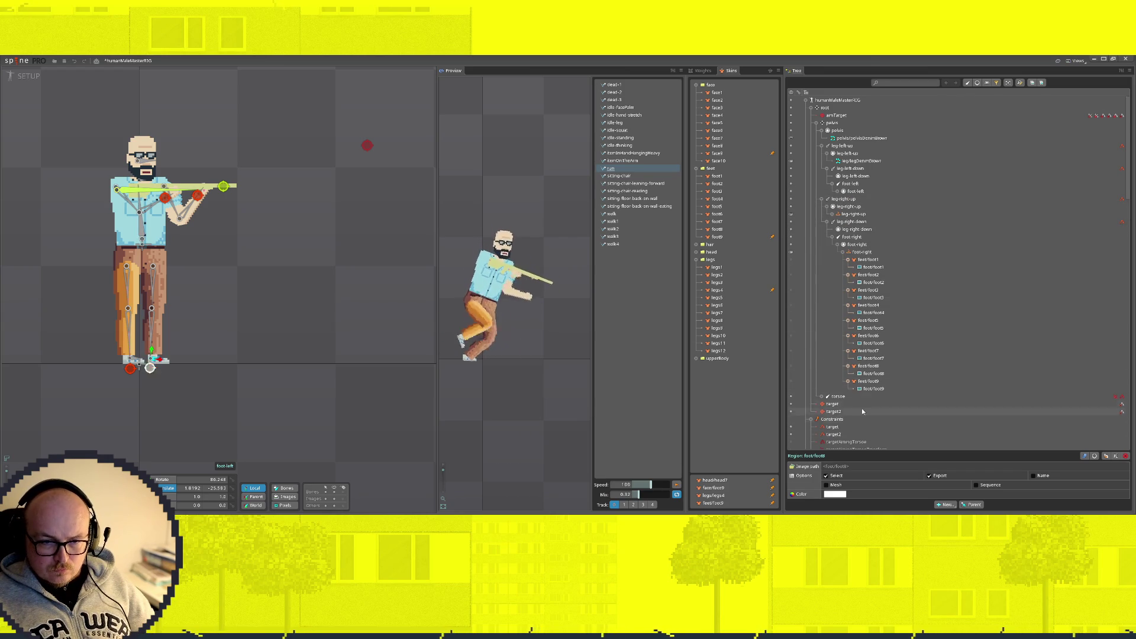
left_click(833, 236)
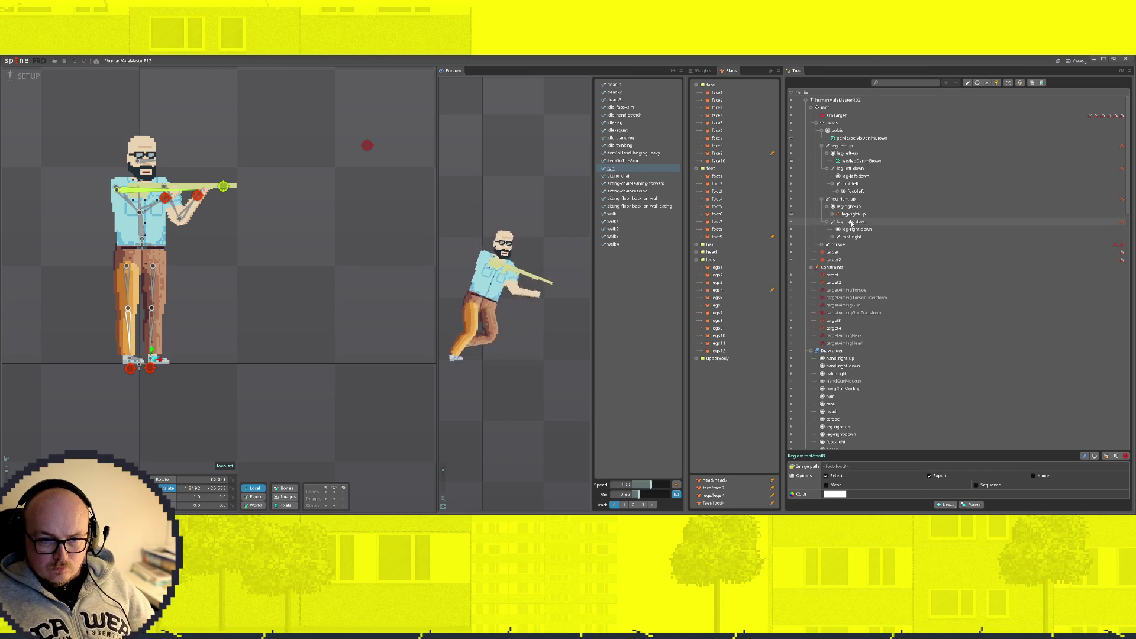
left_click(852, 222)
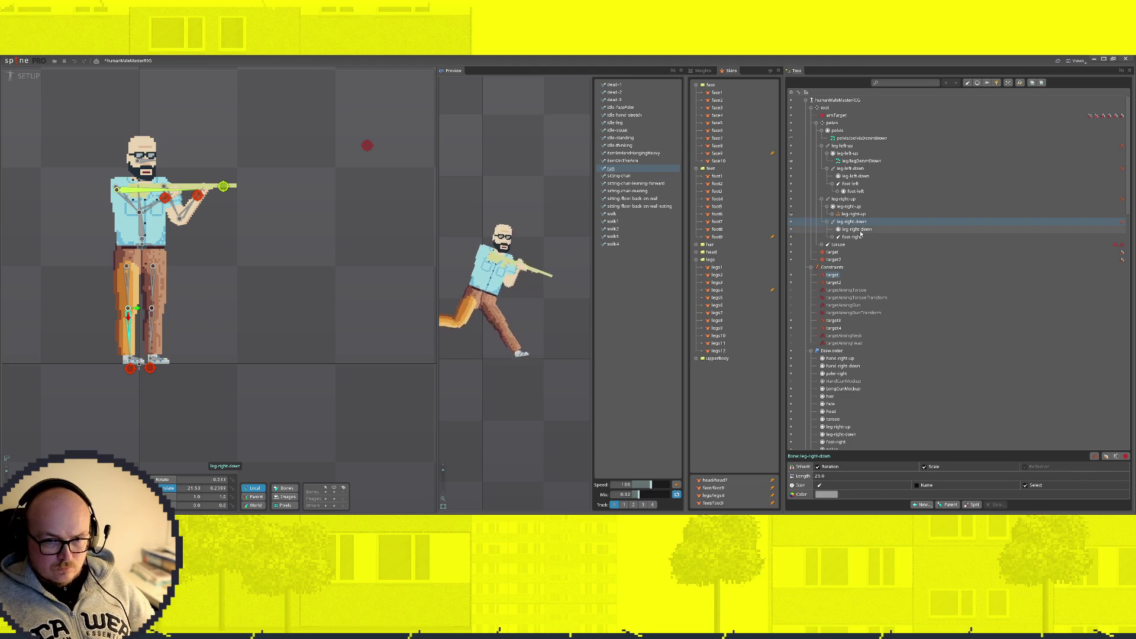
Step: Move legDenimBrown directly under leg-right-up and delete its skin placeholder
left_click(833, 214)
left_click(879, 396)
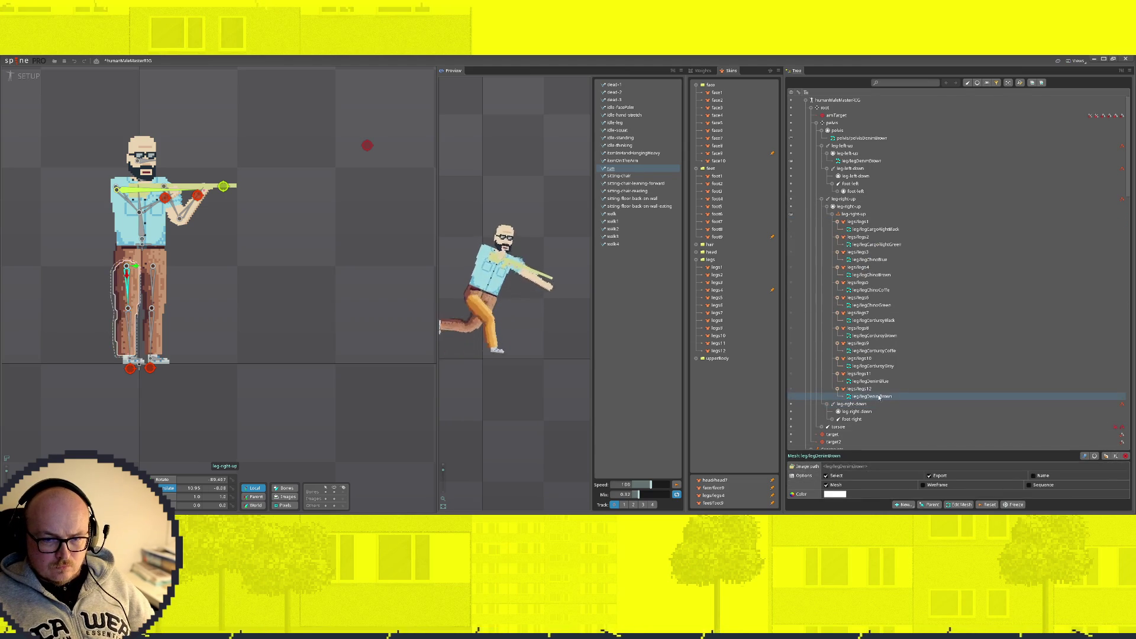
left_click_drag(885, 398, 852, 213)
key("Delete")
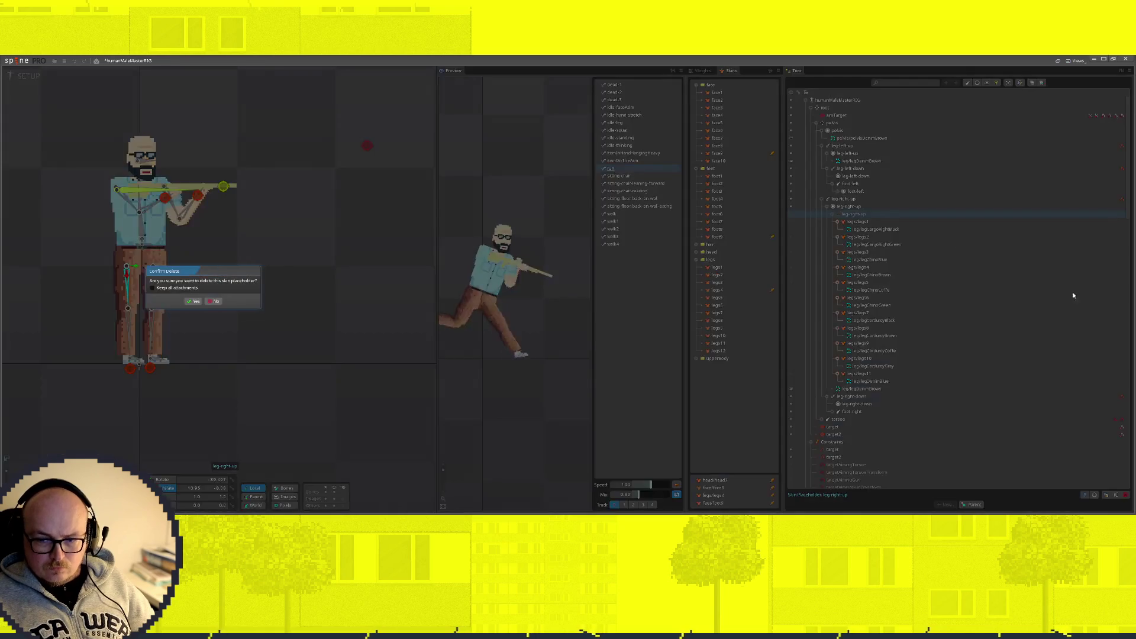
left_click(196, 302)
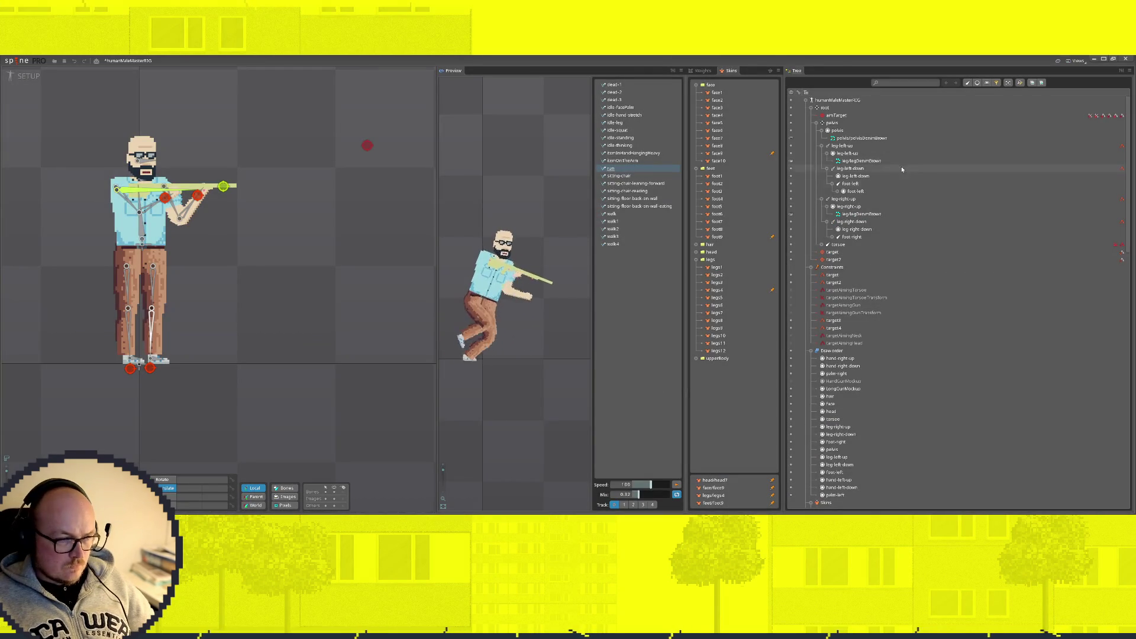
Step: Move foot9 directly under the foot-right slot and delete its skin placeholder
left_click(832, 236)
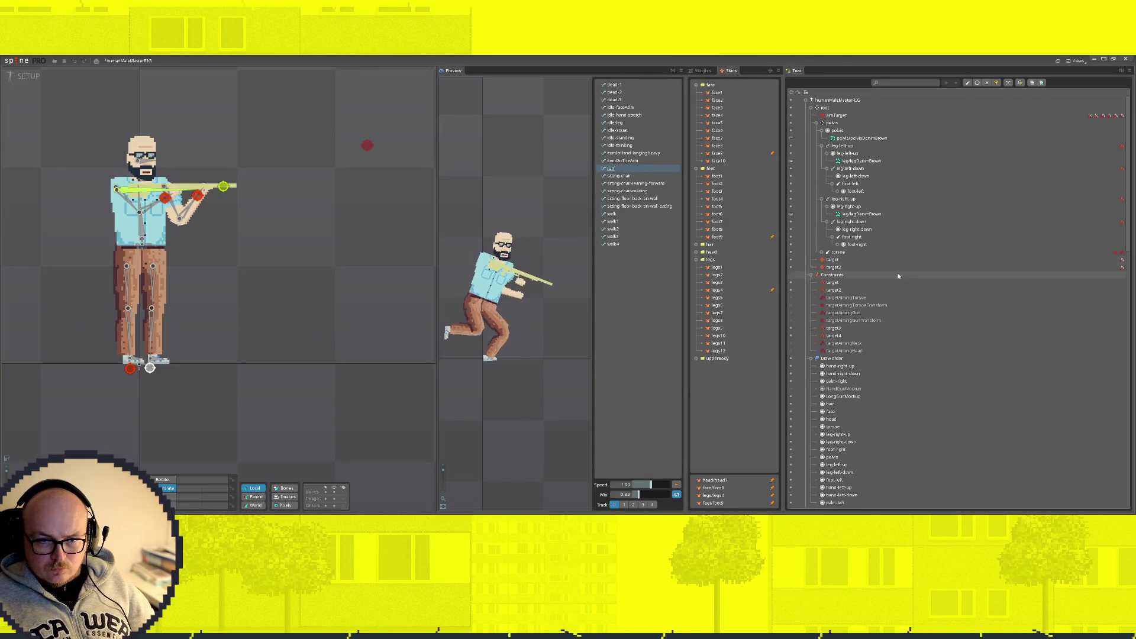
left_click(837, 244)
left_click(873, 267)
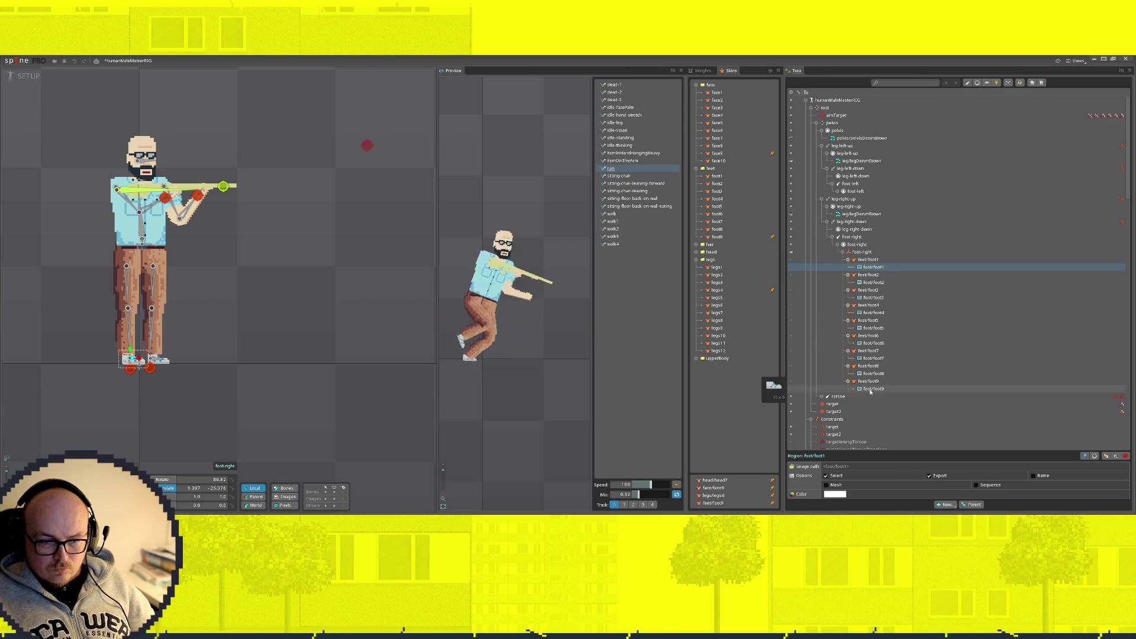
mouse_move(870, 390)
left_mouse_down()
mouse_move(813, 248)
mouse_move(852, 249)
left_mouse_up()
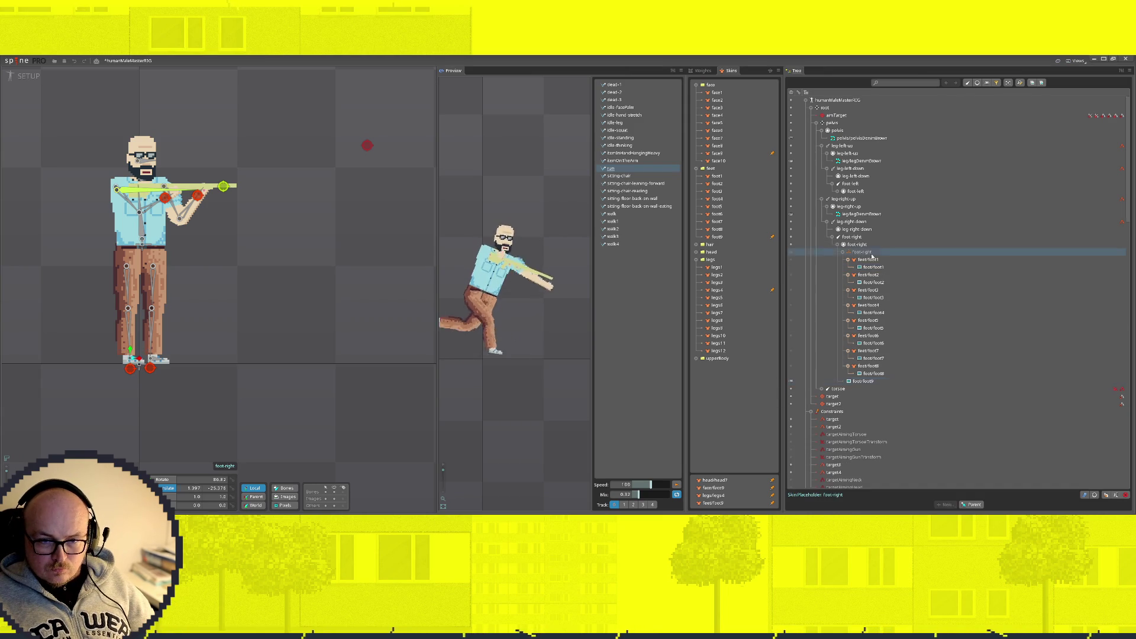
left_click(1125, 495)
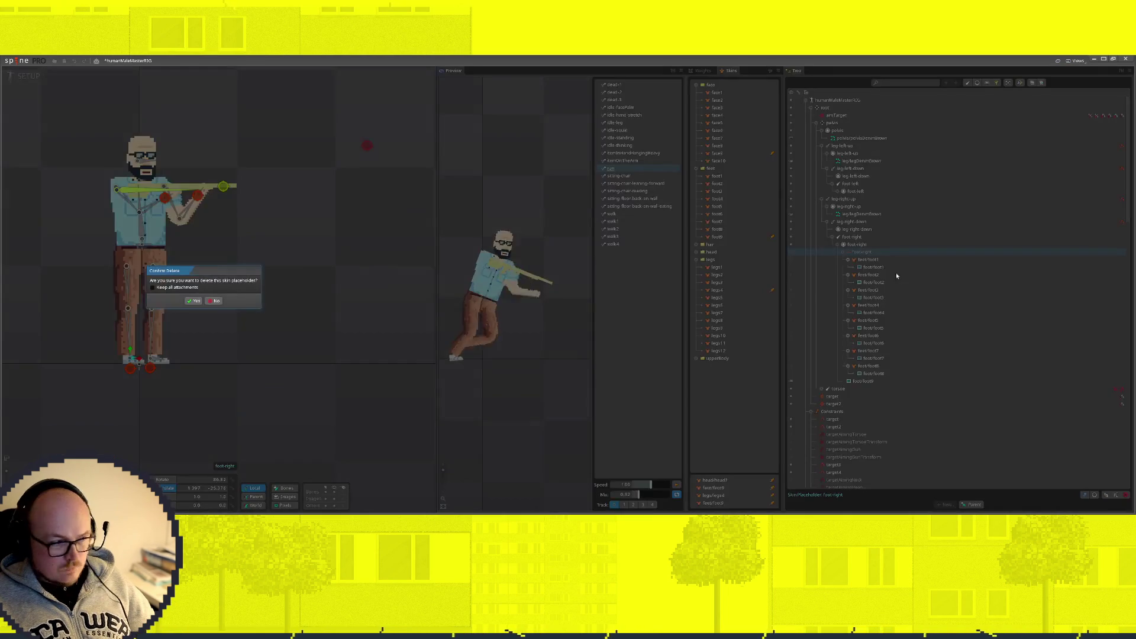
left_click(198, 301)
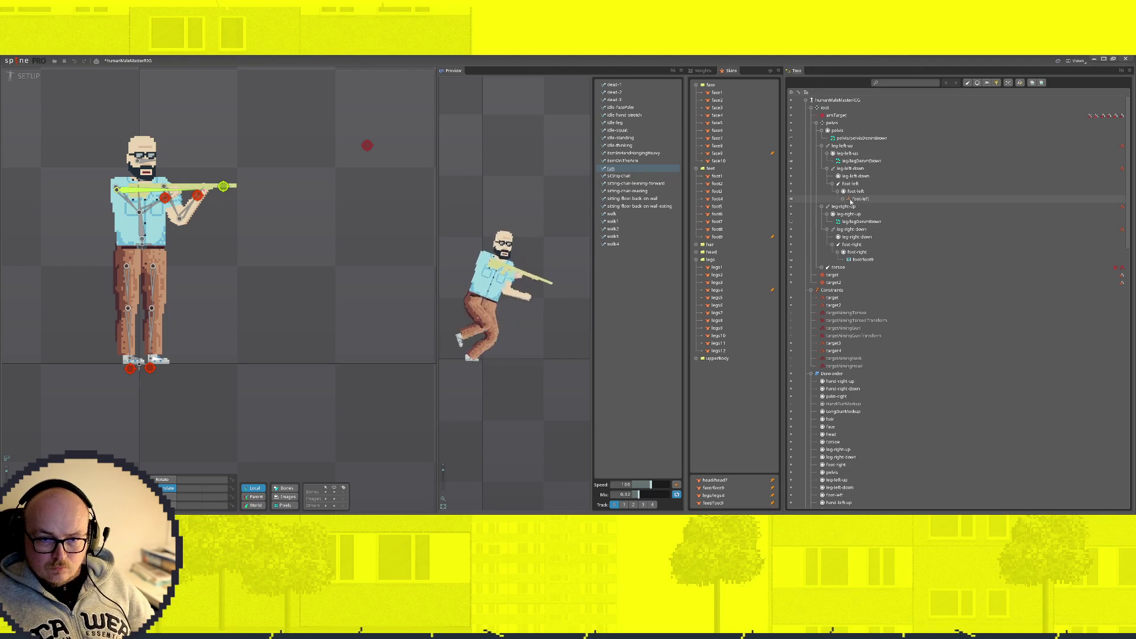
Step: Move foot9 directly under the foot-left slot and delete its skin placeholder
left_click(838, 191)
mouse_move(874, 336)
left_mouse_down()
mouse_move(857, 169)
mouse_move(861, 199)
left_mouse_up()
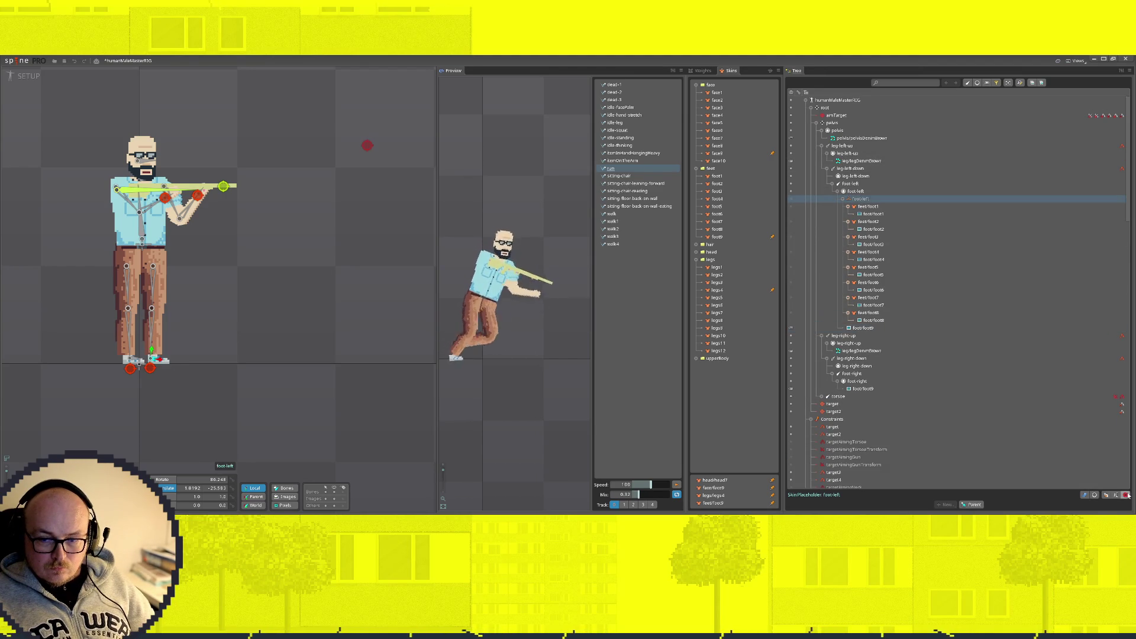
left_click(1127, 495)
left_click(197, 301)
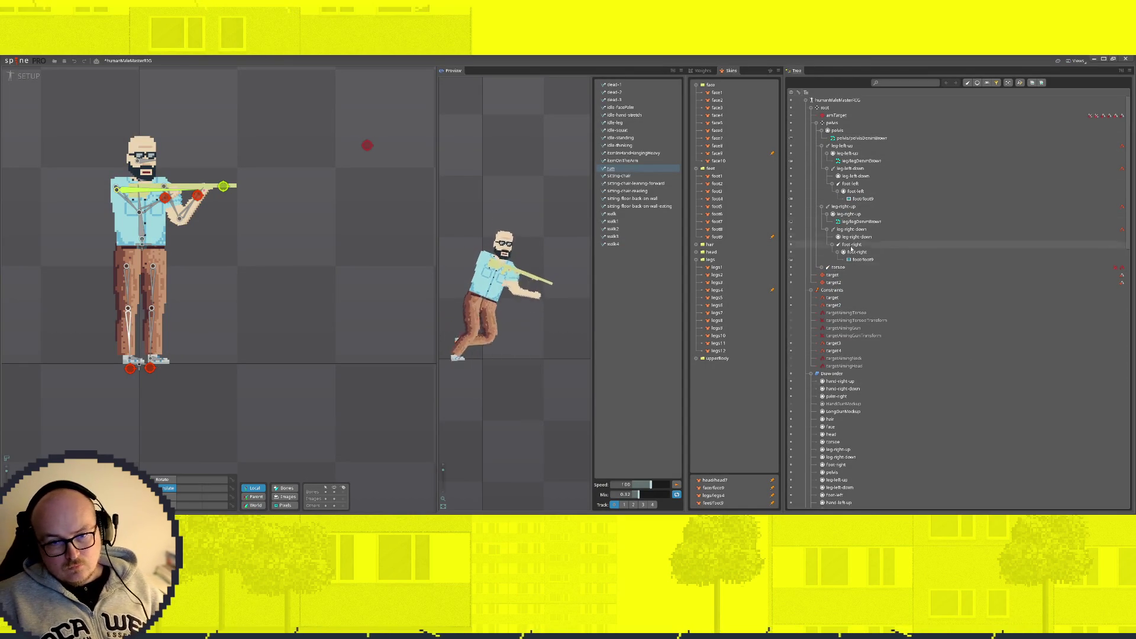
left_click(821, 266)
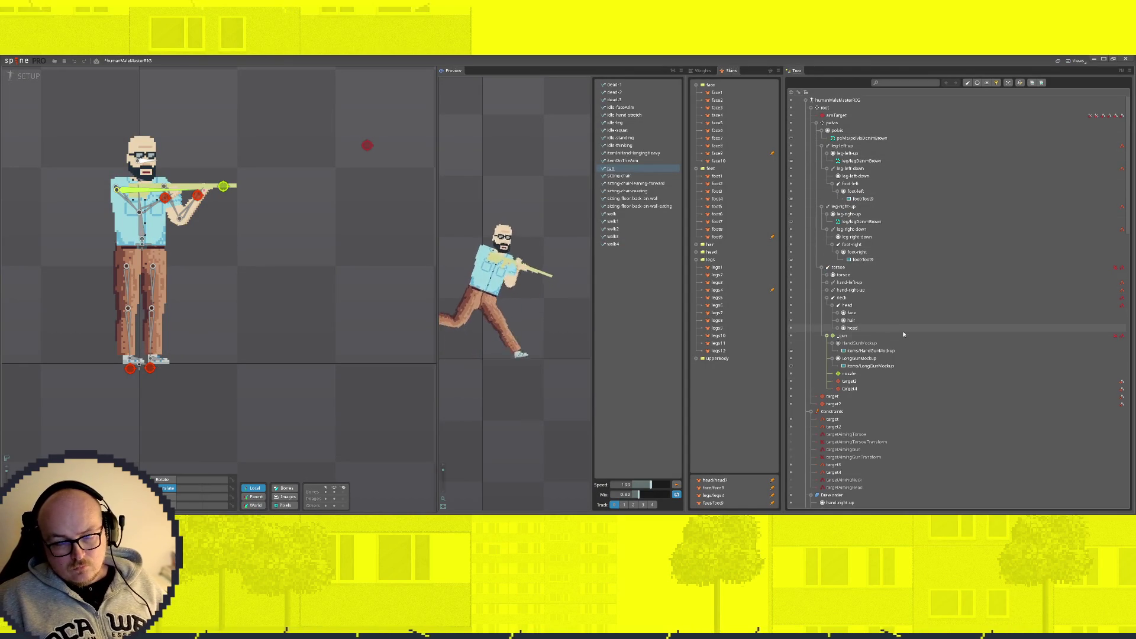
Step: Move armTopShirtShortBlue directly under the hand-right-up slot and delete its skin placeholder
left_click(827, 275)
left_click(827, 275)
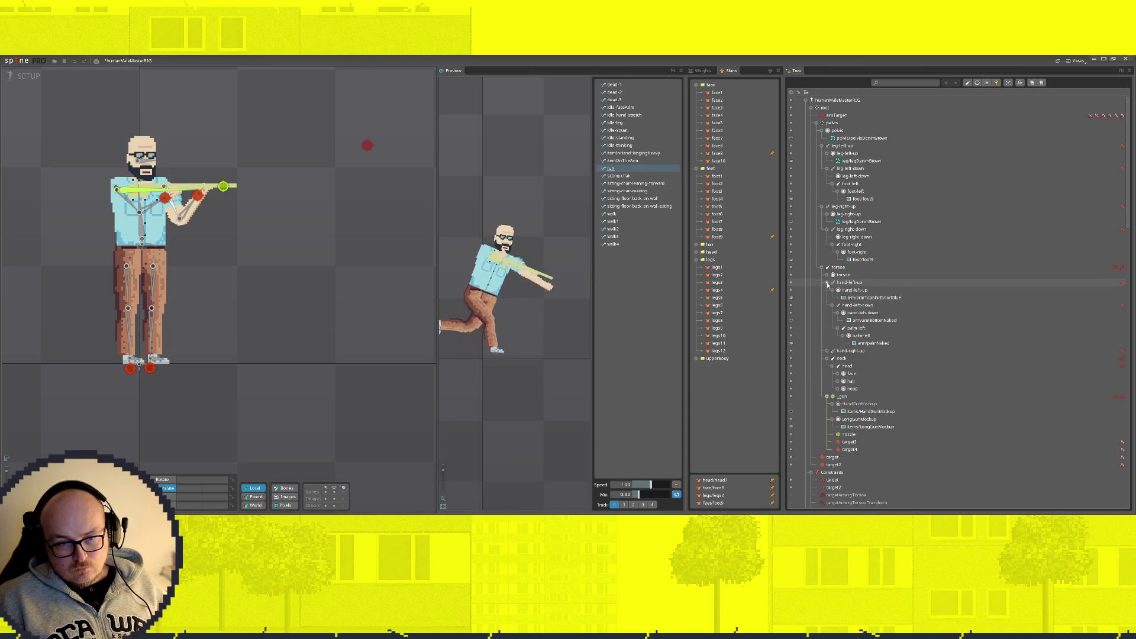
left_click(827, 291)
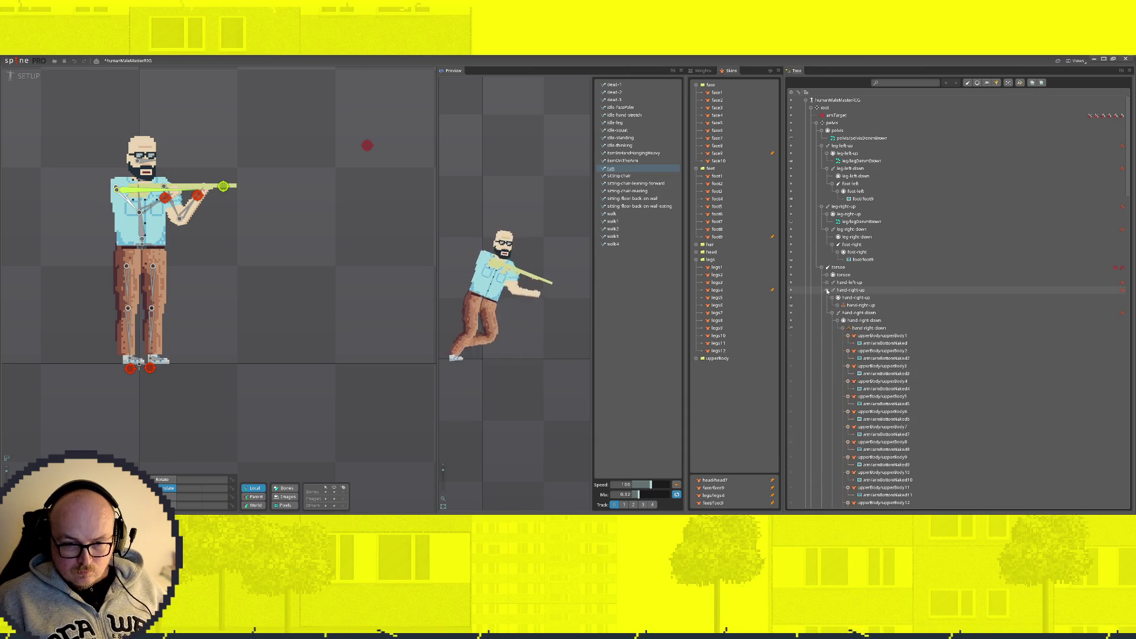
left_click(837, 305)
left_click_drag(906, 315, 862, 297)
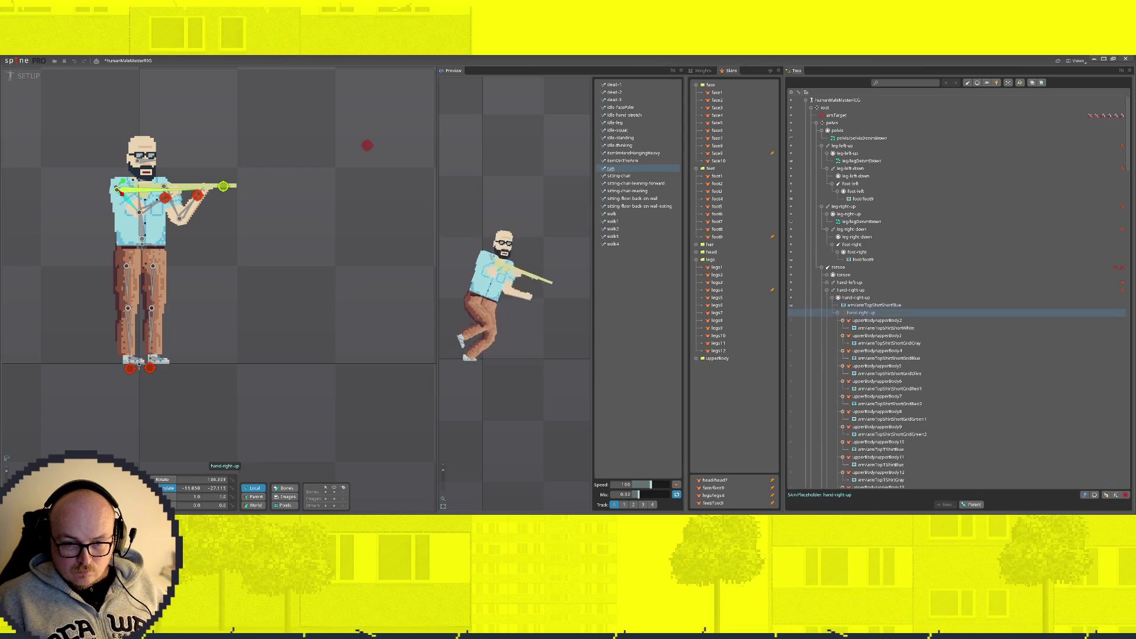
left_click(1126, 495)
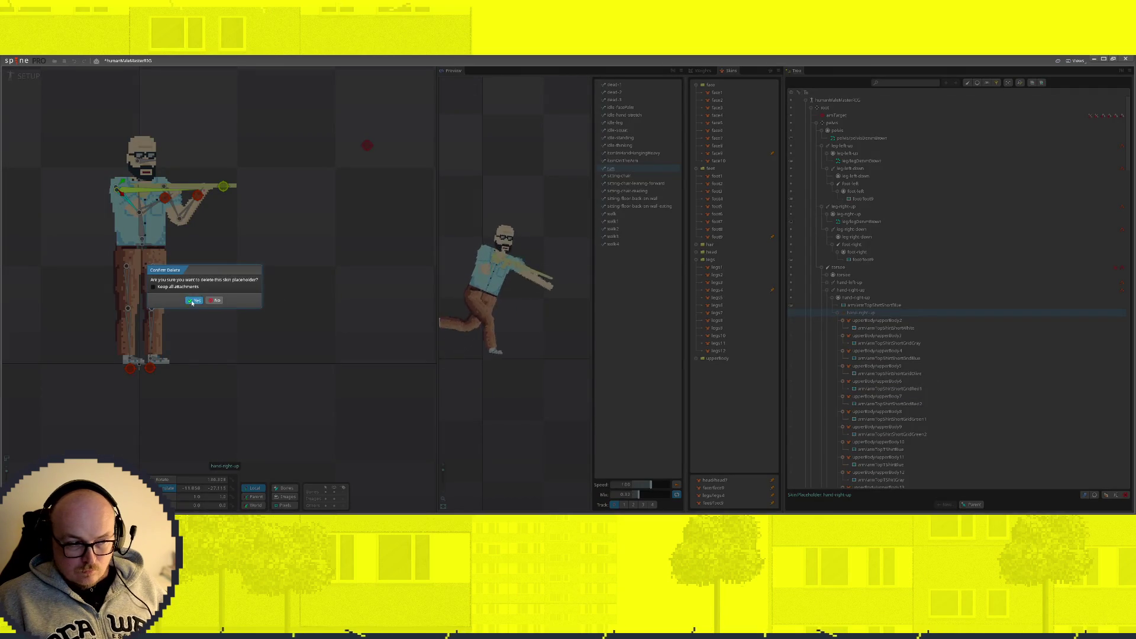
left_click(193, 300)
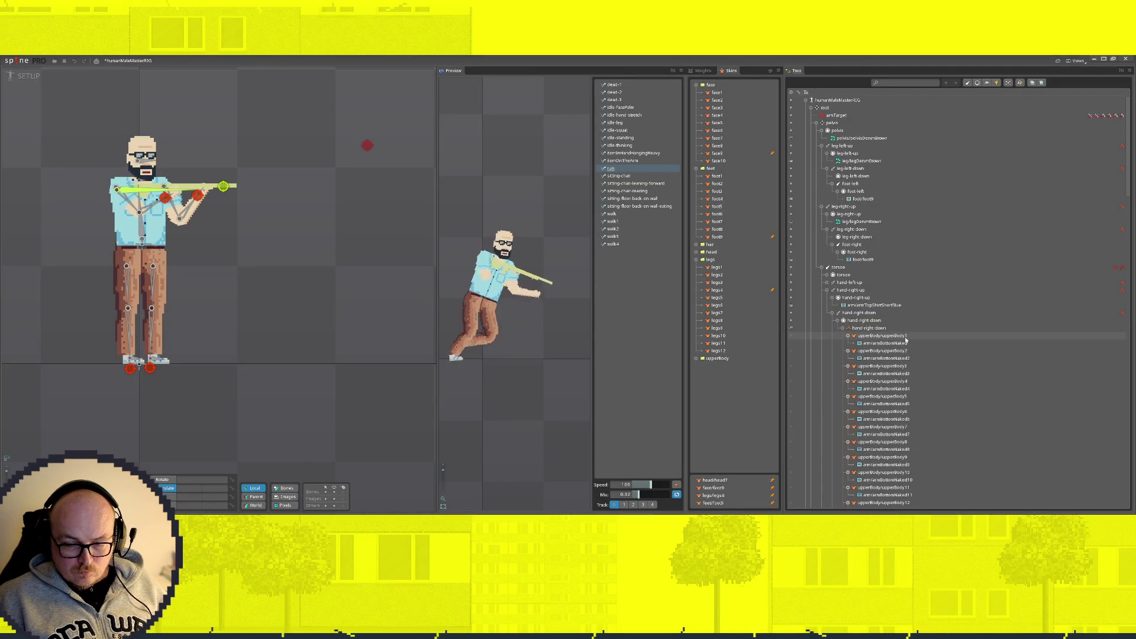
Step: Move armBottomNaked directly under the hand-right-down slot and delete its skin placeholder
left_click_drag(895, 346, 864, 320)
left_click(842, 336)
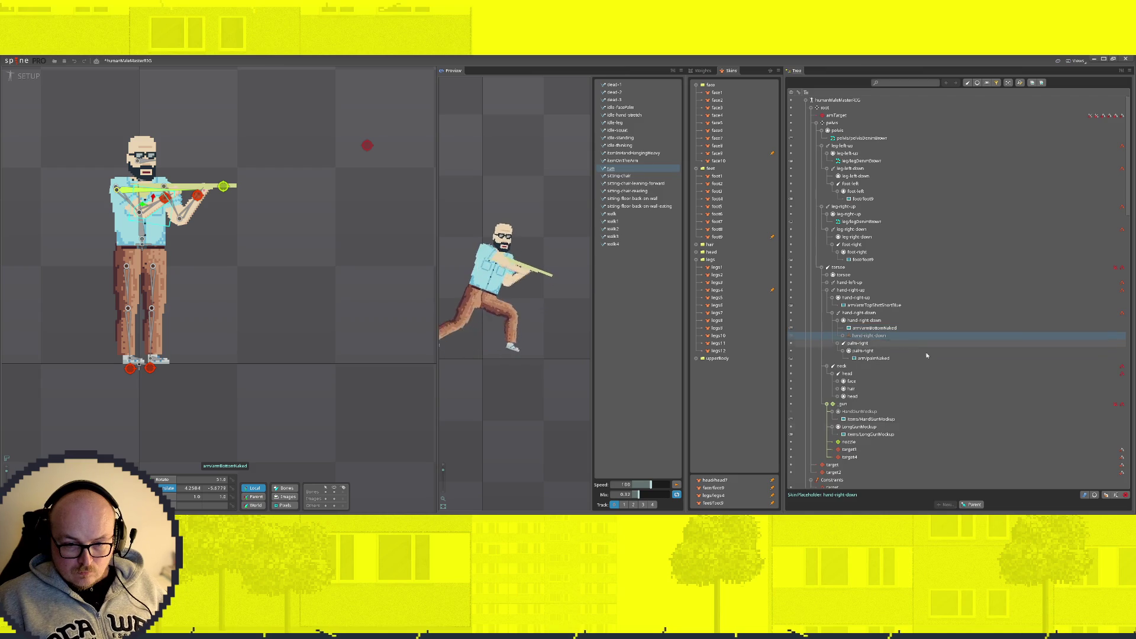
left_click(1125, 496)
left_click(196, 300)
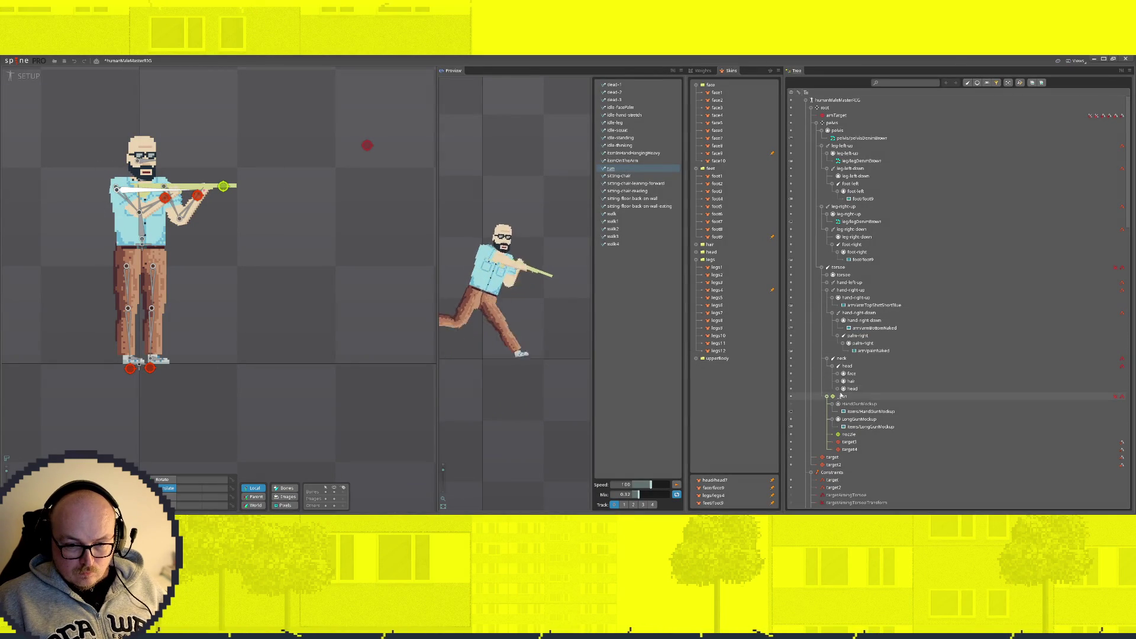
Step: Compare face variants, then move the face9 glasses face out and delete the face placeholder
left_click(837, 374)
scroll(836, 375, "down", 4)
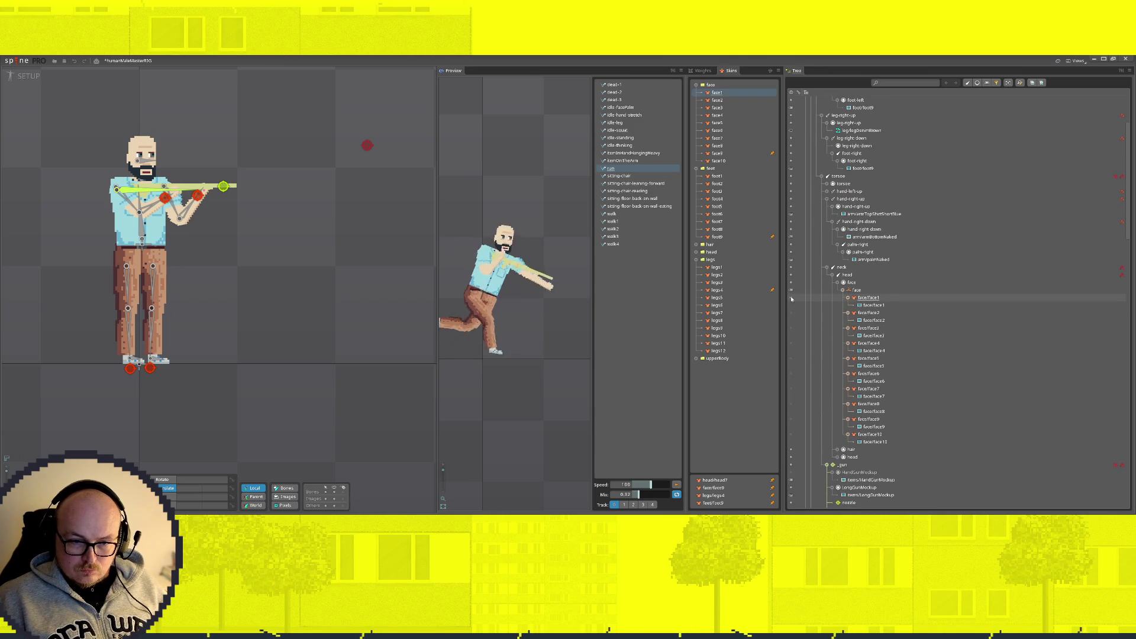
key("Down")
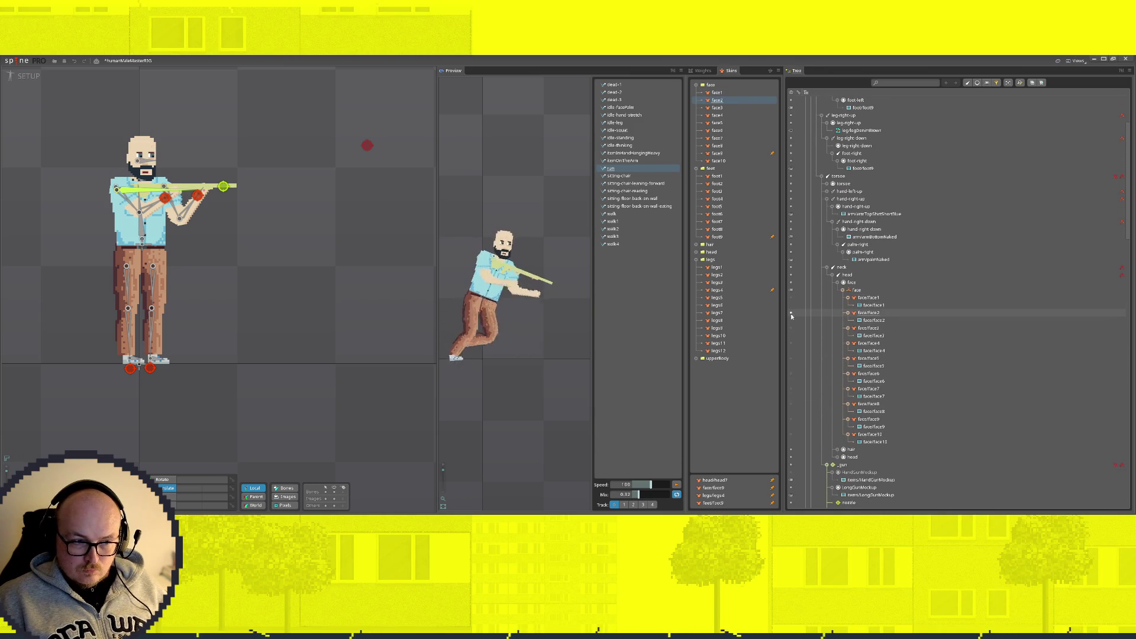
key("Down")
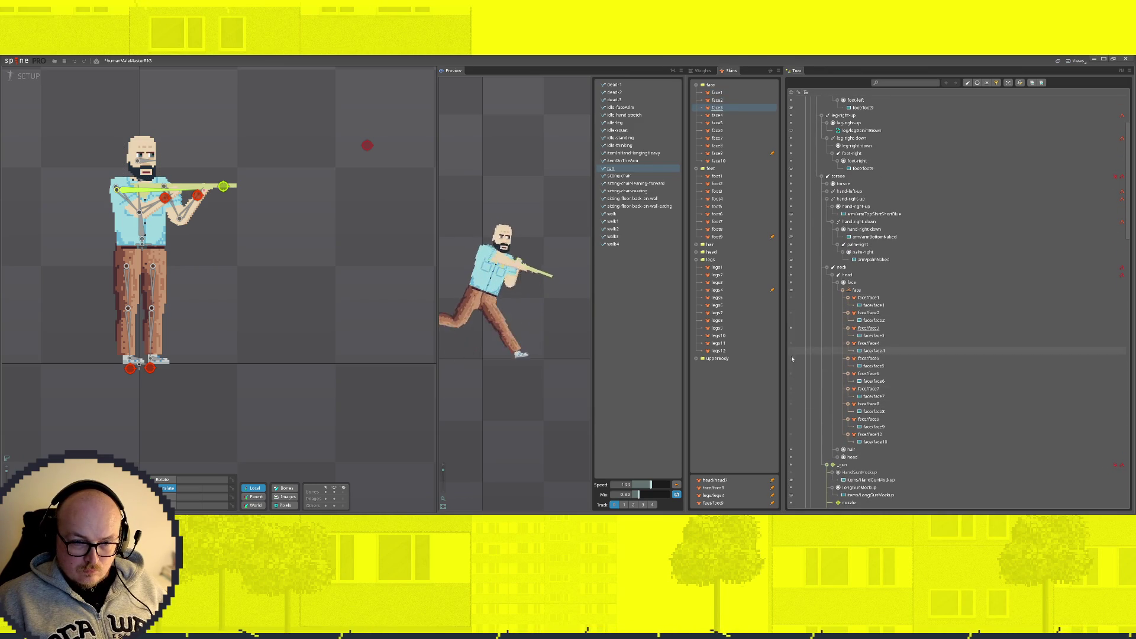
left_click(791, 435)
left_click(791, 419)
left_click(791, 404)
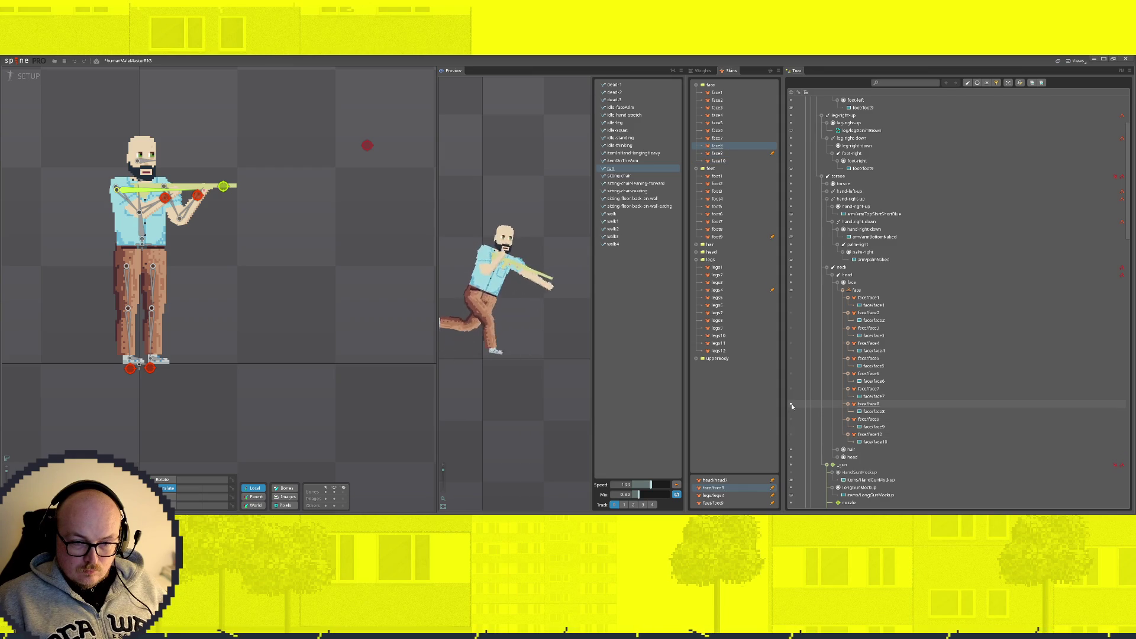
left_click(791, 419)
left_click_drag(877, 428, 856, 290)
left_click(1124, 496)
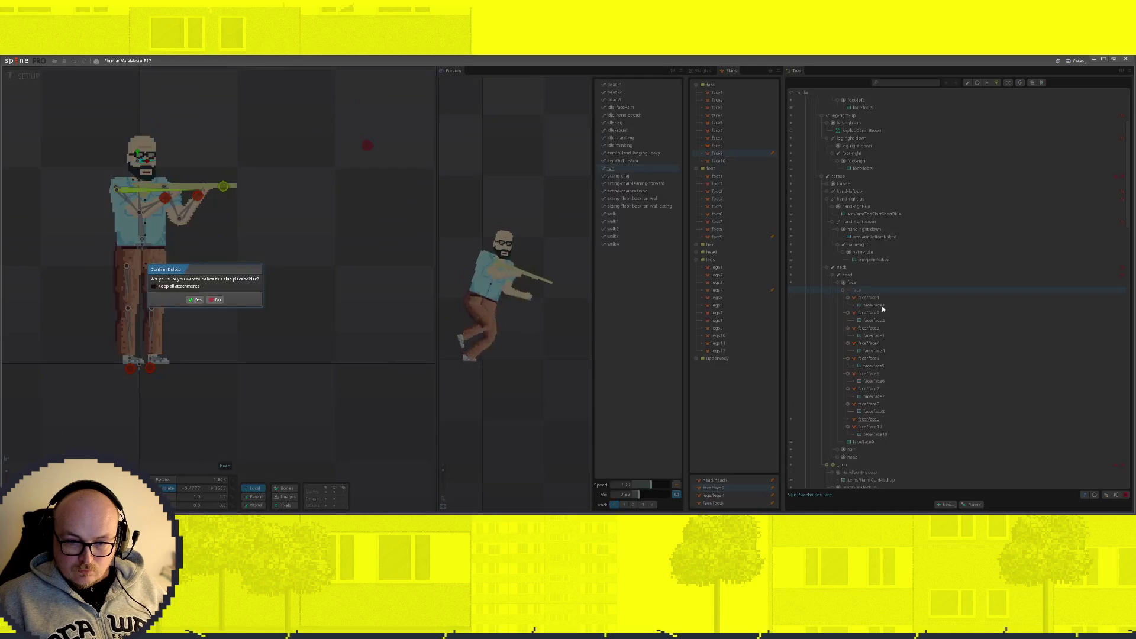
left_click(195, 299)
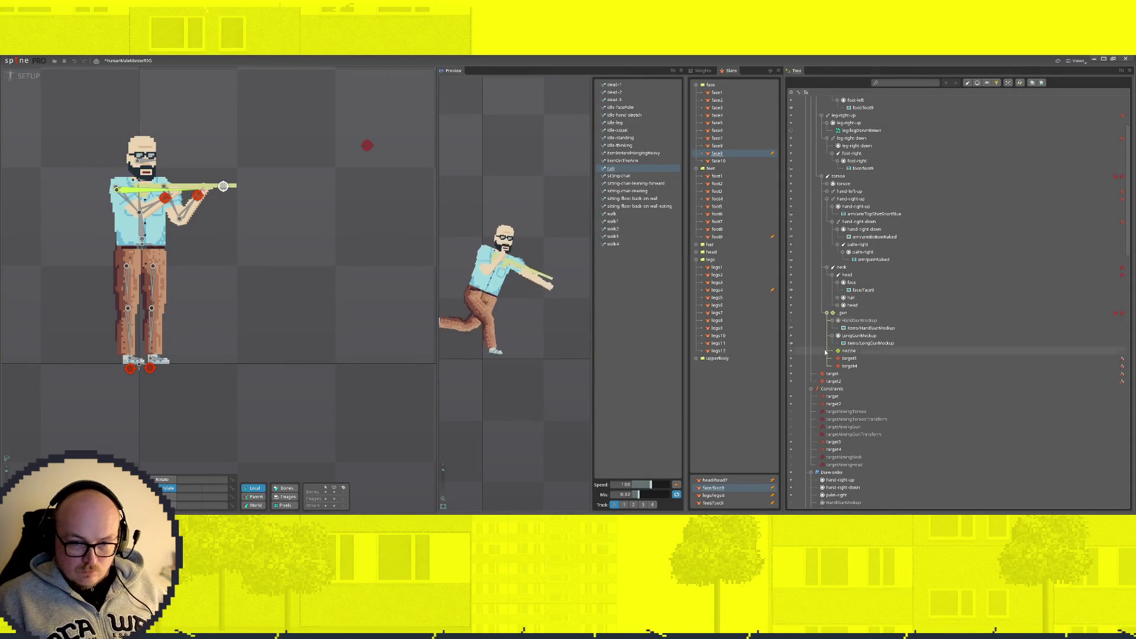
Step: Compare head3, head4 and head7, then move bearded head7 under the head slot and delete its placeholder
left_click(837, 305)
scroll(906, 413, "down", 3)
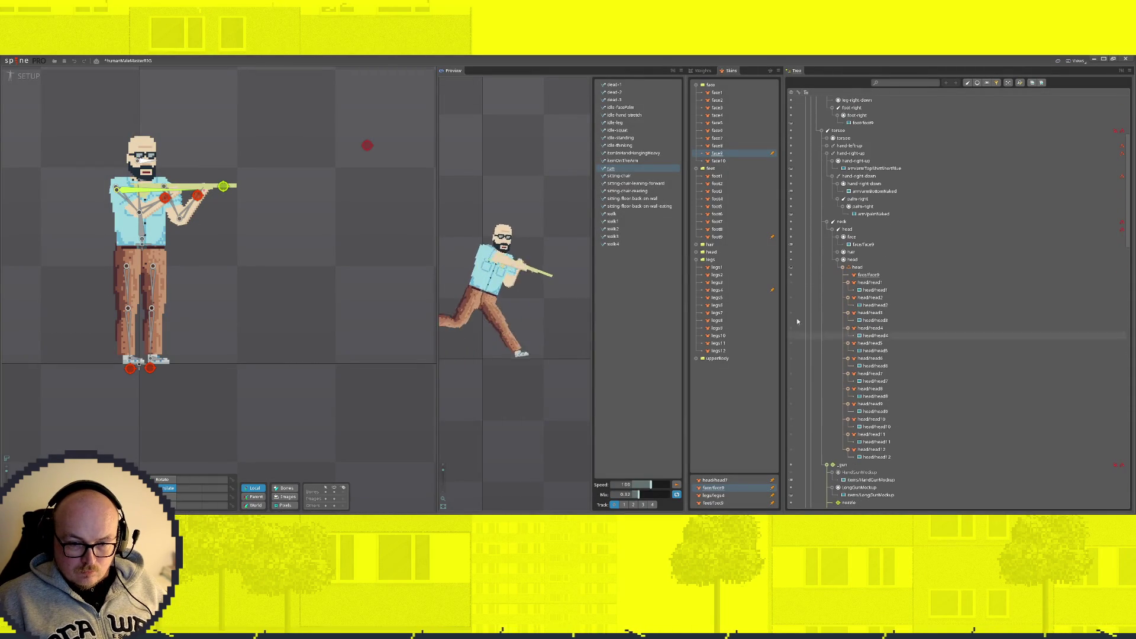
left_click(790, 312)
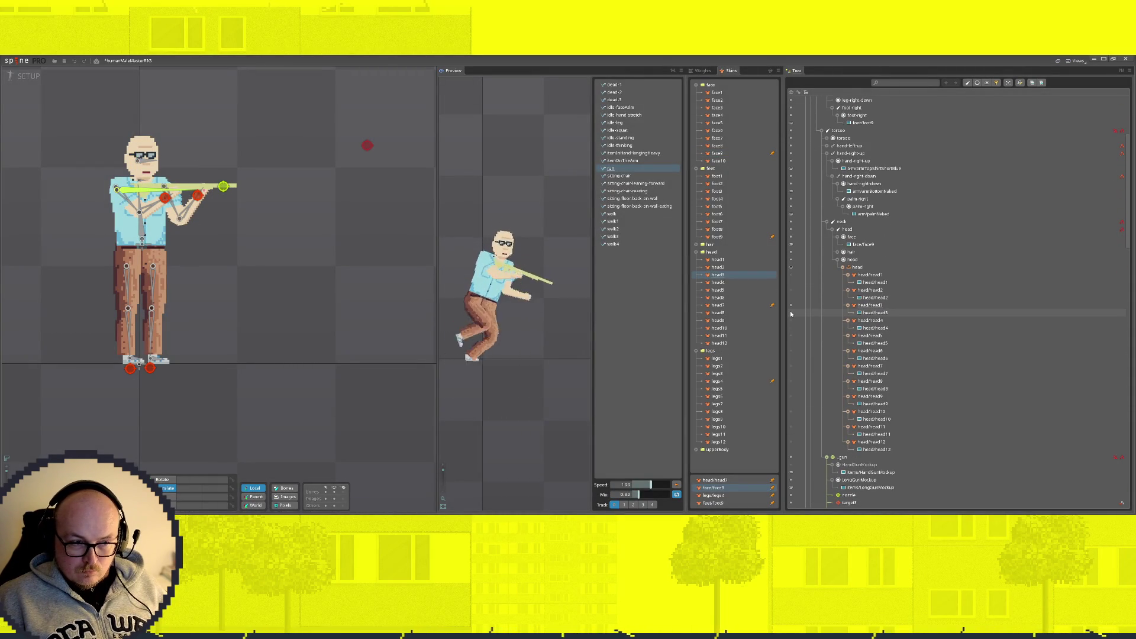
left_click(790, 321)
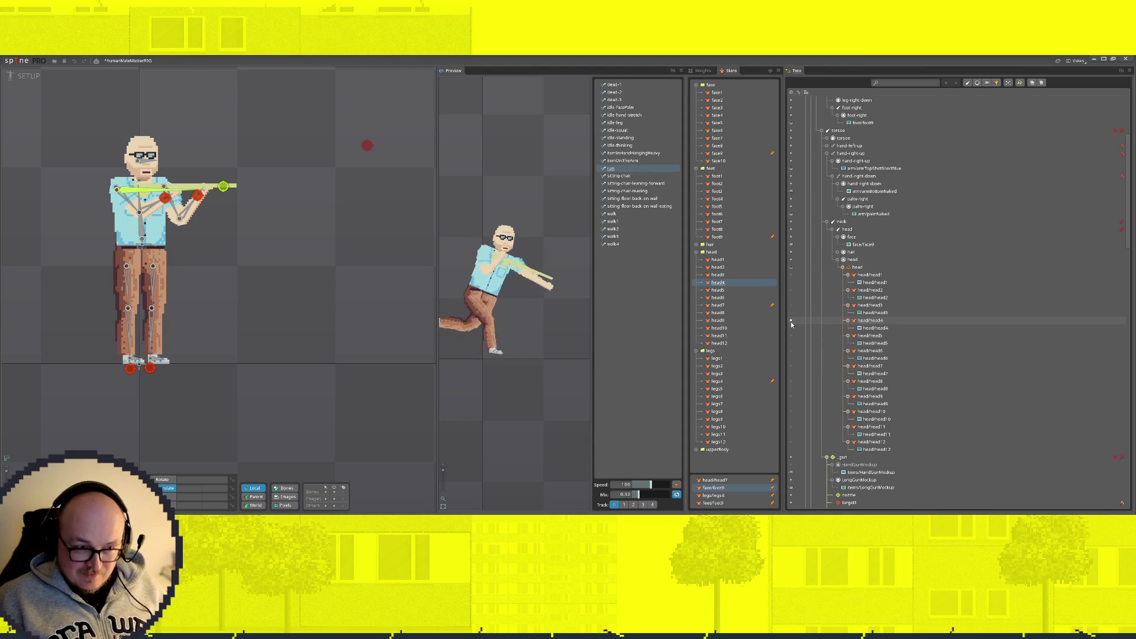
left_click(791, 366)
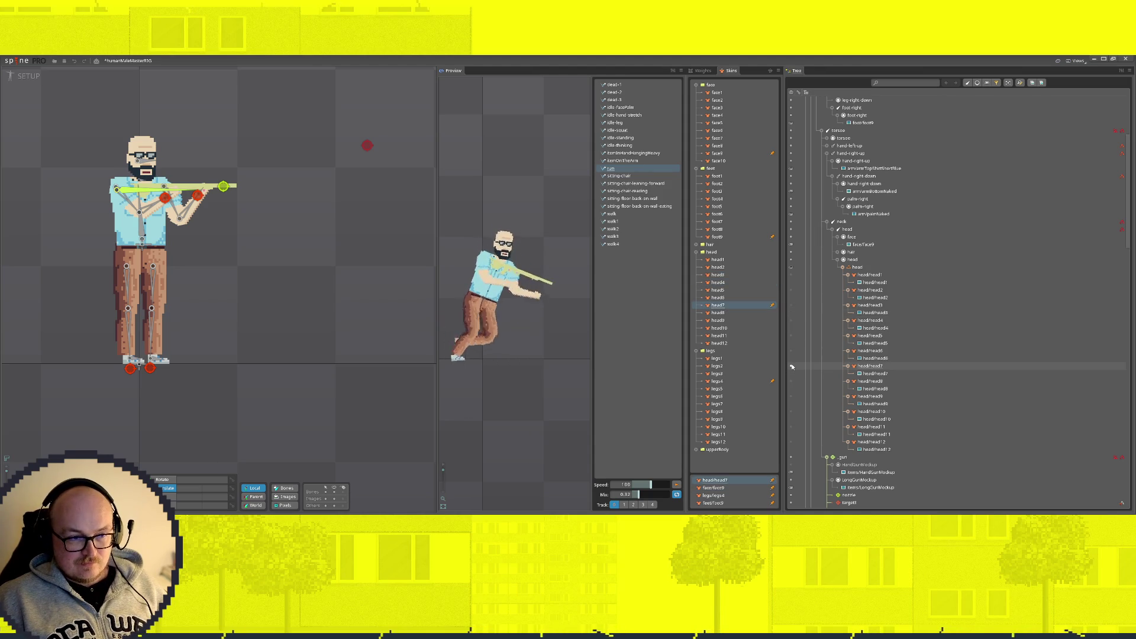
mouse_move(875, 373)
left_mouse_down()
mouse_move(857, 464)
mouse_move(853, 266)
left_mouse_up()
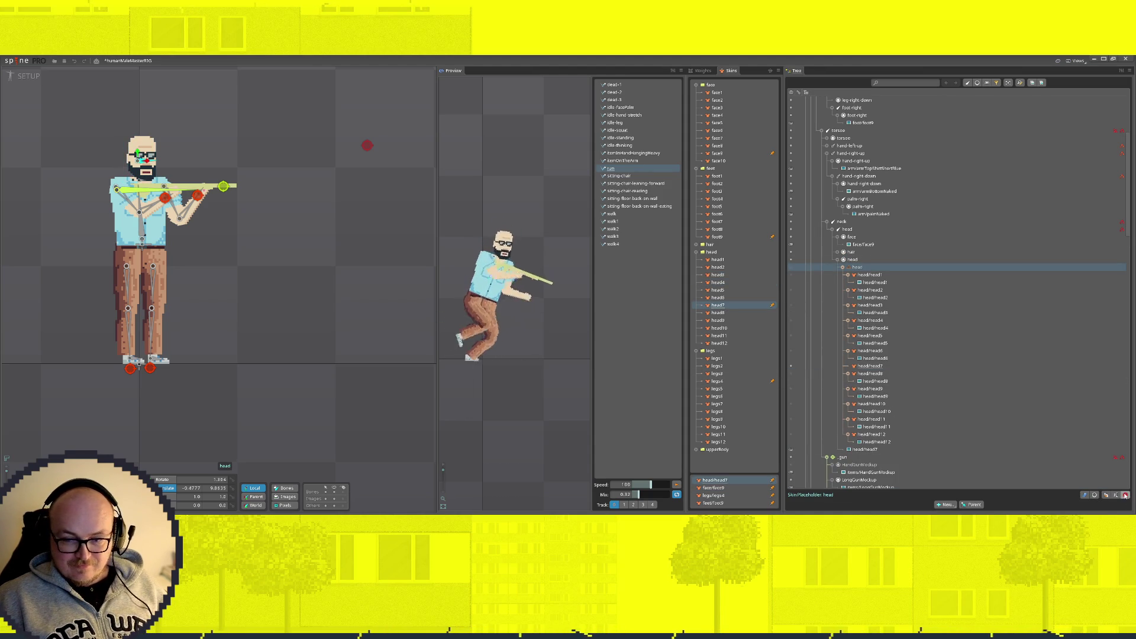
left_click(1124, 495)
left_click(197, 298)
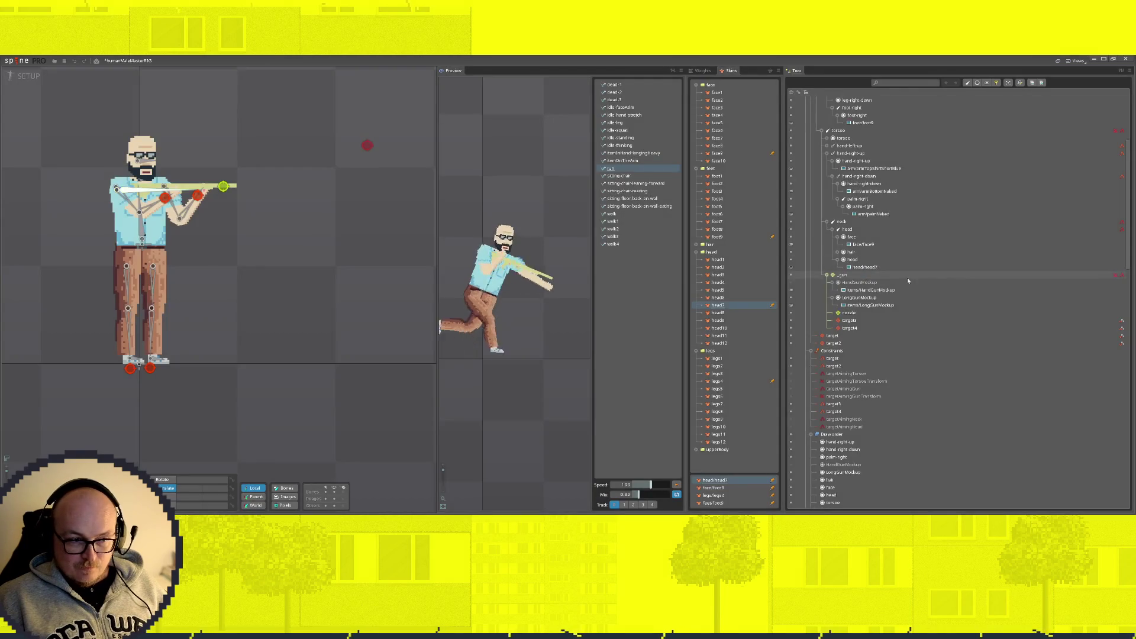
Step: Compare hair1, hair2, hair14 and hair15, then move hairBlack5 under the hair slot and delete its placeholder
left_click(839, 252)
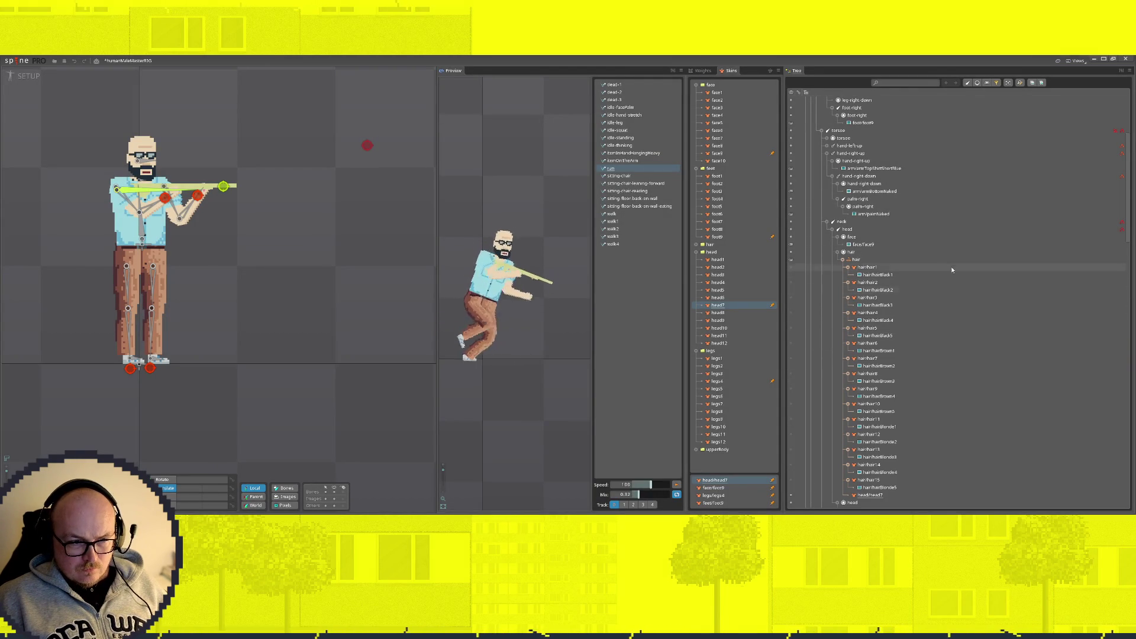
left_click(790, 283)
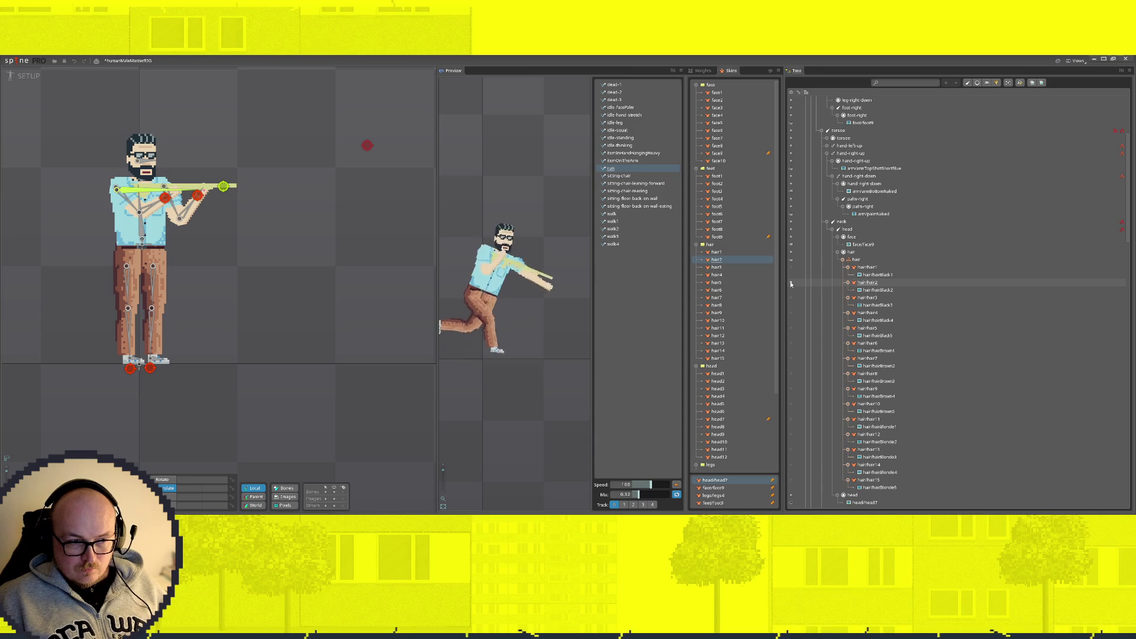
left_click(791, 267)
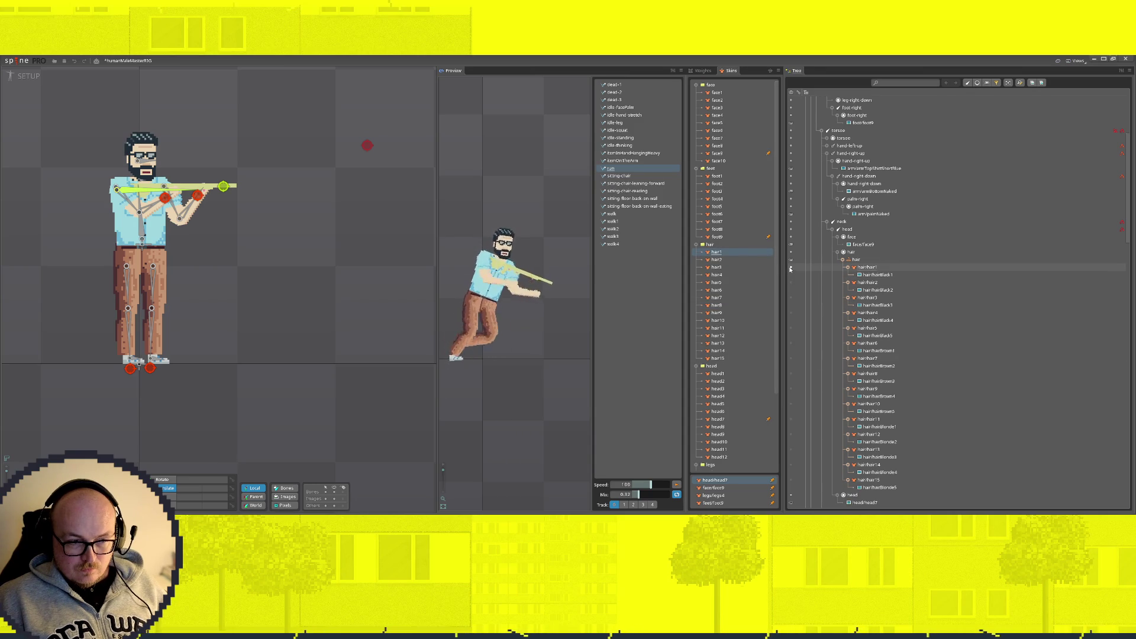
left_click(790, 481)
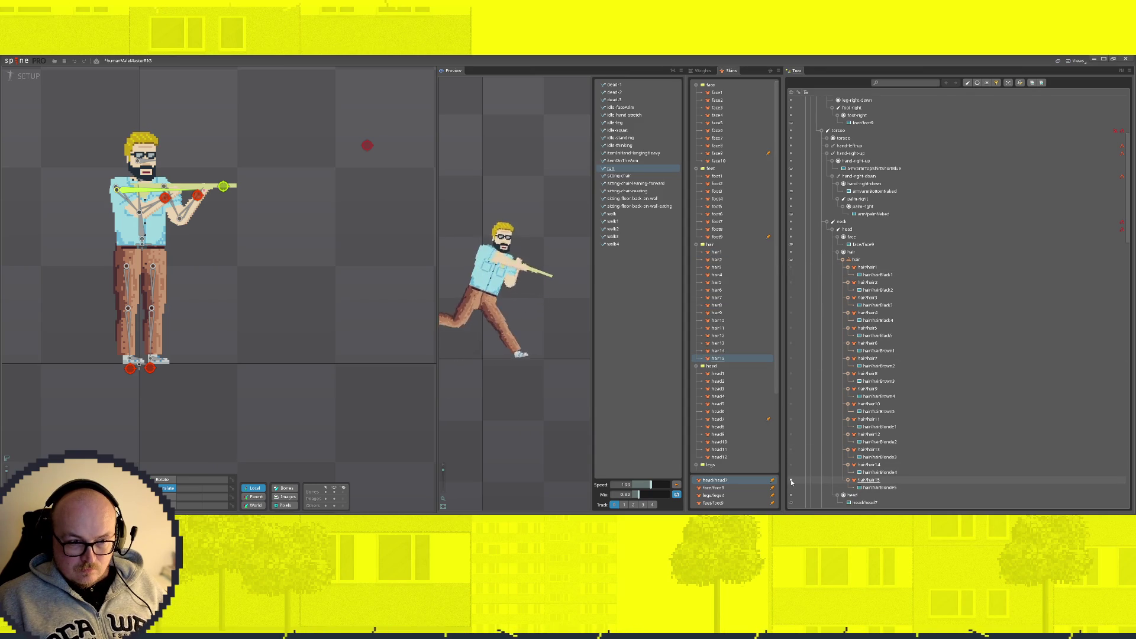
left_click(792, 466)
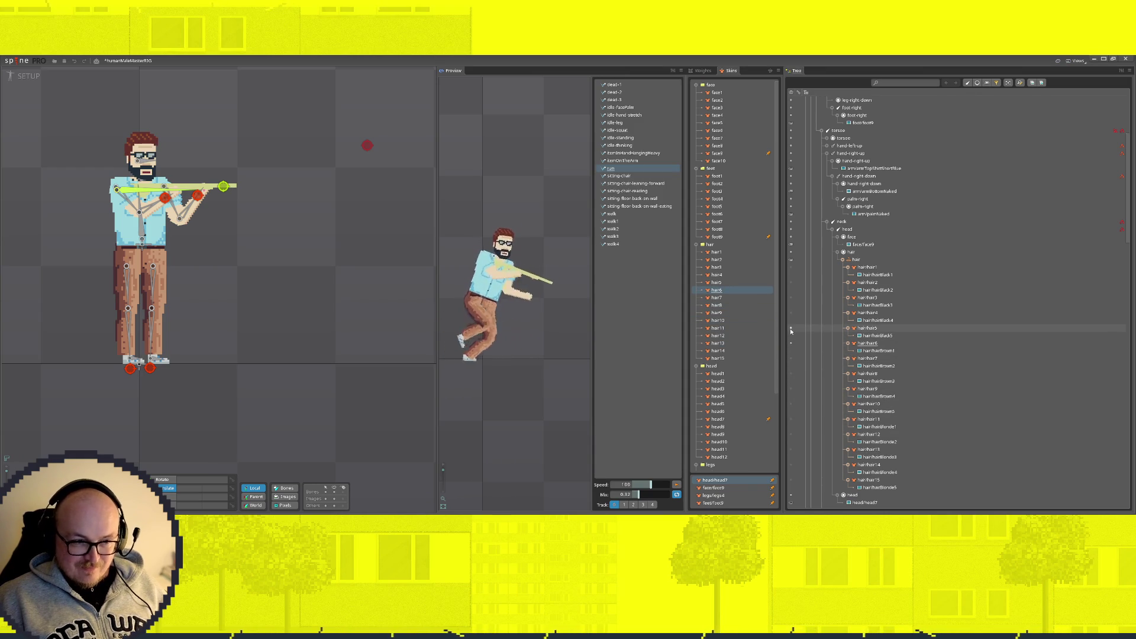
left_click_drag(876, 336, 849, 254)
left_click(843, 253)
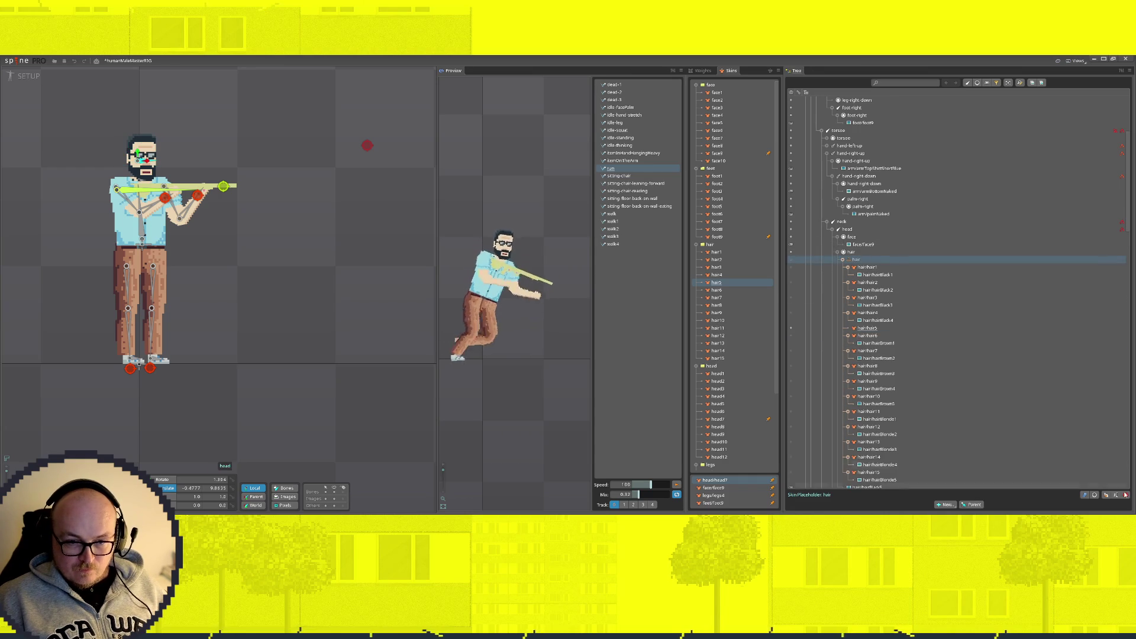
key("Delete")
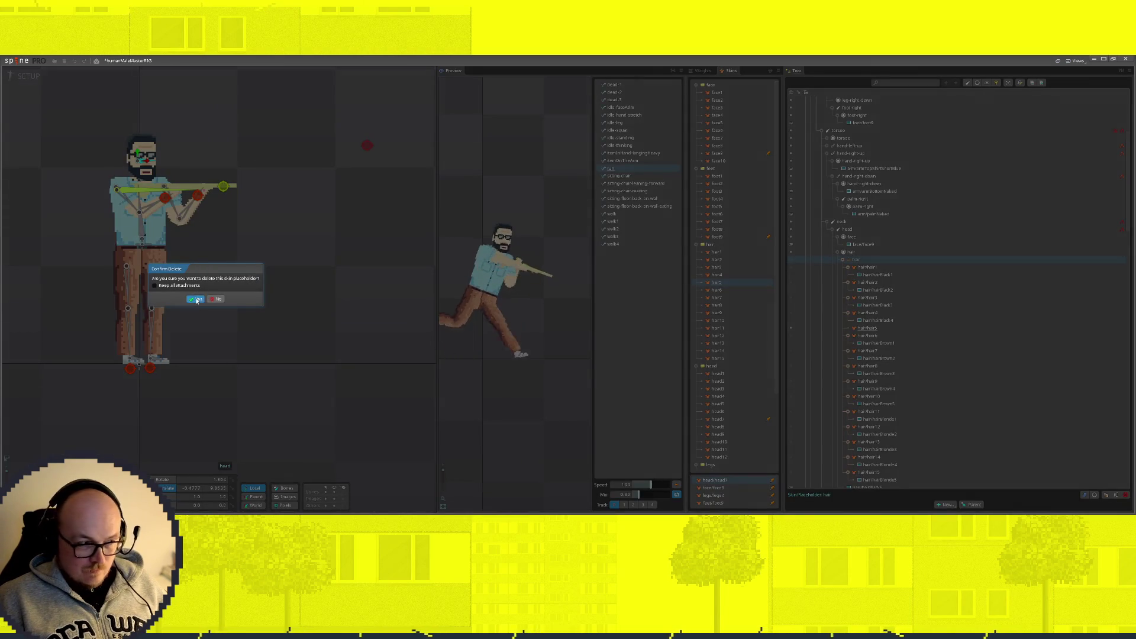
left_click(196, 299)
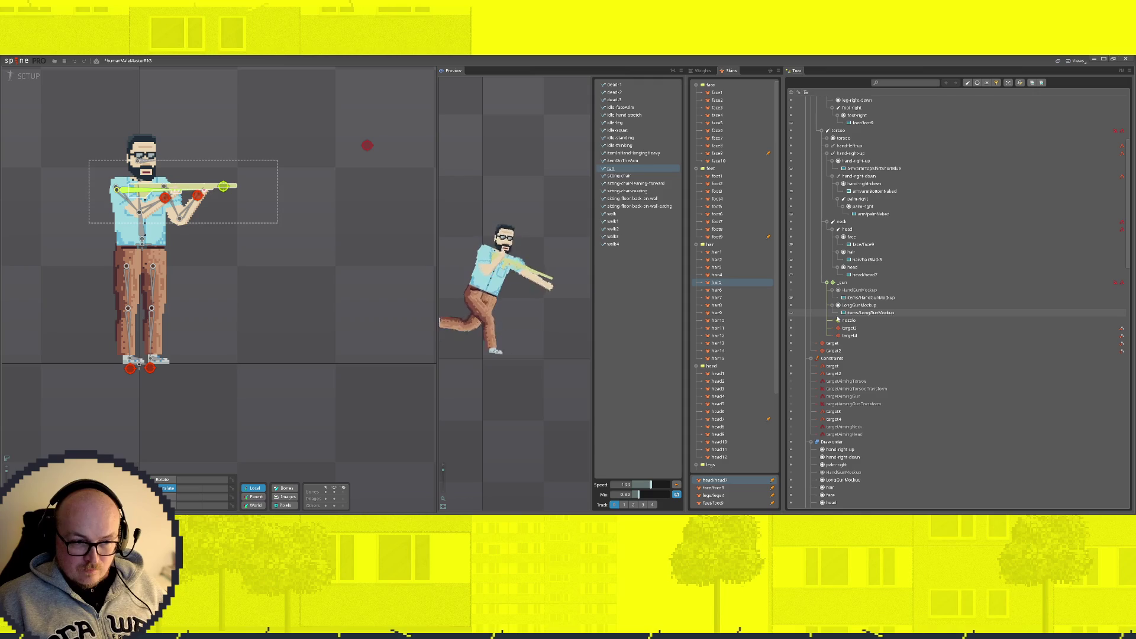
scroll(838, 318, "up", 5)
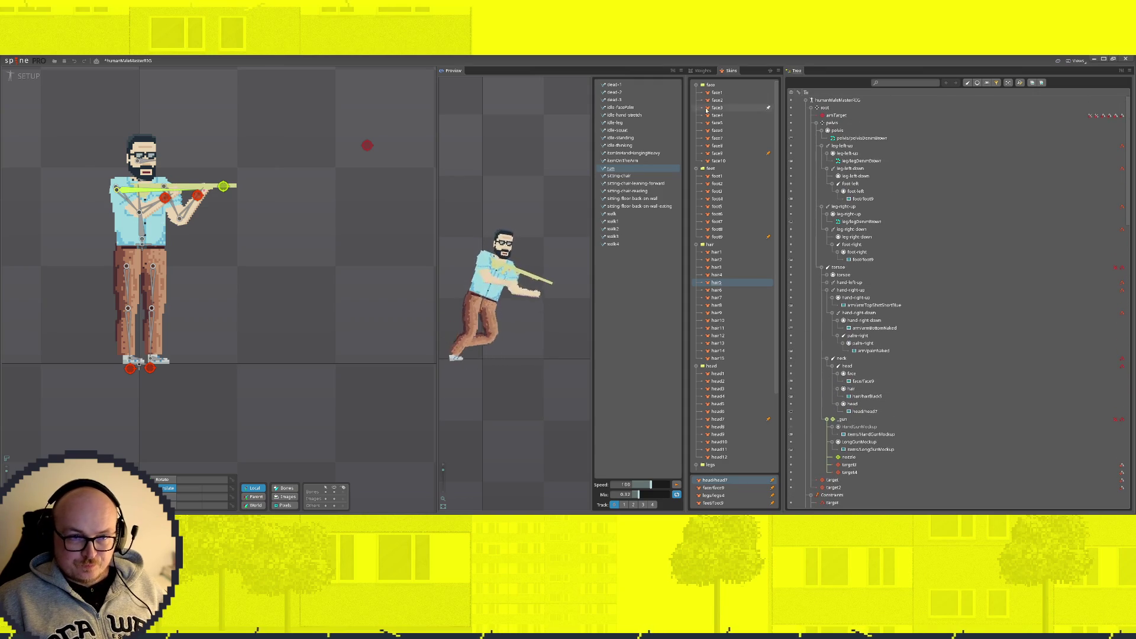
left_click(696, 84)
left_click(696, 93)
left_click(696, 100)
left_click(695, 108)
left_click(696, 115)
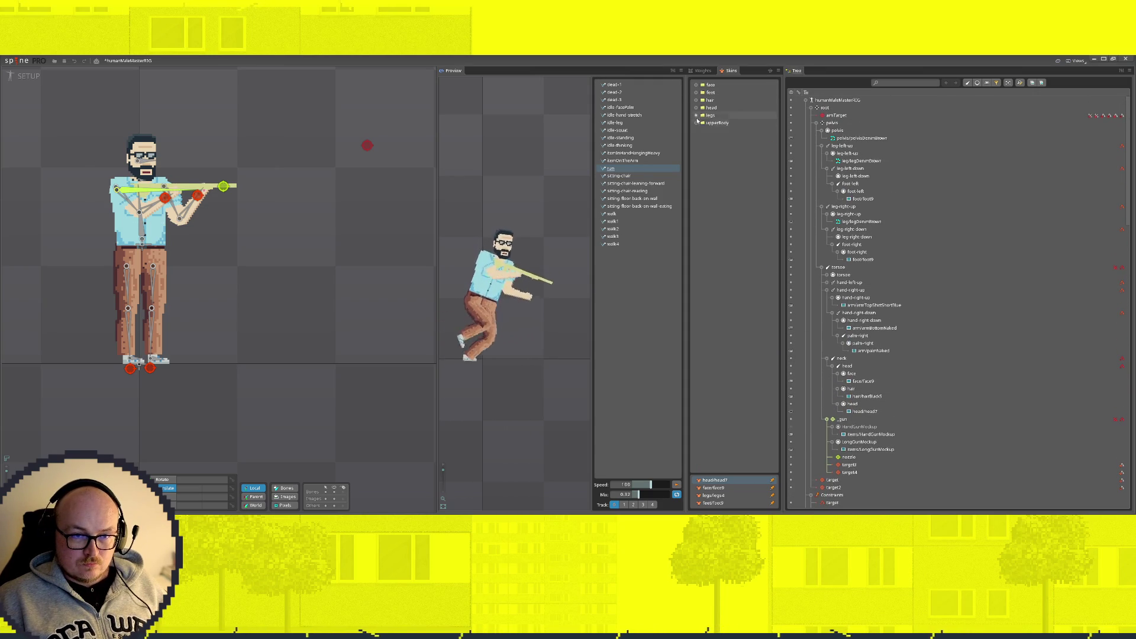
left_click(710, 85)
left_click(715, 122)
left_click(707, 86)
left_click(711, 85)
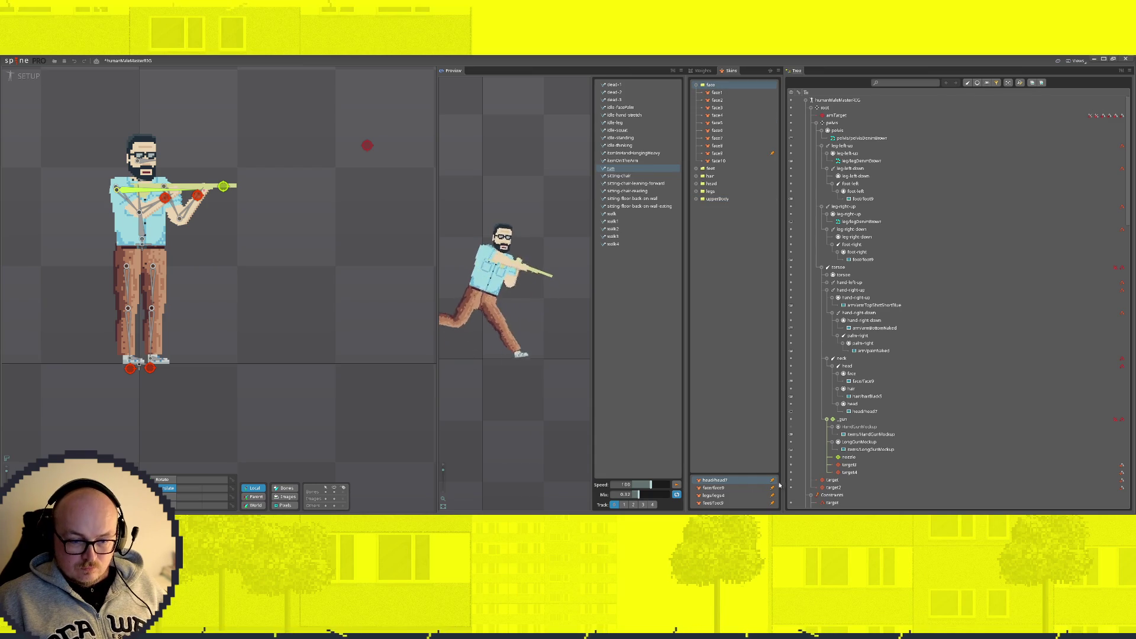
left_click(709, 175)
left_click(711, 298)
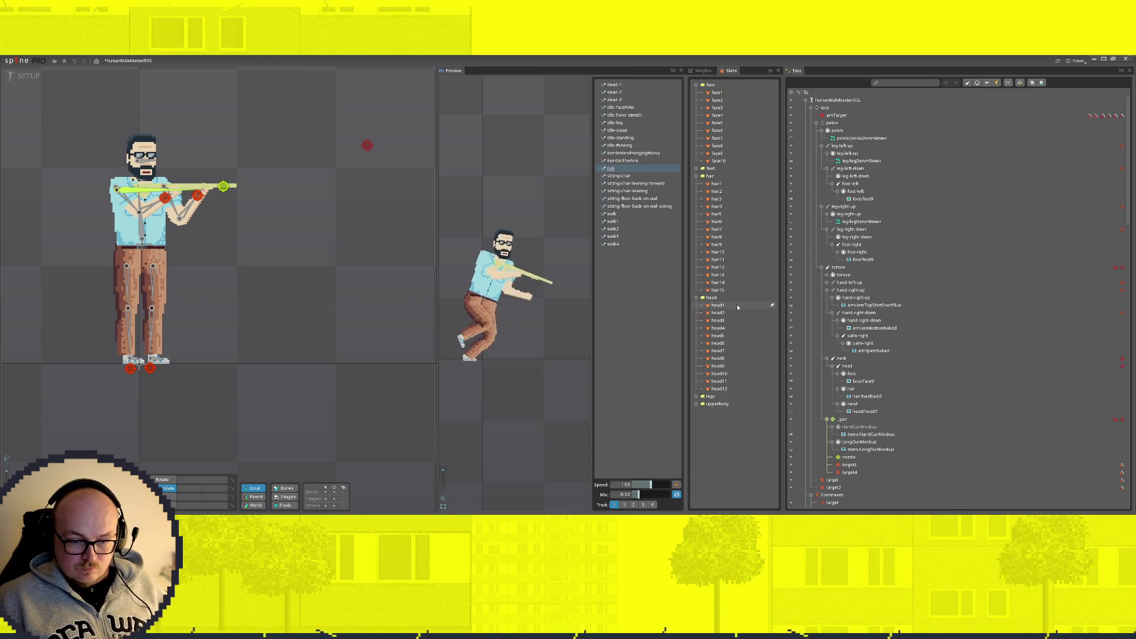
left_click(712, 406)
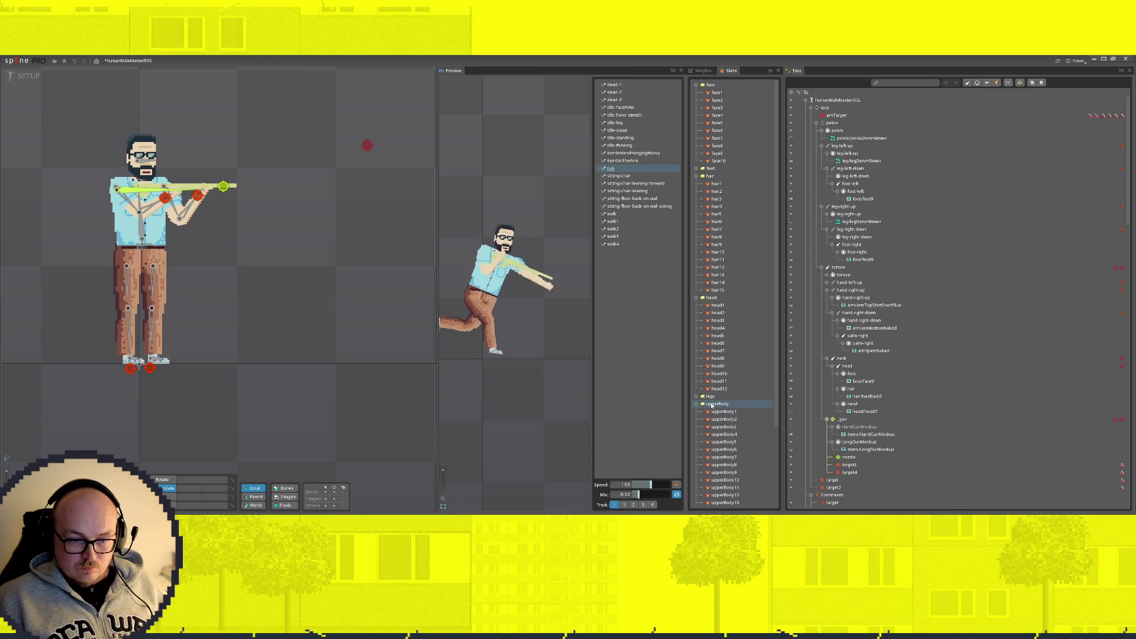
scroll(832, 173, "down", 15)
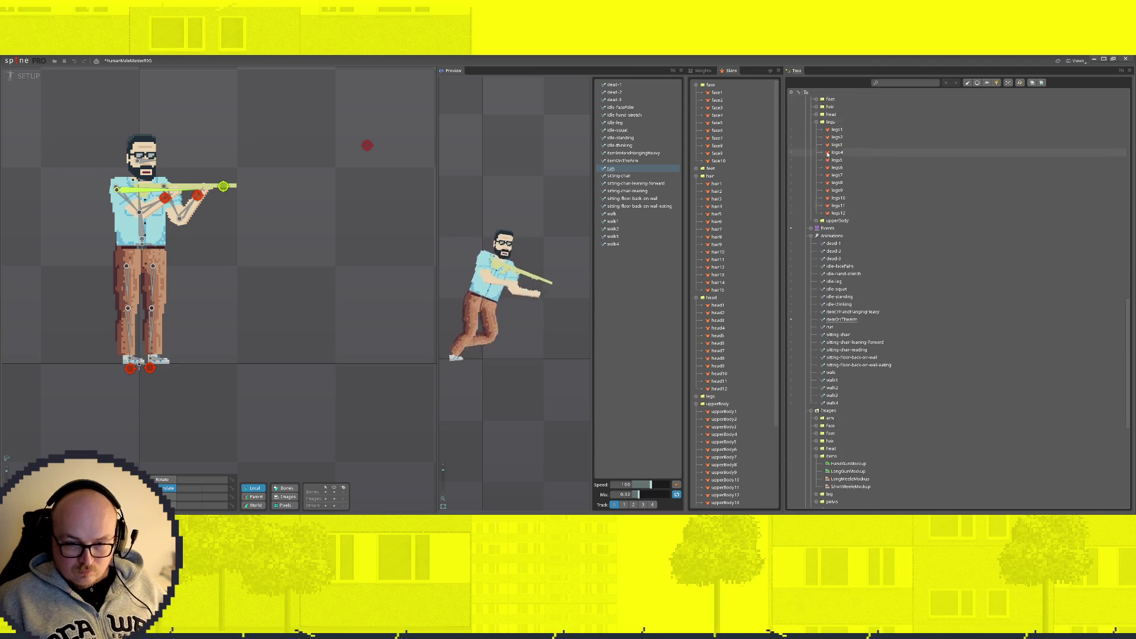
Step: Delete the face, feet, hair, head, legs and upperBody skin folders, then open the Weights panel
scroll(832, 178, "up", 3)
double_click(831, 190)
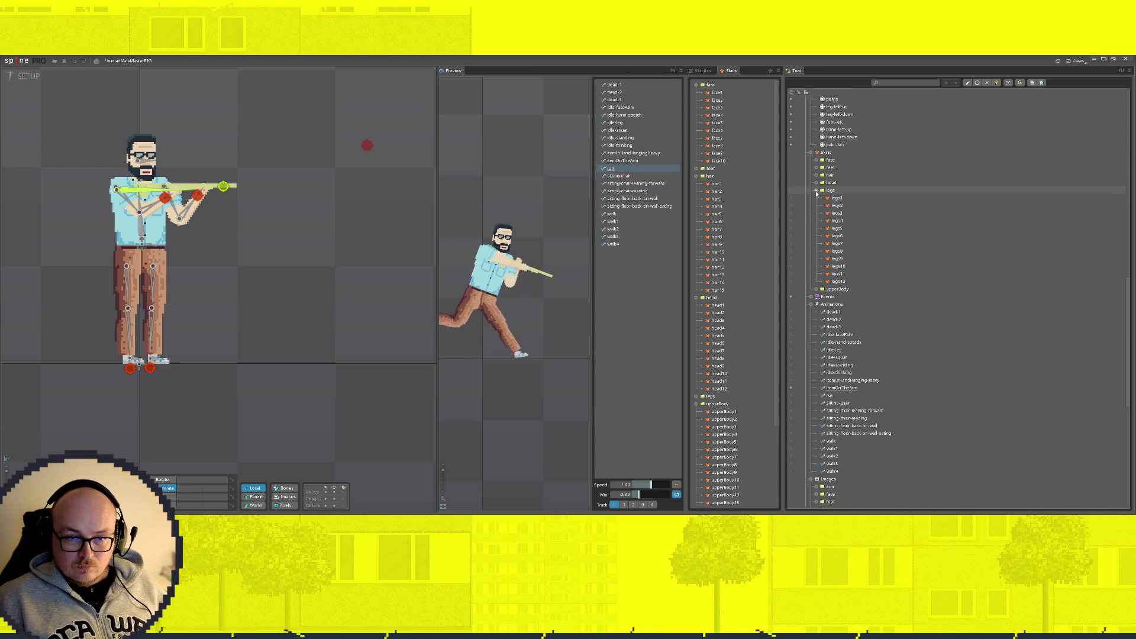
left_click(830, 159)
left_click(836, 198, "shift")
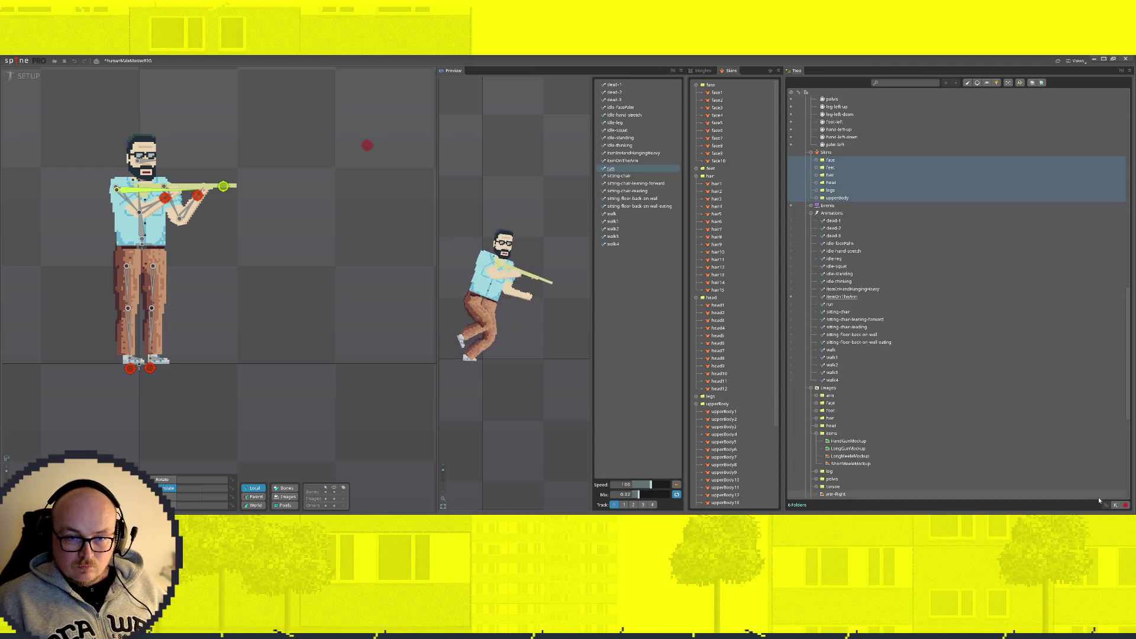
left_click(1125, 505)
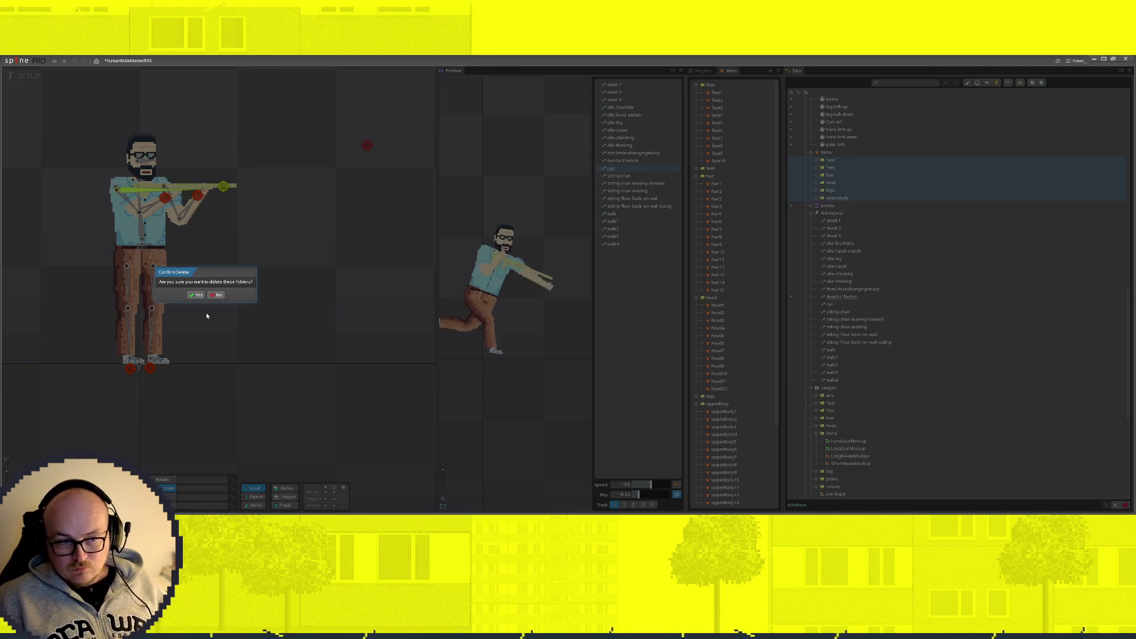
left_click(201, 295)
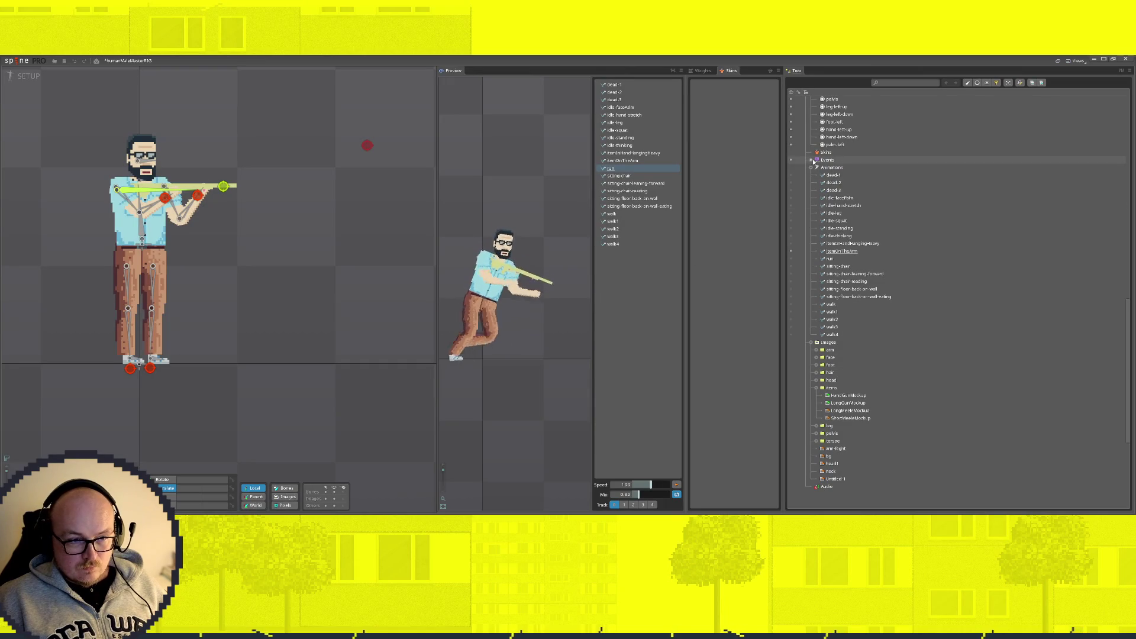
left_click(698, 70)
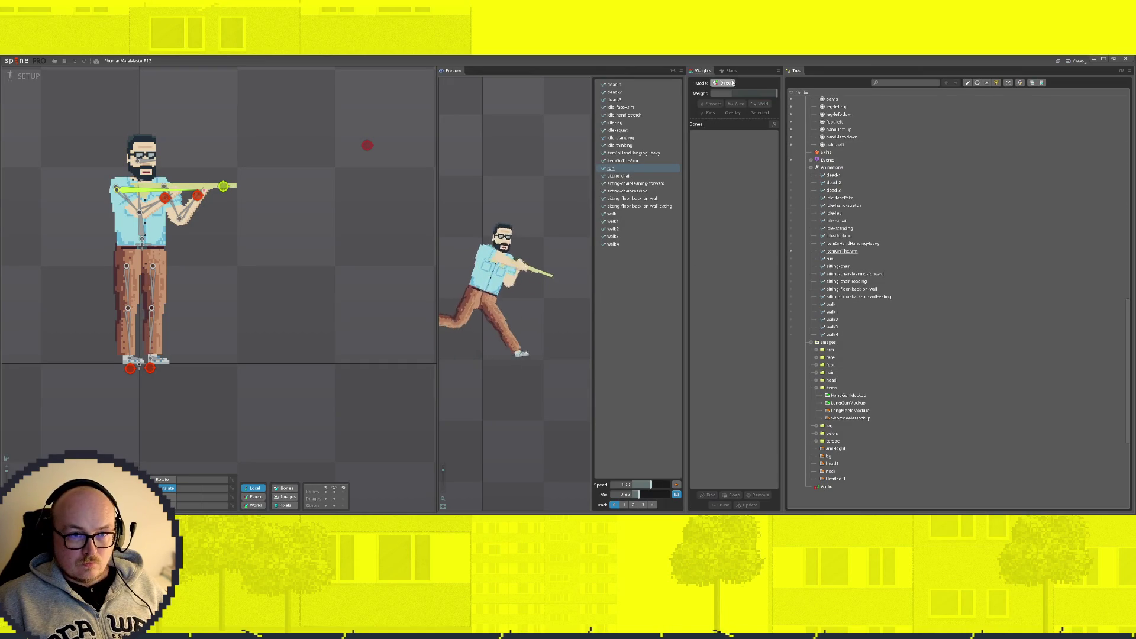
left_click(139, 213)
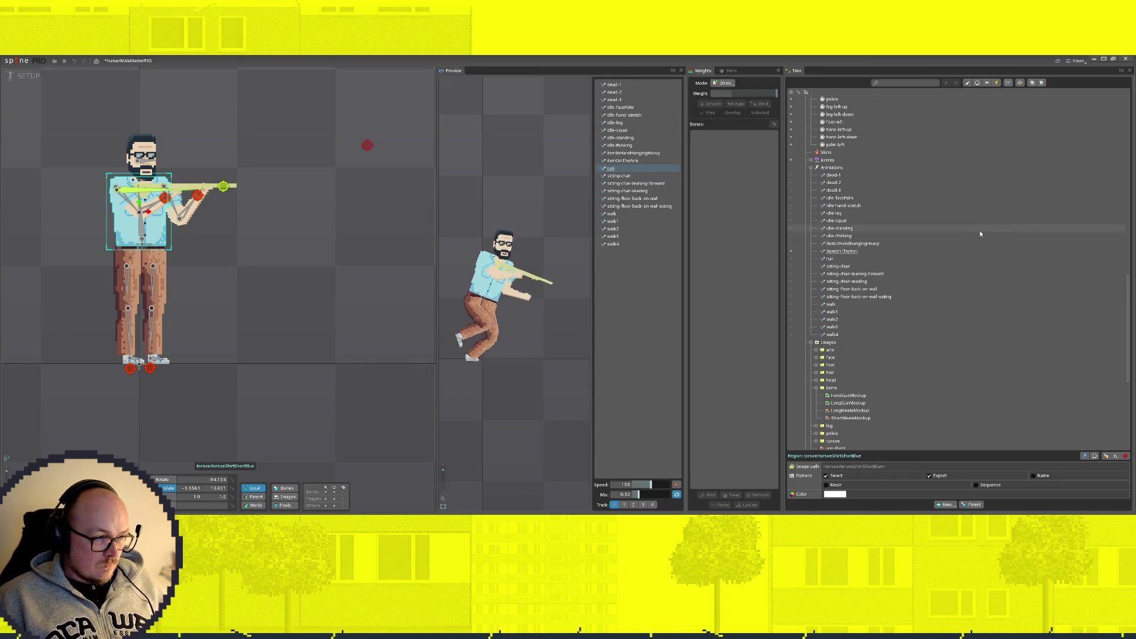
Step: Convert the torsoeShirtShortBlue attachment into a mesh and enter Edit Mesh on it
scroll(946, 266, "up", 10)
scroll(888, 314, "up", 15)
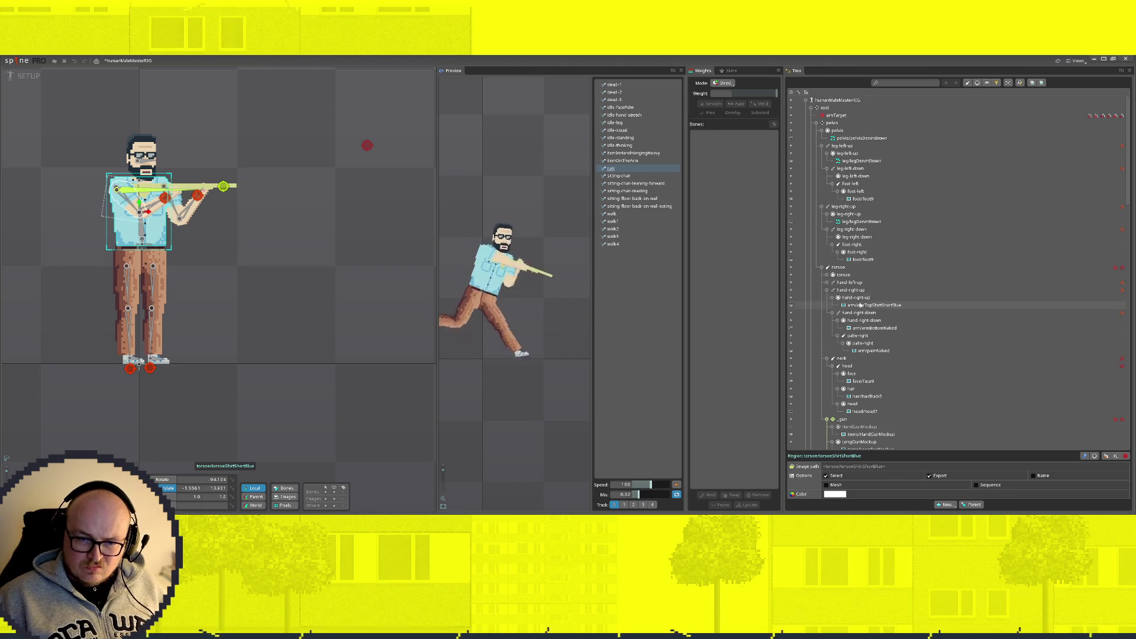
left_click(827, 276)
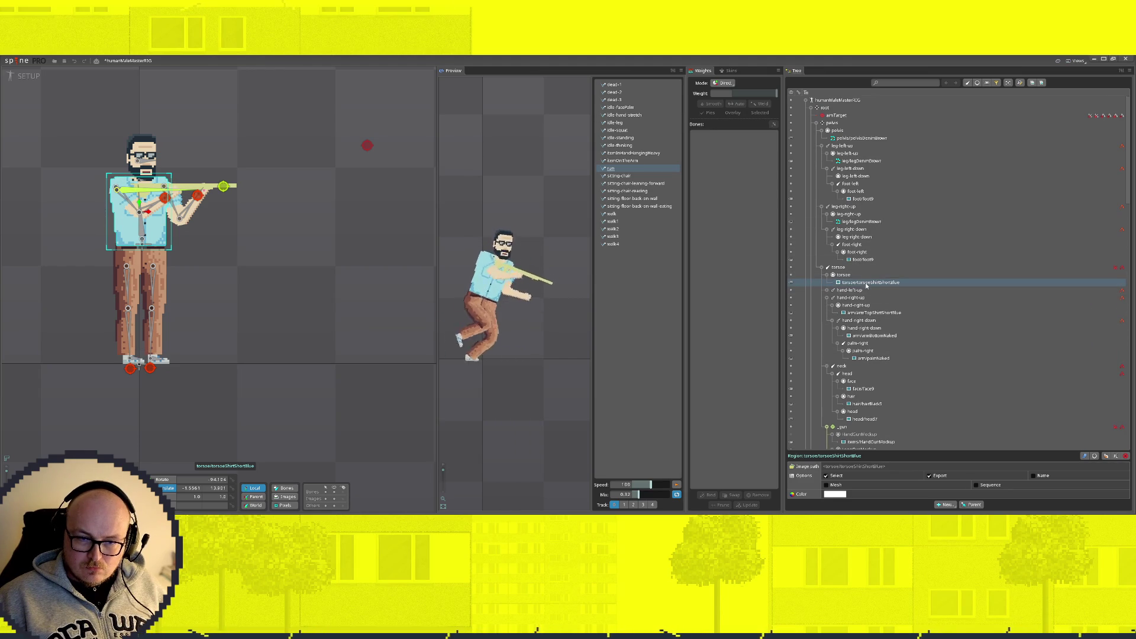
left_click(826, 485)
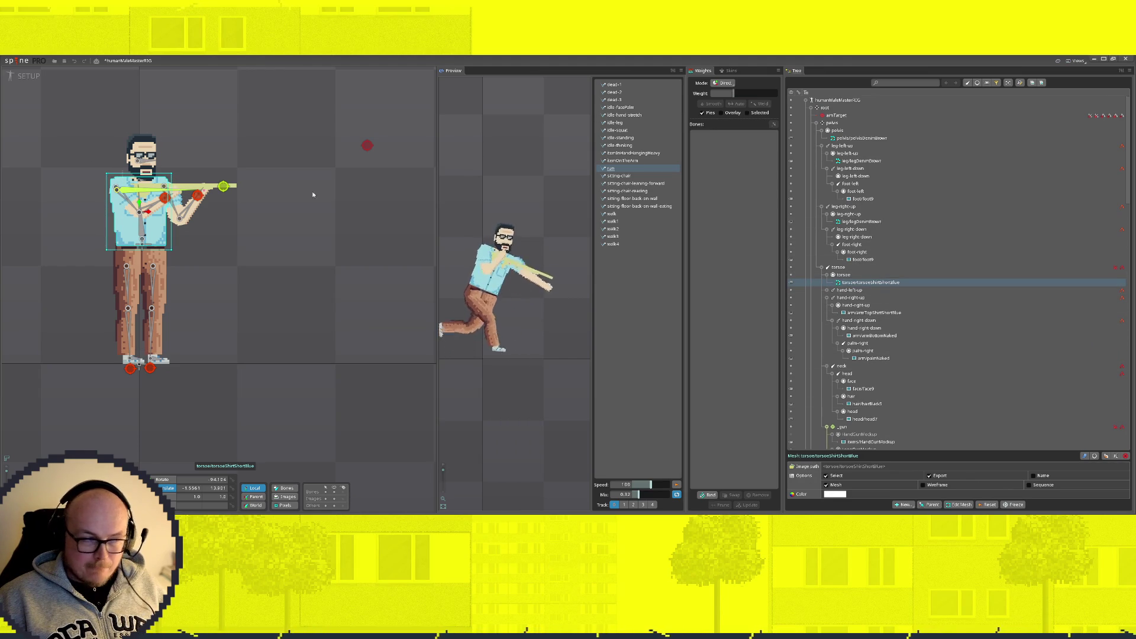
scroll(175, 192, "up", 5)
scroll(176, 193, "down", 2)
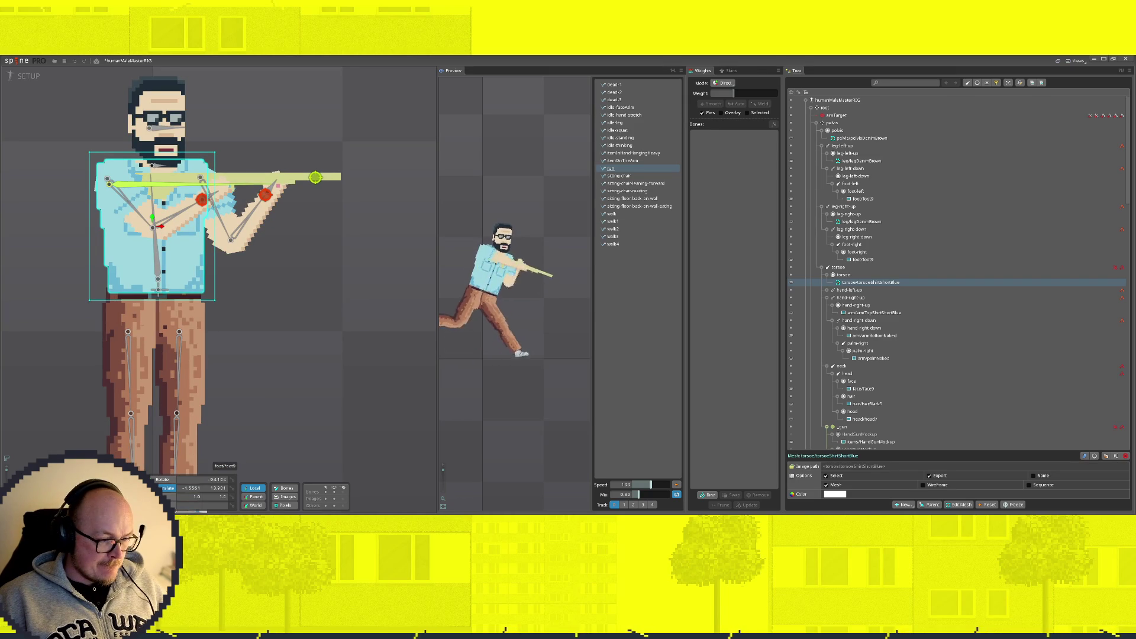
left_click(958, 505)
scroll(78, 277, "up", 2)
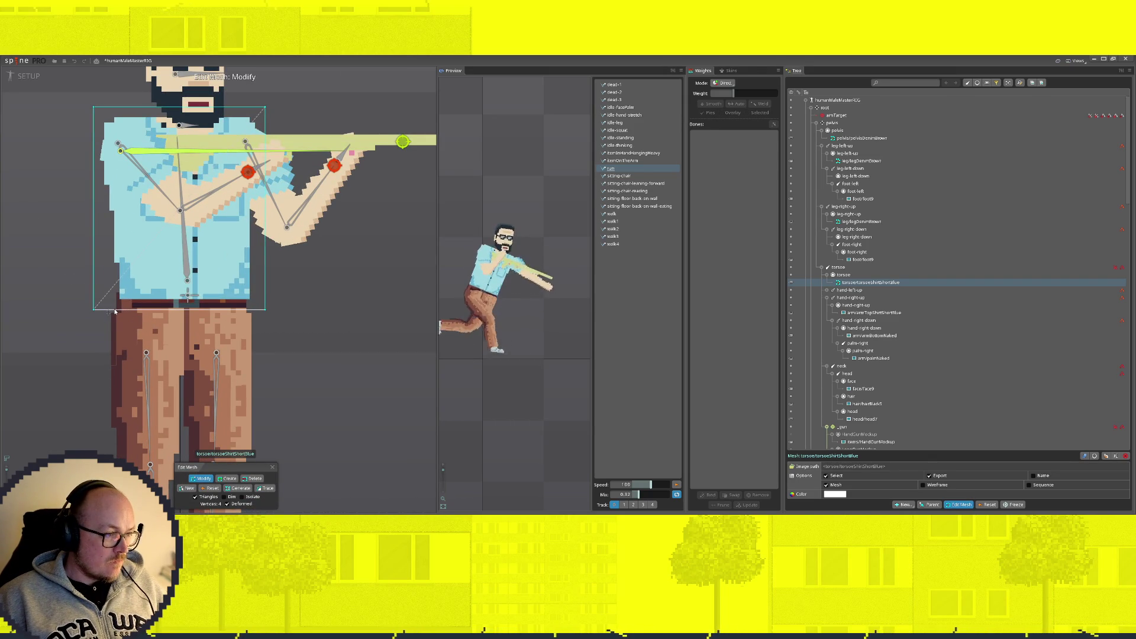
Step: Add mesh vertices along the shirt's bottom-left corner, left edge and top edge up to the top-right corner
left_click(229, 480)
left_click(116, 309)
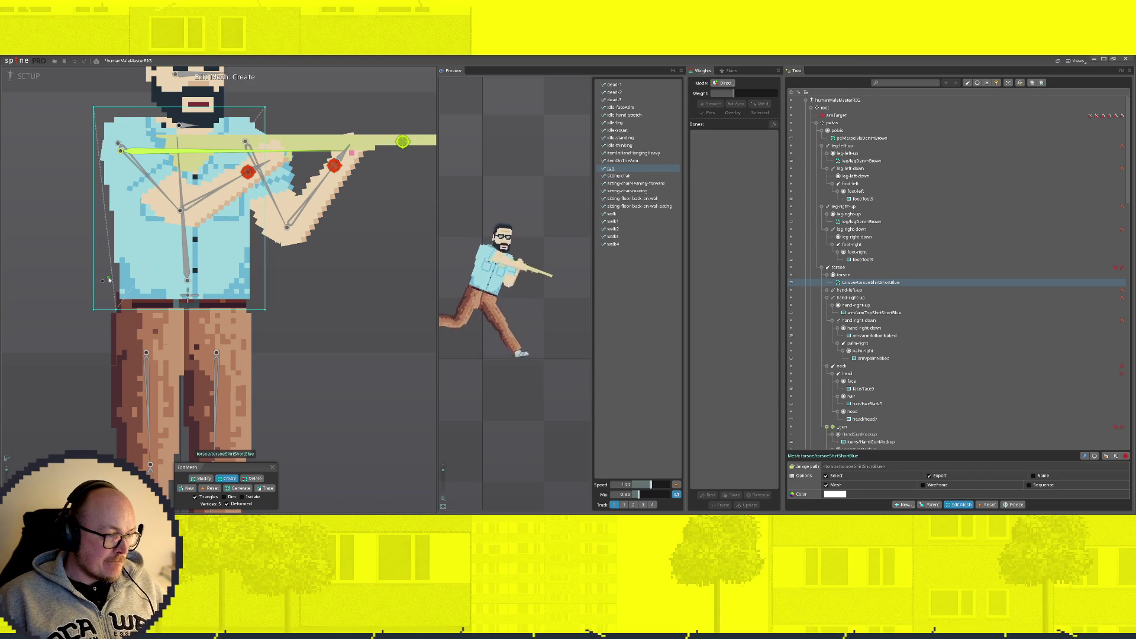
left_click(109, 276)
key("ctrl+z")
key("ctrl+z")
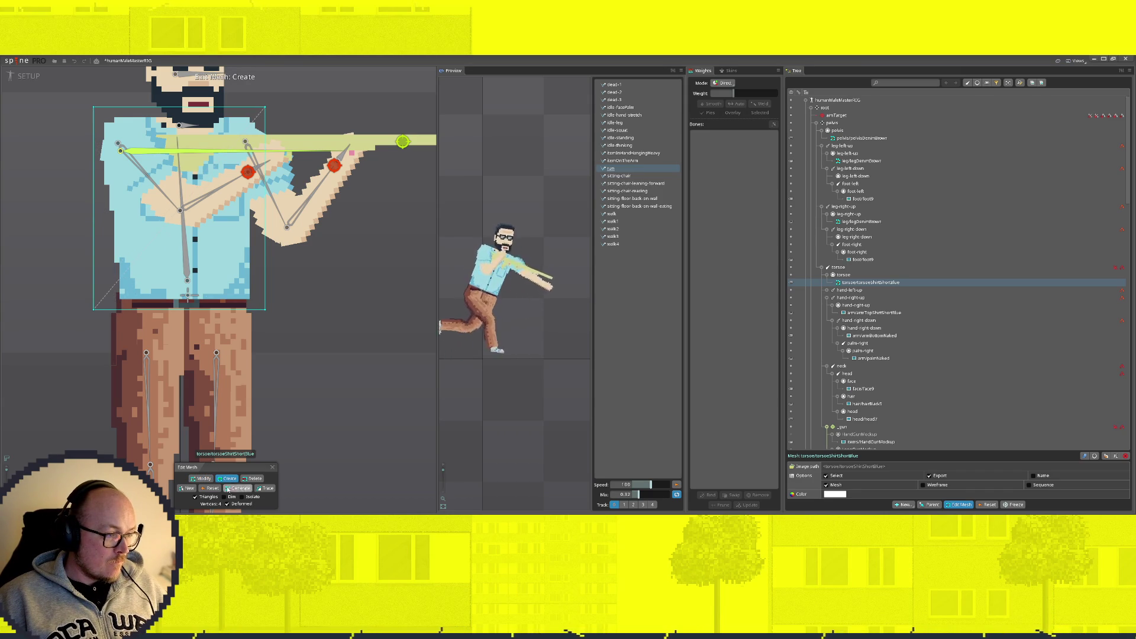
left_click(204, 479)
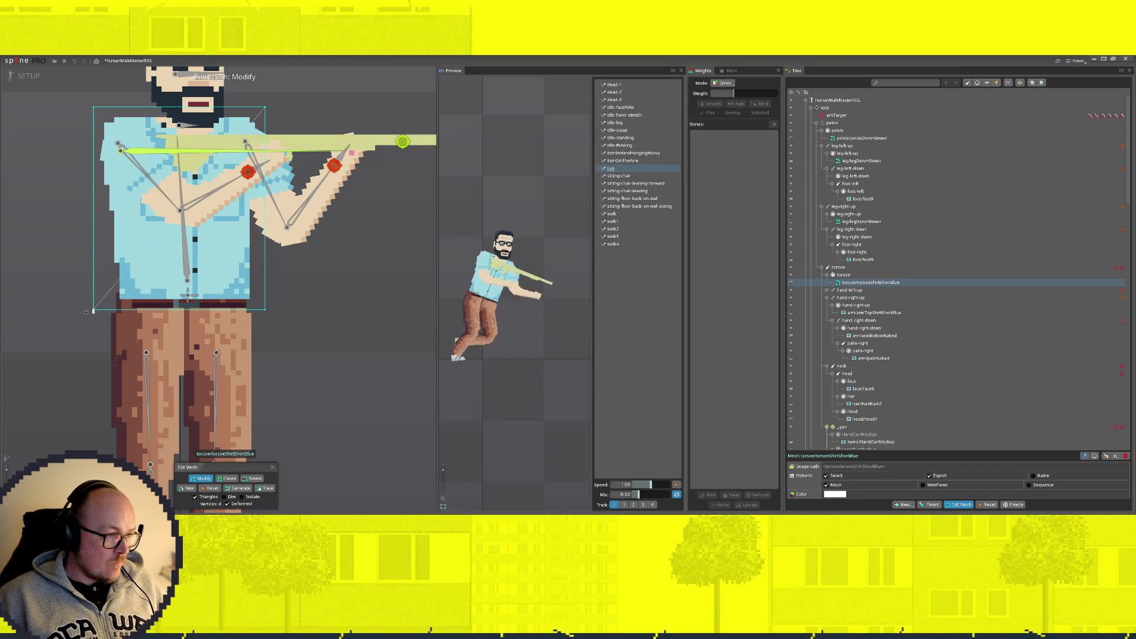
left_click(229, 479)
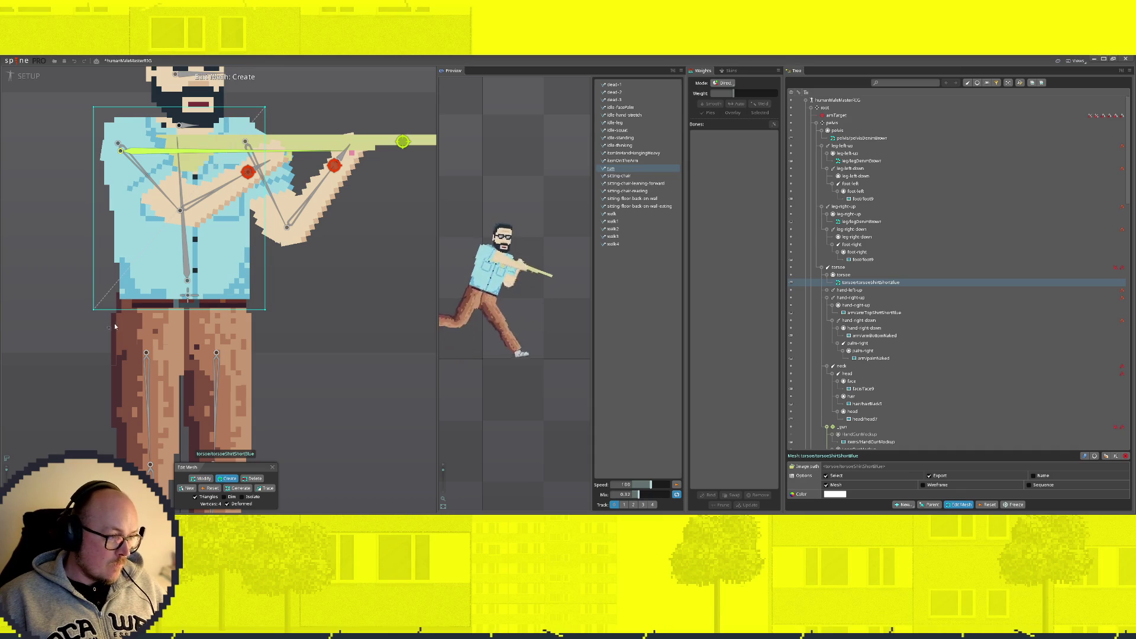
left_click(105, 215)
left_click(94, 162)
left_click(95, 109)
left_click(110, 109)
left_click(163, 109)
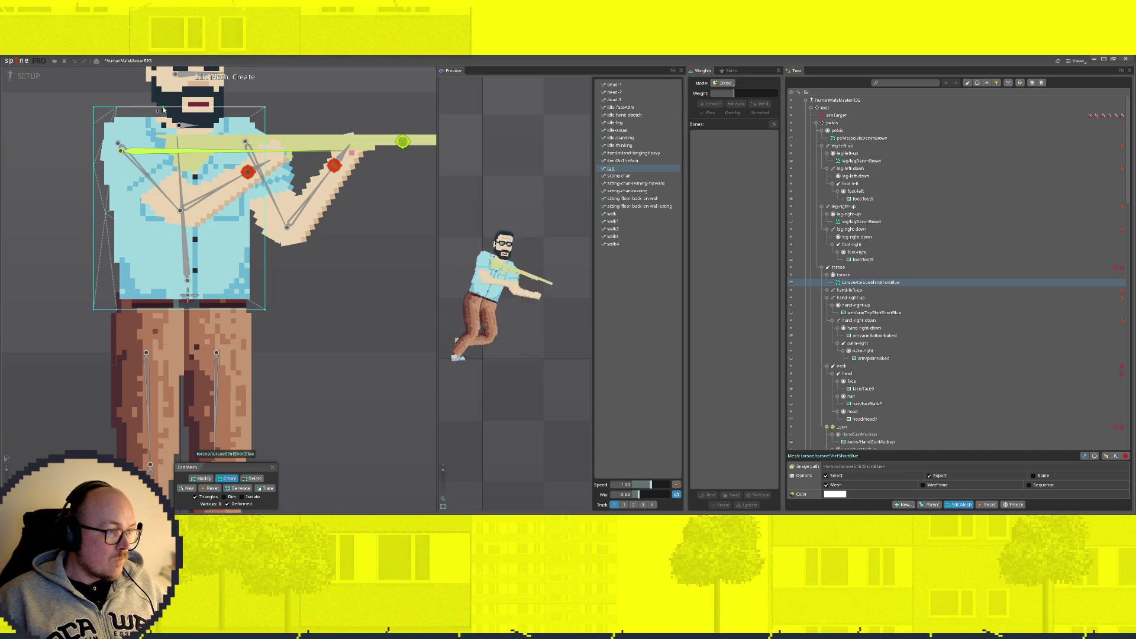
left_click(212, 109)
left_click(223, 109)
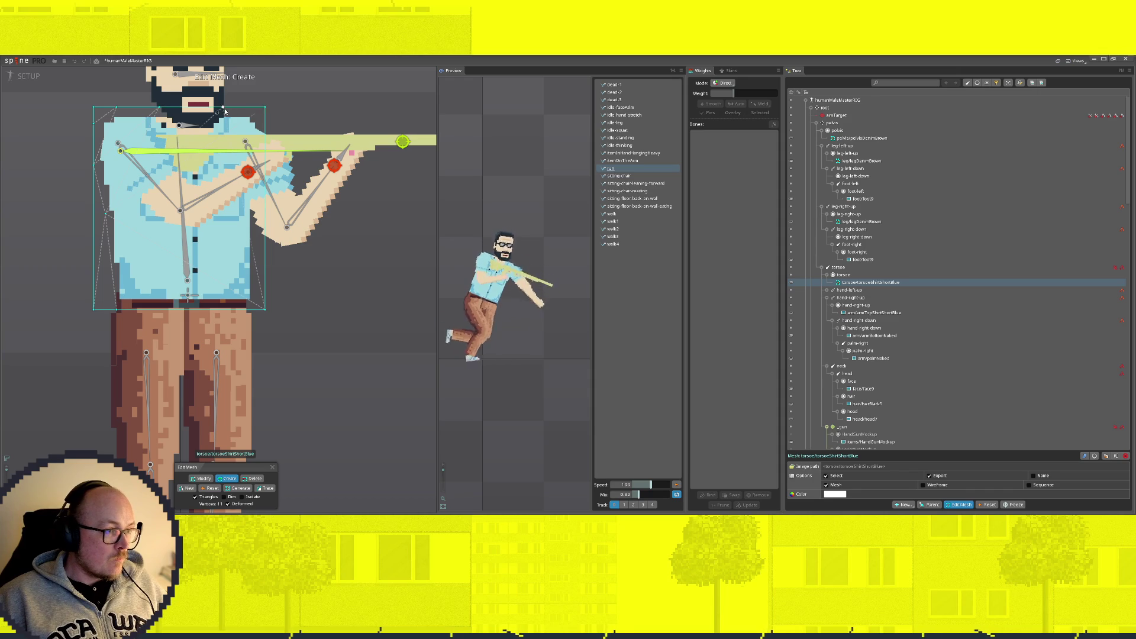
left_click(253, 110)
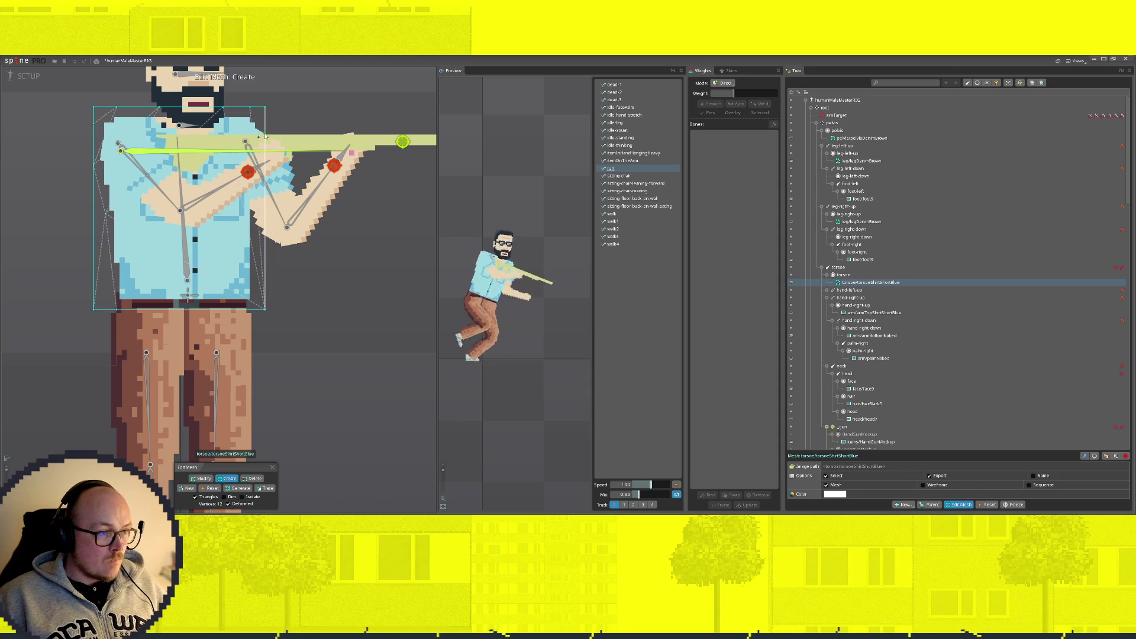
Step: Add vertices on the right and bottom edges plus two interior points, then close Edit Mesh
left_click(265, 156)
left_click(265, 222)
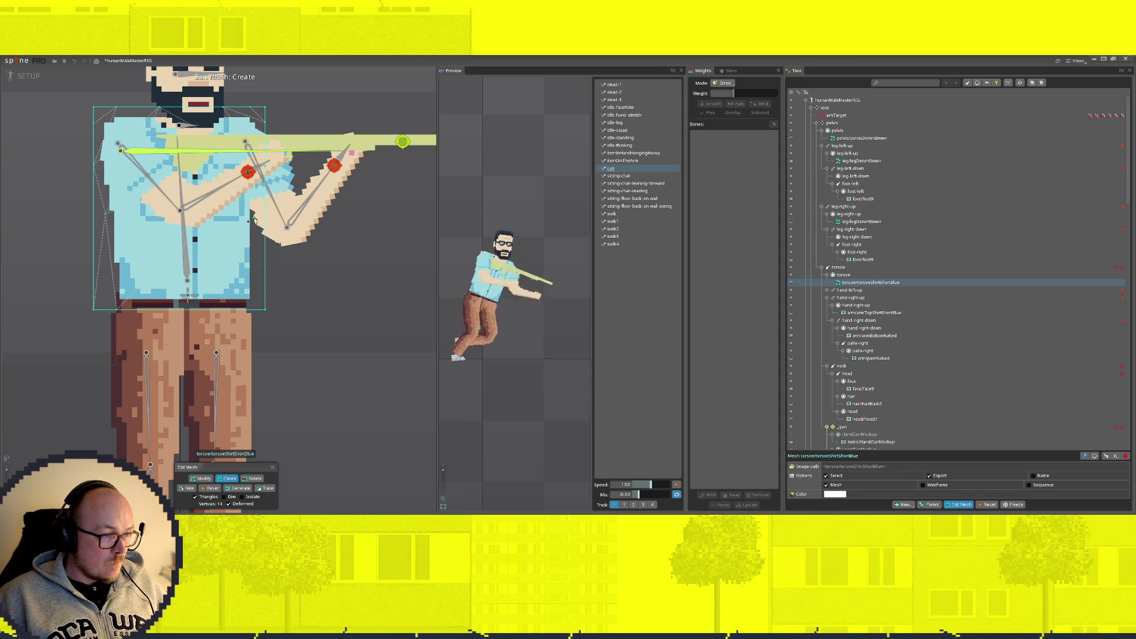
left_click(212, 310)
left_click(178, 309)
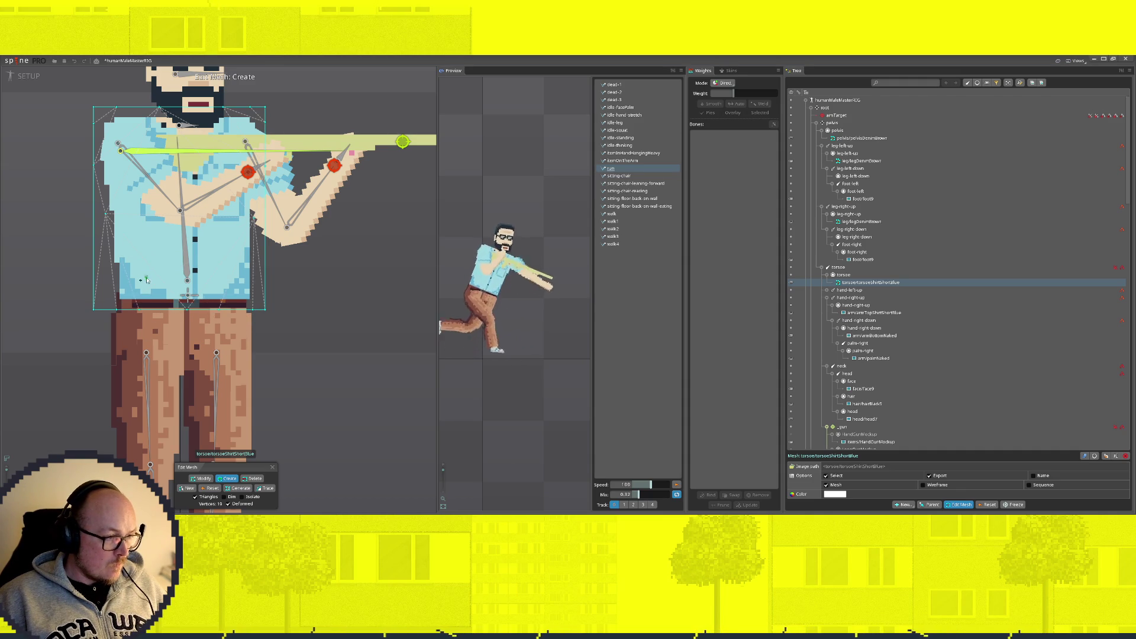
left_click(153, 178)
left_click(244, 231)
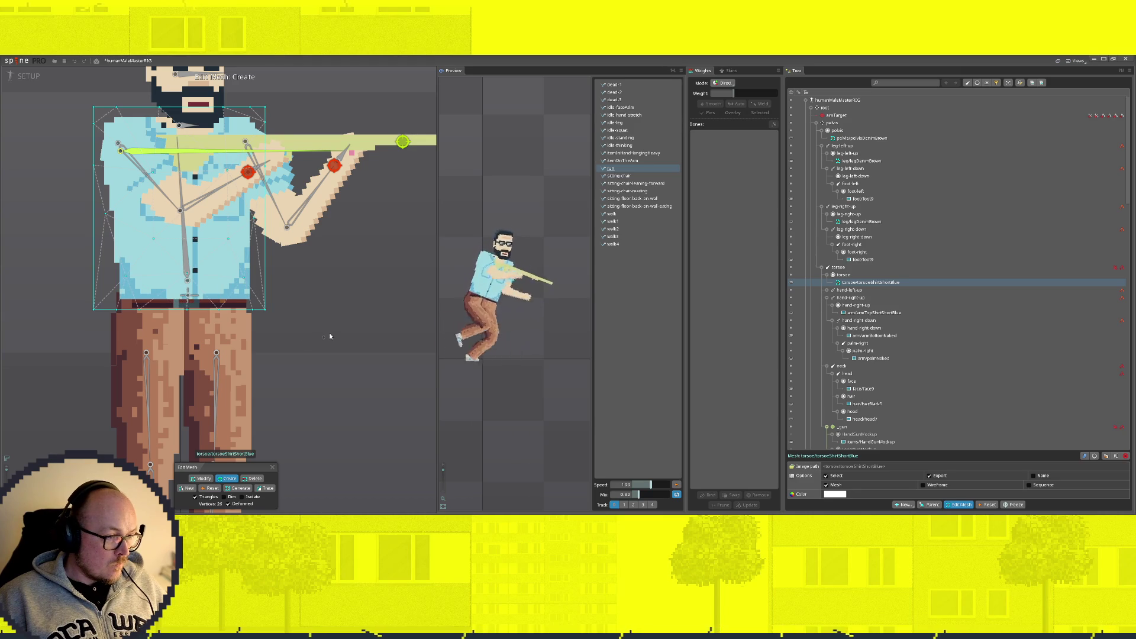
left_click(203, 478)
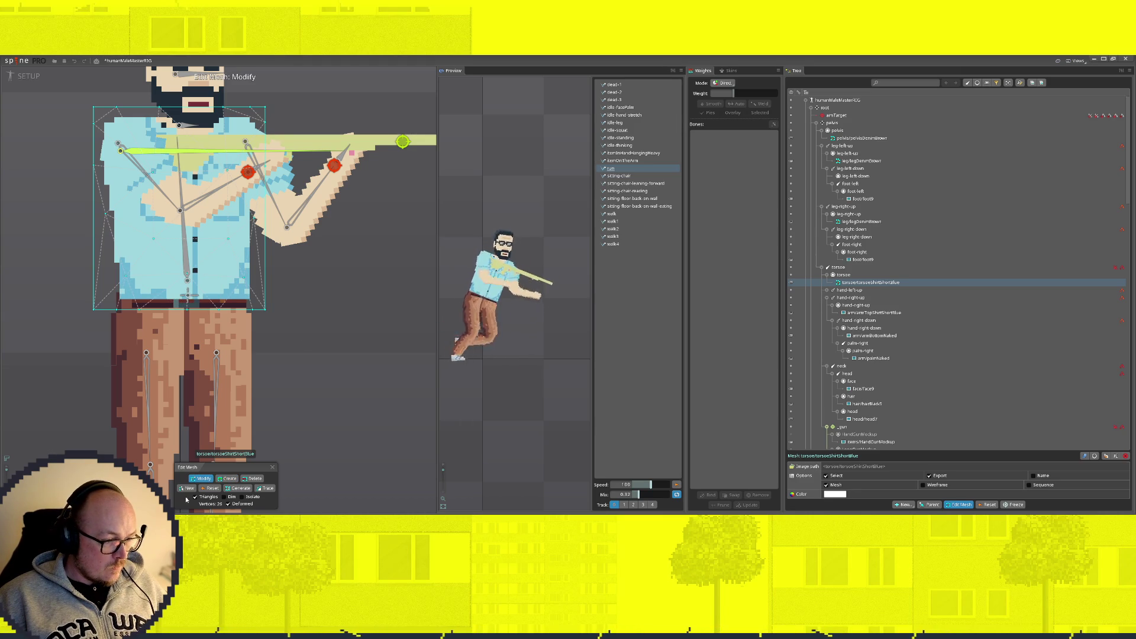
left_click(273, 467)
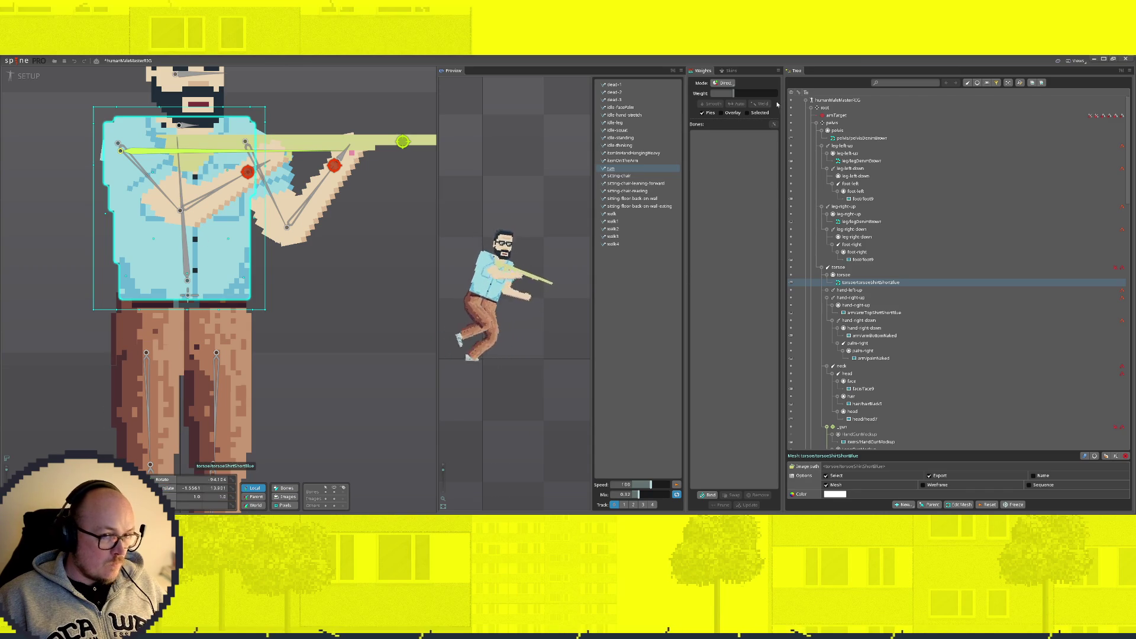
Step: Bind the torsoe and pelvis bones to the shirt mesh and give the bottom vertices full pelvis weight
left_click(708, 494)
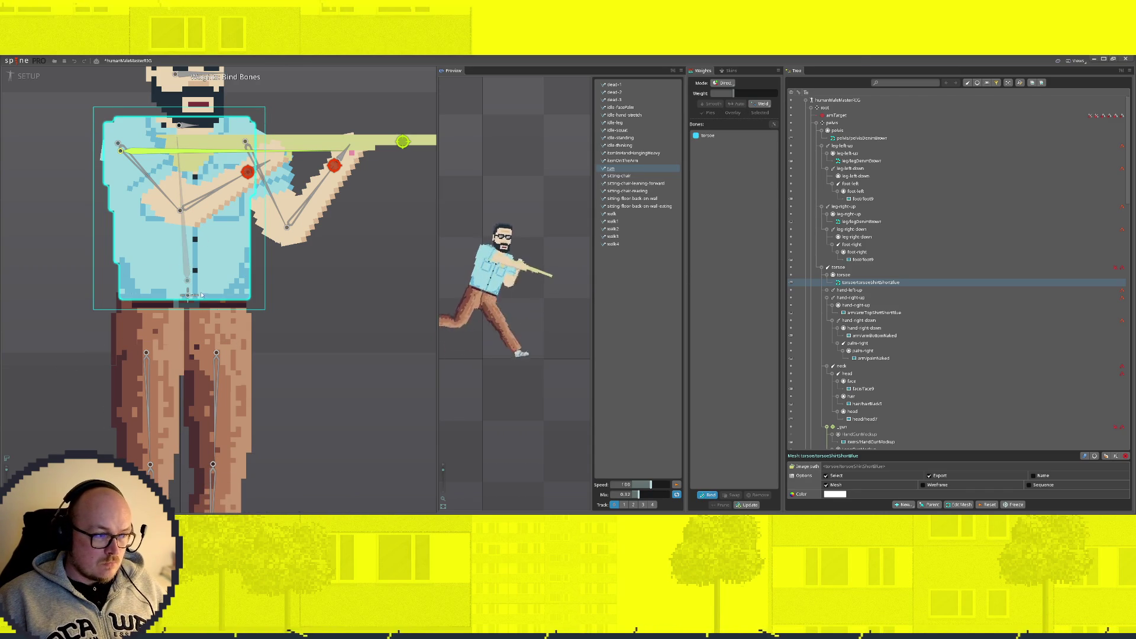
left_click(708, 496)
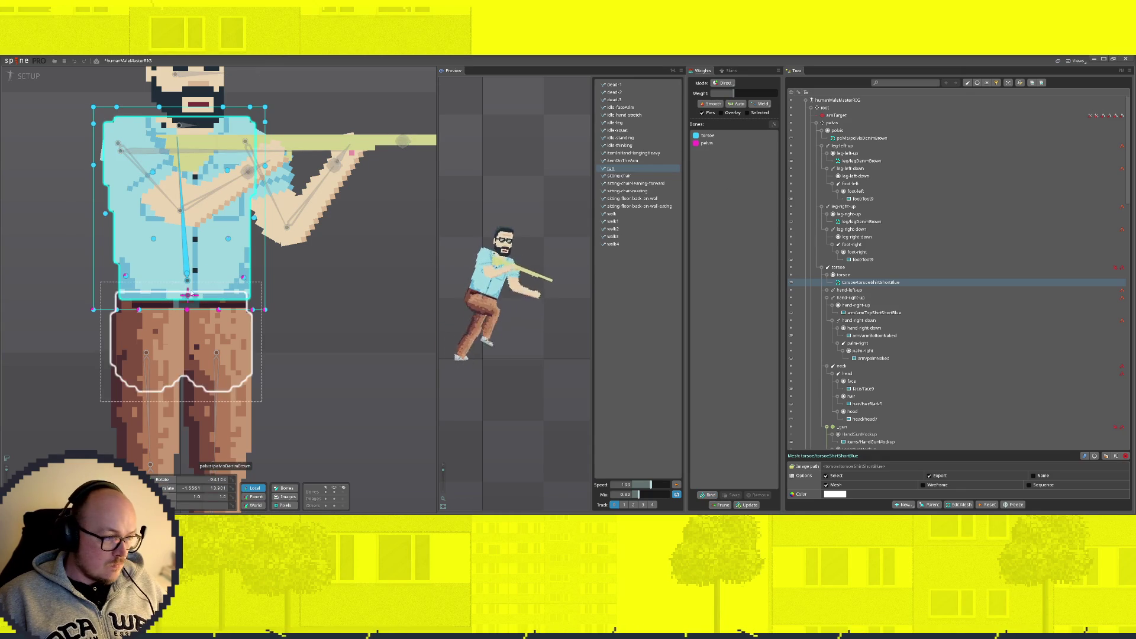
left_click(187, 295)
left_click(138, 309)
mouse_move(151, 437)
left_mouse_down()
mouse_move(119, 331)
mouse_move(304, 341)
left_mouse_up()
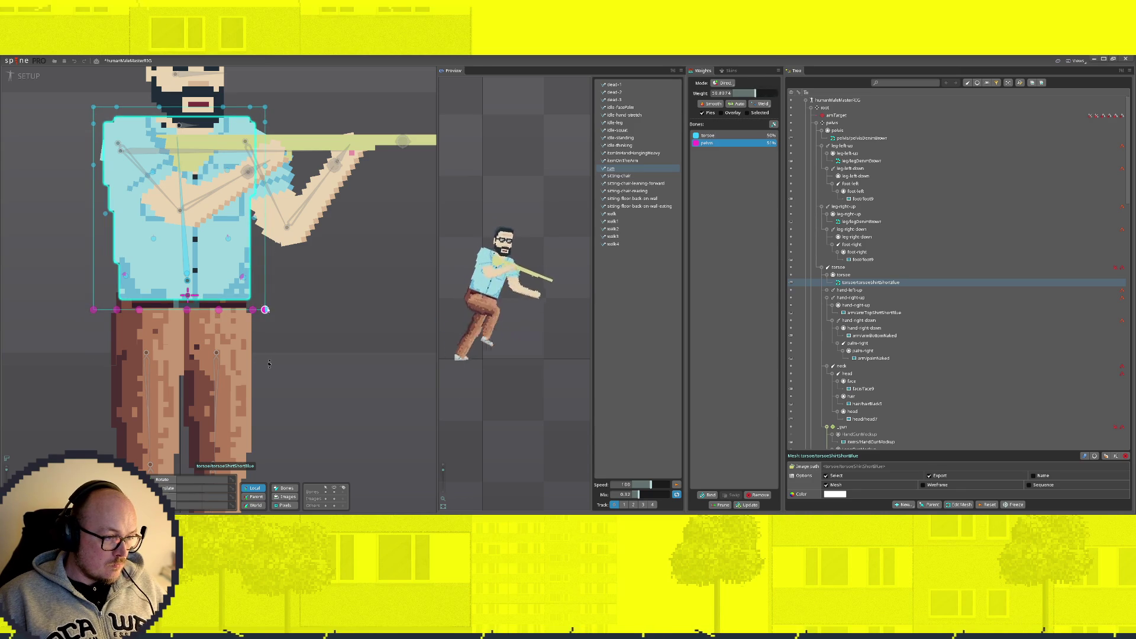
Step: Blend a middle vertex to about 70% torsoe / 30% pelvis, lower the left vertex's pelvis weight, and check the remaining vertices
scroll(194, 271, "up", 3)
scroll(275, 305, "down", 1)
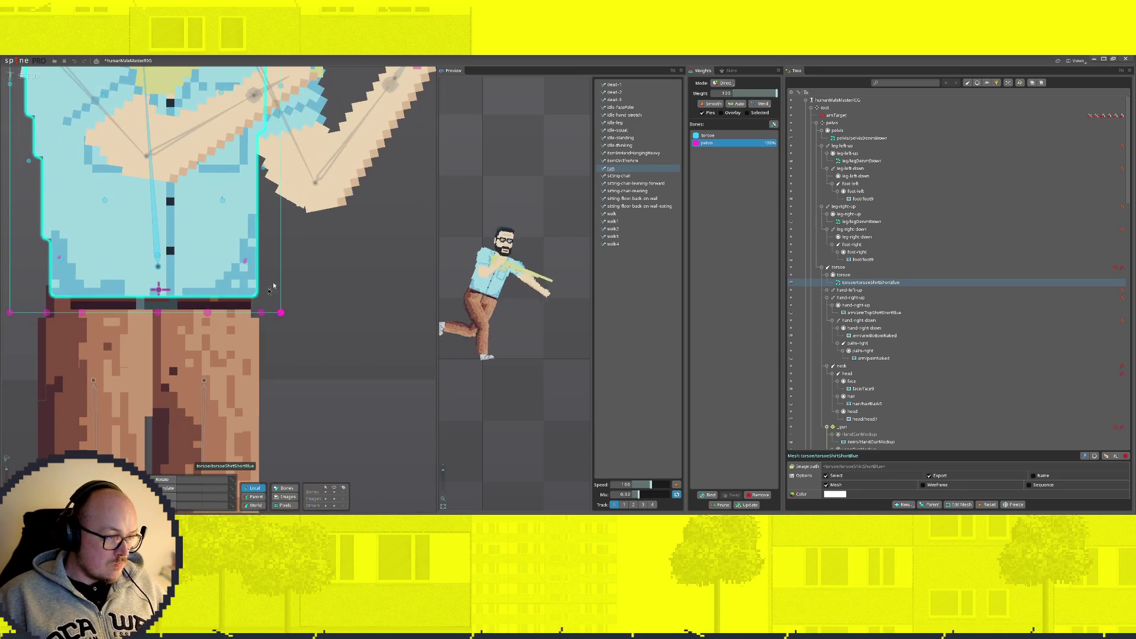
left_click_drag(246, 262, 253, 266)
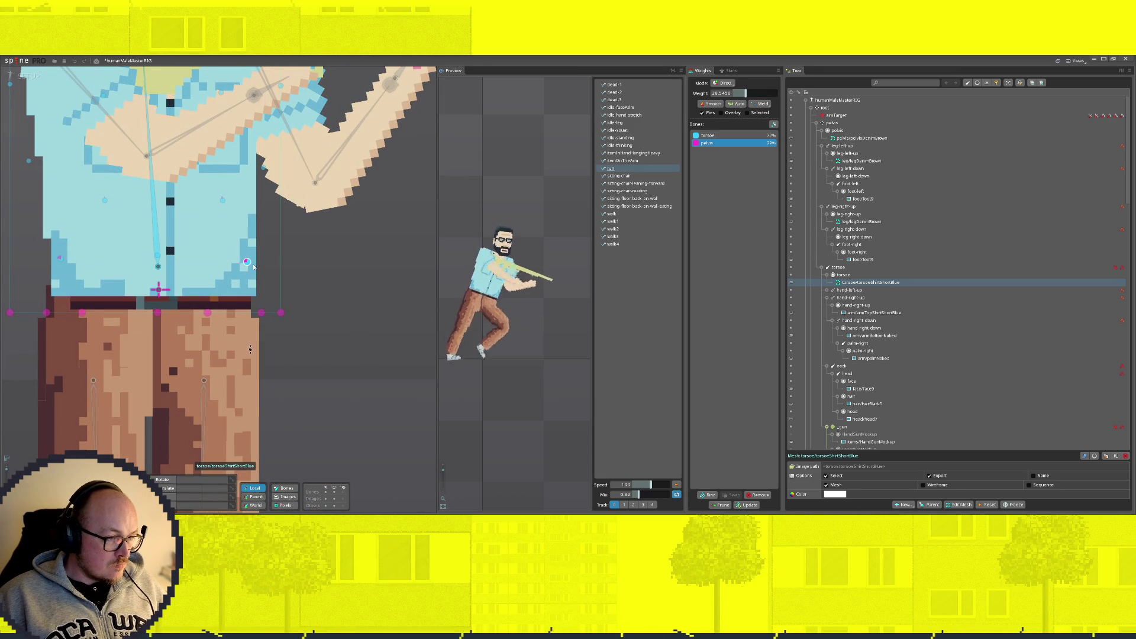
left_click(157, 255)
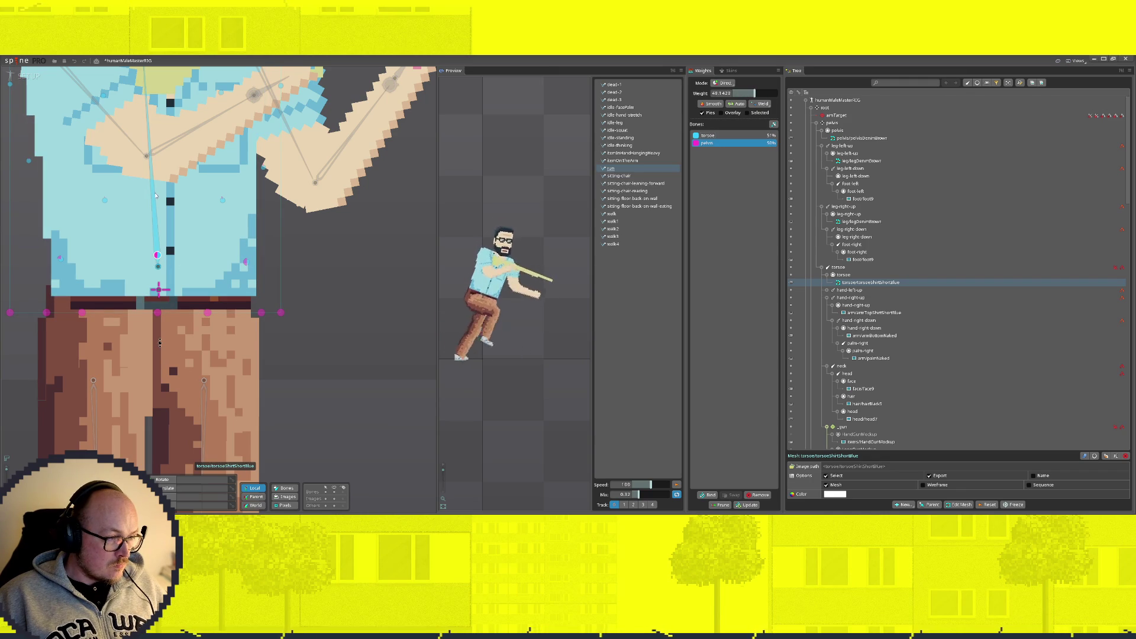
left_click(61, 259)
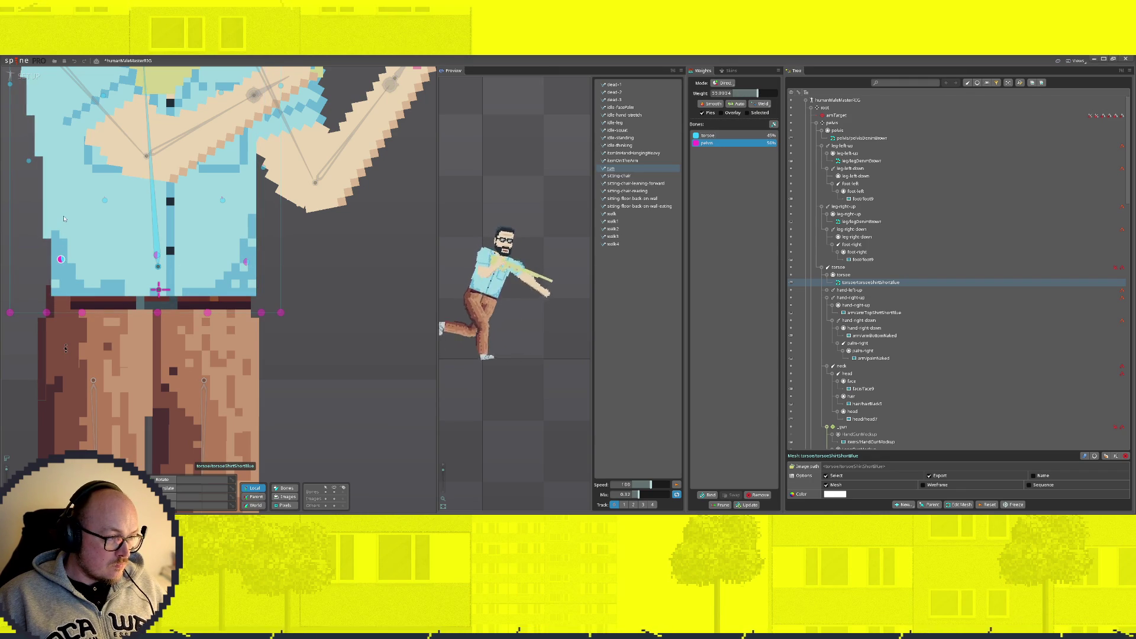
left_click_drag(62, 265, 62, 270)
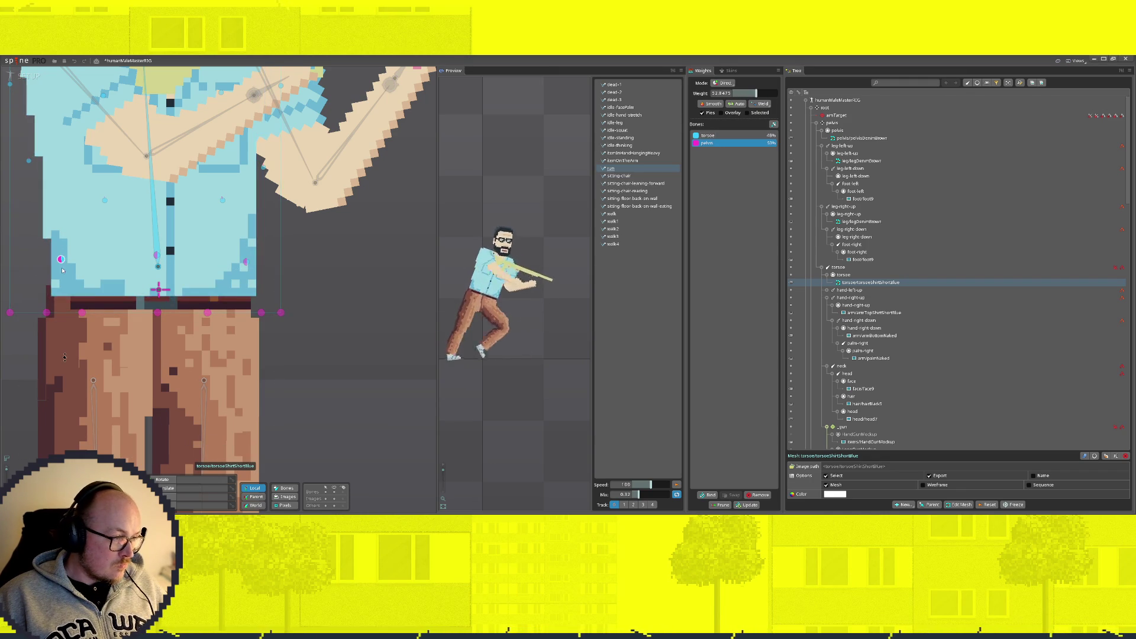
left_click(104, 200)
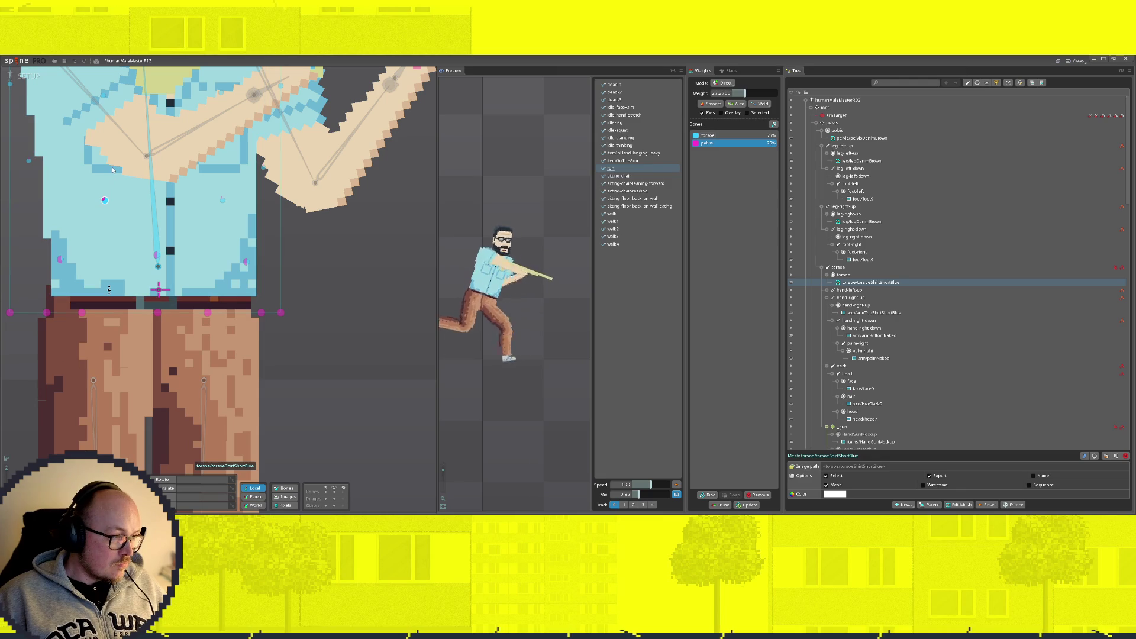
left_click(223, 200)
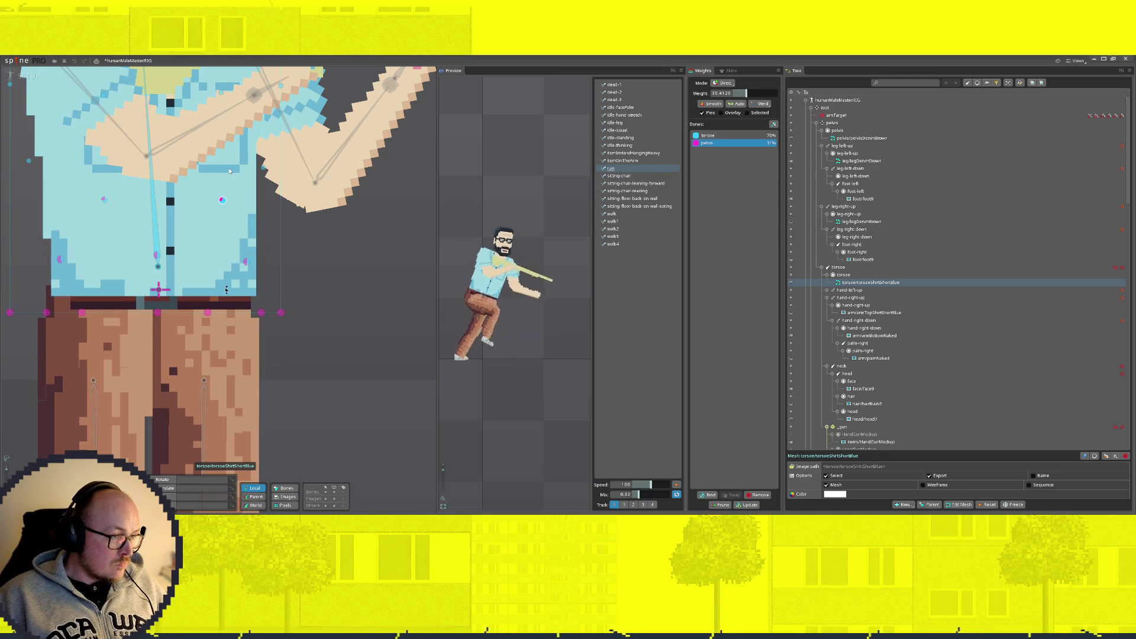
left_click(263, 167)
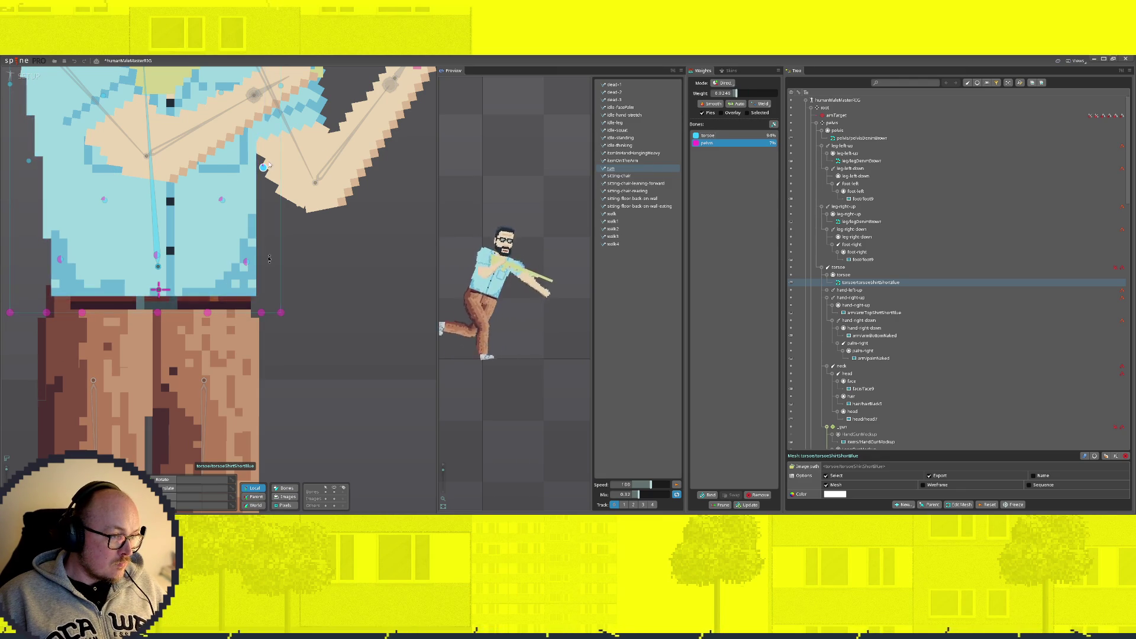
left_click(10, 84)
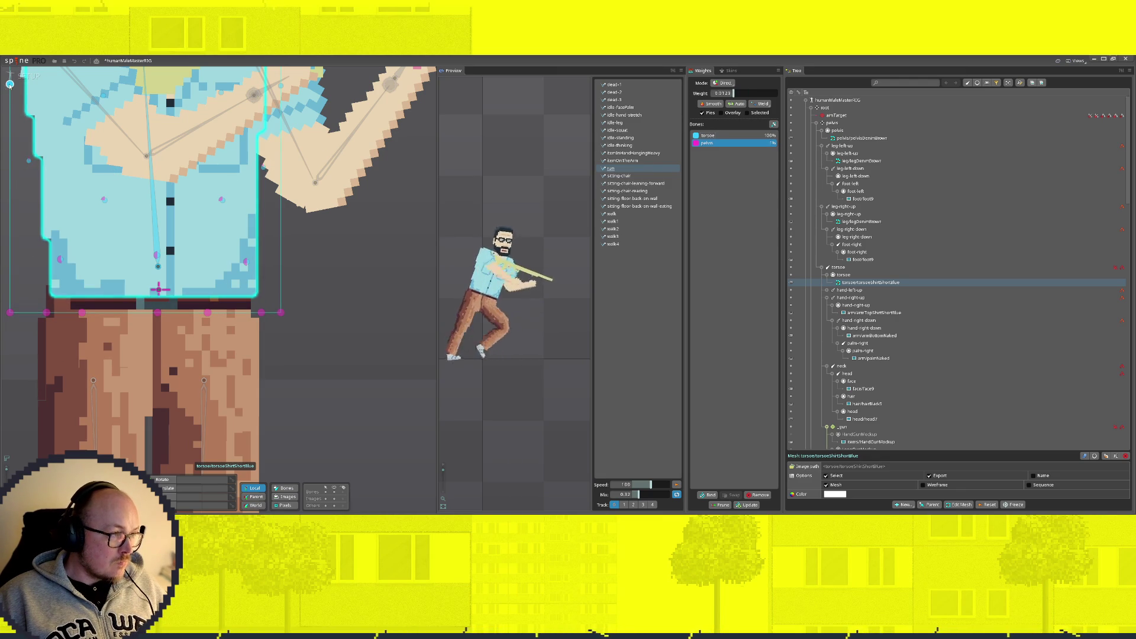
scroll(291, 98, "down", 3)
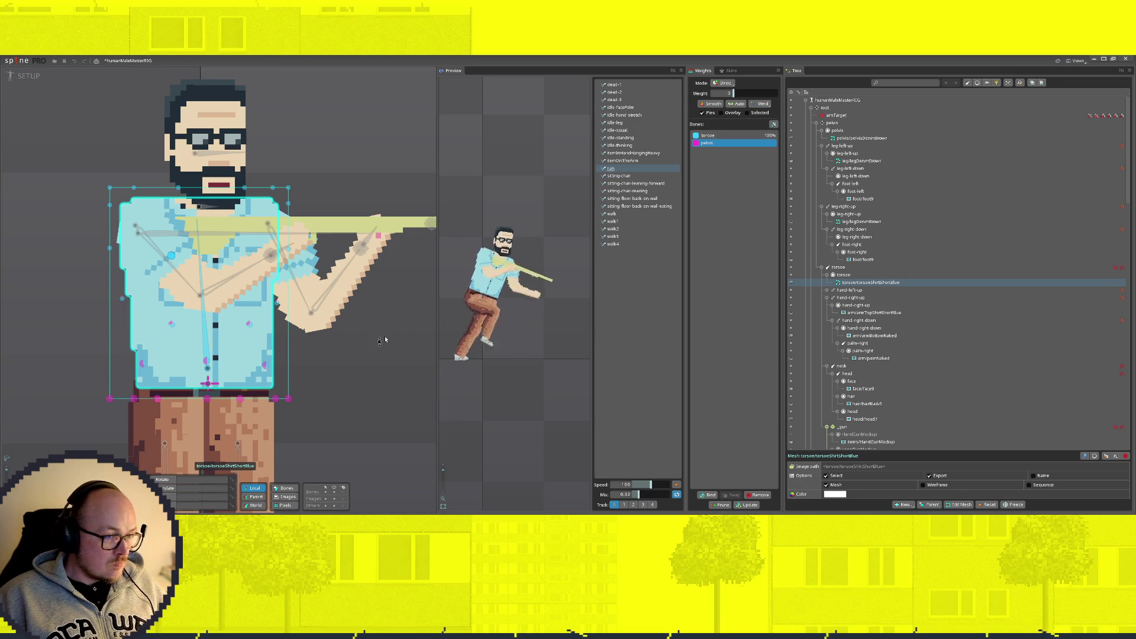
key("Escape")
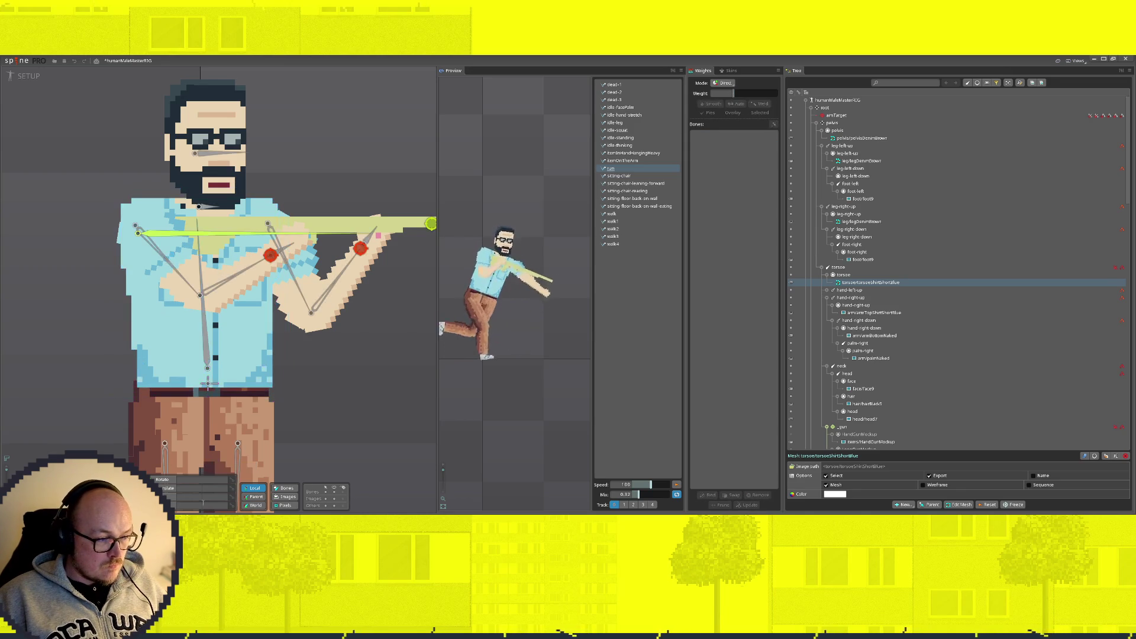
Step: Re-enable both aiming constraints and move aimTarget down-left so the gun aims lower
scroll(382, 373, "down", 3)
left_click(359, 140)
left_click_drag(361, 140, 321, 317)
key("ctrl+z")
scroll(815, 414, "down", 15)
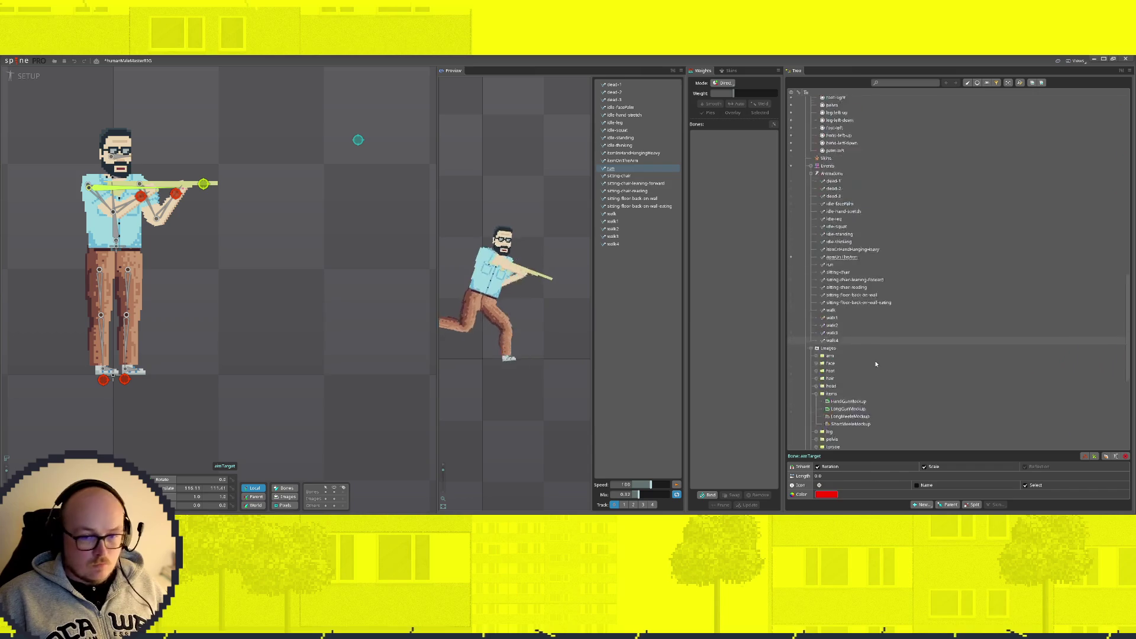
left_click(791, 183)
left_click(791, 200)
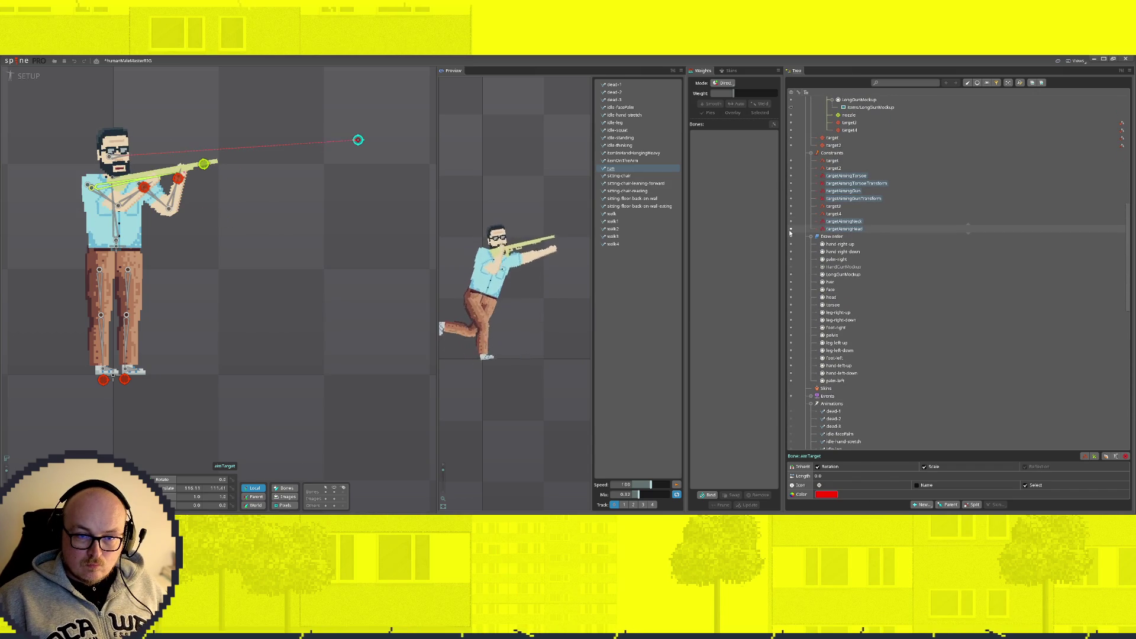
mouse_move(355, 134)
left_mouse_down()
mouse_move(325, 157)
mouse_move(318, 345)
mouse_move(309, 122)
mouse_move(345, 343)
mouse_move(345, 107)
mouse_move(383, 354)
mouse_move(471, 183)
mouse_move(350, 91)
mouse_move(225, 140)
mouse_move(358, 198)
mouse_move(355, 178)
mouse_move(449, 114)
mouse_move(51, 367)
mouse_move(88, 368)
mouse_move(57, 381)
mouse_move(317, 205)
mouse_move(345, 105)
mouse_move(373, 183)
mouse_move(369, 172)
left_mouse_up()
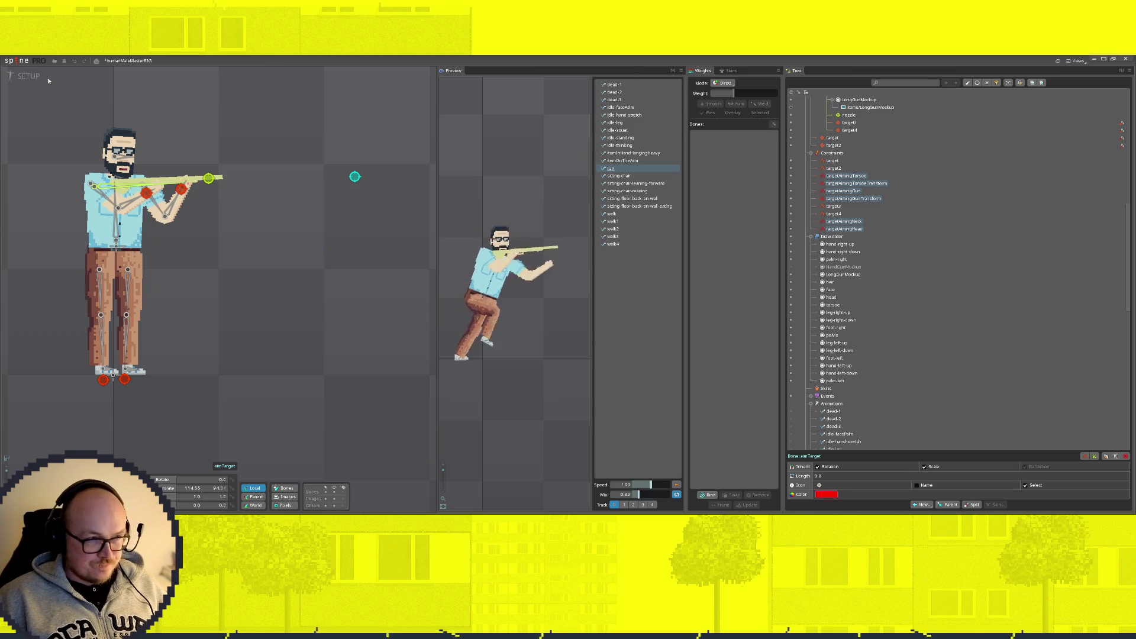
Step: Switch to Animate mode and save the project
key("Tab")
key("ctrl+s")
scroll(885, 298, "down", 10)
scroll(885, 295, "up", 4)
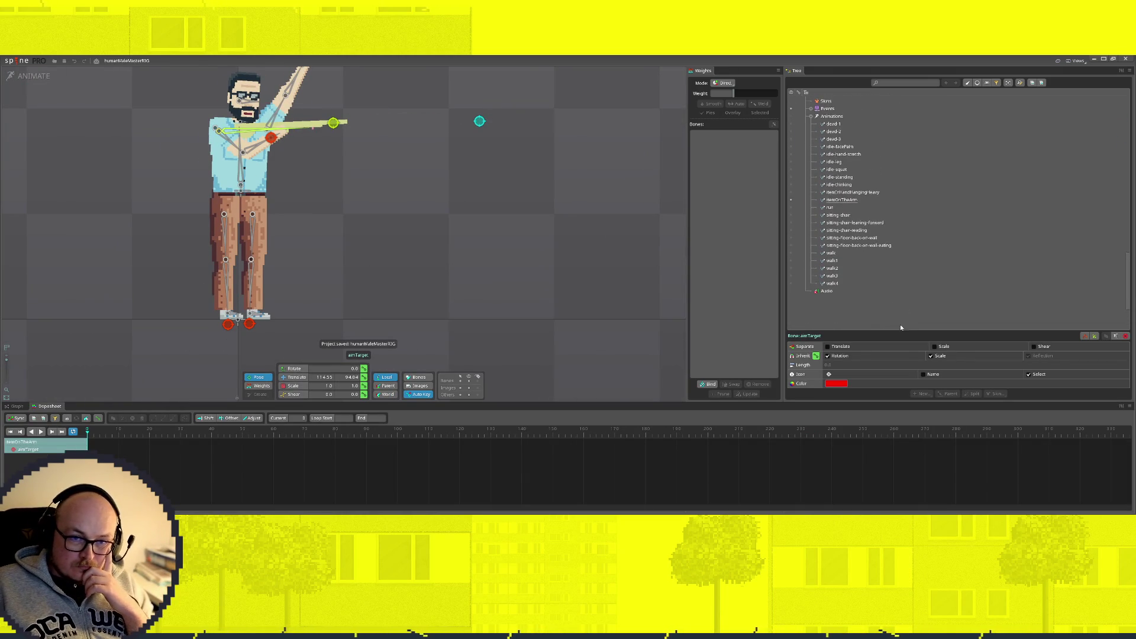
Step: Open the dead-1 animation and drag aimTarget to see how the dead pose reacts
left_click(792, 124)
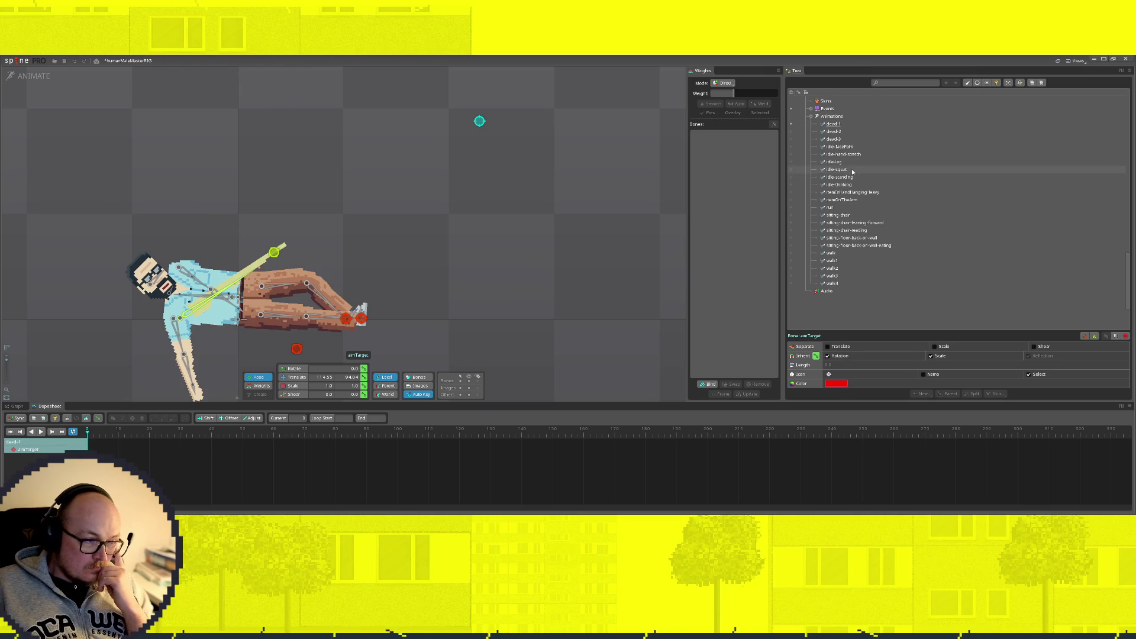
scroll(903, 252, "up", 3)
scroll(903, 252, "up", 1)
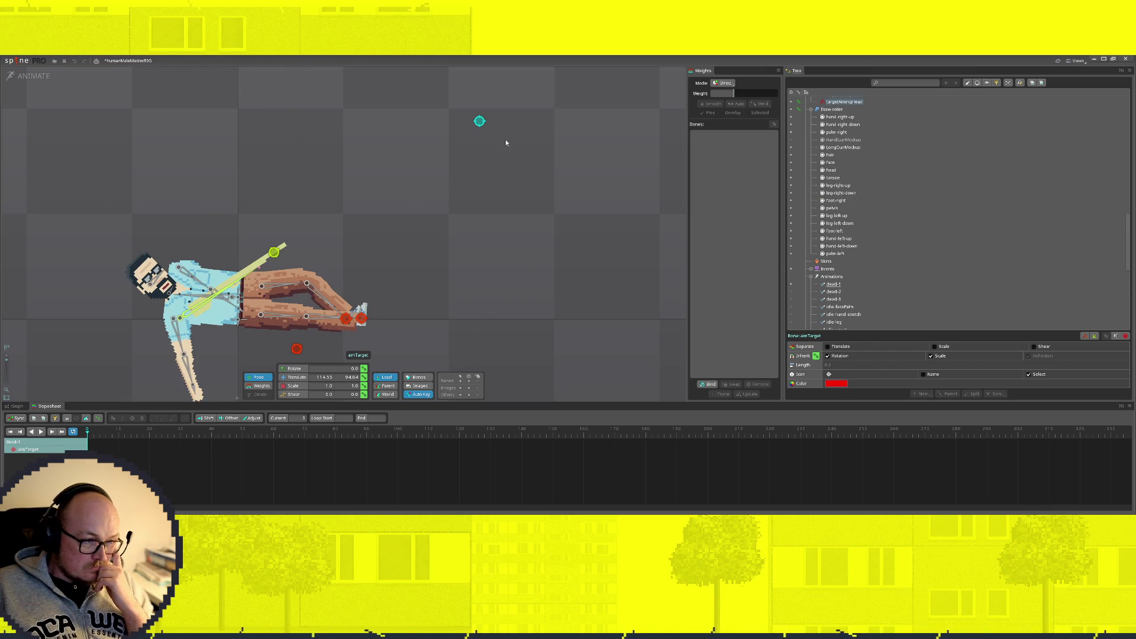
mouse_move(479, 121)
left_mouse_down()
mouse_move(414, 198)
mouse_move(293, 396)
mouse_move(520, 189)
mouse_move(513, 118)
mouse_move(526, 138)
left_mouse_up()
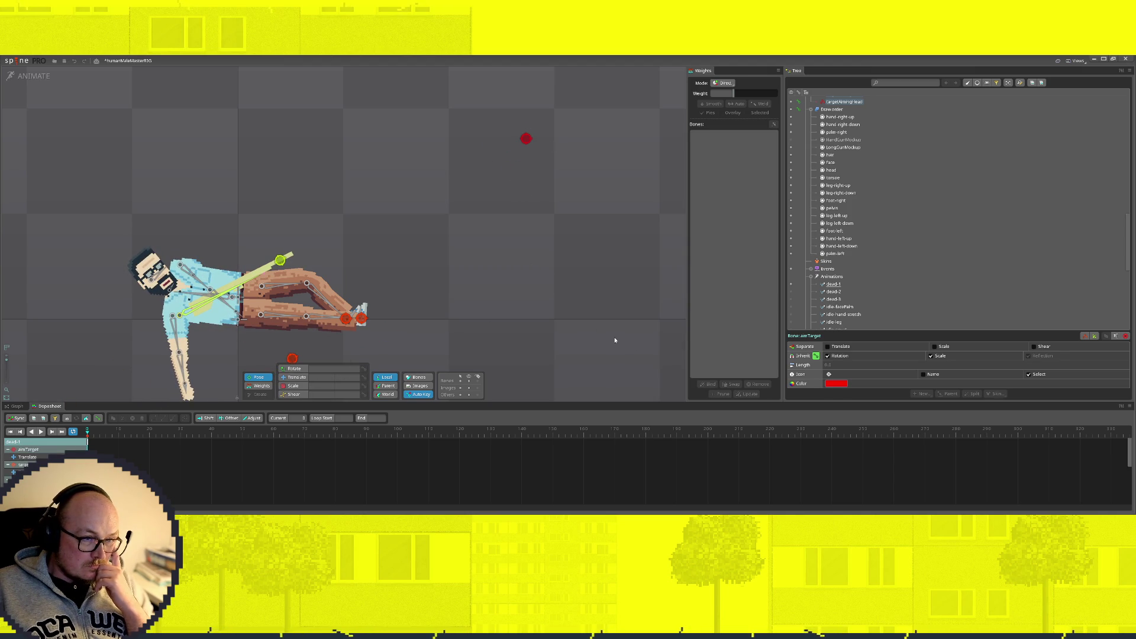
Step: In the setup pose, move aimTarget to the left, then return to animating dead-1
left_click(30, 75)
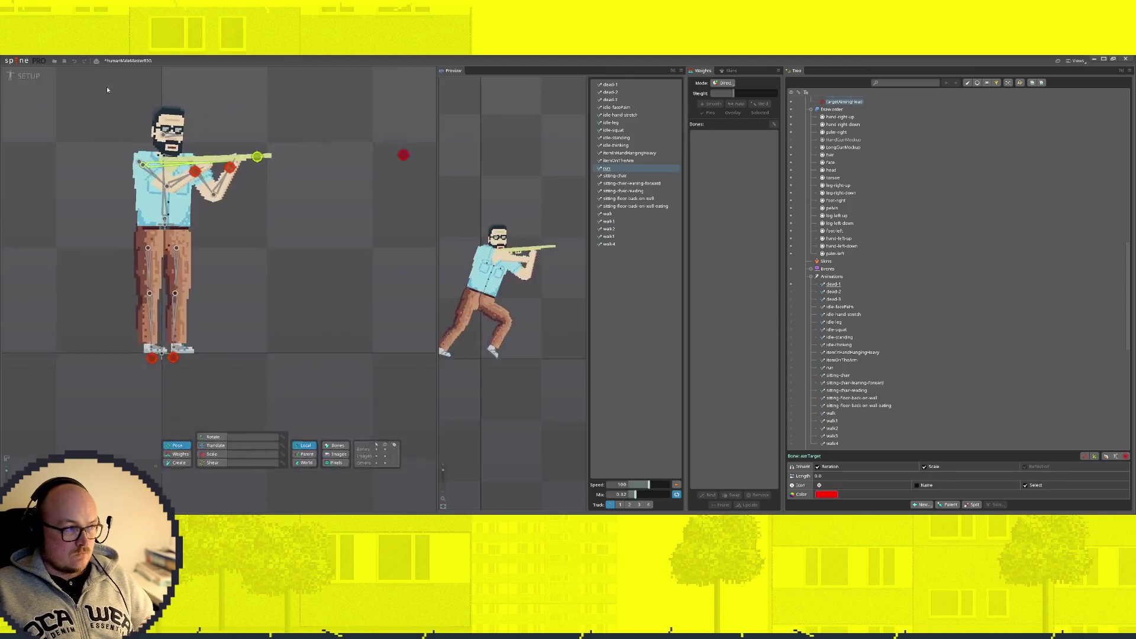
mouse_move(355, 177)
left_mouse_down()
mouse_move(233, 182)
mouse_move(247, 187)
left_mouse_up()
left_click(205, 183)
left_click(29, 77)
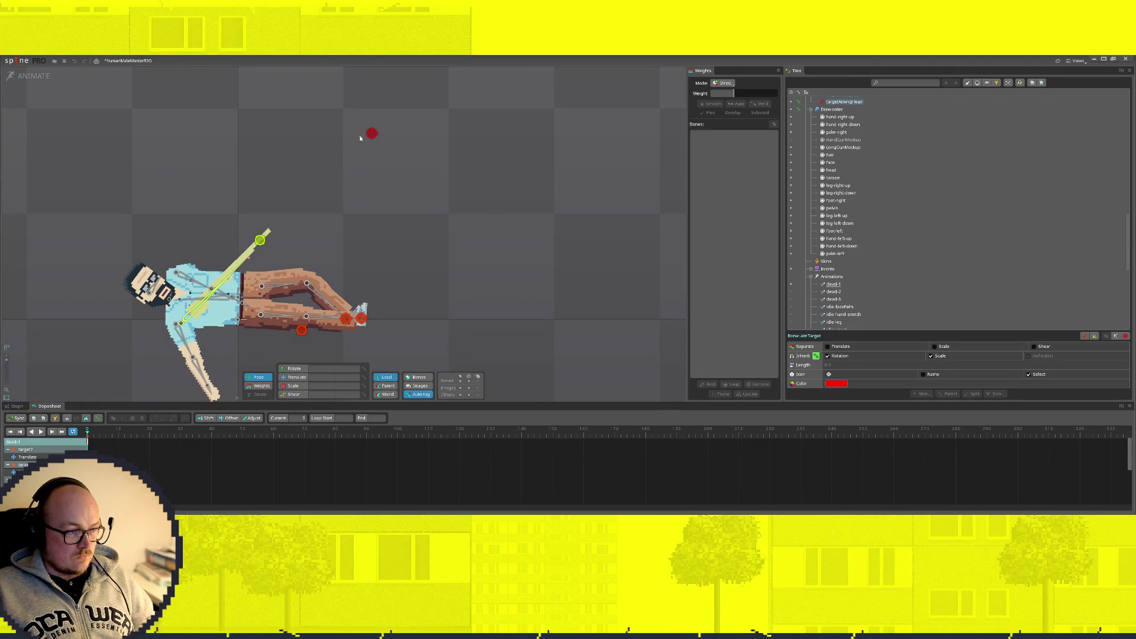
Step: Turn off the targetAimingTorso, TorsoTransform, Gun and GunTransform constraints
scroll(917, 252, "down", 10)
scroll(887, 261, "up", 15)
scroll(834, 268, "up", 5)
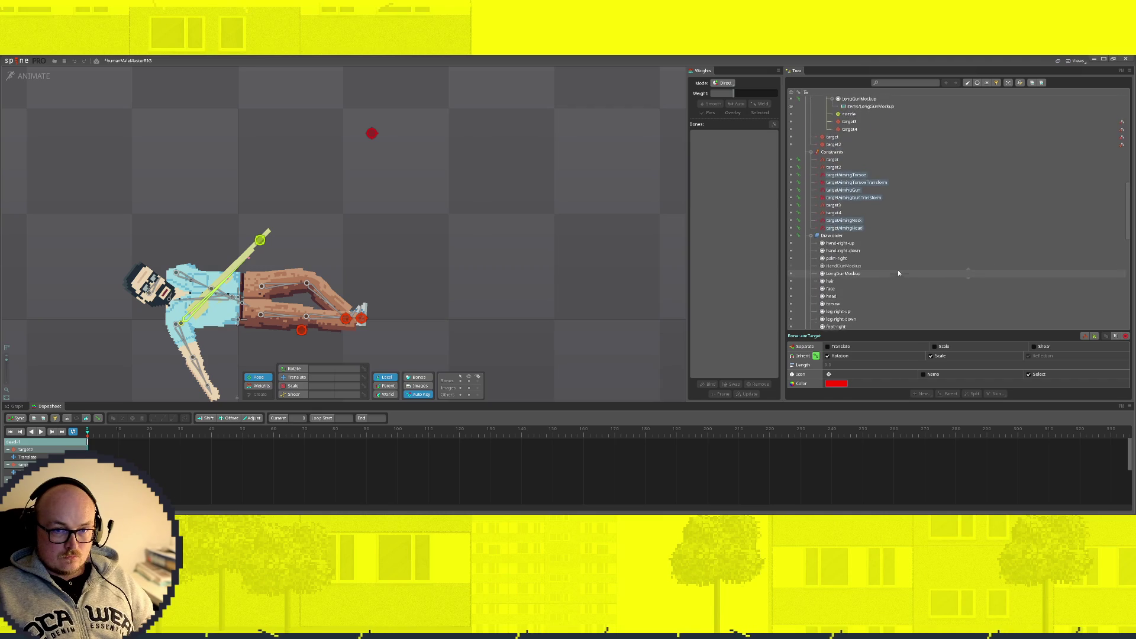
left_click(794, 181)
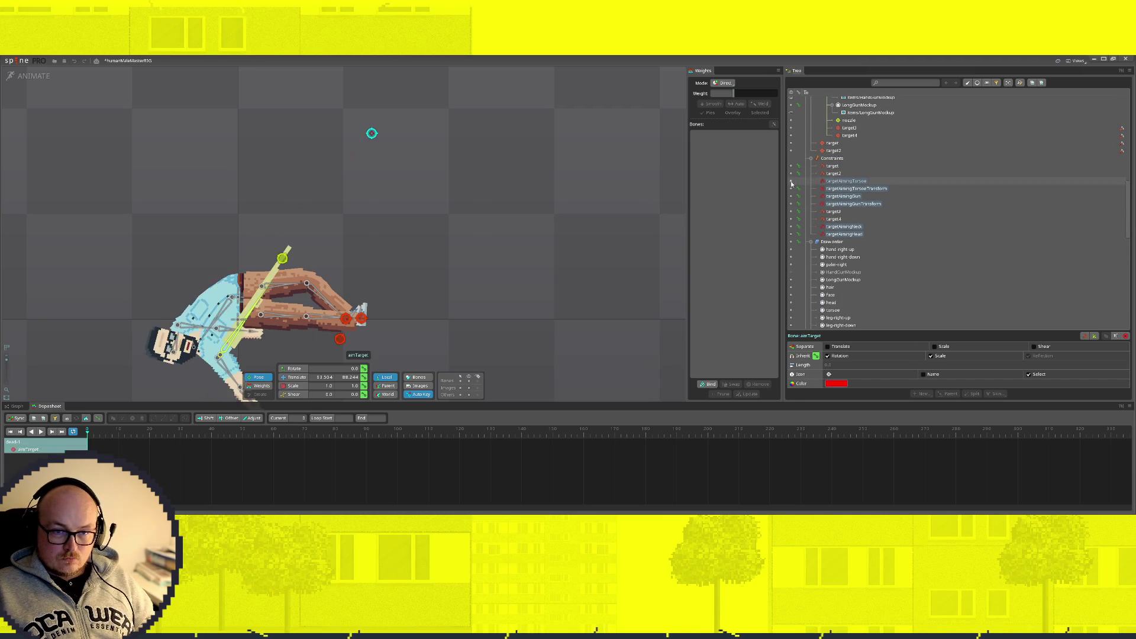
left_click(798, 182)
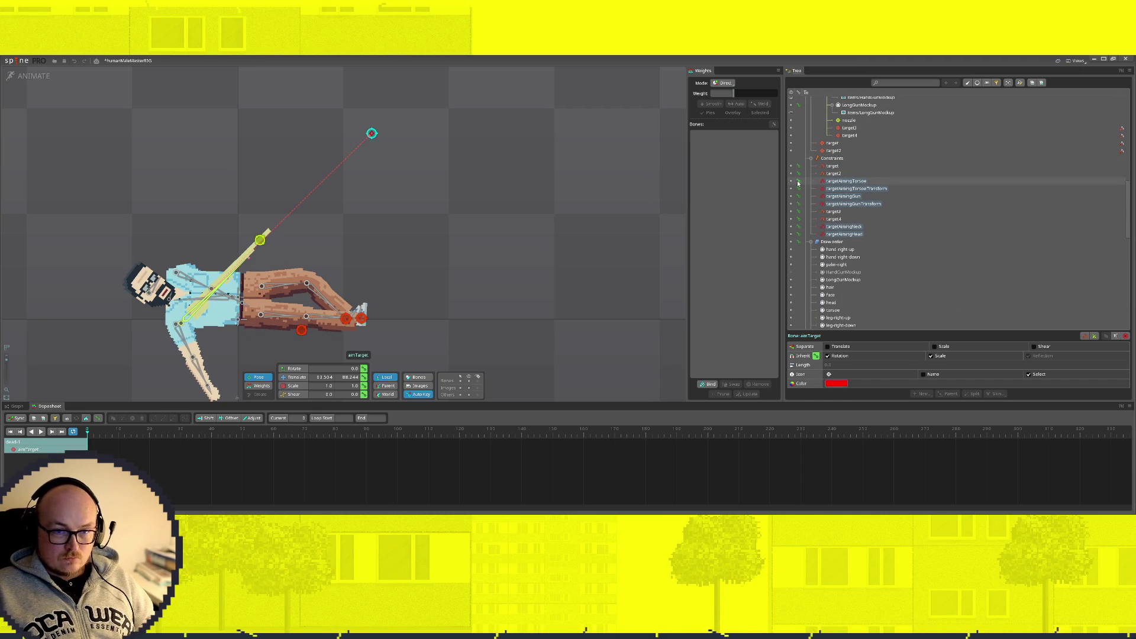
left_click(798, 188)
left_click(791, 204)
left_click(791, 196)
left_click(791, 188)
left_click(791, 181)
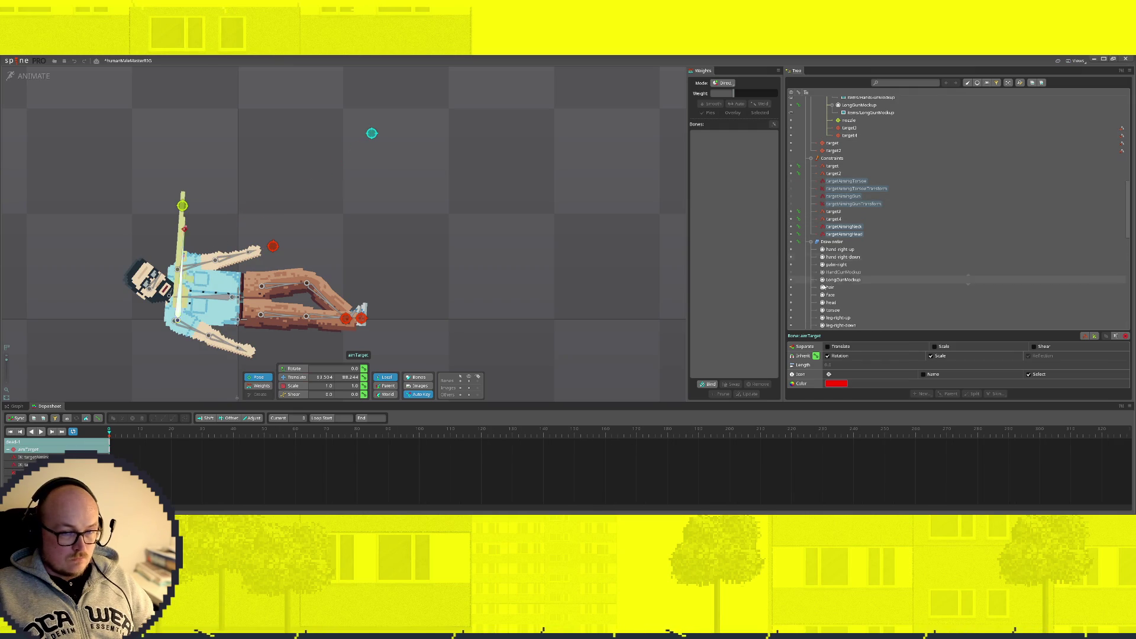
Step: Turn off the targetAimingNeck and targetAimingHead constraints
left_click(792, 228)
left_click(792, 227)
left_click(791, 234)
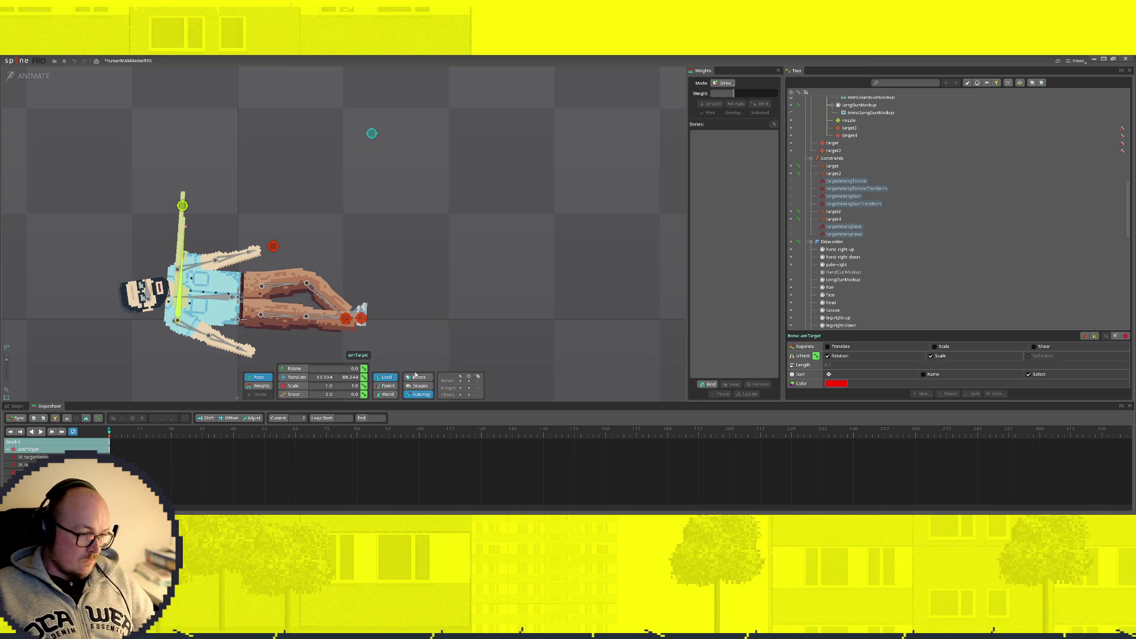
scroll(393, 257, "down", 2)
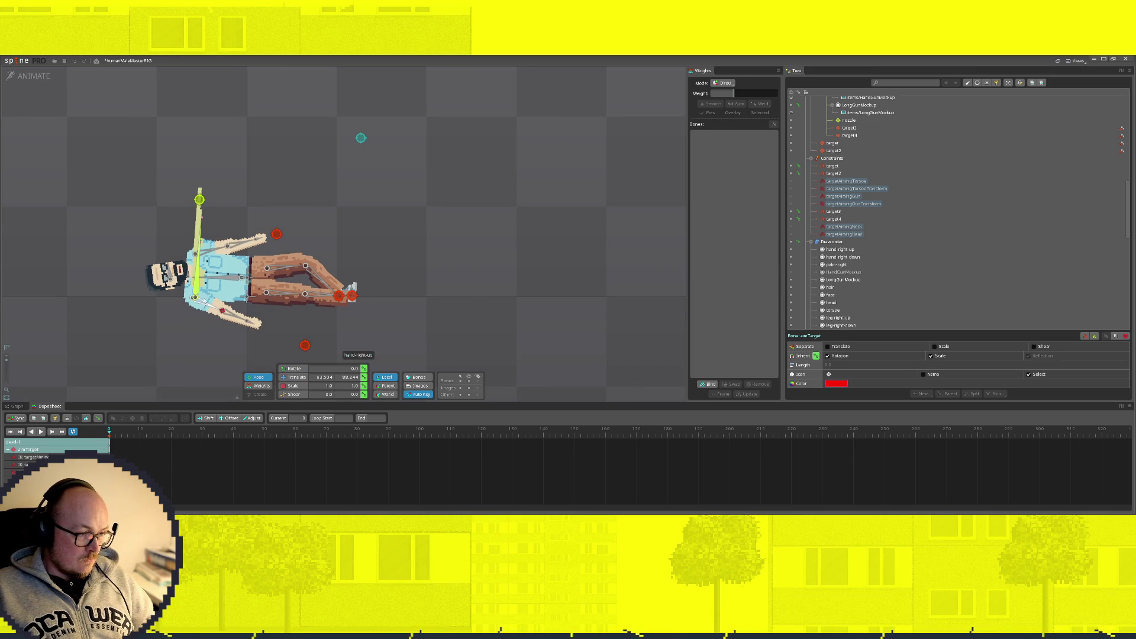
Step: Try rotating the _gun bone up-right, then undo the rotation
left_click(199, 285)
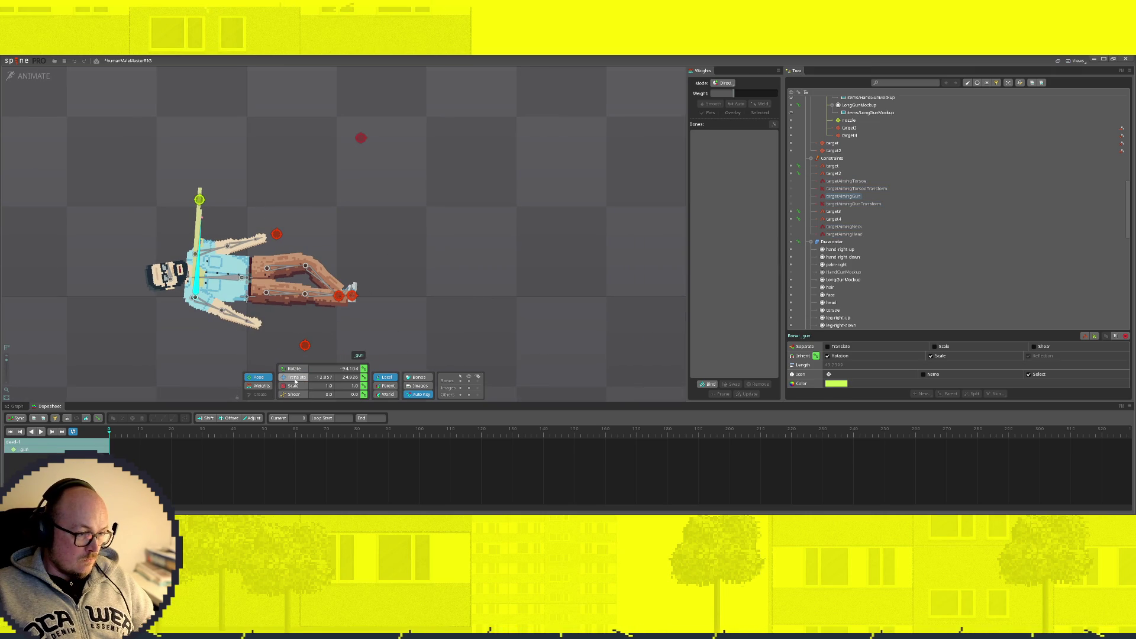
left_click(296, 368)
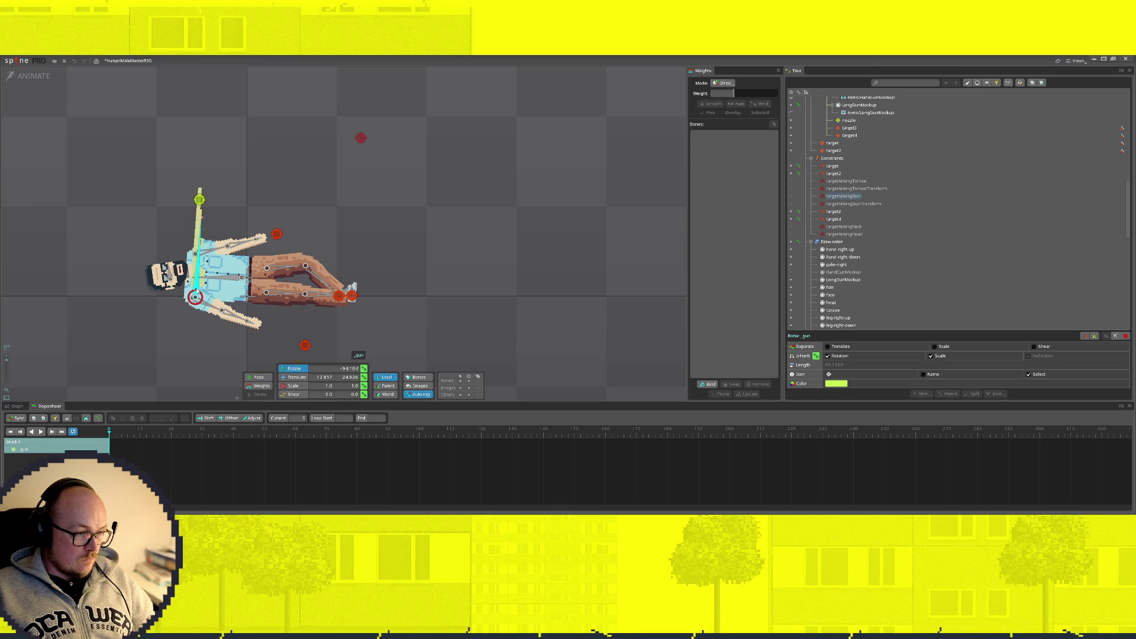
left_click_drag(200, 283, 208, 292)
key("ctrl+z")
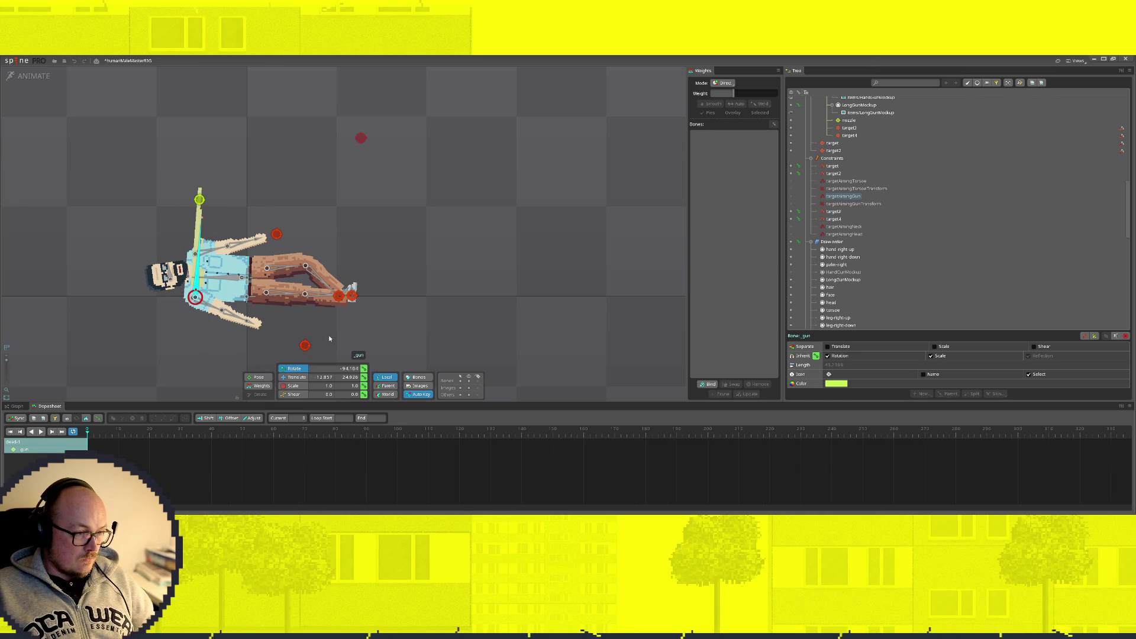
Step: Try rotating the gun and arm to point right, undo it, and reselect target3 for moving
left_click(304, 345)
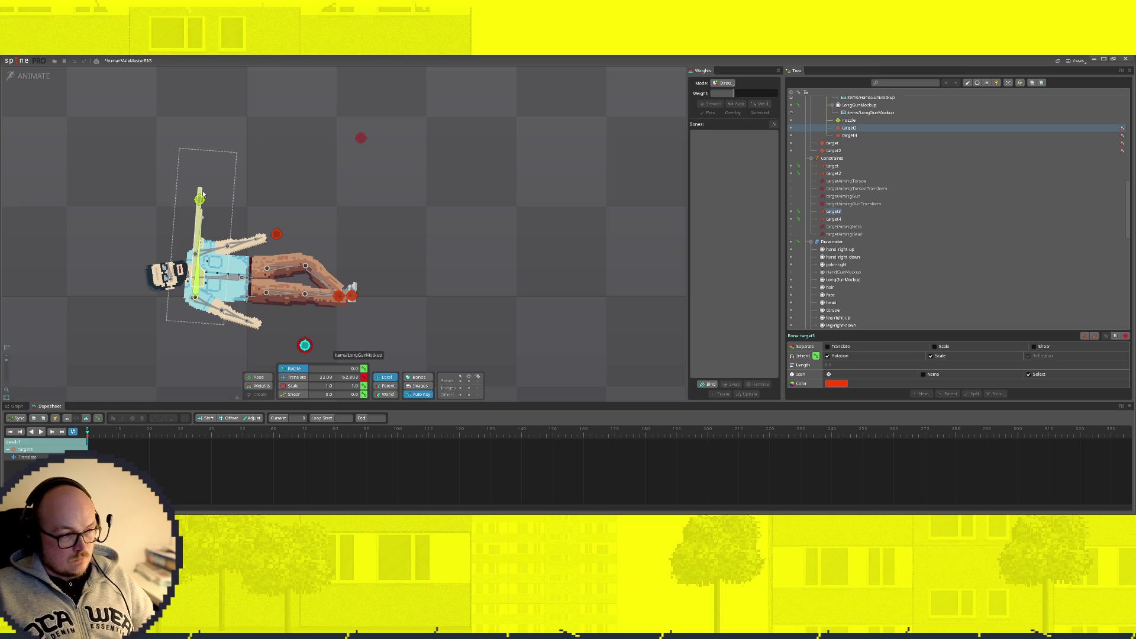
left_click(296, 377)
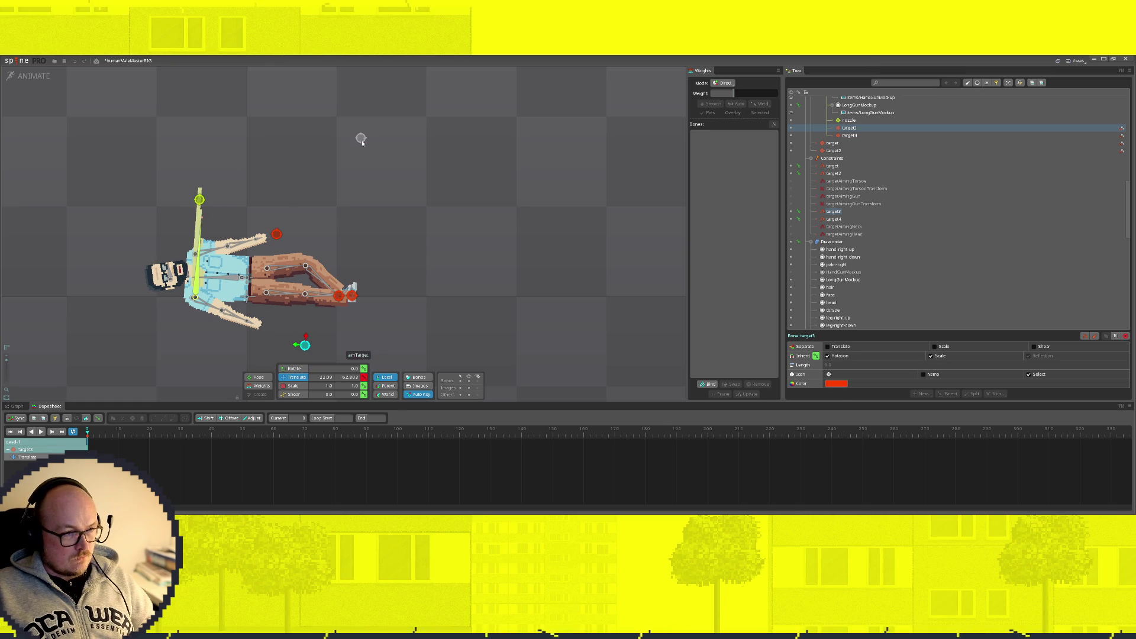
left_click(359, 141)
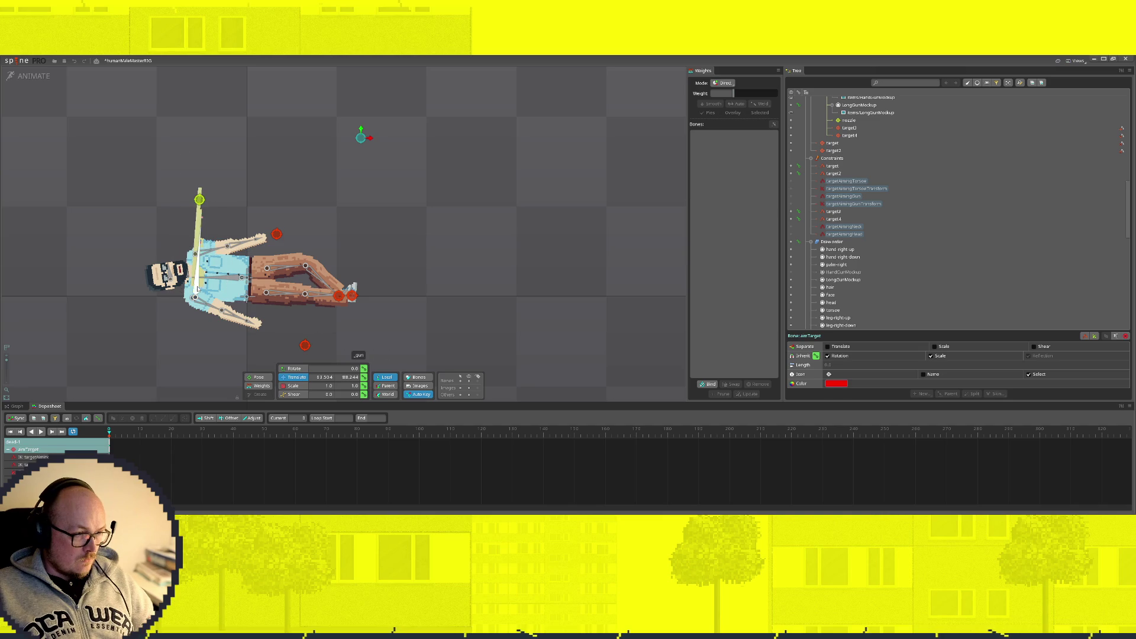
left_click(197, 293)
key("c")
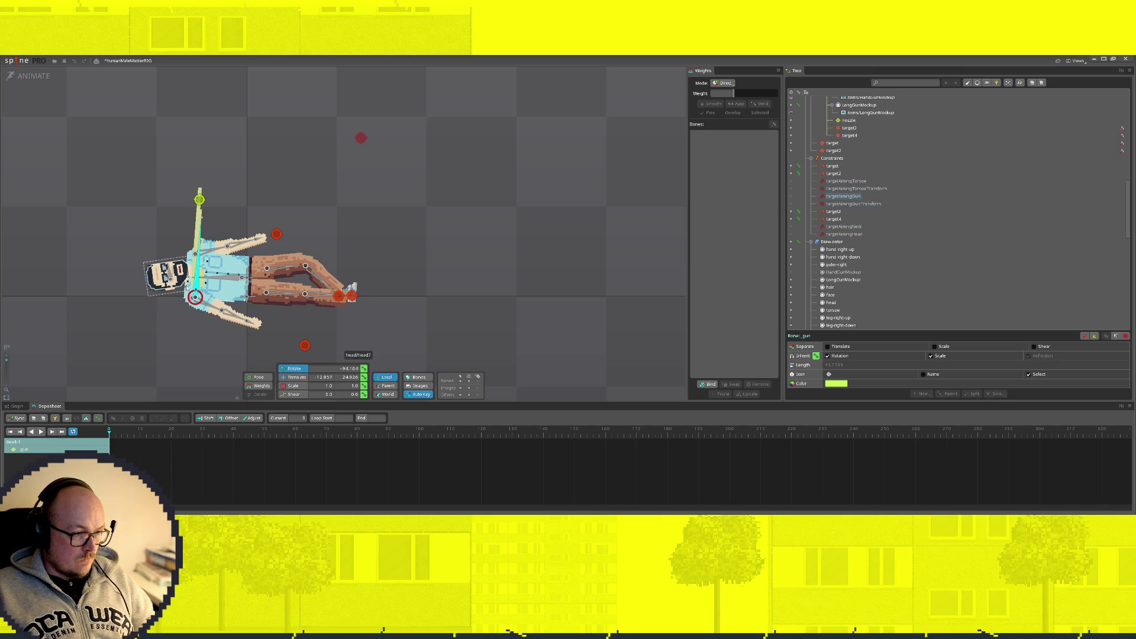
mouse_move(186, 288)
left_mouse_down()
mouse_move(225, 260)
mouse_move(320, 301)
left_mouse_up()
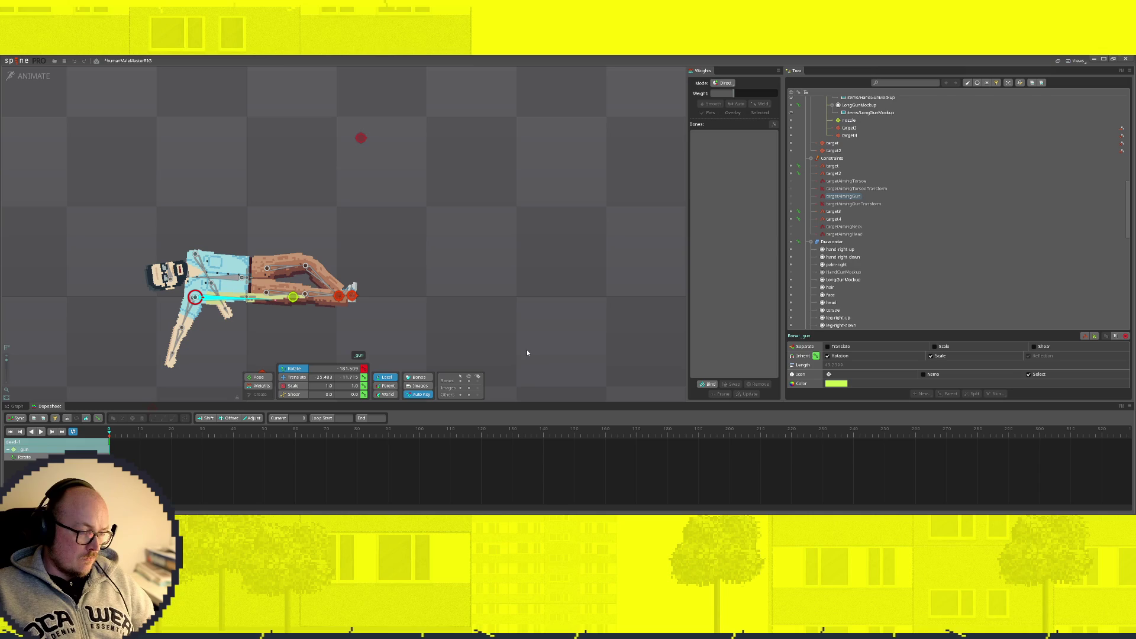
key("ctrl+z")
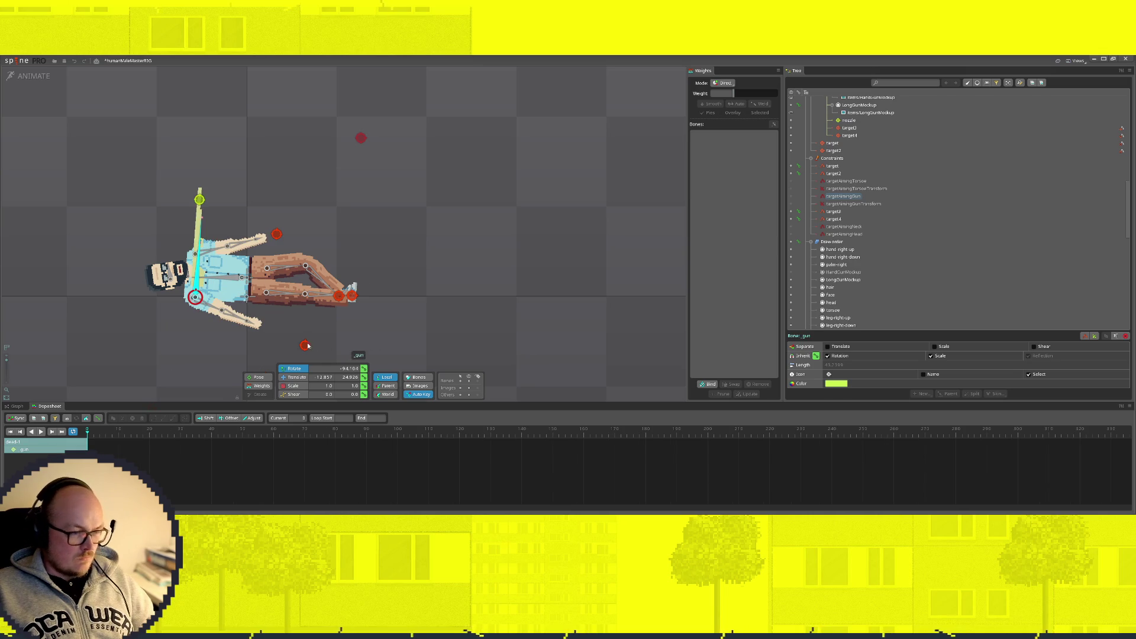
left_click(304, 345)
left_click(296, 376)
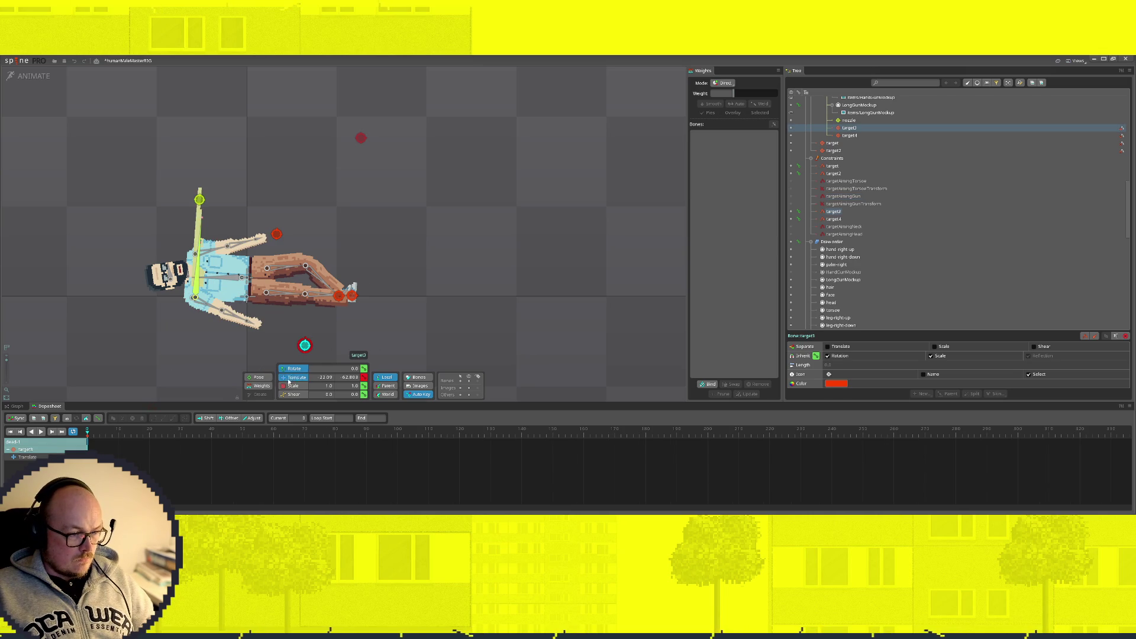
Step: Move target3 and target4 down onto the character's leg
left_click_drag(305, 346, 287, 301)
mouse_move(276, 233)
left_mouse_down()
mouse_move(284, 279)
mouse_move(322, 273)
left_mouse_up()
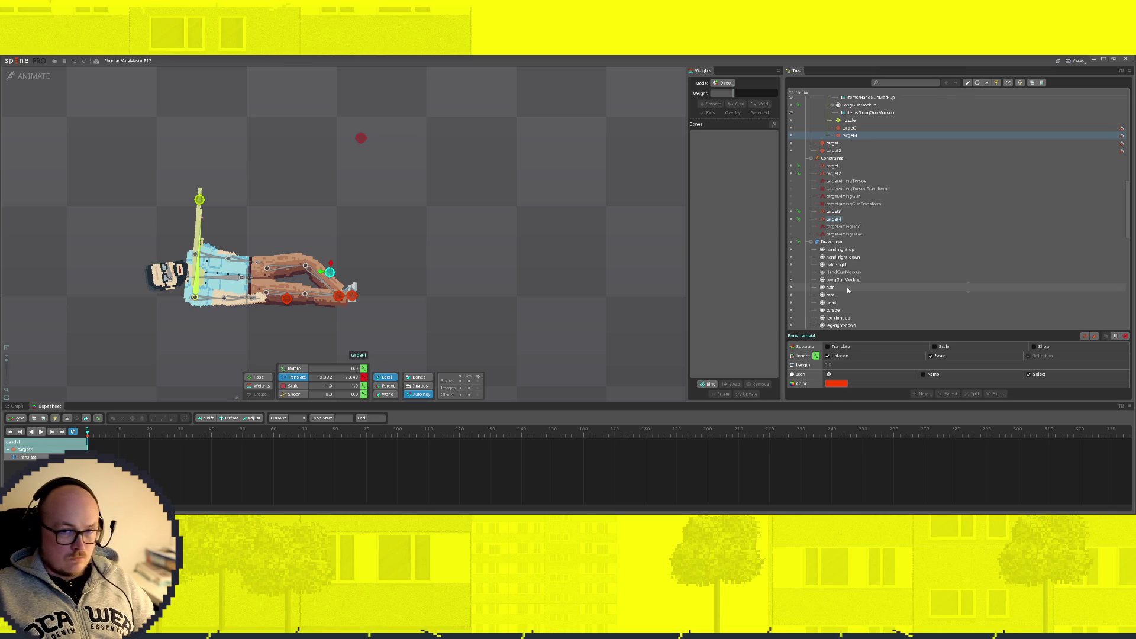
scroll(881, 275, "down", 5)
scroll(871, 279, "up", 6)
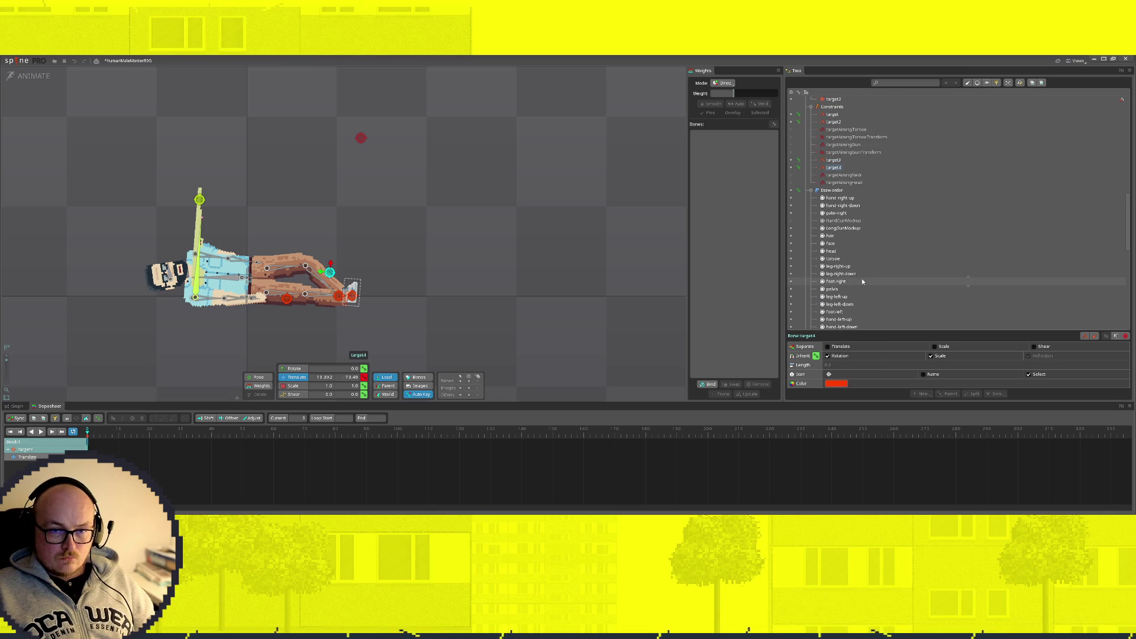
scroll(863, 278, "down", 5)
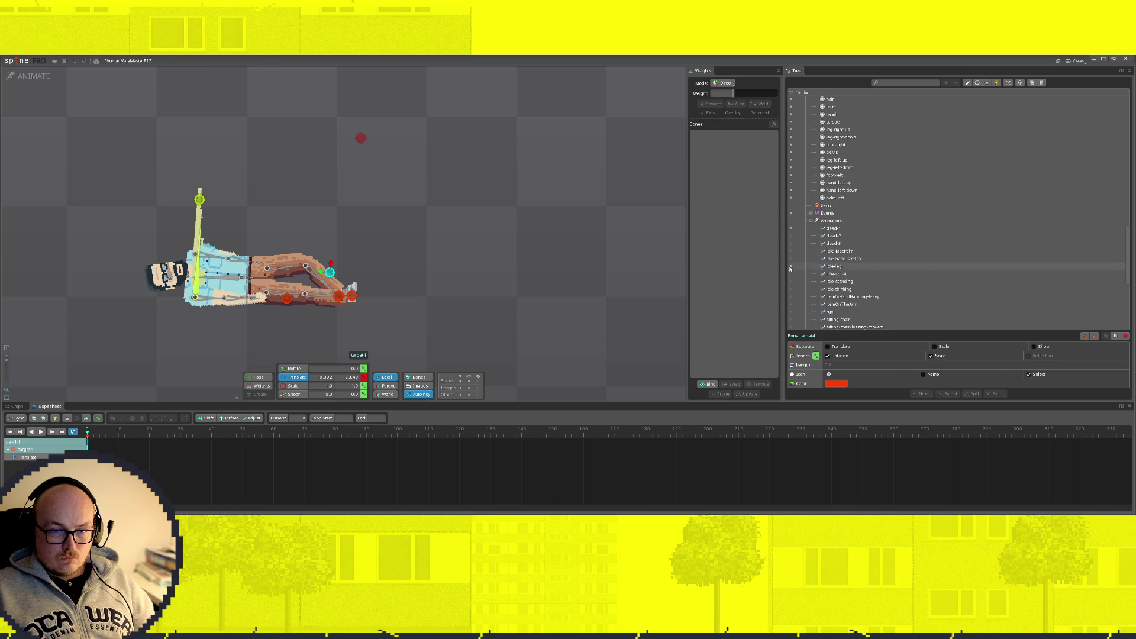
Step: In the dead-2 animation, enable the targetAimingTorso constraint
left_click(834, 235)
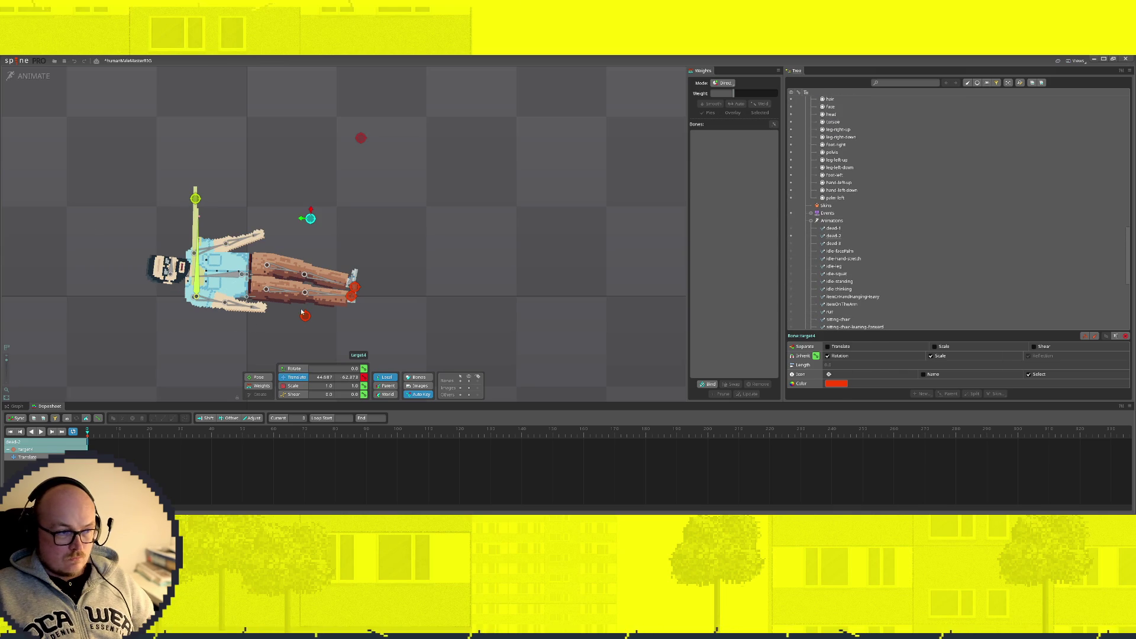
scroll(822, 282, "up", 8)
scroll(821, 283, "down", 3)
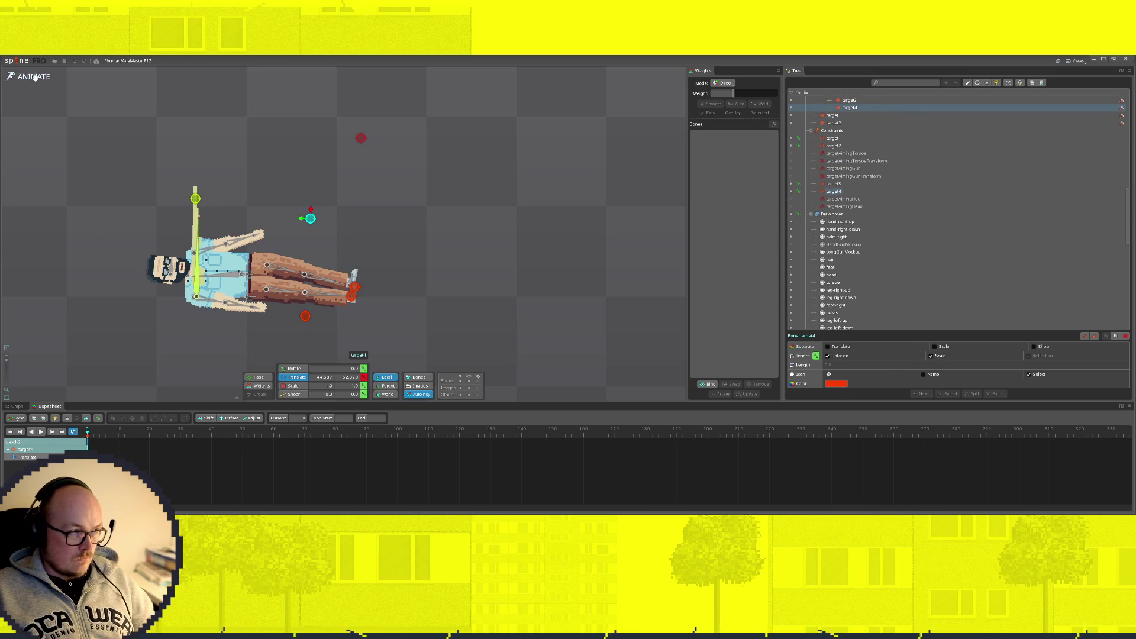
left_click(35, 77)
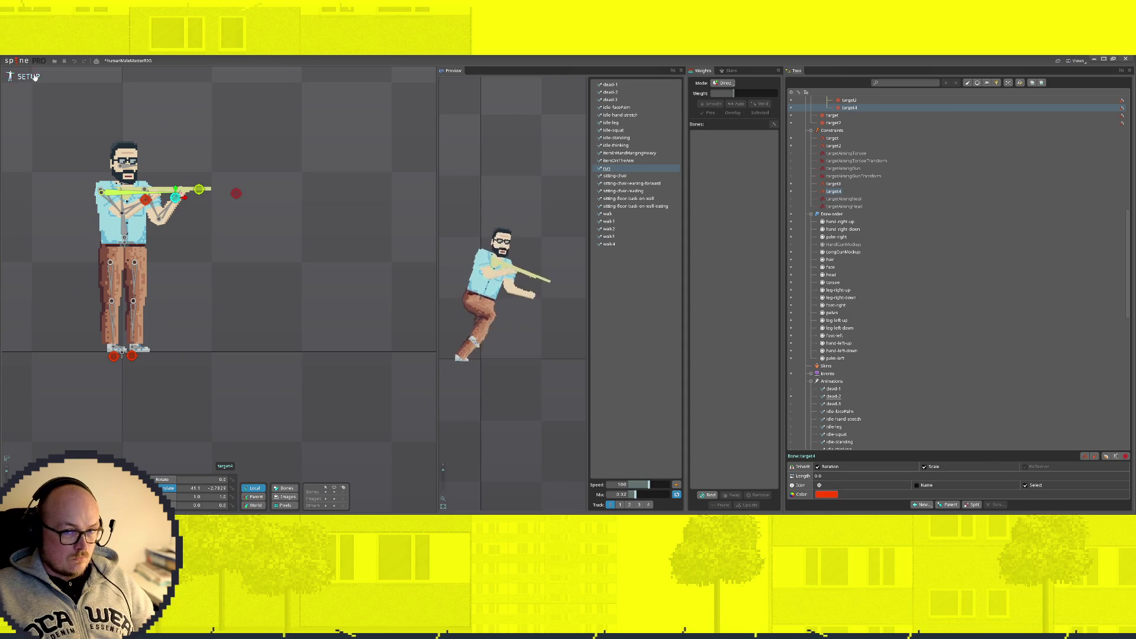
left_click(35, 77)
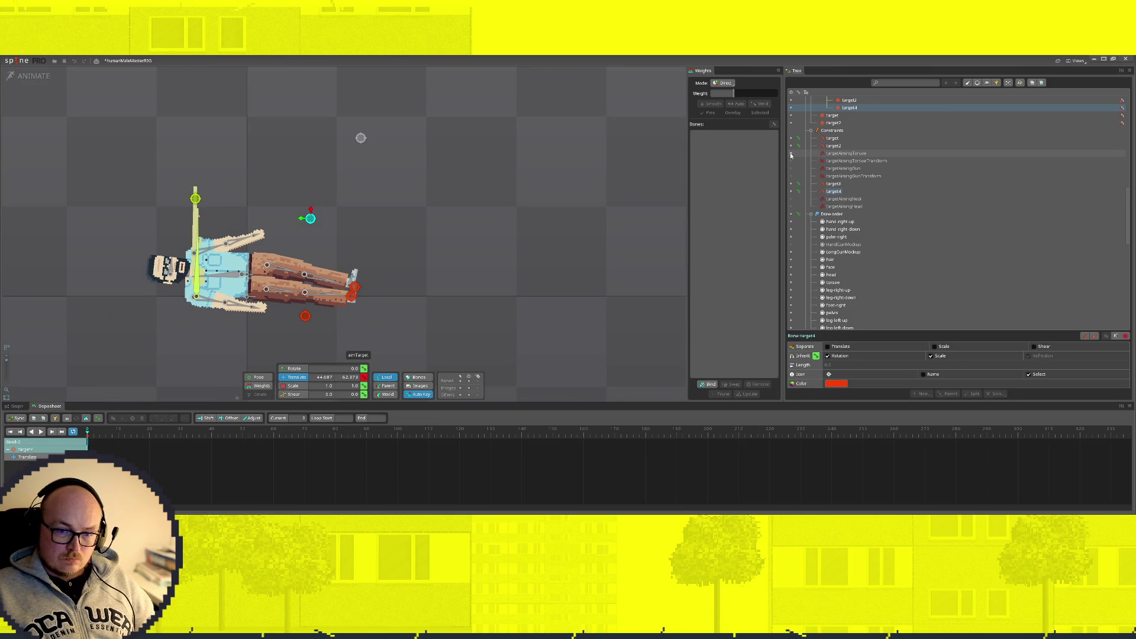
left_click(790, 154)
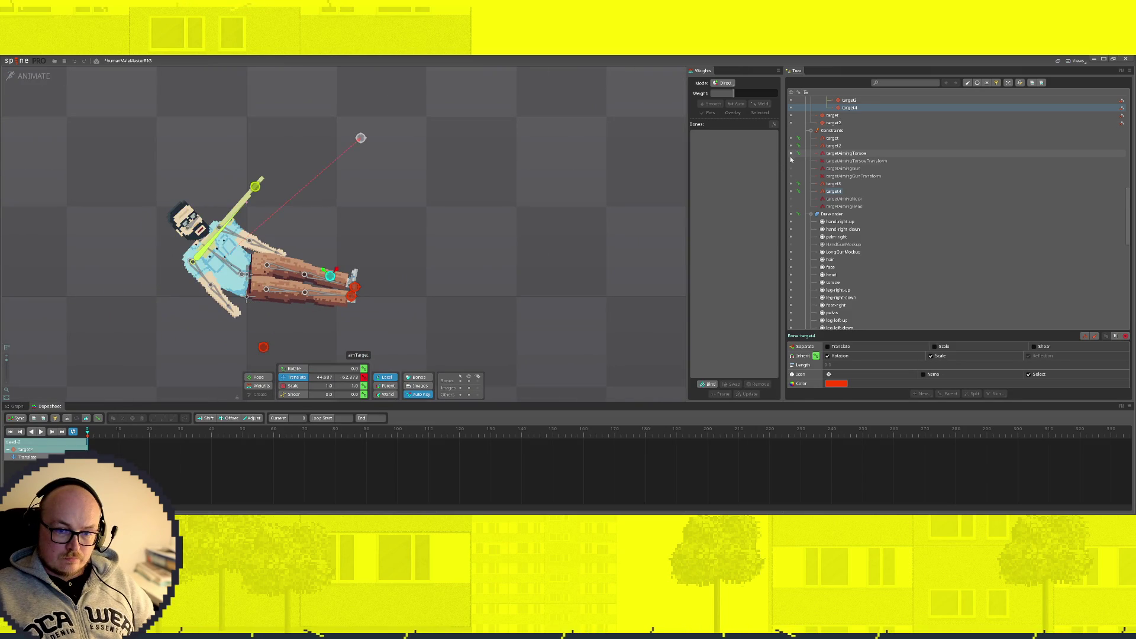
Step: In the dead-1 animation, enable the targetAimingTorsoTransform constraint
scroll(797, 231, "down", 10)
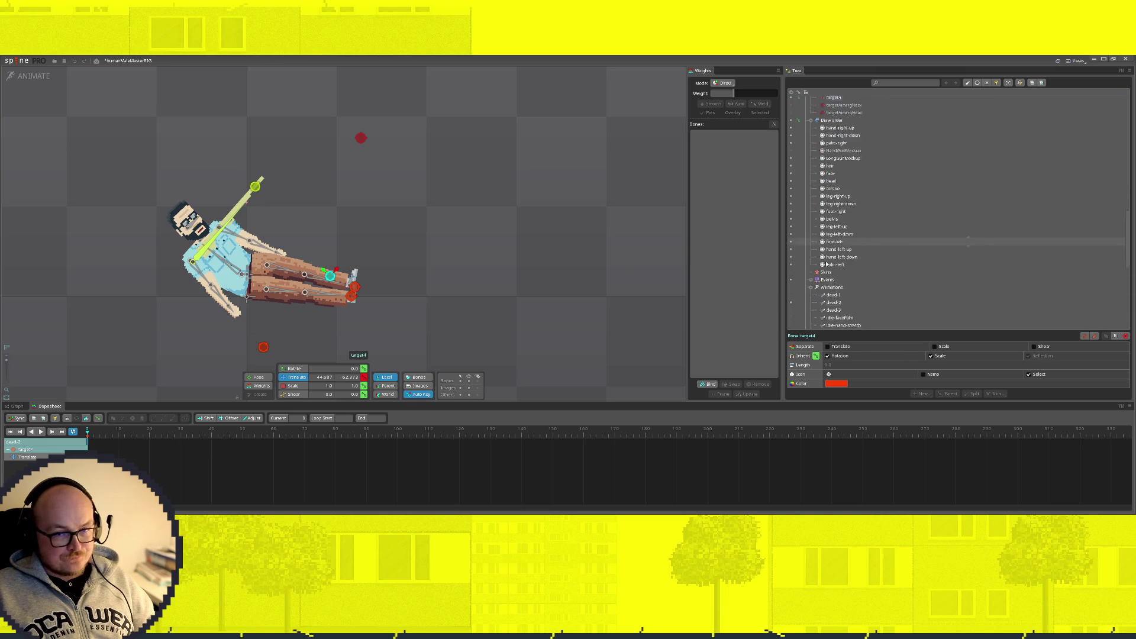
left_click(791, 107)
scroll(793, 177, "up", 10)
left_click(792, 184)
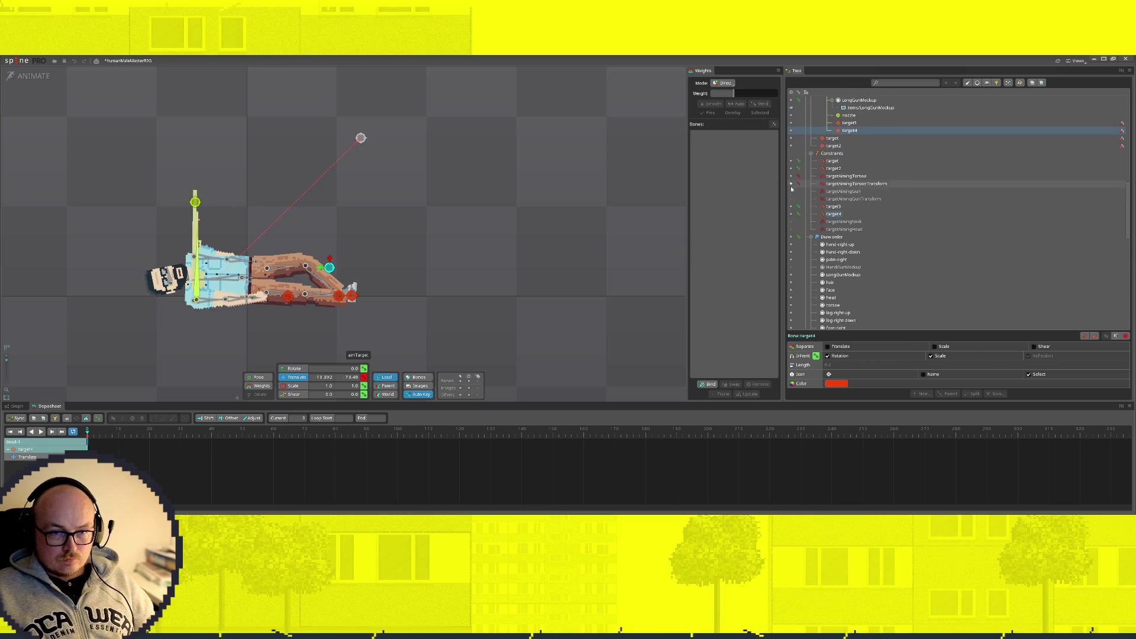
Step: Enable targetAimingGun, move target3 up beside the body and target4 onto the arm
left_click(791, 191)
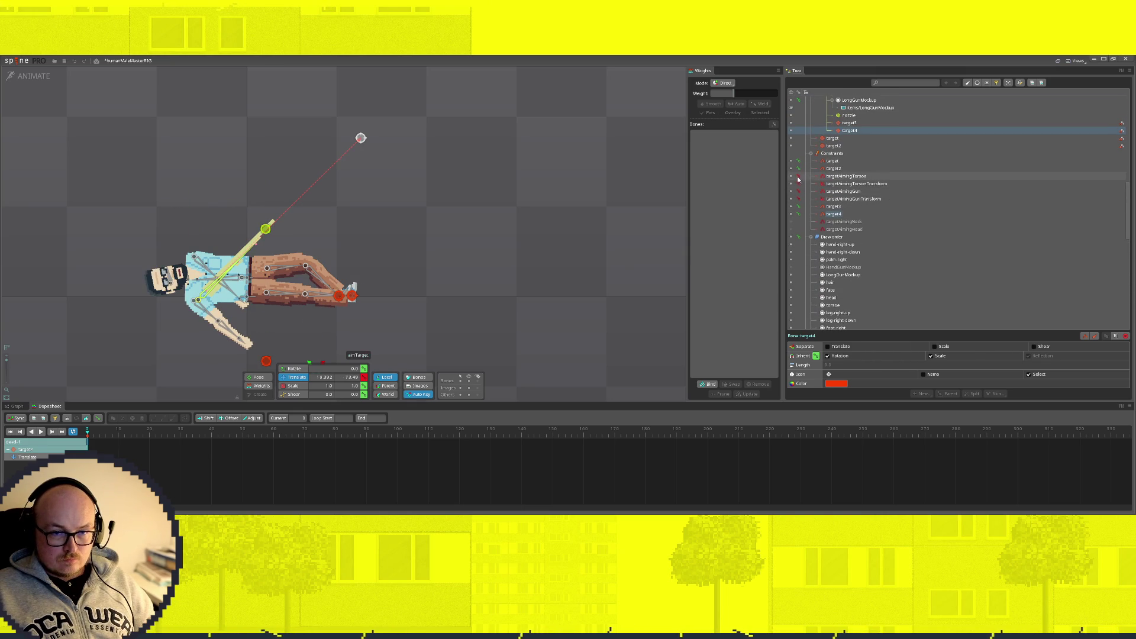
left_click(837, 177)
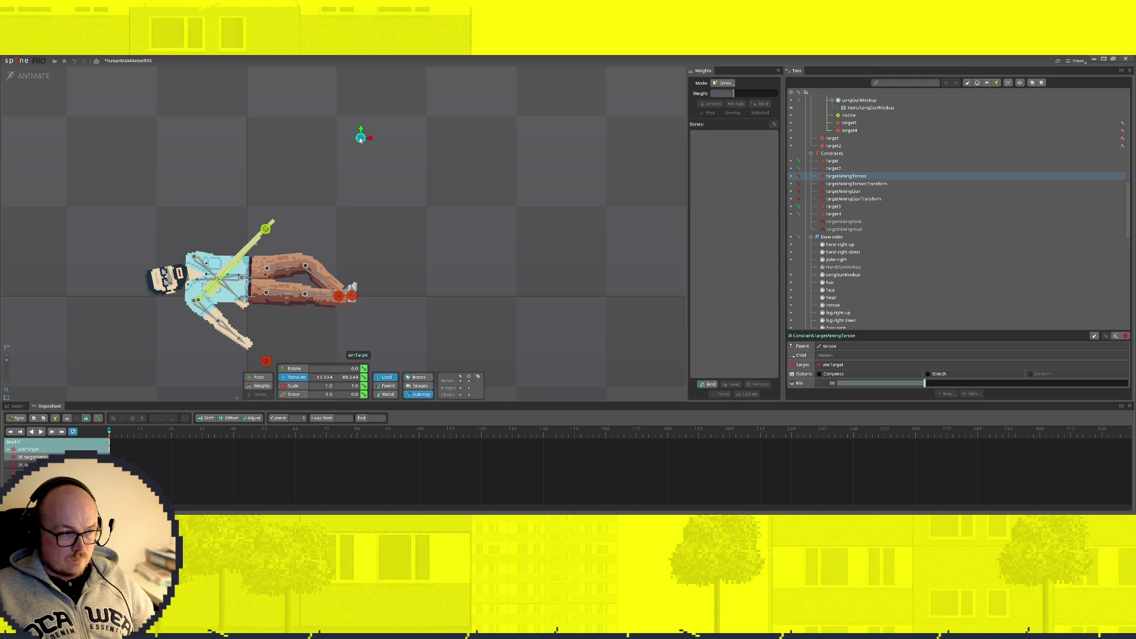
left_click(265, 361)
mouse_move(266, 361)
left_mouse_down()
mouse_move(288, 304)
mouse_move(281, 353)
mouse_move(275, 337)
mouse_move(273, 349)
left_mouse_up()
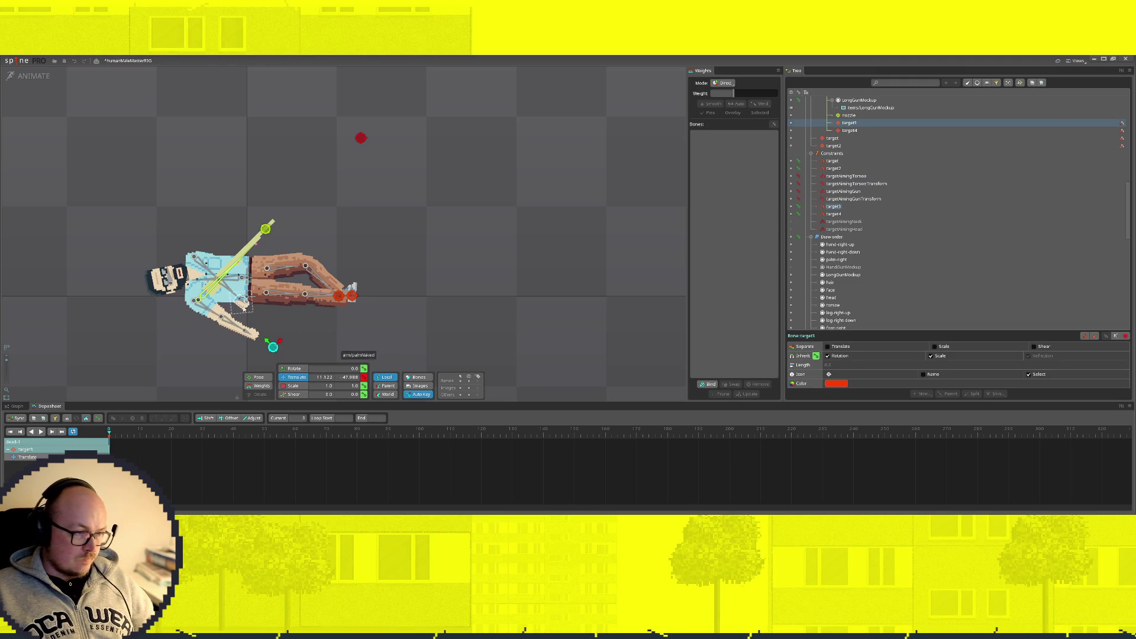
left_click(850, 130)
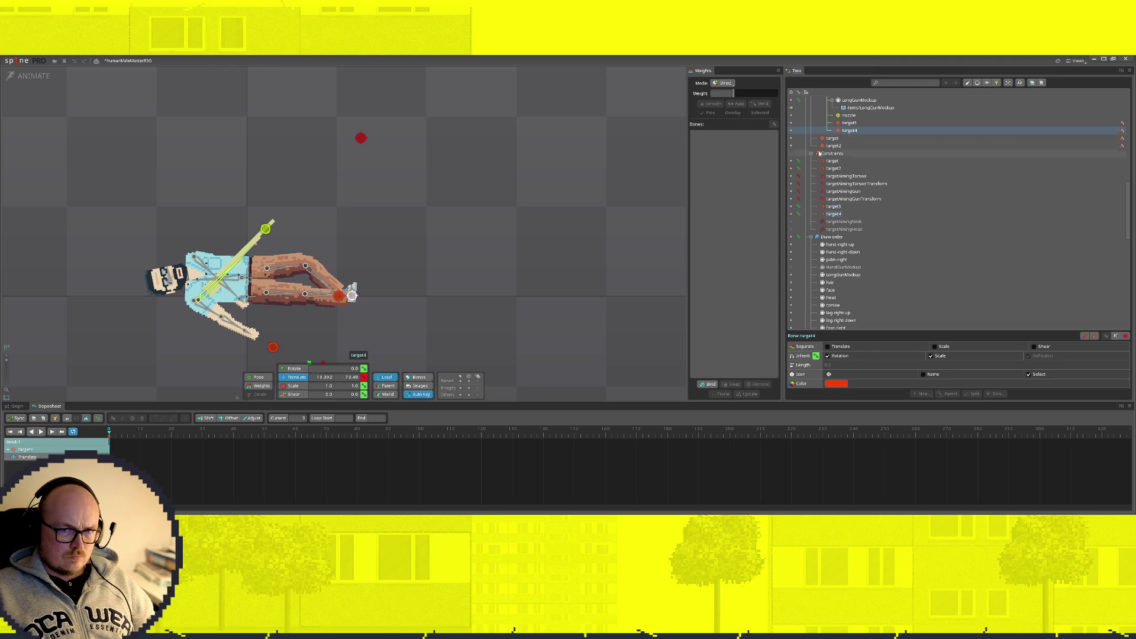
scroll(398, 314, "down", 1)
mouse_move(312, 334)
left_mouse_down()
mouse_move(298, 261)
mouse_move(368, 259)
mouse_move(365, 272)
left_mouse_up()
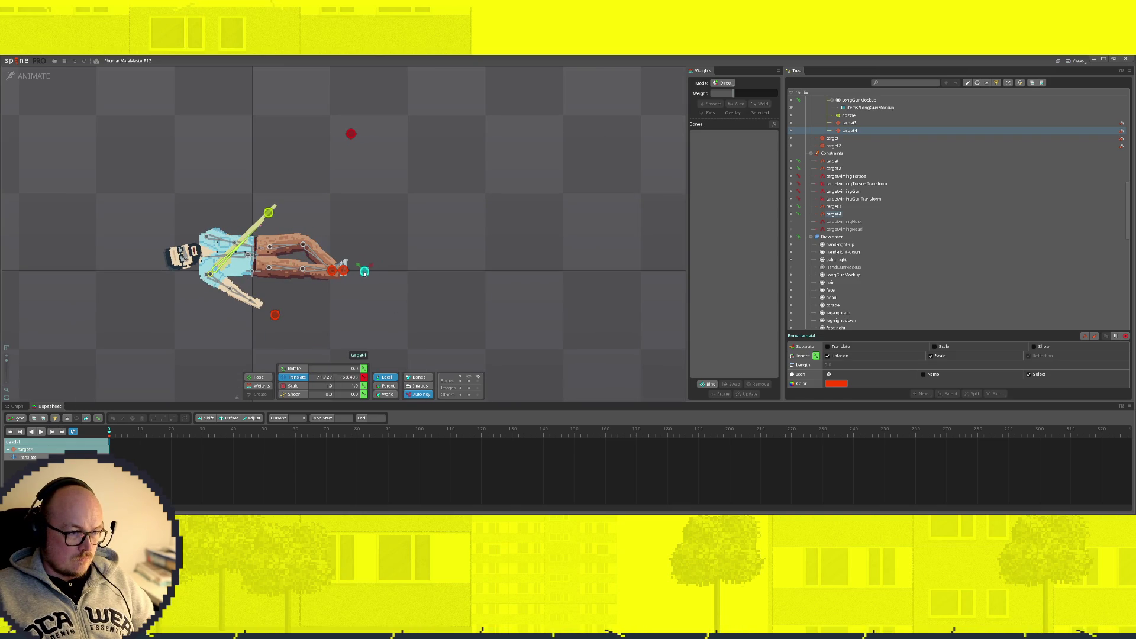
Step: Drag target3 onto the arm, try and undo an aimTarget move, then select the aiming constraints
left_click_drag(275, 316, 380, 273)
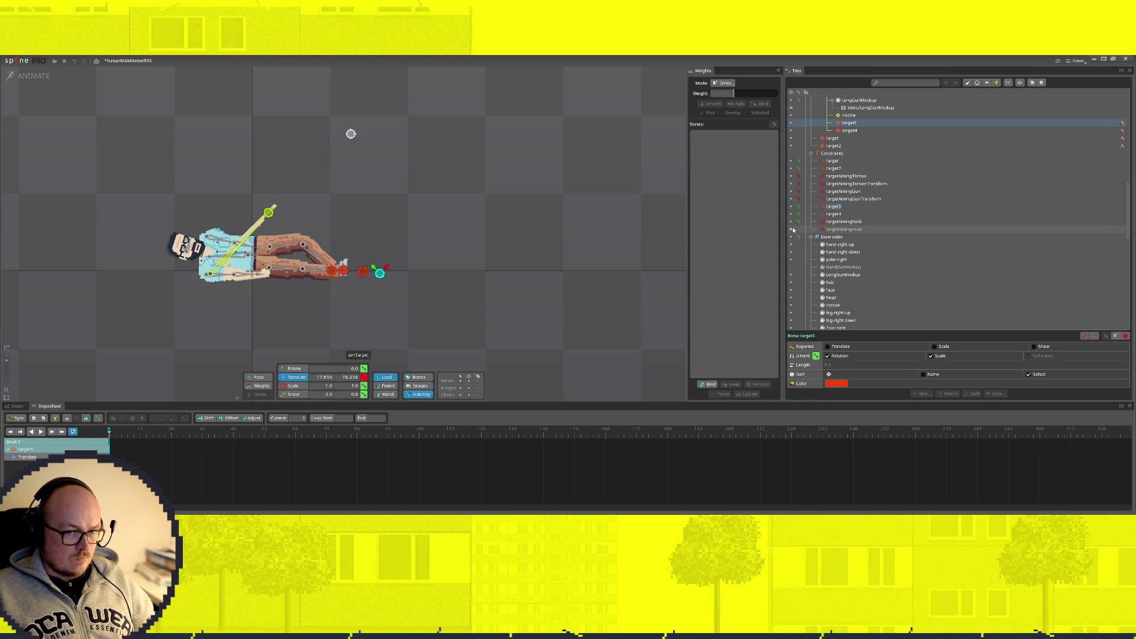
left_click_drag(351, 134, 219, 165)
key("ctrl+z")
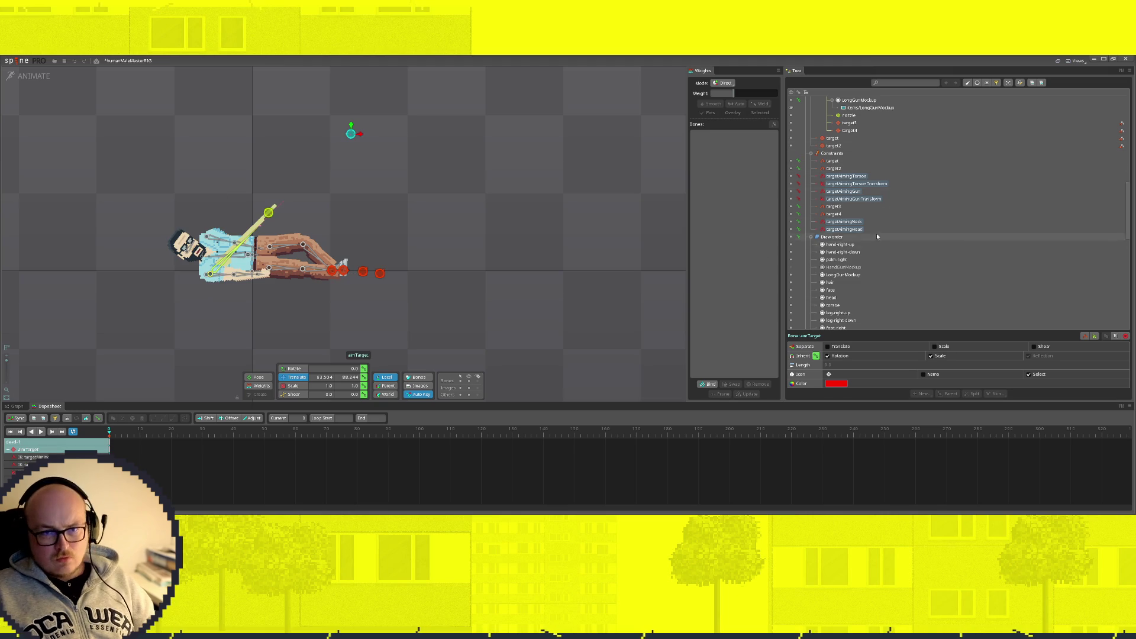
left_click(849, 176)
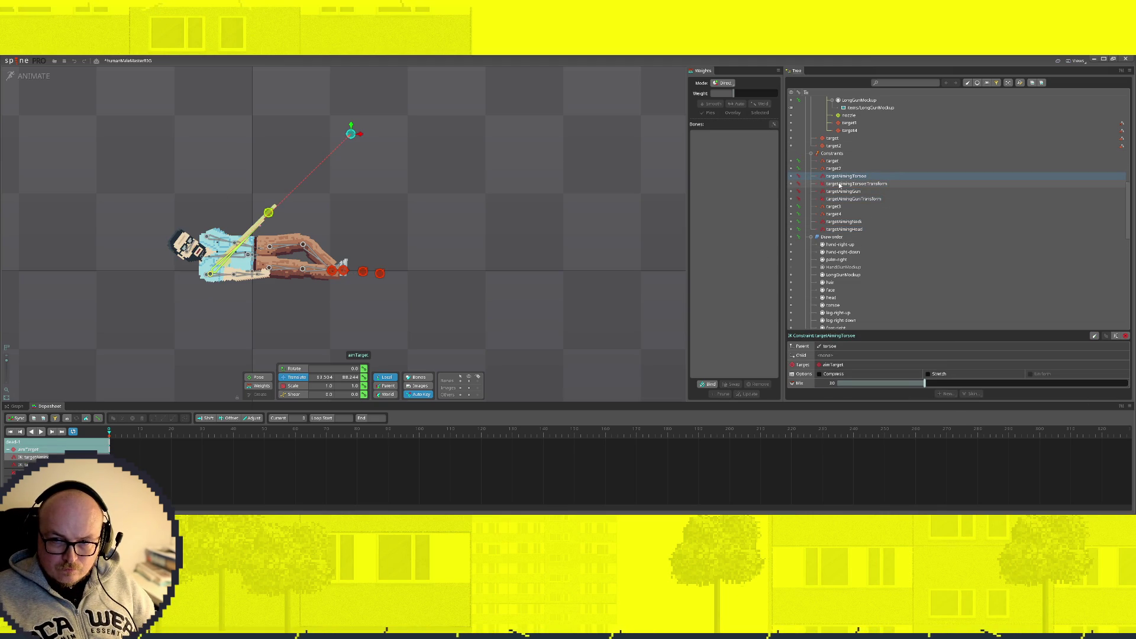
left_click(834, 184, "ctrl")
Step: Inspect the gun and torso aiming constraints, toggling targetAimingTorso off and back on
left_click(834, 191, "ctrl")
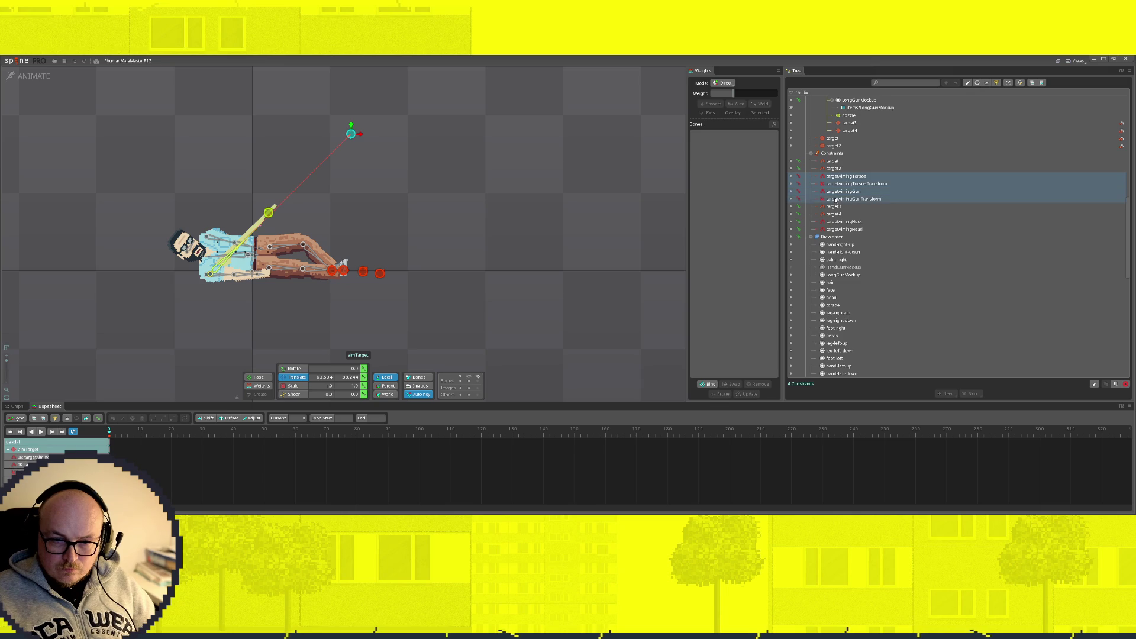
left_click(834, 199)
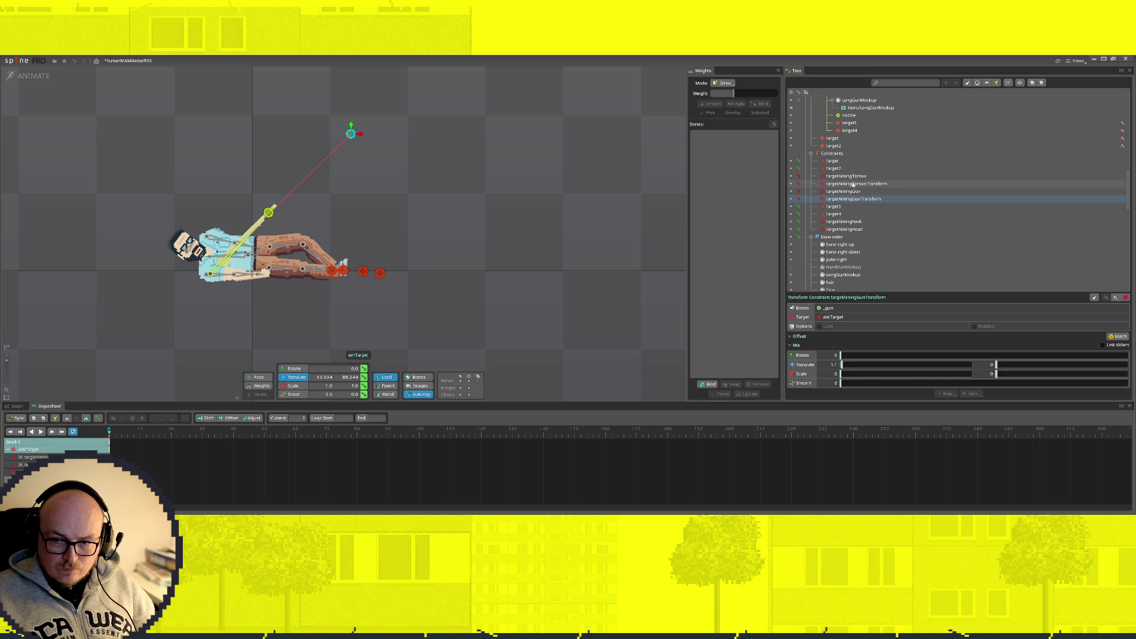
left_click(810, 178)
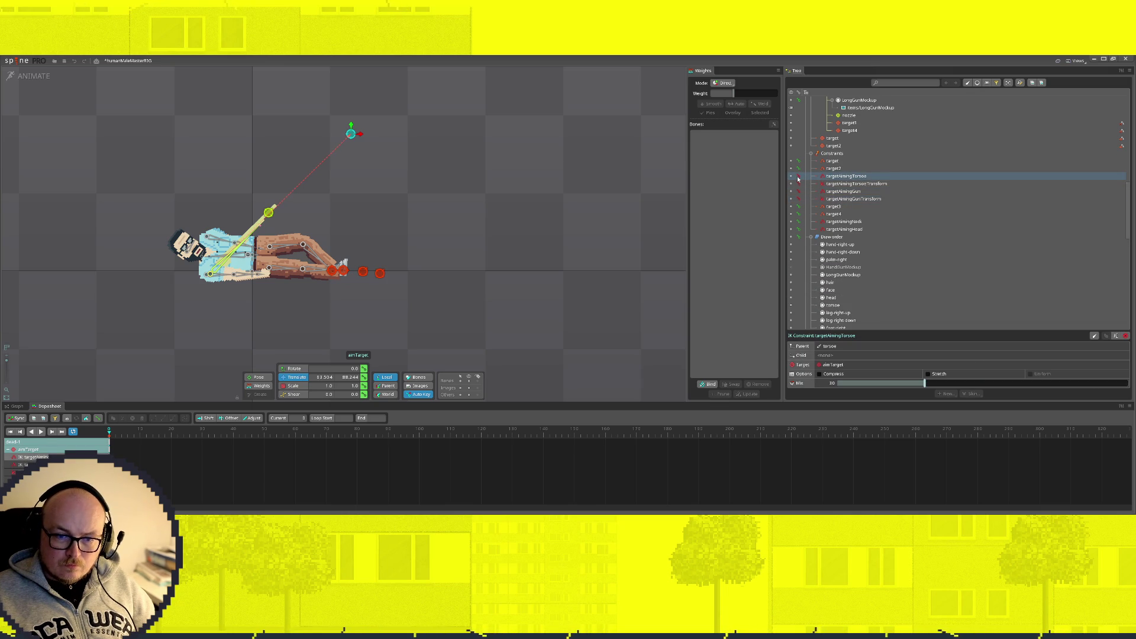
left_click(797, 176)
left_click(790, 177)
left_click(790, 176)
left_click(790, 177)
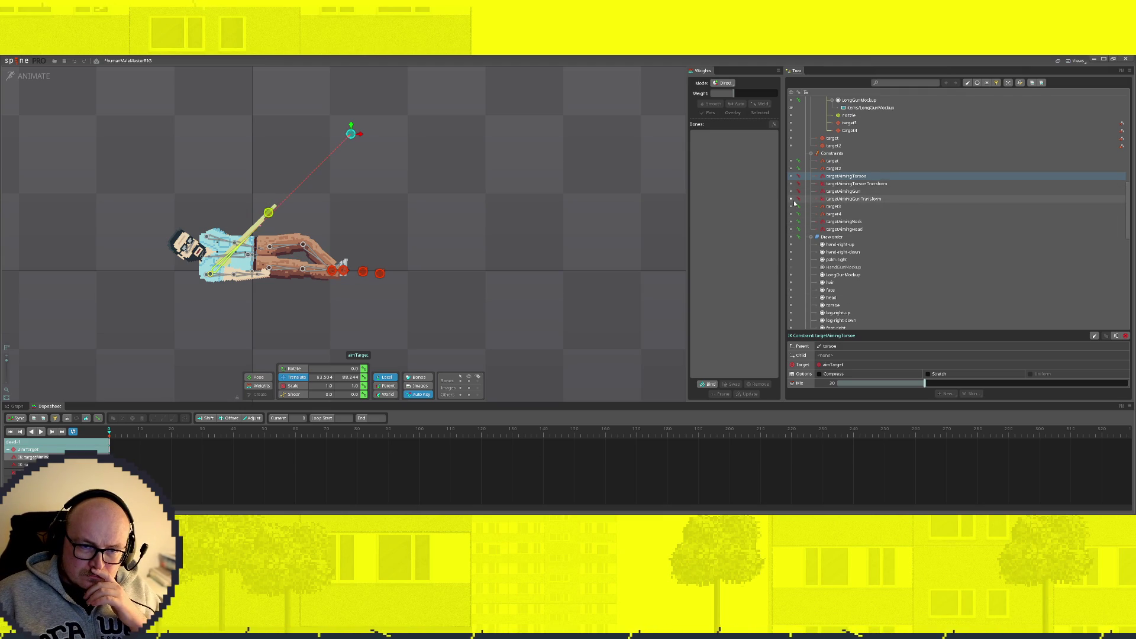
Step: Preview the dead-2 and dead-1 animations, then open the run animation
scroll(875, 242, "down", 10)
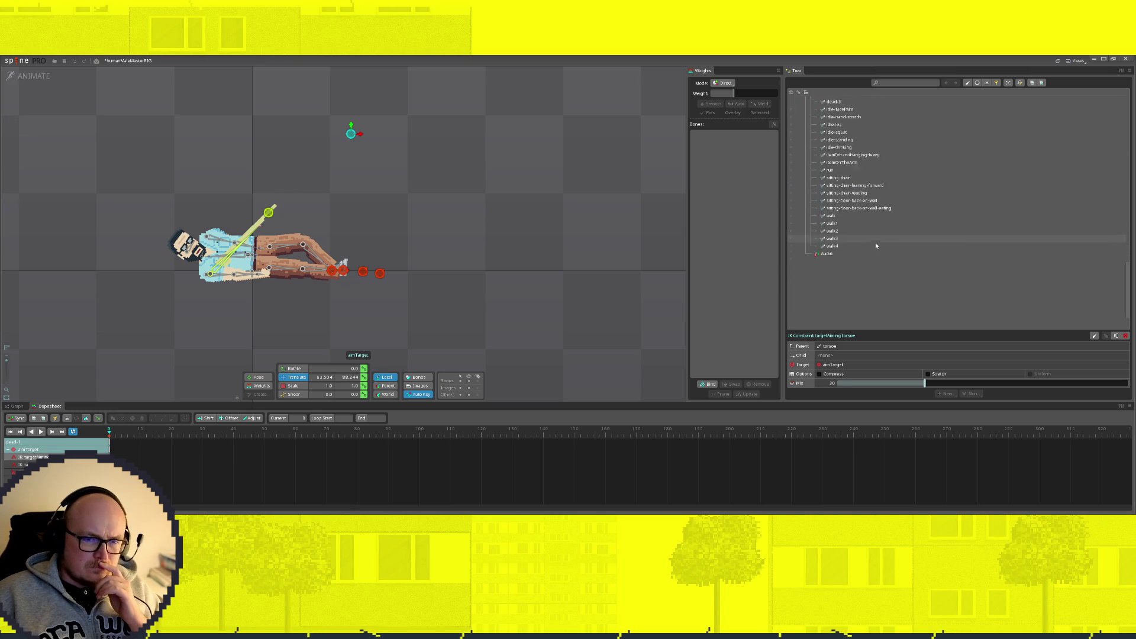
scroll(794, 164, "up", 1)
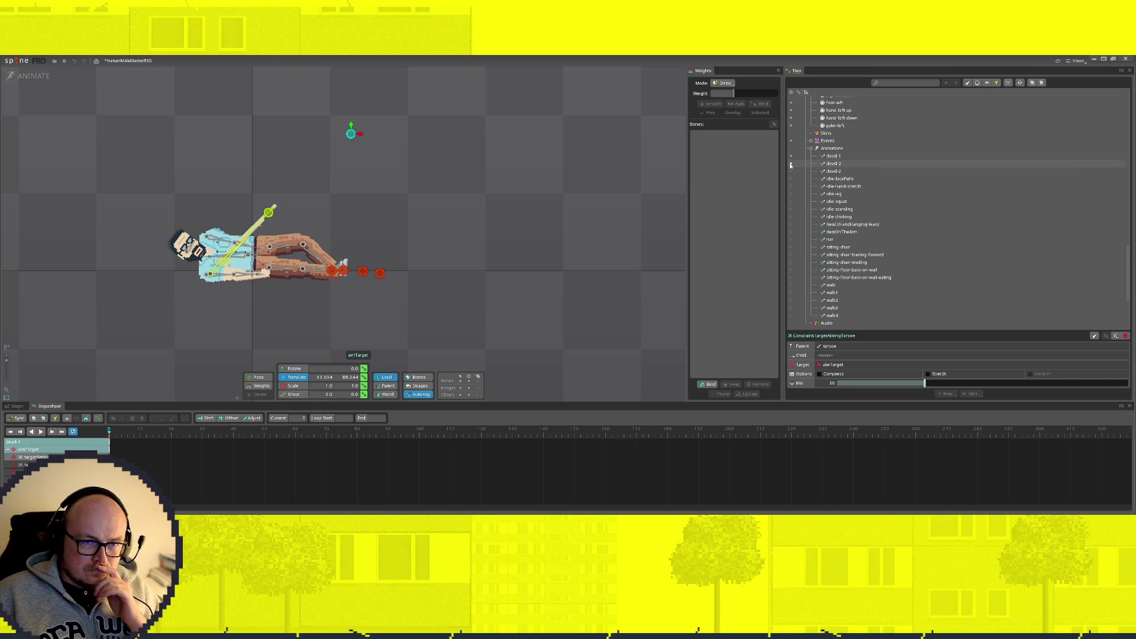
left_click(790, 164)
left_click(791, 156)
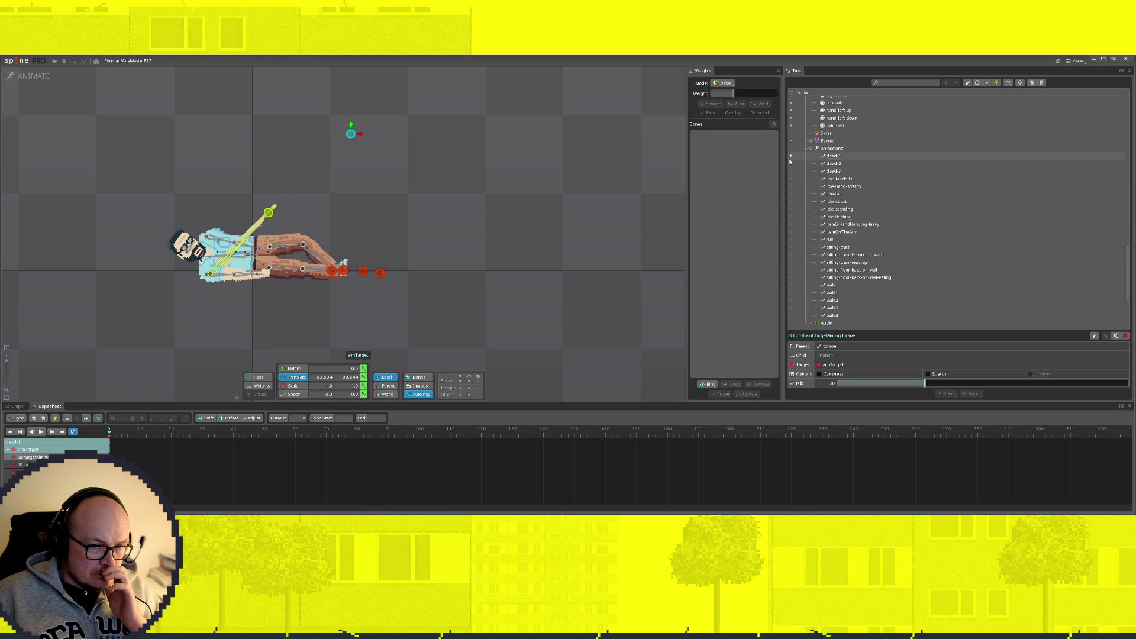
left_click(792, 241)
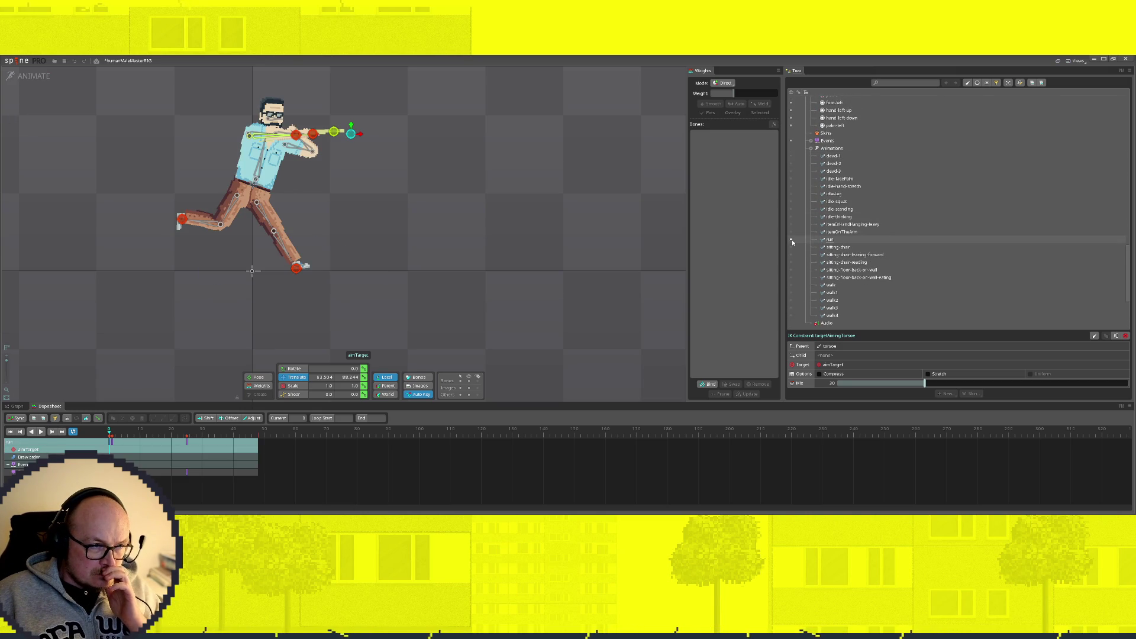
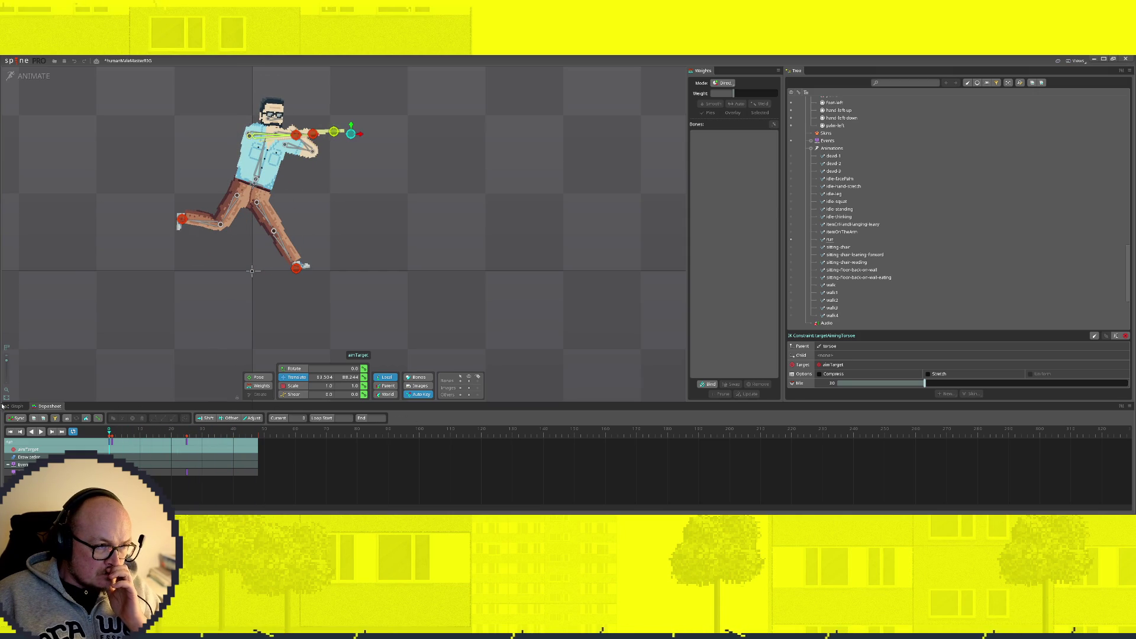
Step: Scrub and play the current animation, checking the poses at frames 43, 27 and 16
mouse_move(128, 436)
left_mouse_down()
mouse_move(259, 437)
mouse_move(144, 432)
mouse_move(218, 431)
left_mouse_up()
key("space")
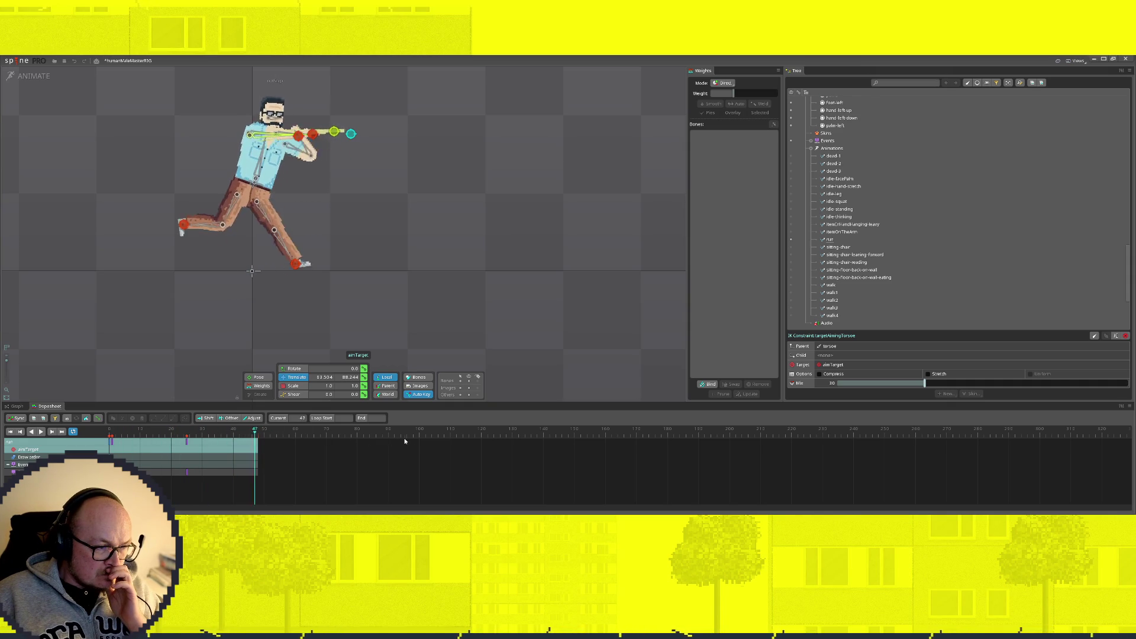
left_click(110, 430)
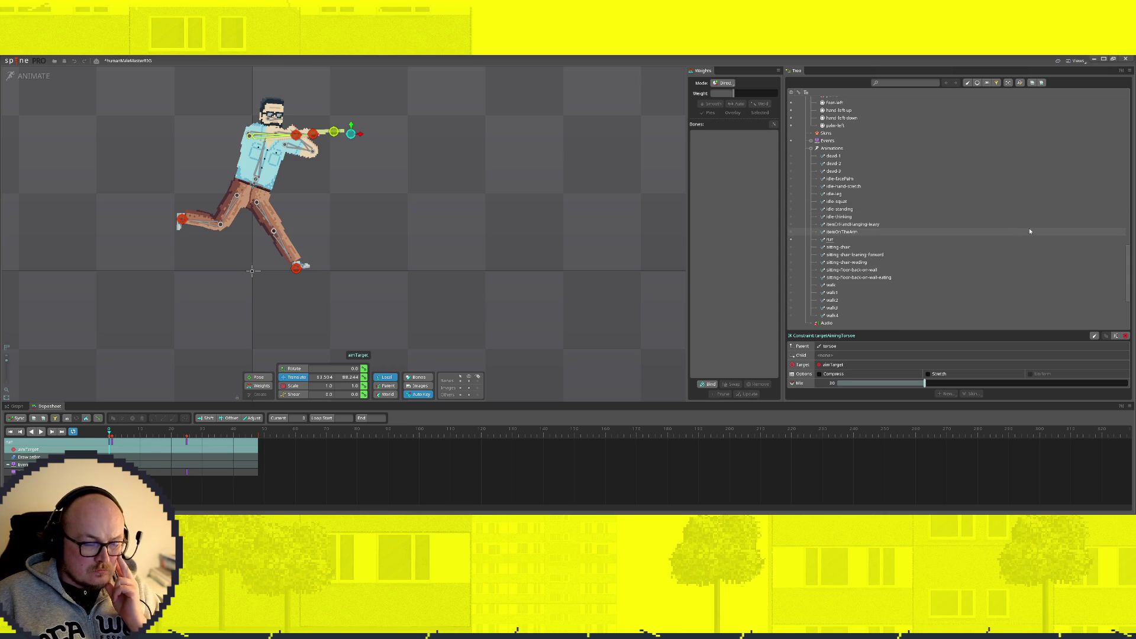
mouse_move(110, 431)
left_mouse_down()
mouse_move(243, 433)
mouse_move(83, 437)
left_mouse_up()
key("space")
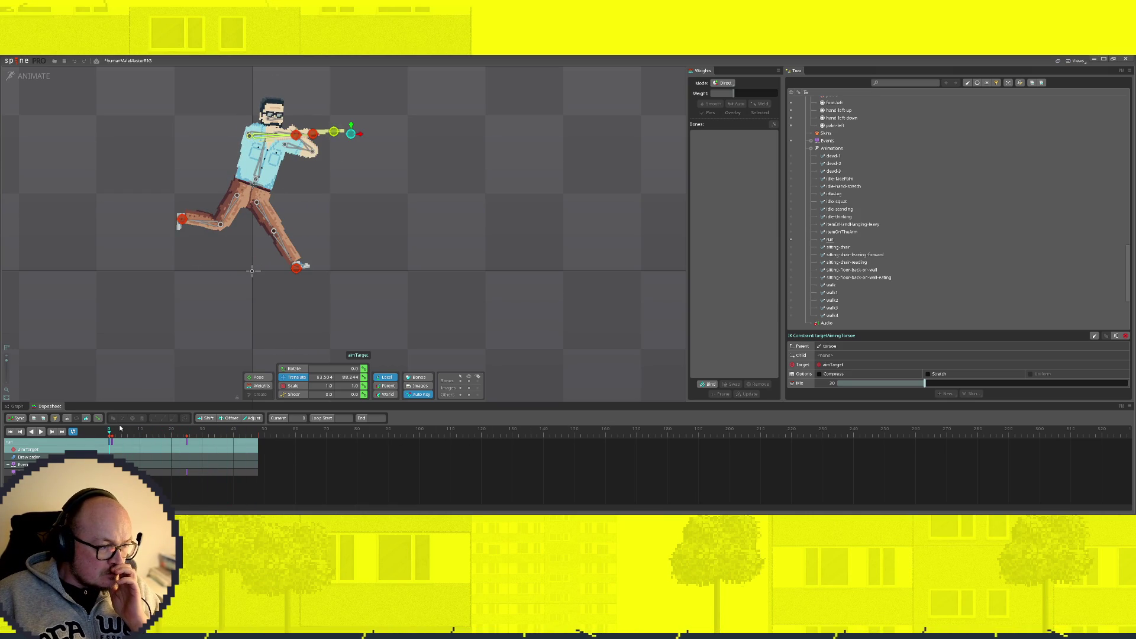
mouse_move(109, 434)
left_mouse_down()
mouse_move(255, 434)
mouse_move(110, 436)
left_mouse_up()
key("space")
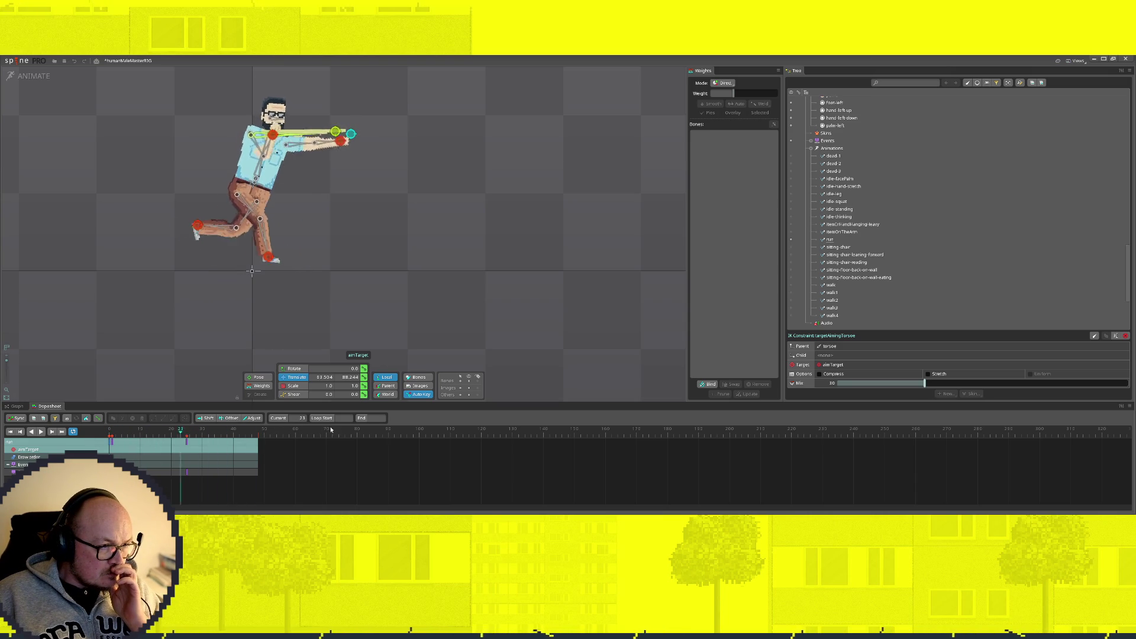
key("space")
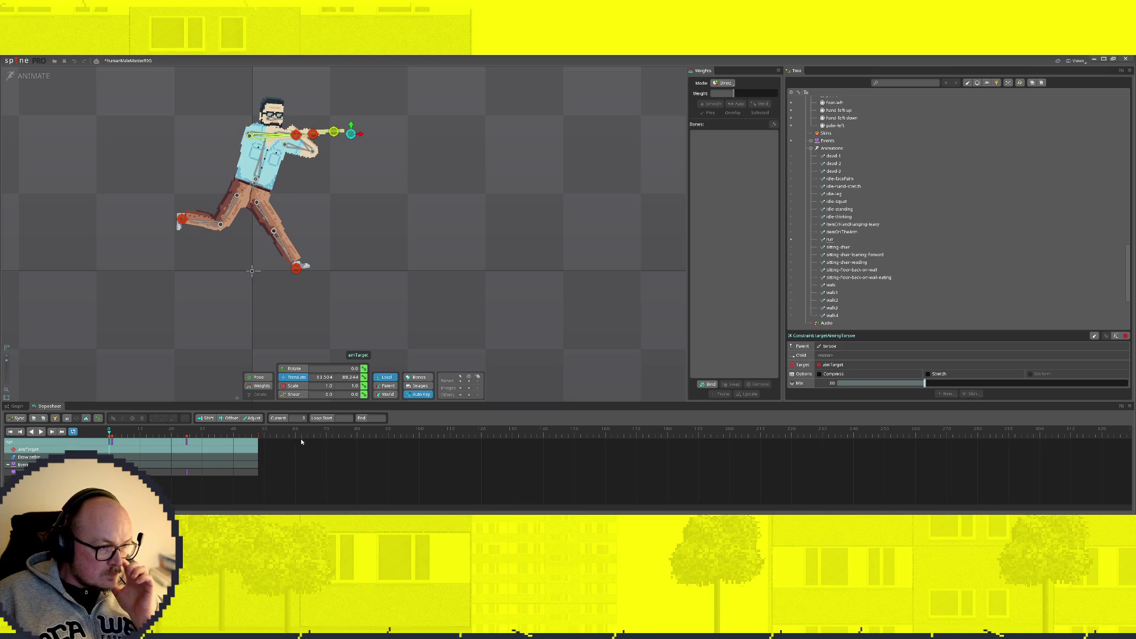
mouse_move(110, 433)
left_mouse_down()
mouse_move(227, 434)
mouse_move(159, 435)
left_mouse_up()
key("space")
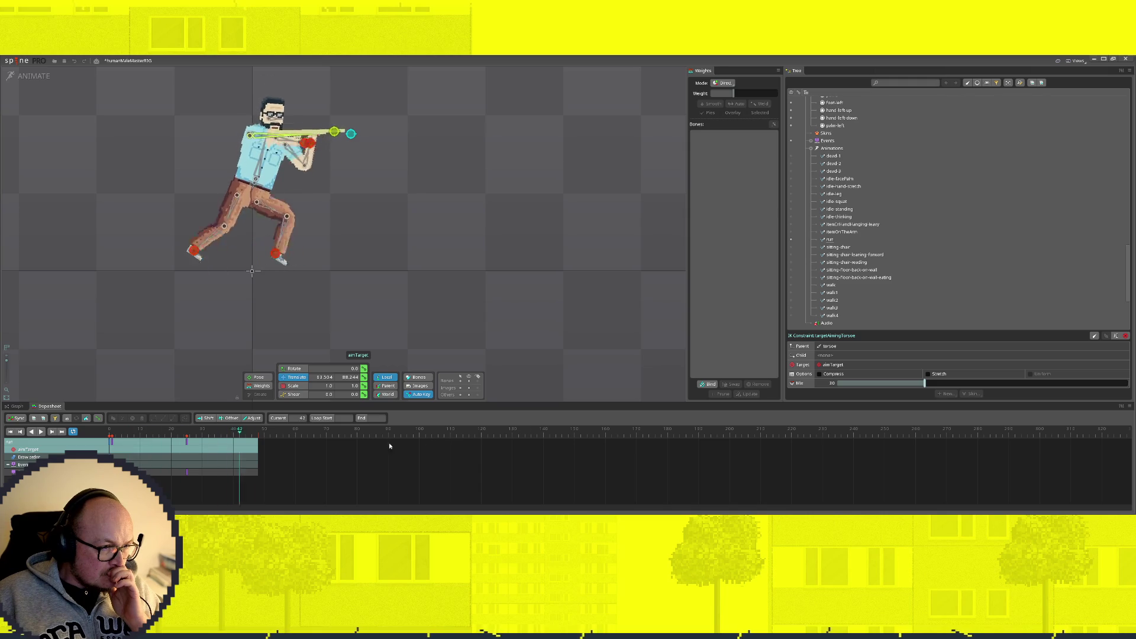
left_click(11, 432)
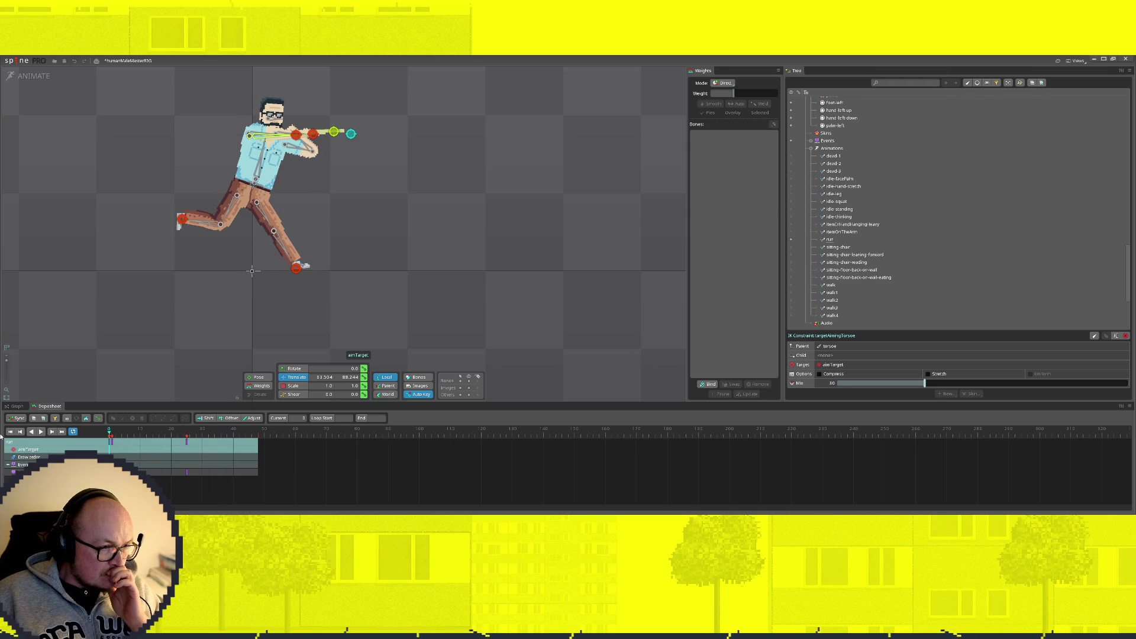
key("space")
key("space")
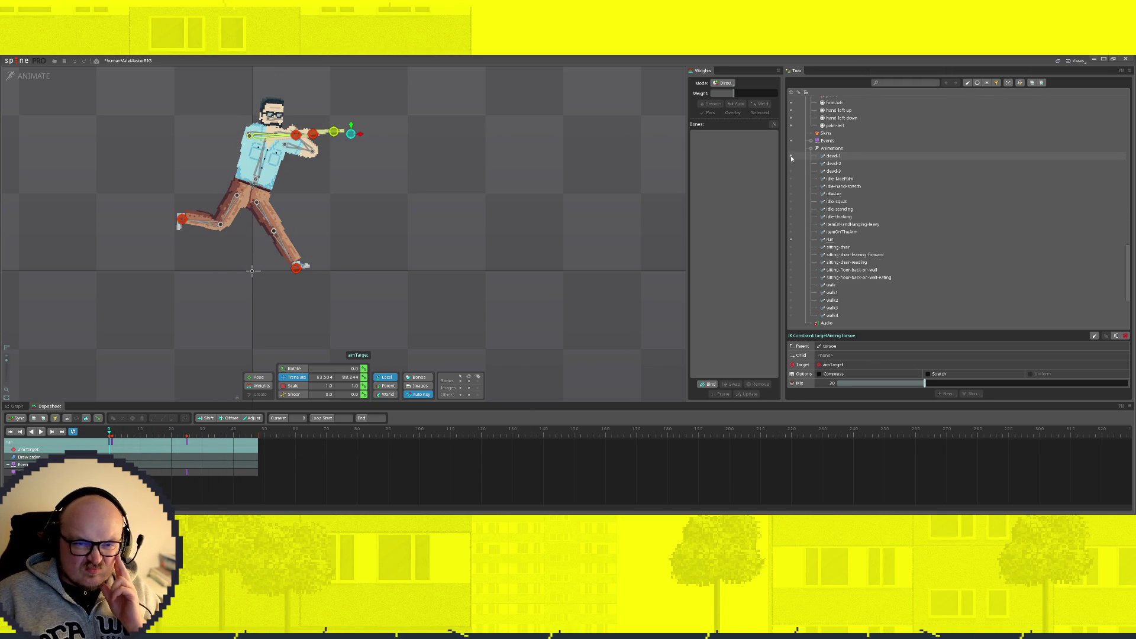
Step: Open dead-1 and delete the stray aimTarget constraint keys from its timeline
left_click(884, 155)
scroll(884, 188, "up", 2)
scroll(884, 188, "up", 10)
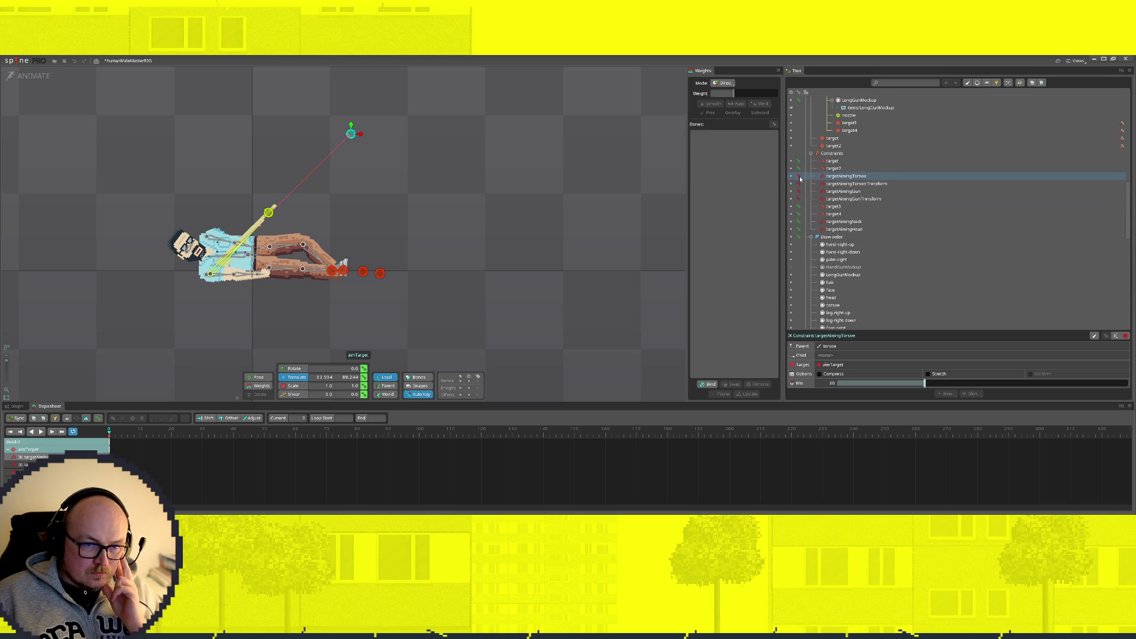
left_click(136, 428)
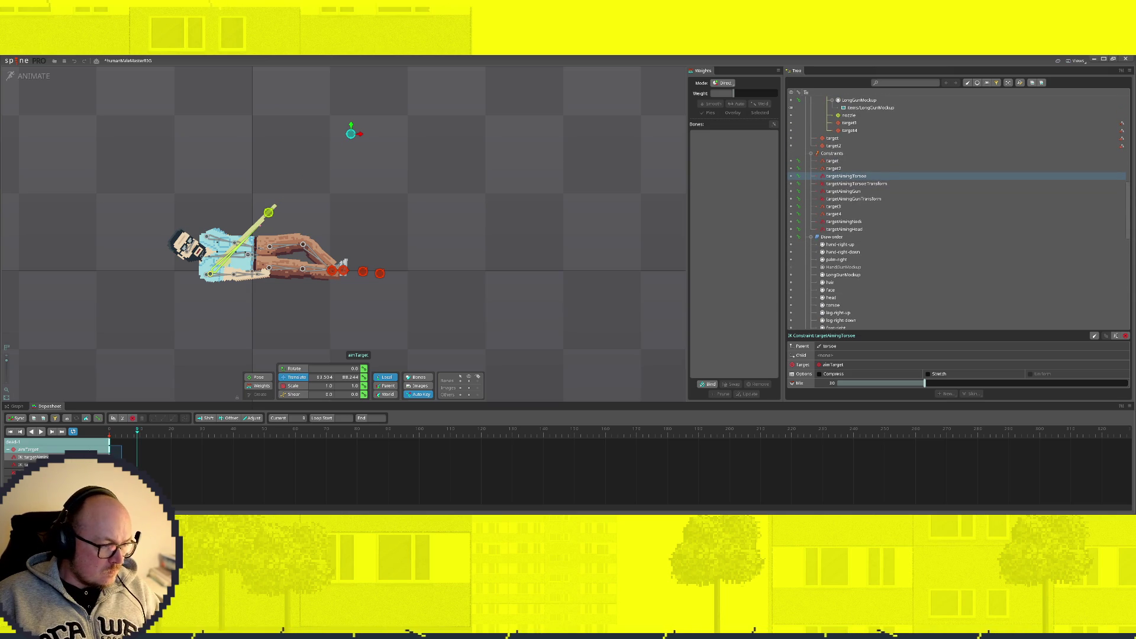
left_click_drag(110, 447, 121, 456)
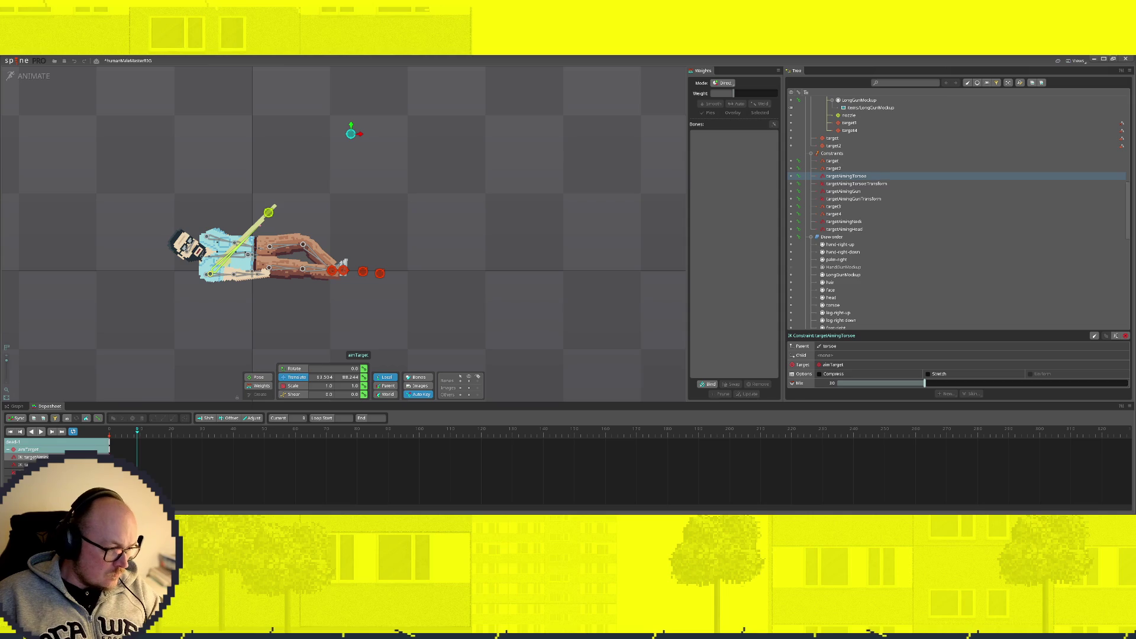
left_click(109, 450)
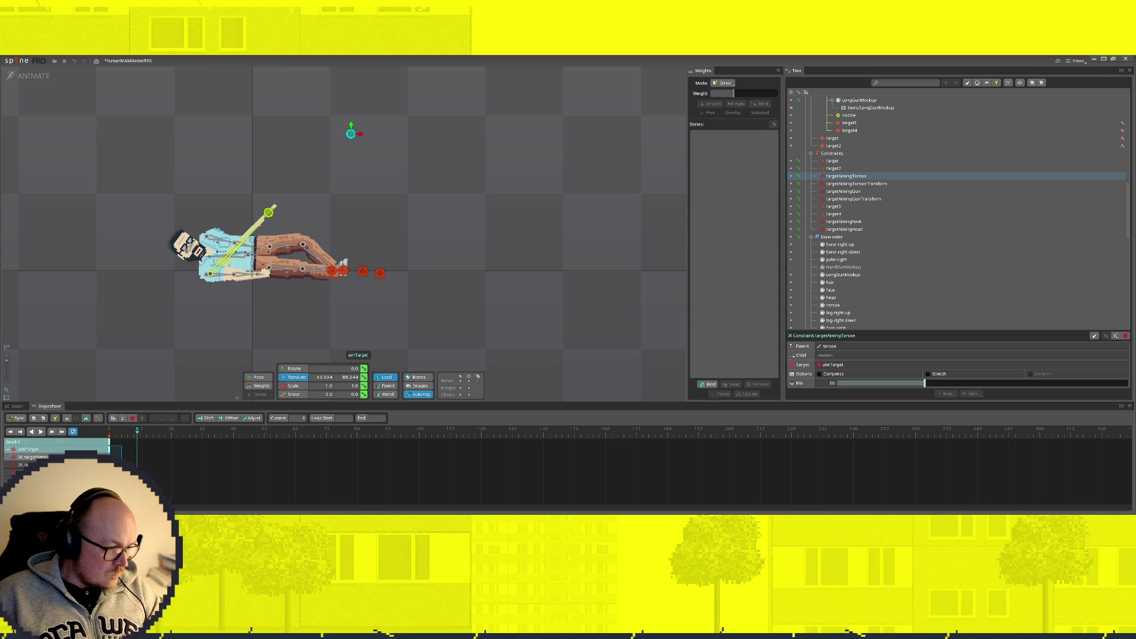
key("Delete")
Step: Check the cleaned dead-1 pose at frames 0 and 16, then select the aimTarget bone
left_click(59, 449)
left_click(429, 195)
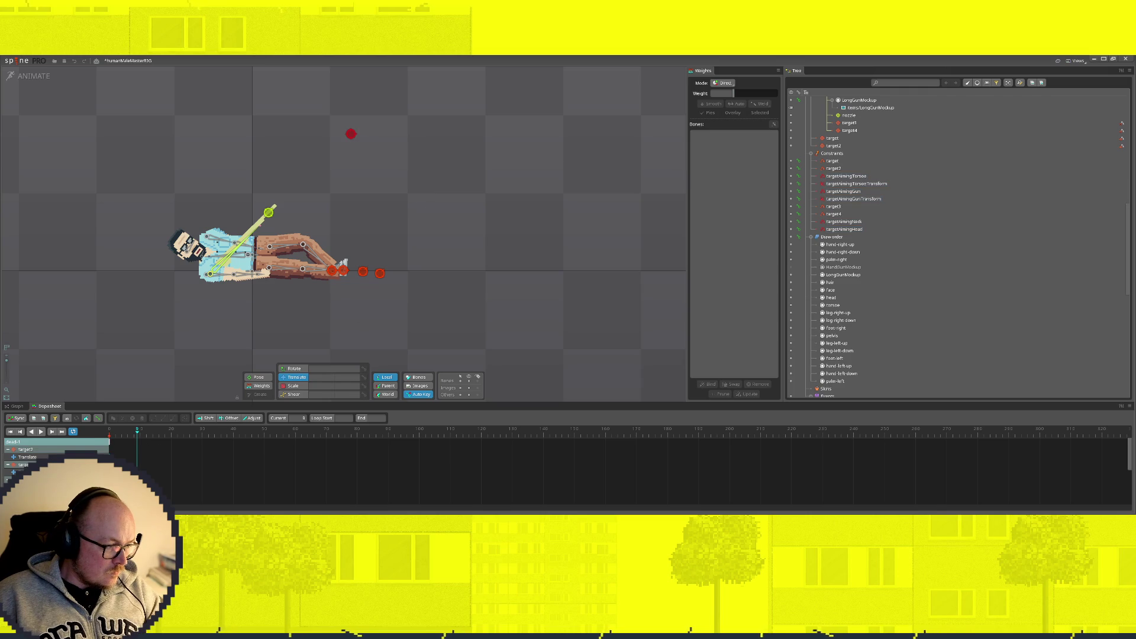
left_click_drag(142, 432, 109, 431)
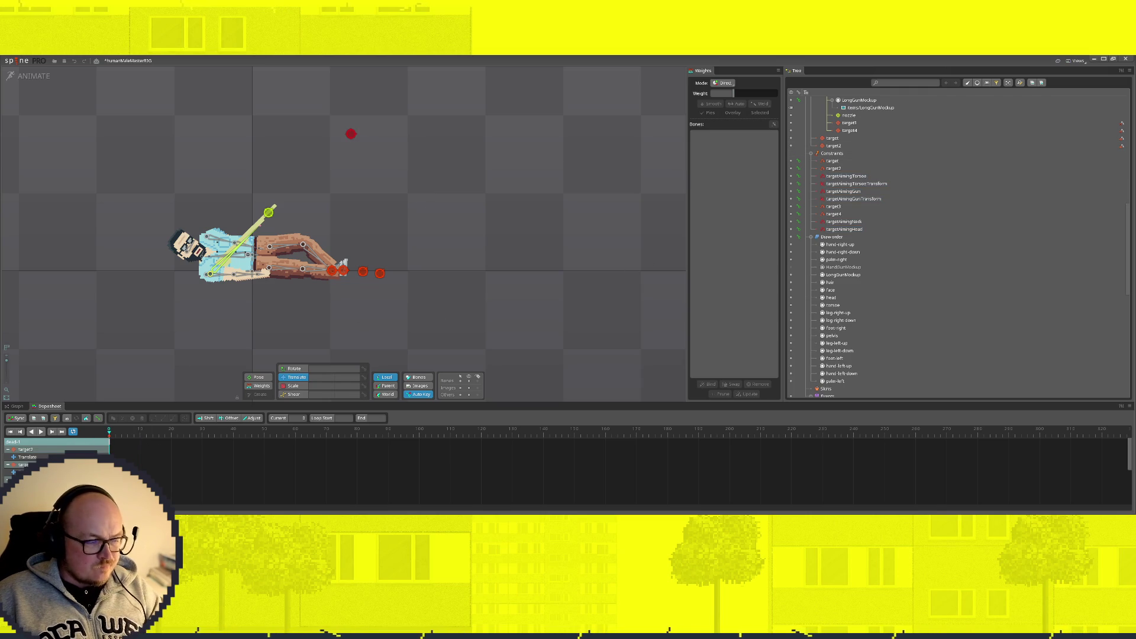
left_click(159, 432)
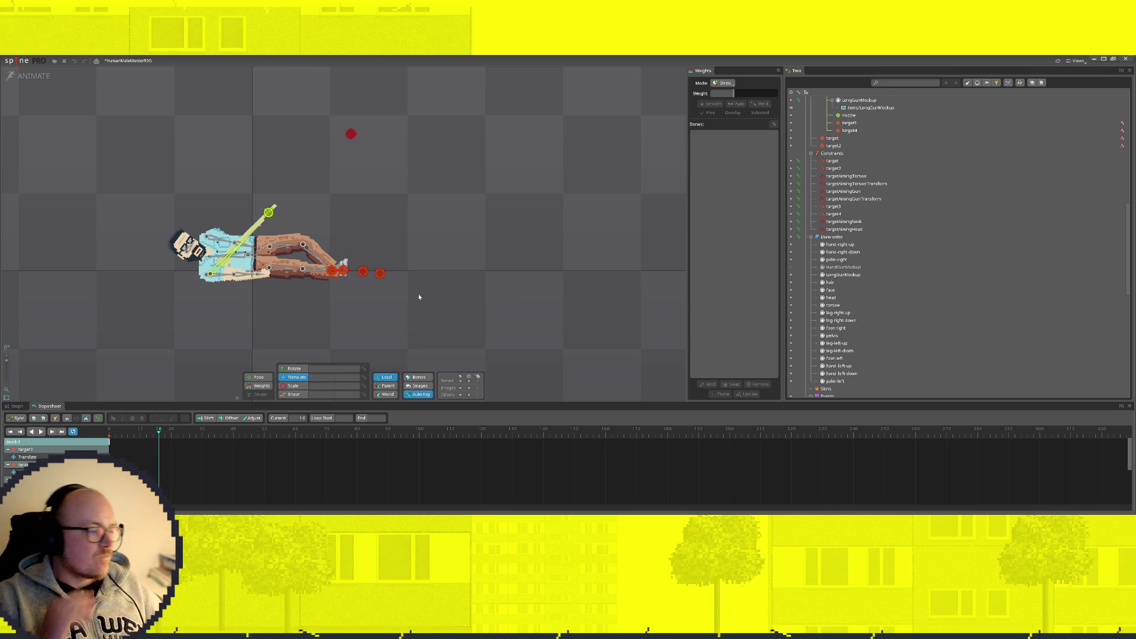
scroll(329, 355, "down", 2)
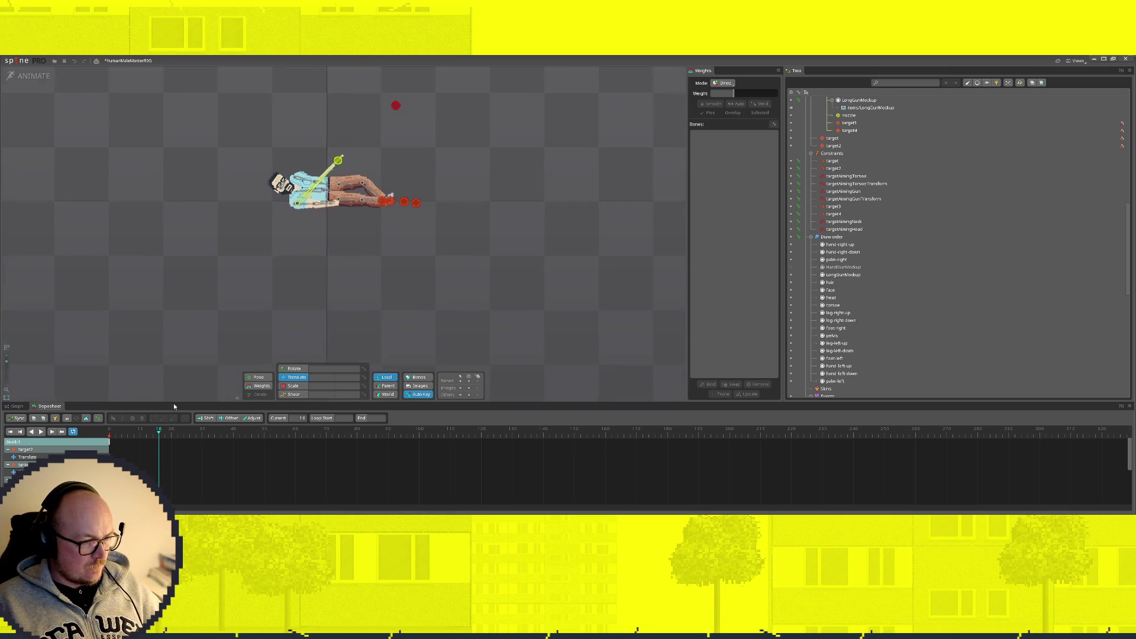
left_click_drag(161, 435, 109, 435)
scroll(473, 218, "up", 2)
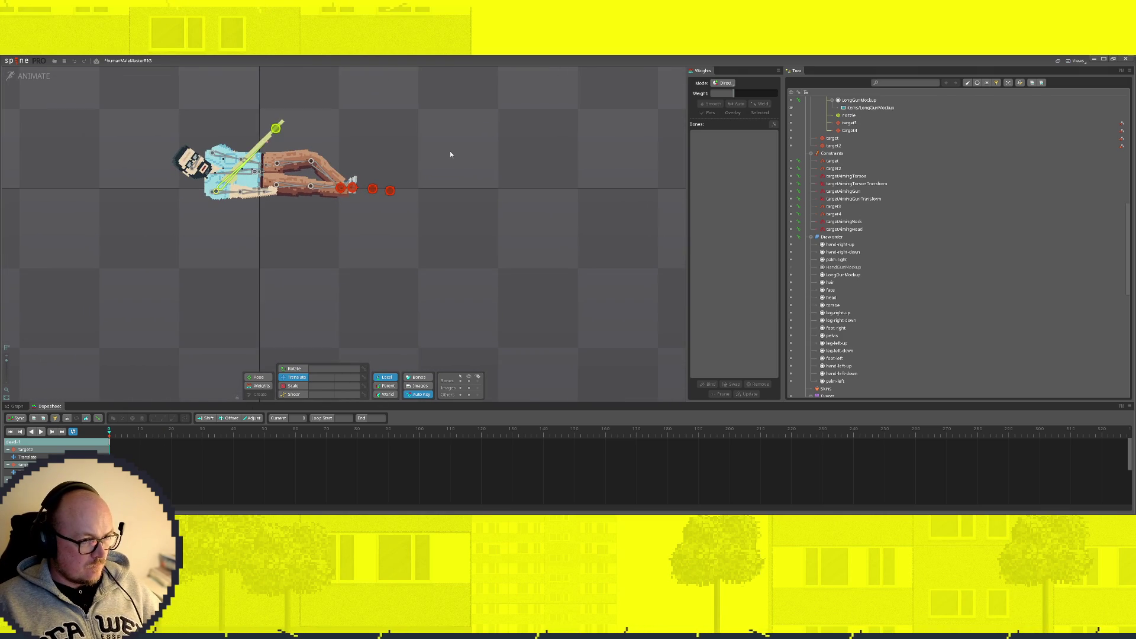
scroll(393, 148, "down", 1)
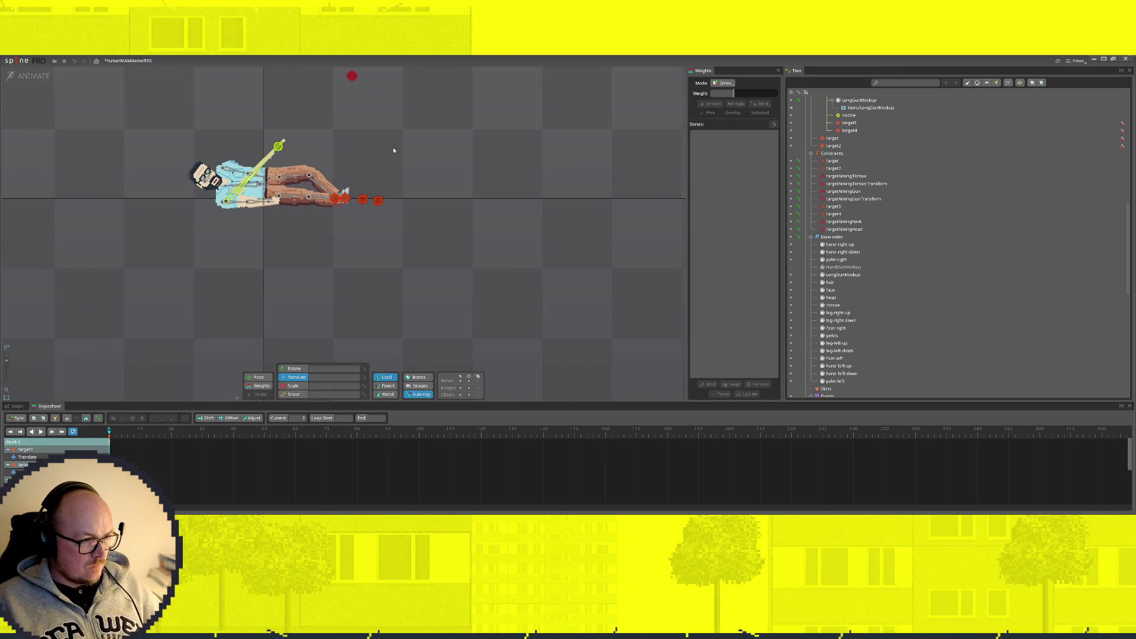
left_click(355, 76)
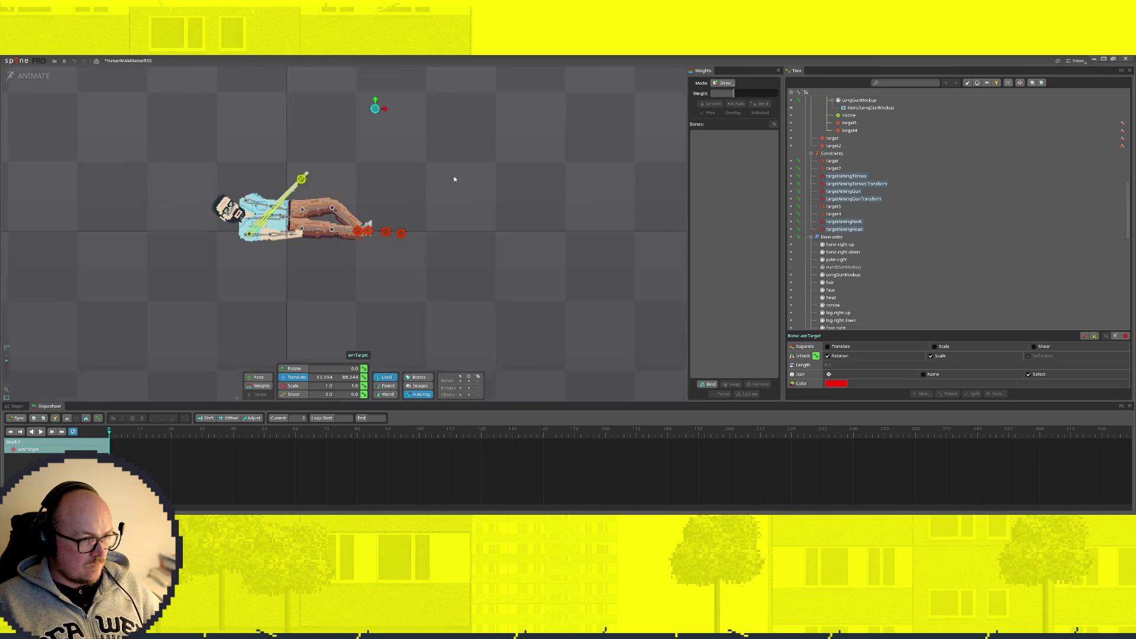
Step: Undo the accidental aimTarget move back to the flat lying pose and select targetAimingTorsoTransform
mouse_move(418, 148)
left_mouse_down()
mouse_move(333, 156)
mouse_move(464, 221)
mouse_move(464, 241)
mouse_move(416, 151)
left_mouse_up()
key("ctrl+z")
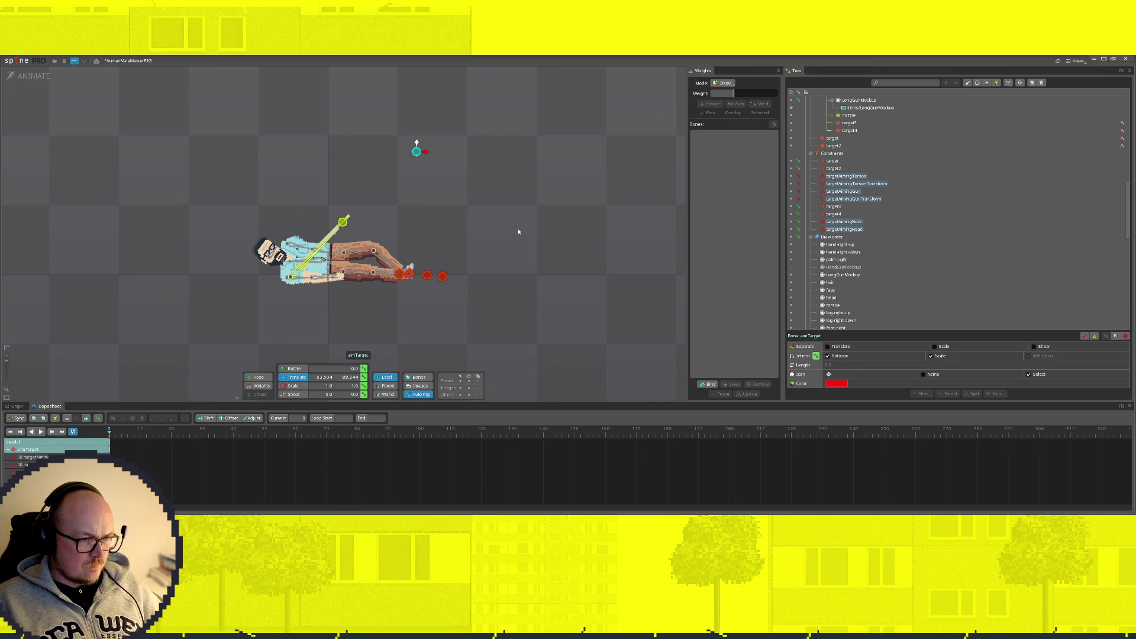
key("ctrl+z")
key("ctrl+z")
key("ctrl+y")
key("ctrl+y")
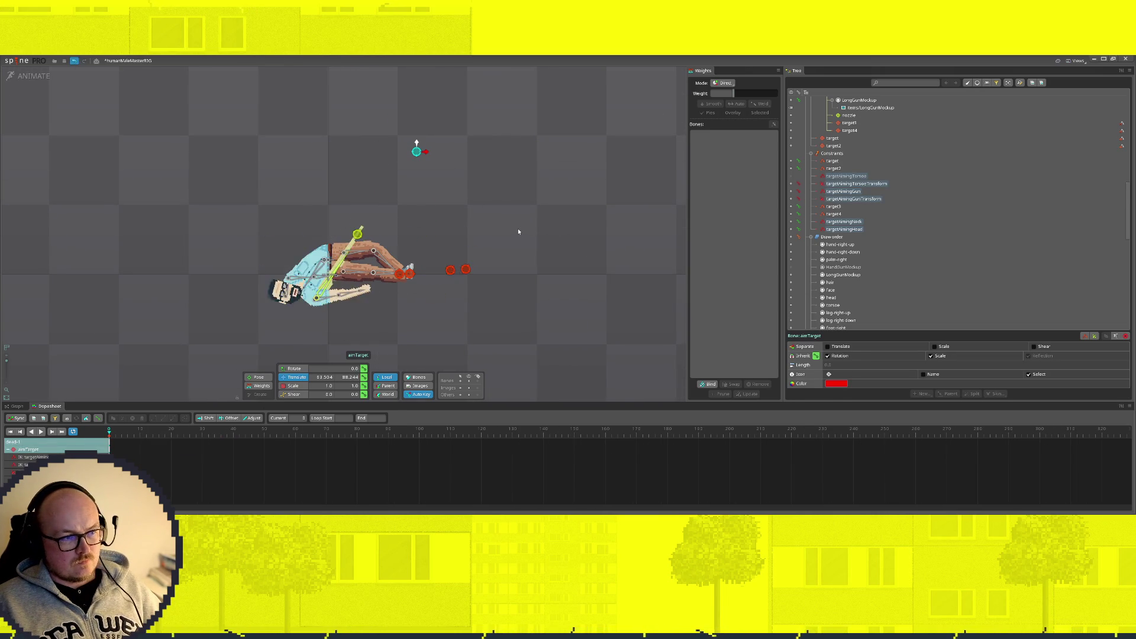
key("ctrl+z")
key("ctrl+z")
key("ctrl+z")
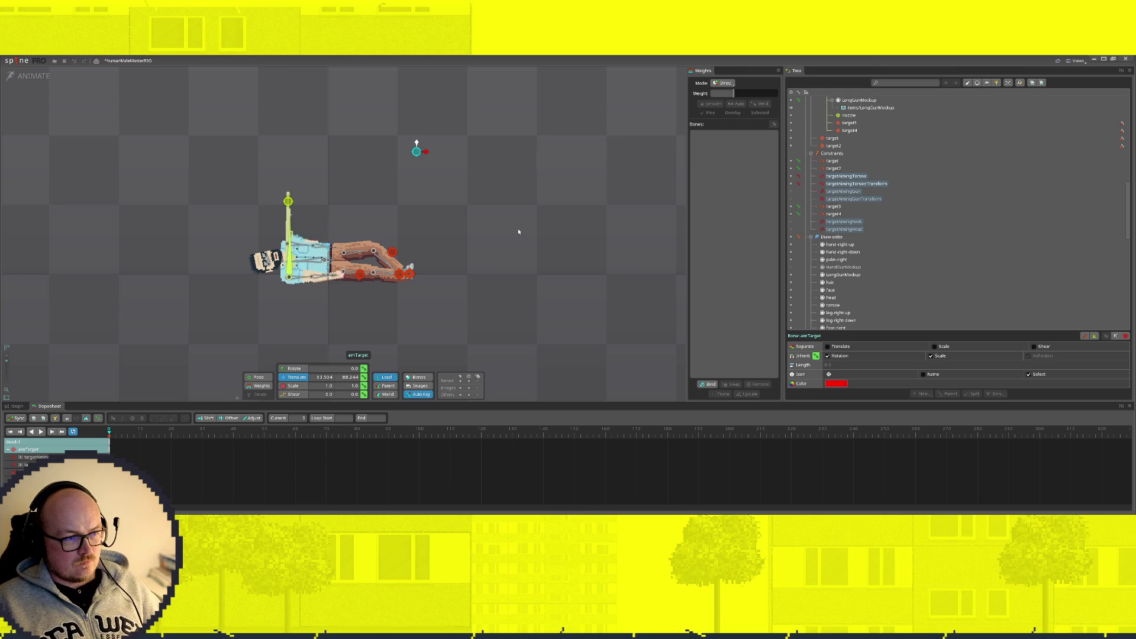
key("ctrl+y")
key("ctrl+y")
key("ctrl+y")
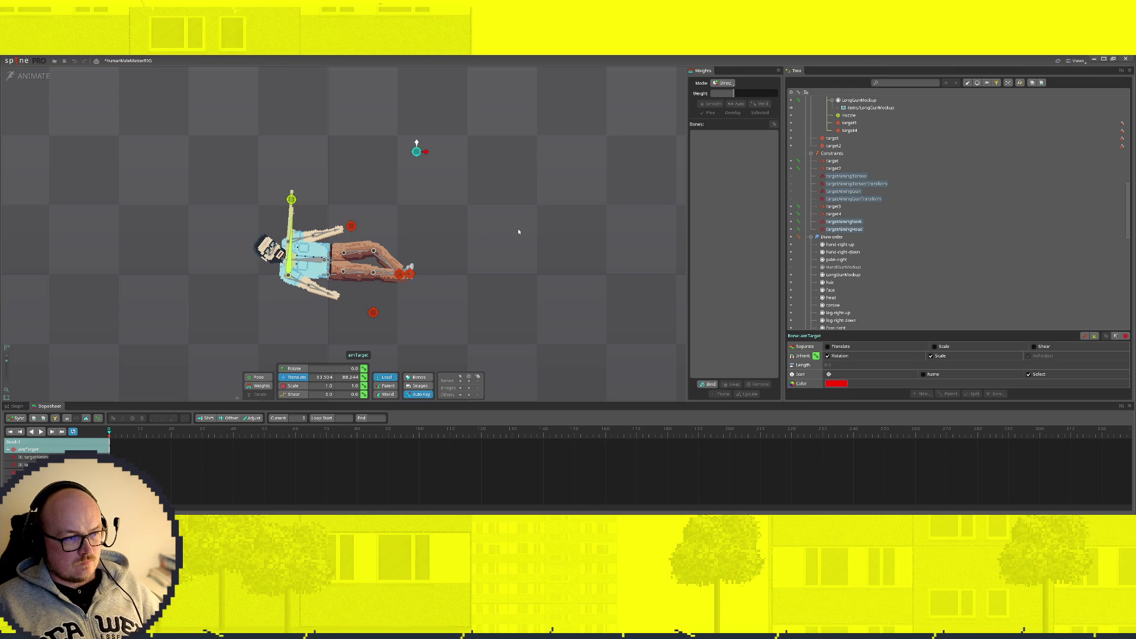
key("ctrl+z")
key("ctrl+z")
key("ctrl+z")
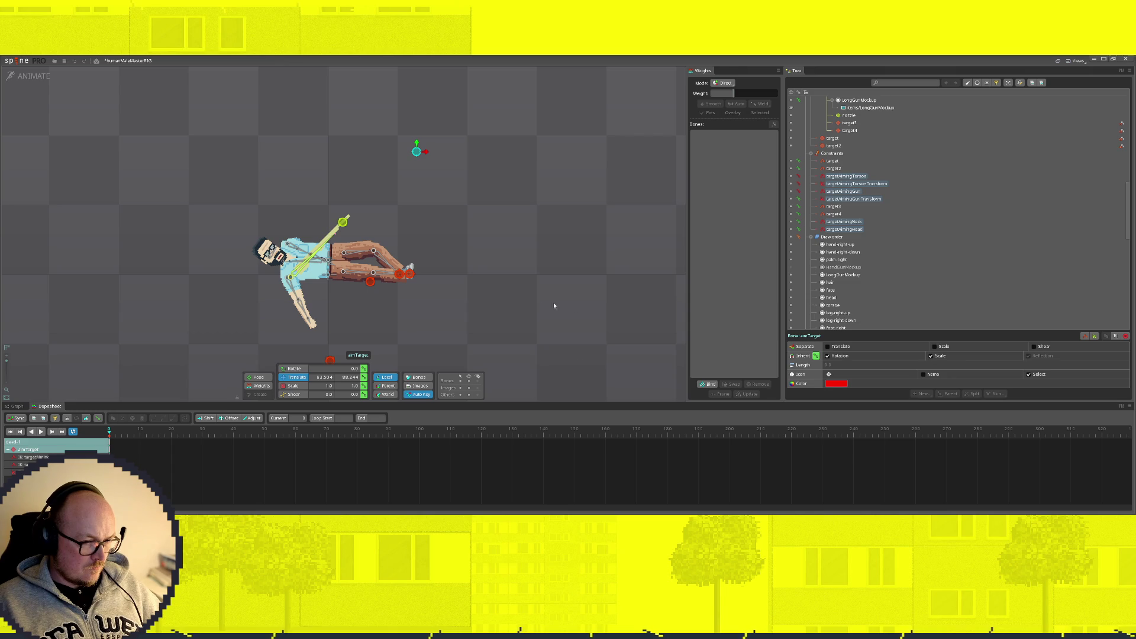
left_click(853, 183)
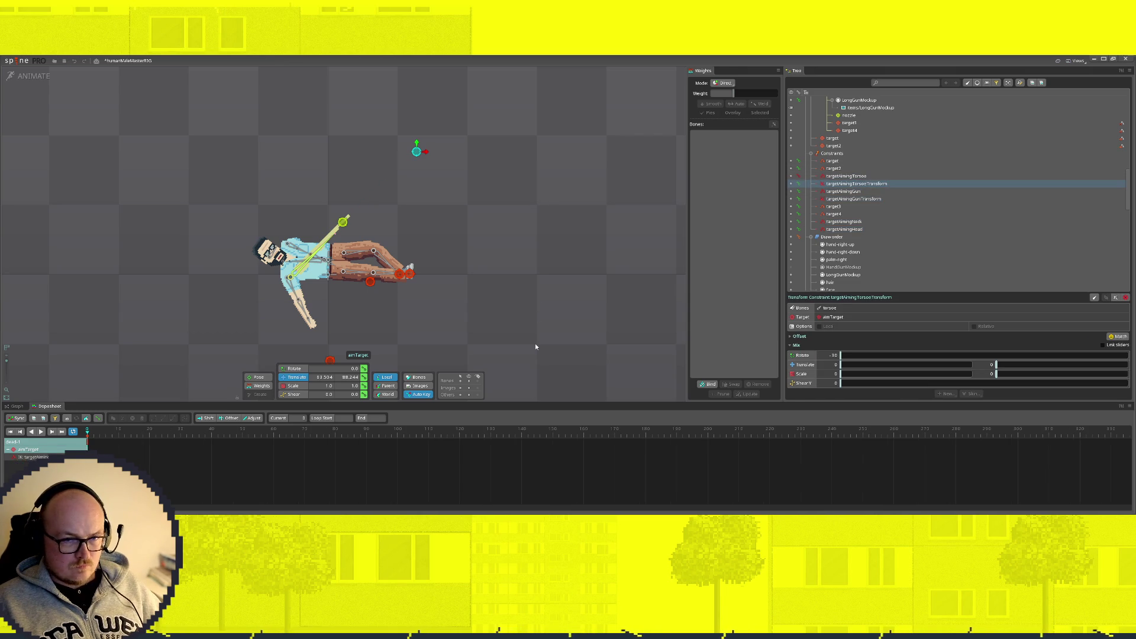
Step: Collapse Draw order to reveal the animations list and select the targetAimingGun constraint
left_click(811, 236)
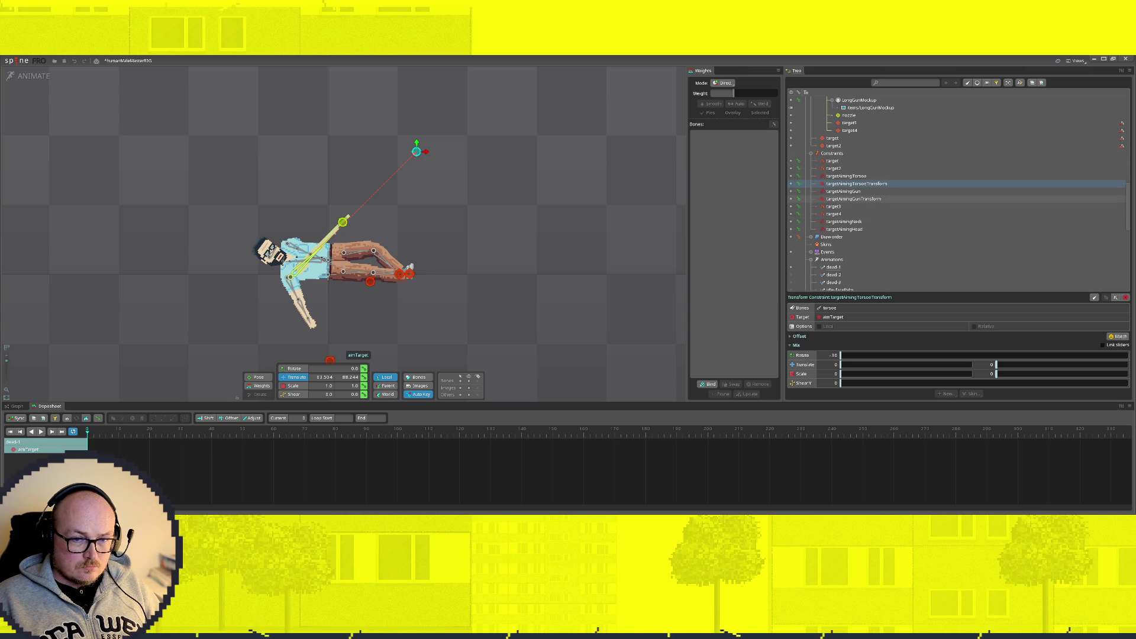
left_click(846, 191)
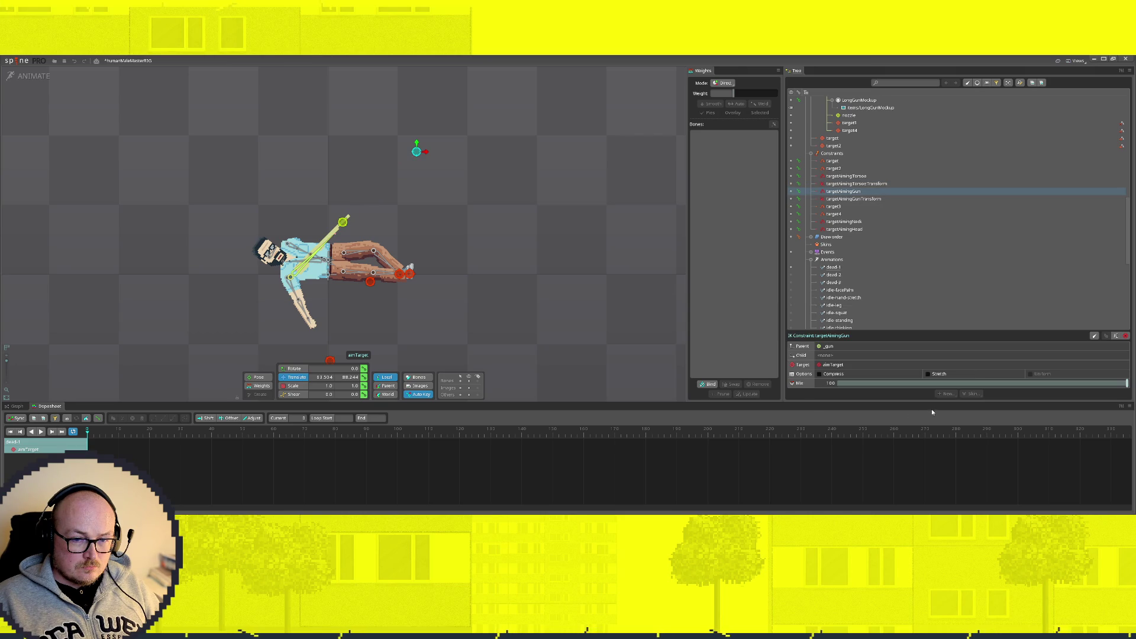
Step: Lower targetAimingGun's mix to 0 and move target4 up-right to bend the arm
left_click_drag(1127, 384, 690, 379)
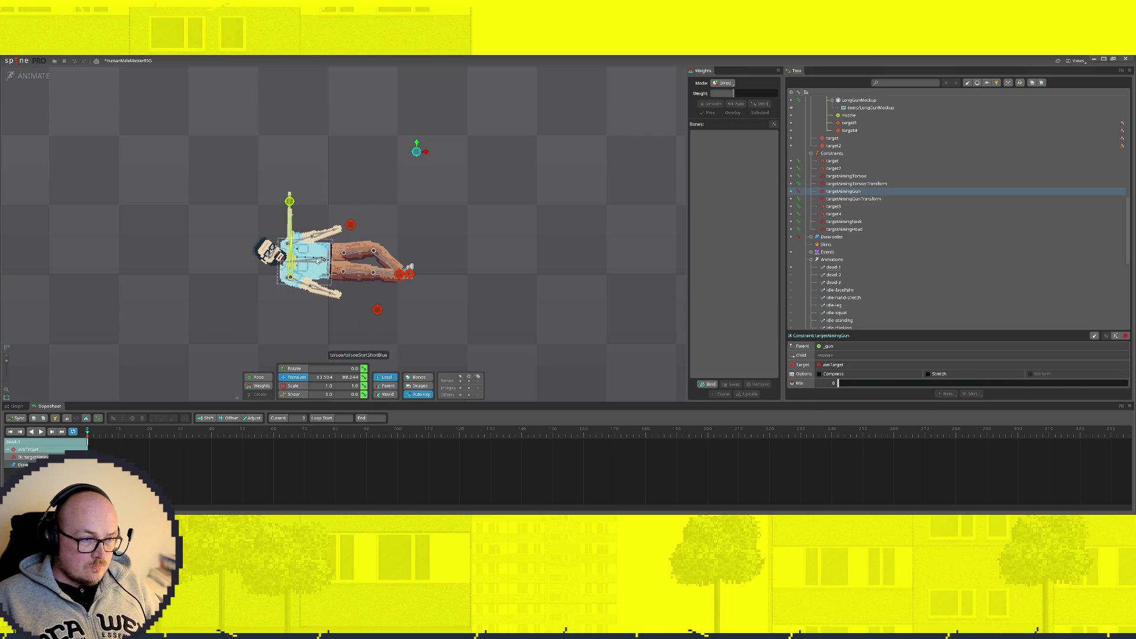
left_click(843, 223)
left_click(843, 229, "ctrl")
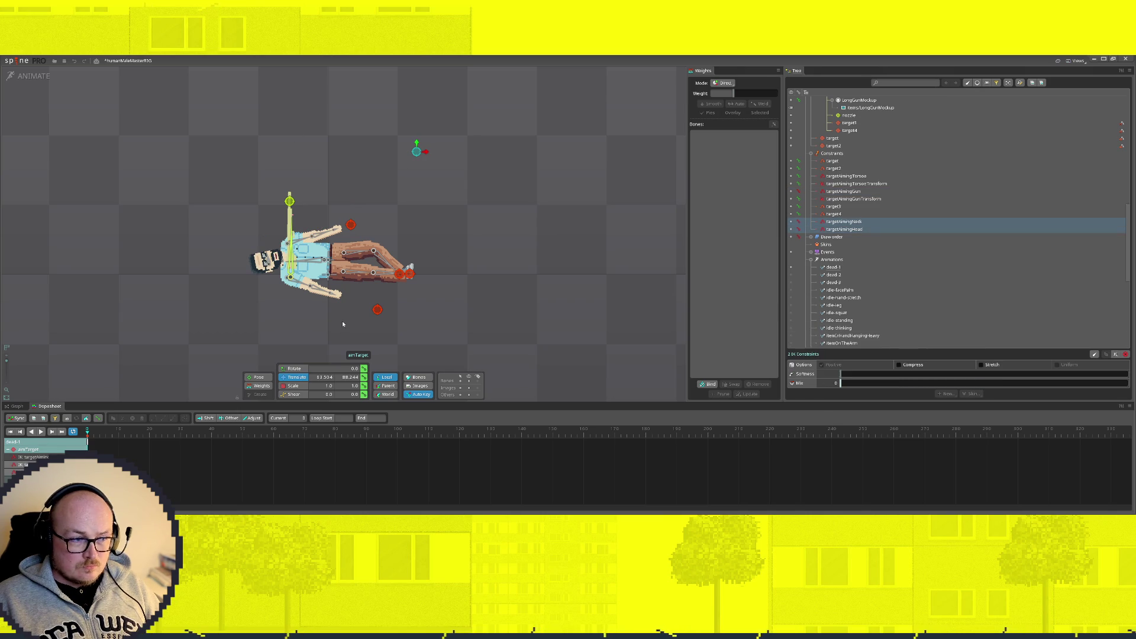
left_click(373, 312)
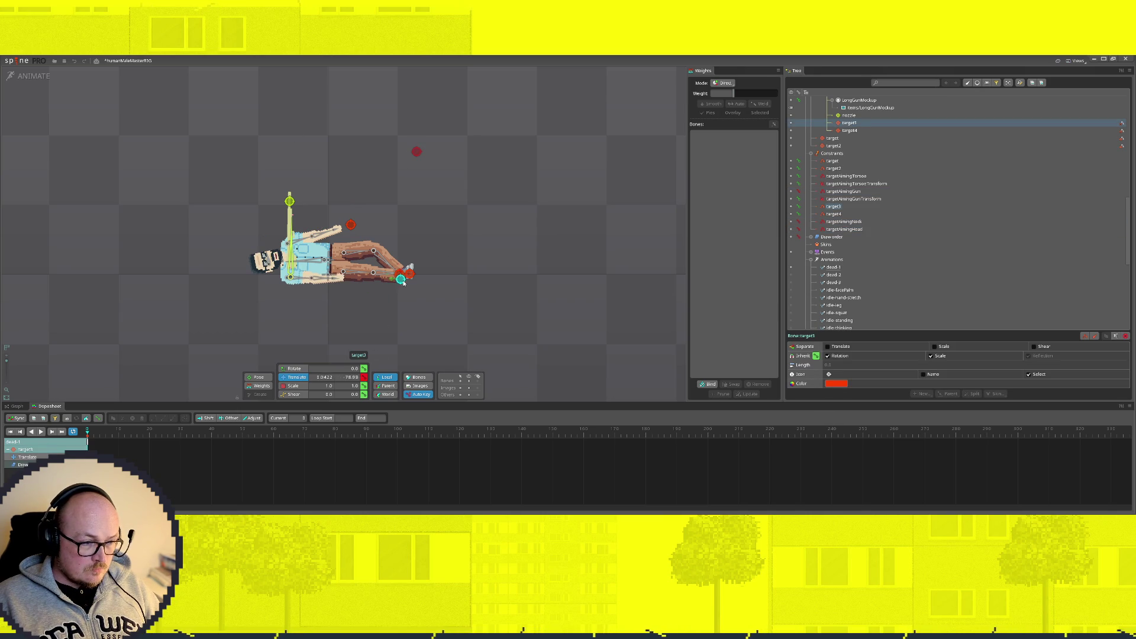
left_click(371, 270)
left_click_drag(373, 271, 389, 255)
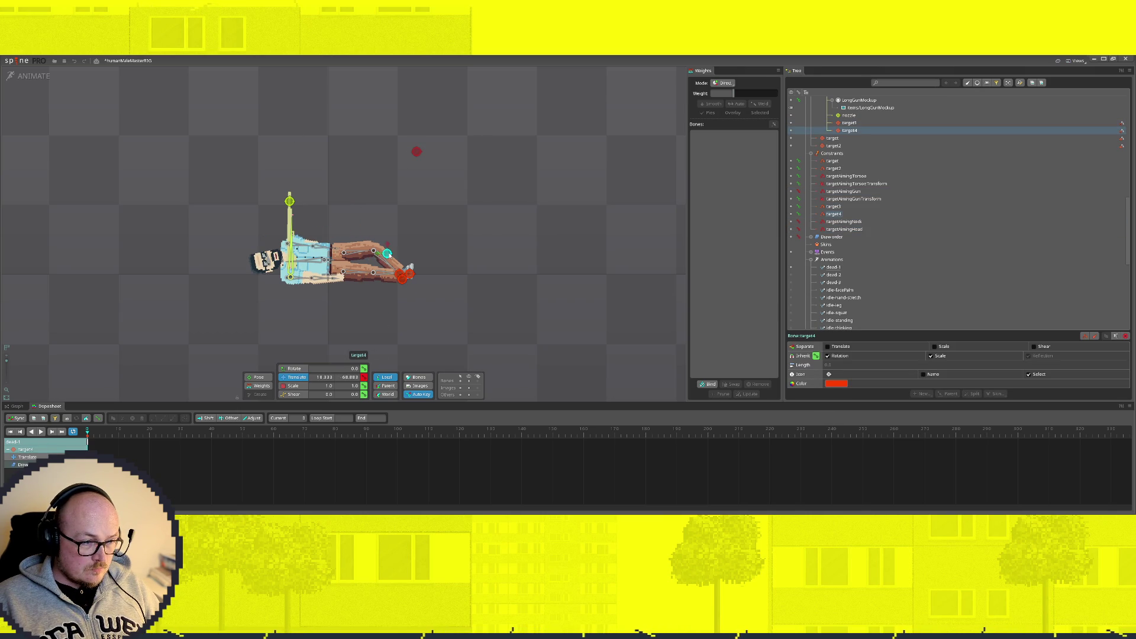
Step: Make dead-2 the active animation and select its targetAimingNeck constraint
scroll(888, 131, "down", 5)
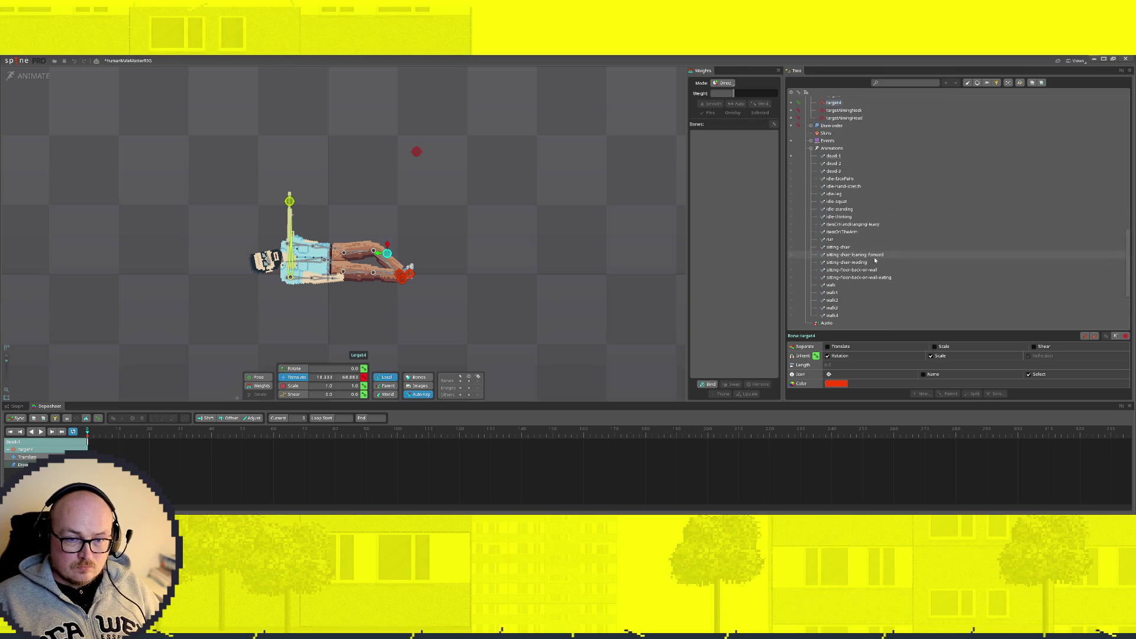
scroll(872, 259, "up", 3)
left_click(833, 232)
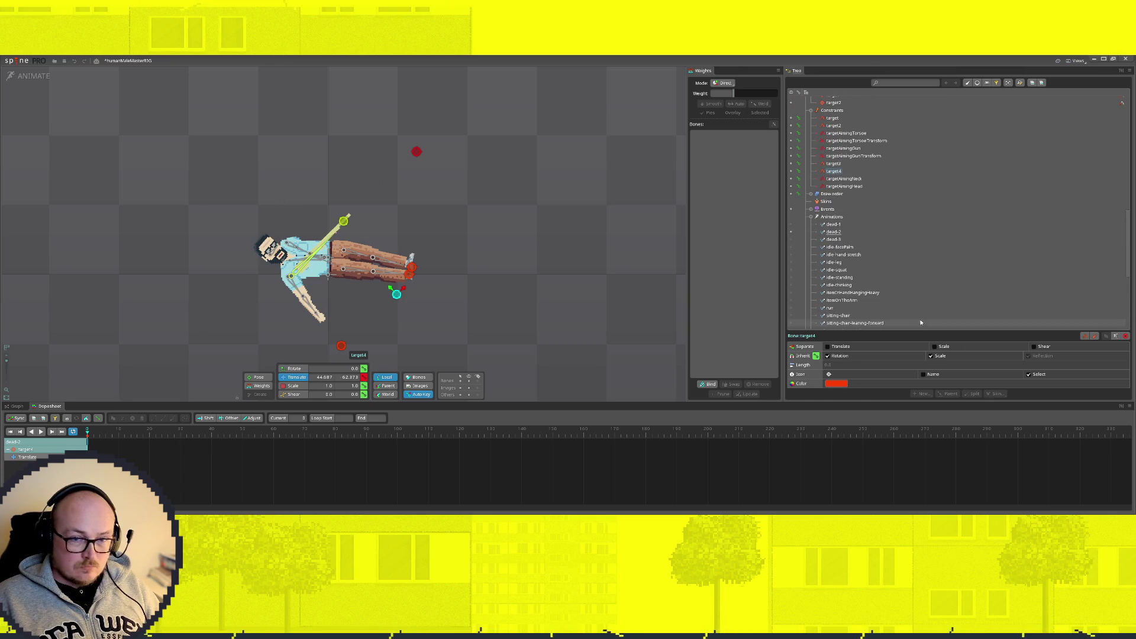
left_click(850, 179)
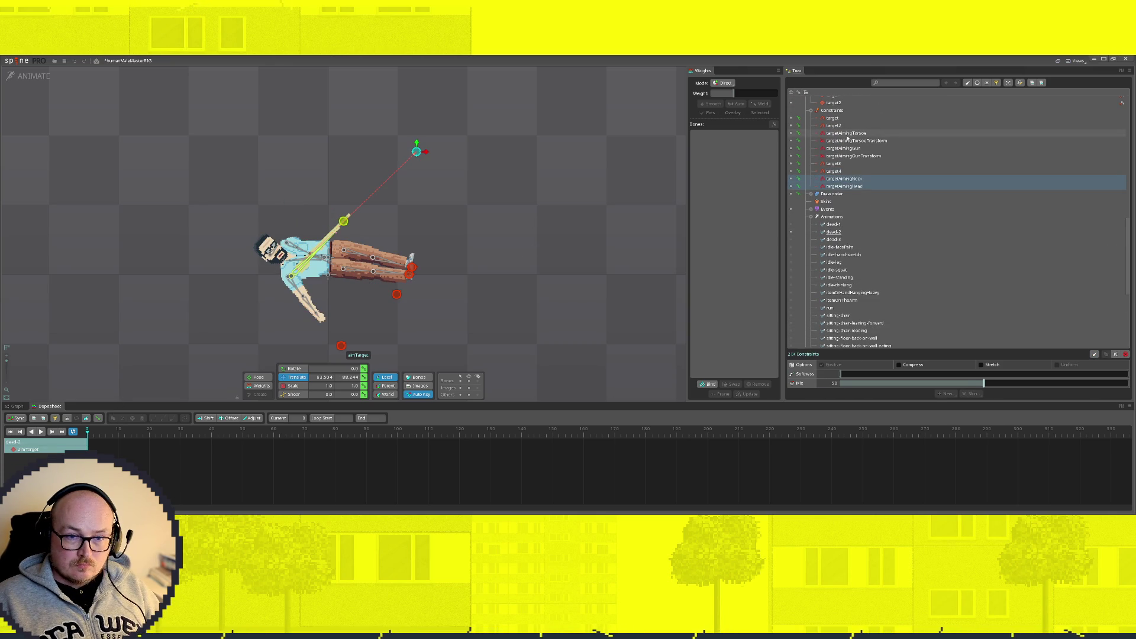
Step: Lower the selected aiming IK constraints' mix to 0 and reduce the torso transform's rotate mix
left_click(850, 149, "ctrl")
left_click_drag(984, 384, 530, 393)
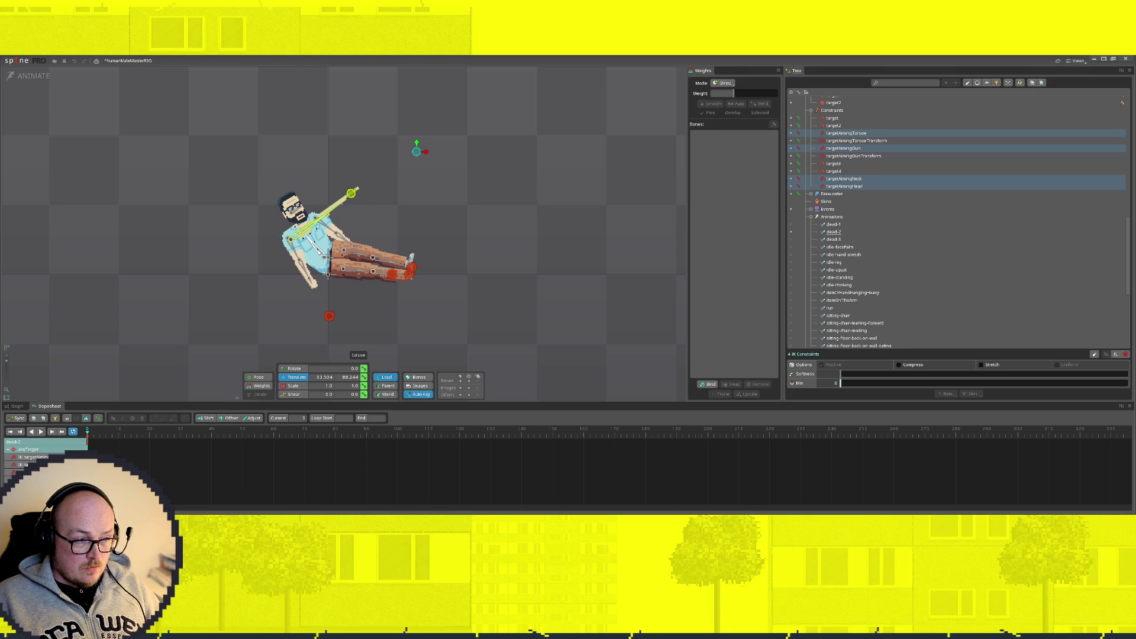
left_click(319, 253)
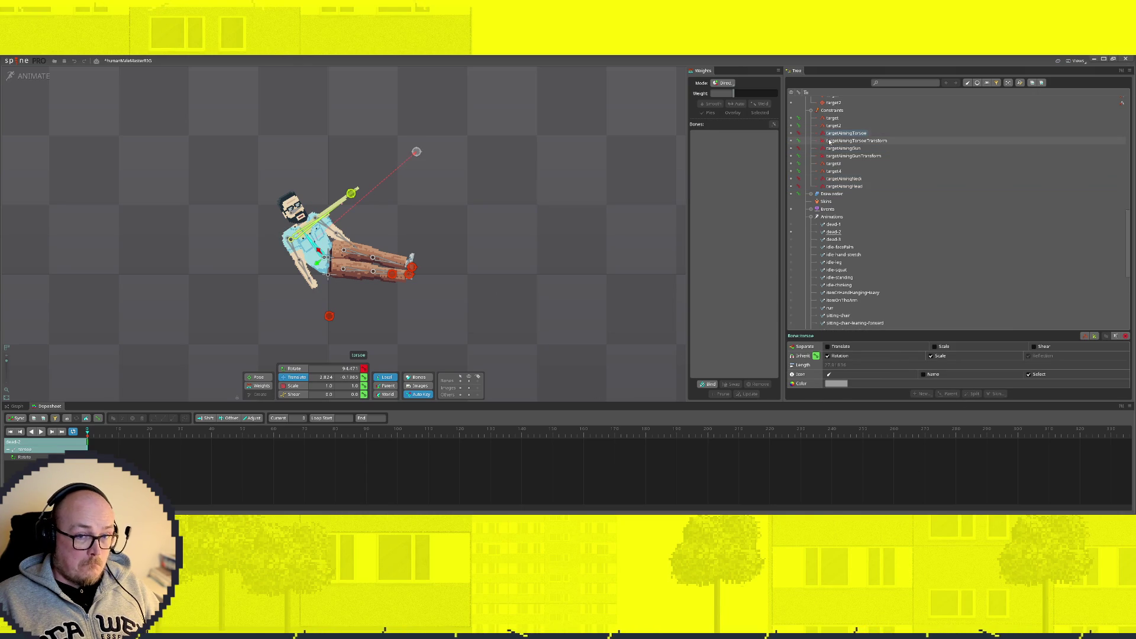
left_click(856, 142)
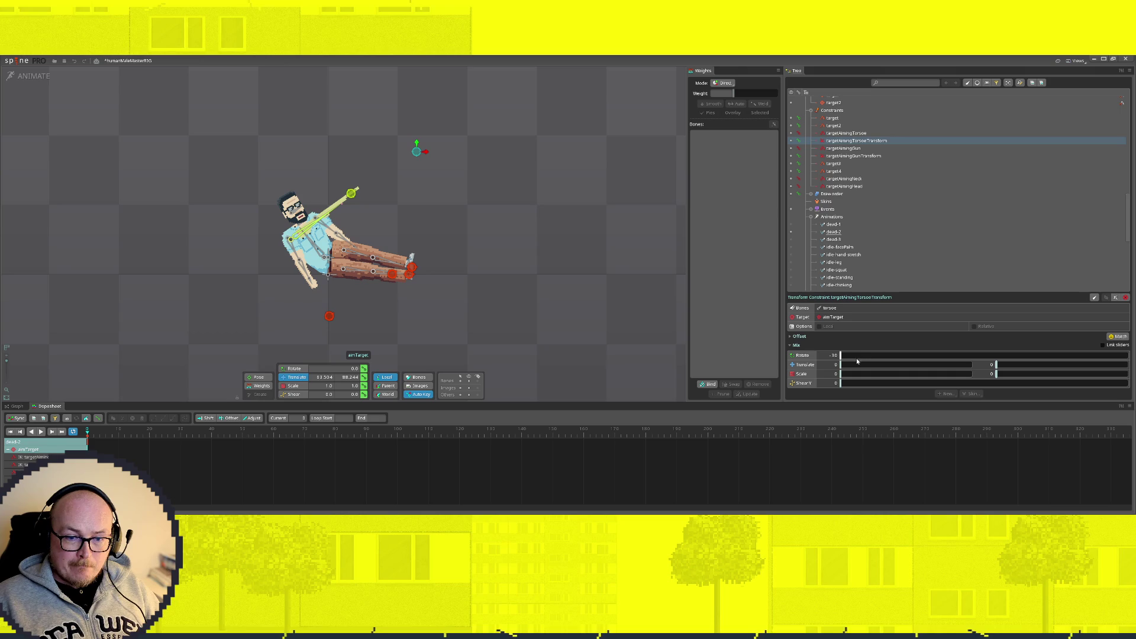
mouse_move(839, 355)
left_mouse_down()
mouse_move(908, 356)
mouse_move(830, 359)
left_mouse_up()
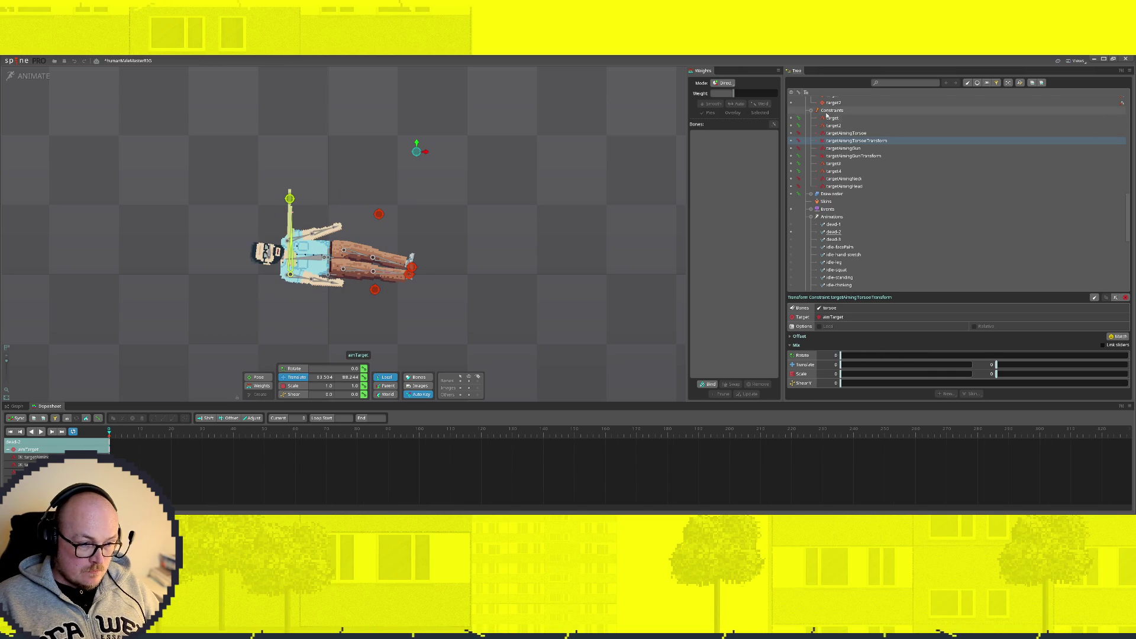
Step: In dead-2, move target3 up-right and target4 down to re-pose the arm
left_click(790, 225)
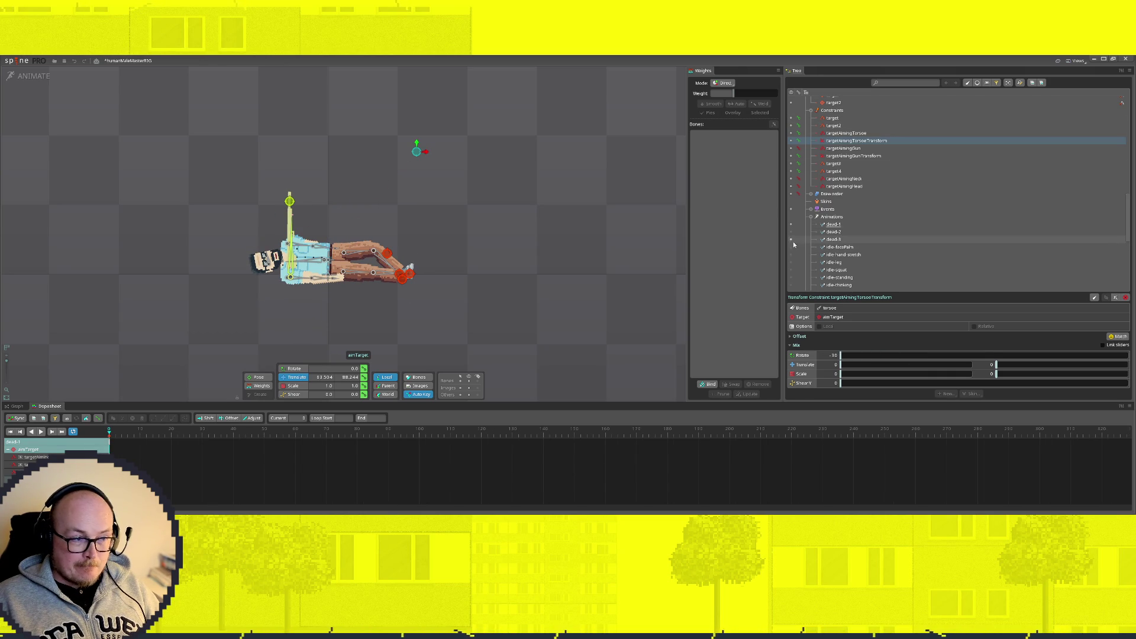
left_click(791, 232)
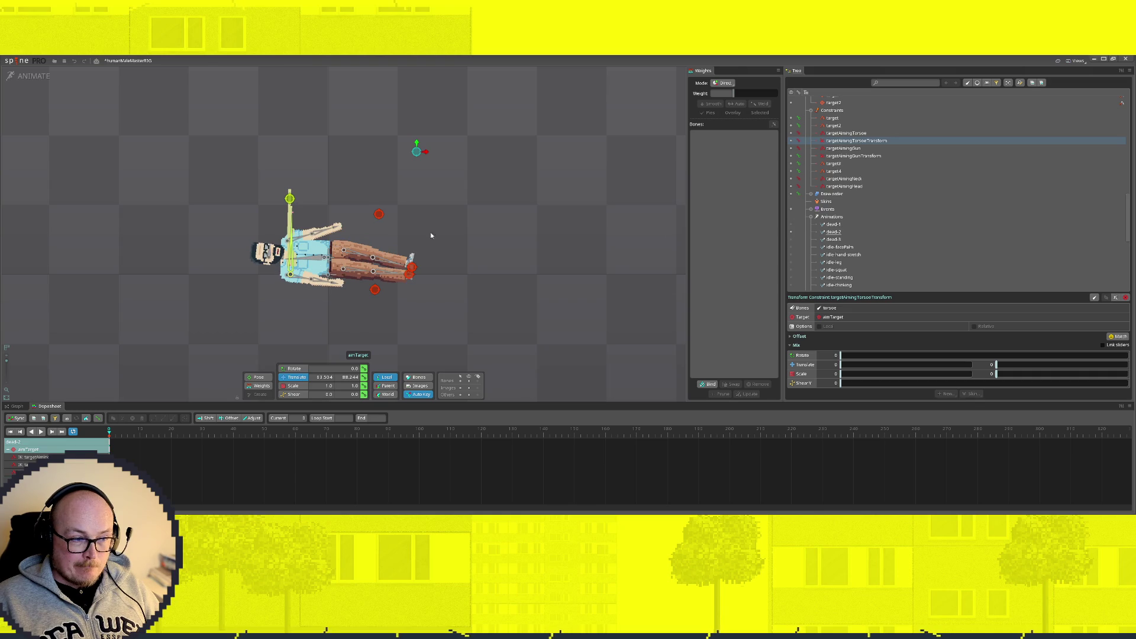
left_click(375, 290)
left_click_drag(375, 291, 379, 280)
left_click_drag(378, 214, 379, 236)
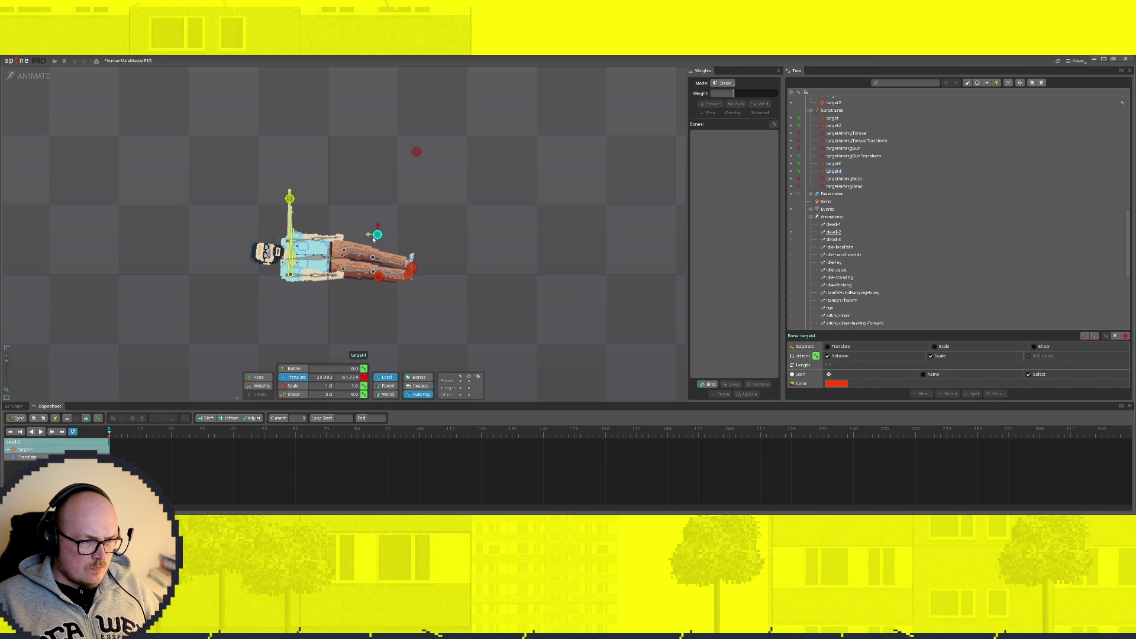
Step: Rotate the head around the neck in dead-2
left_click(283, 261)
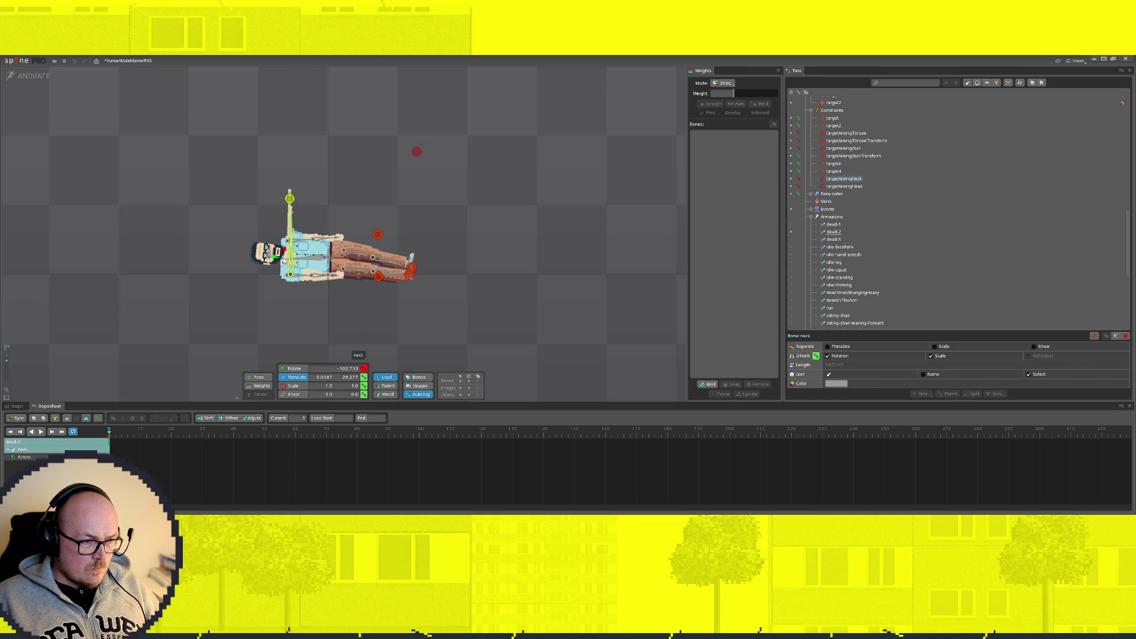
left_click(294, 368)
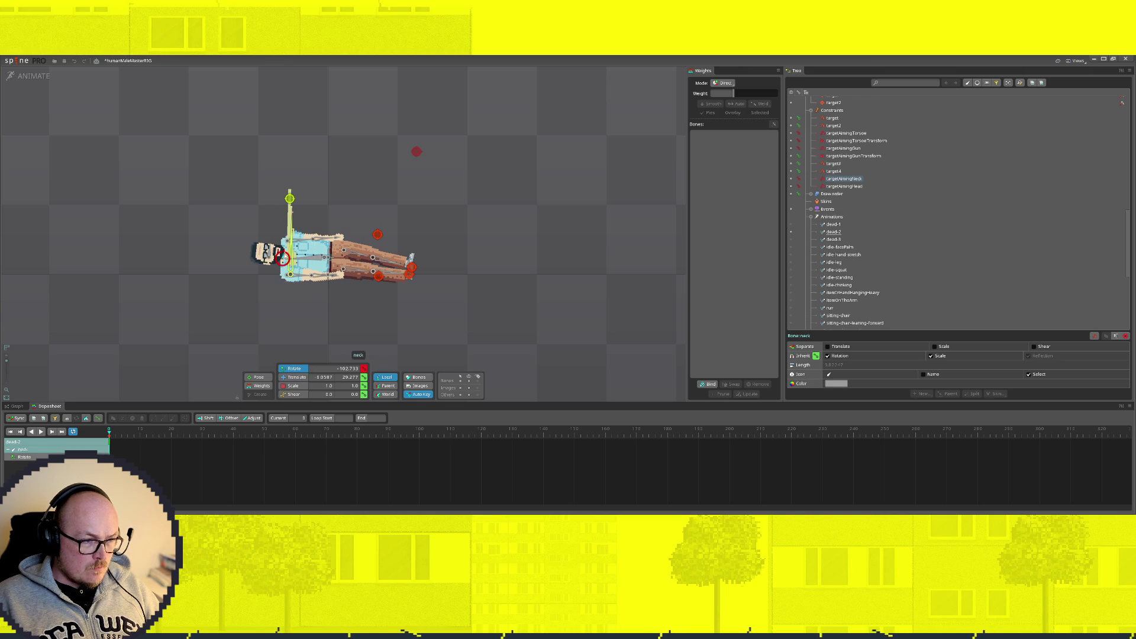
left_click_drag(267, 253, 269, 265)
left_click(282, 261)
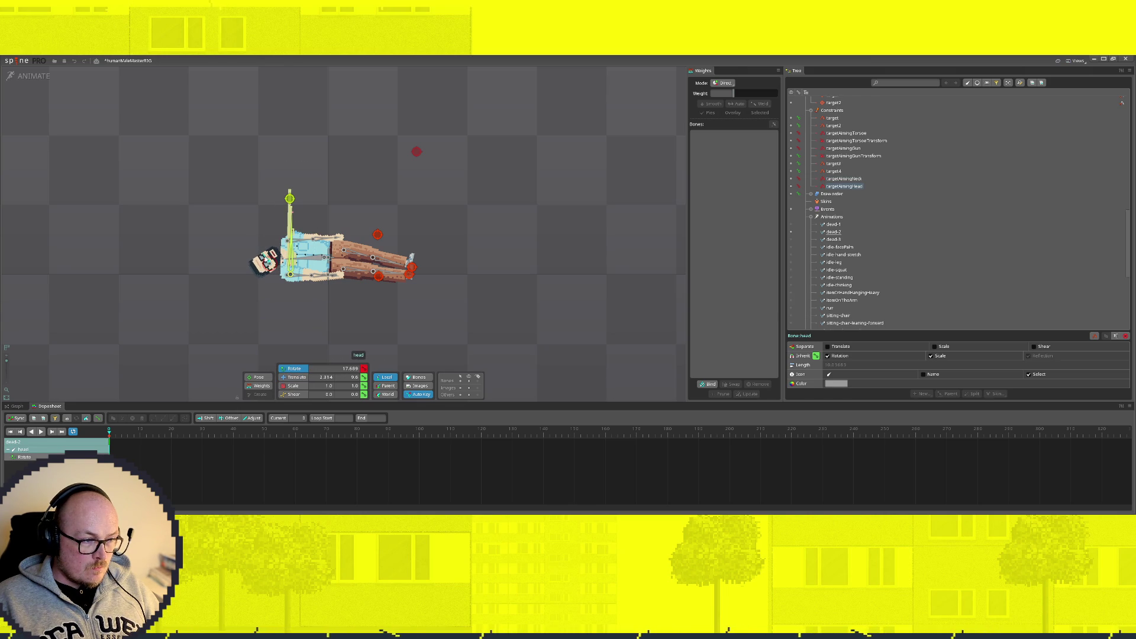
Step: Switch to dead-1 and tilt its head about the neck
left_click(790, 224)
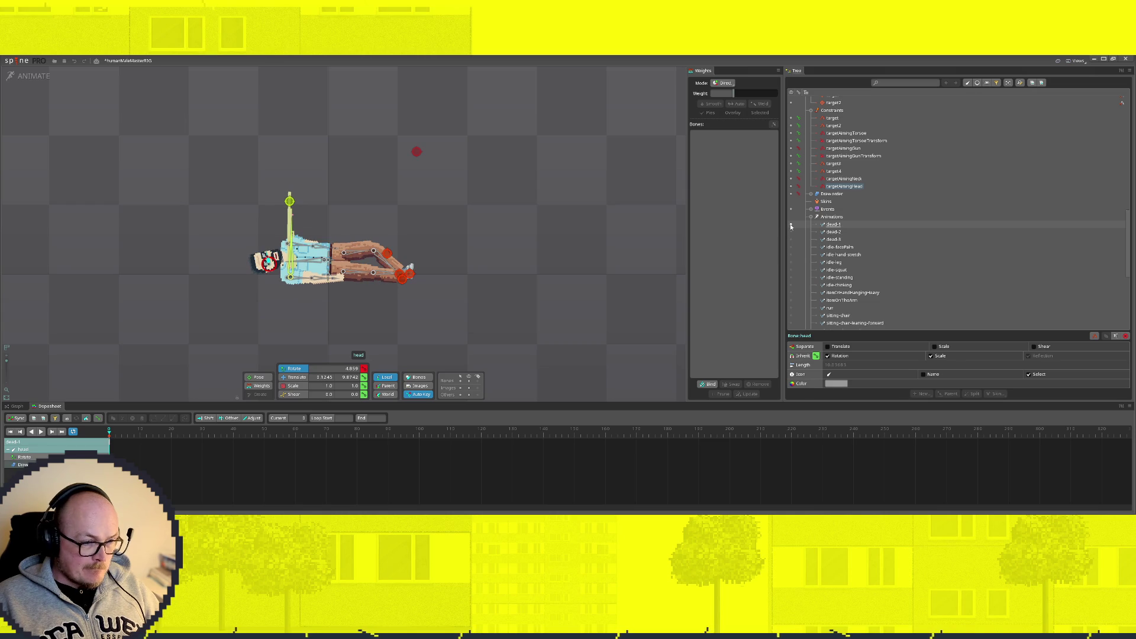
scroll(267, 261, "up", 3)
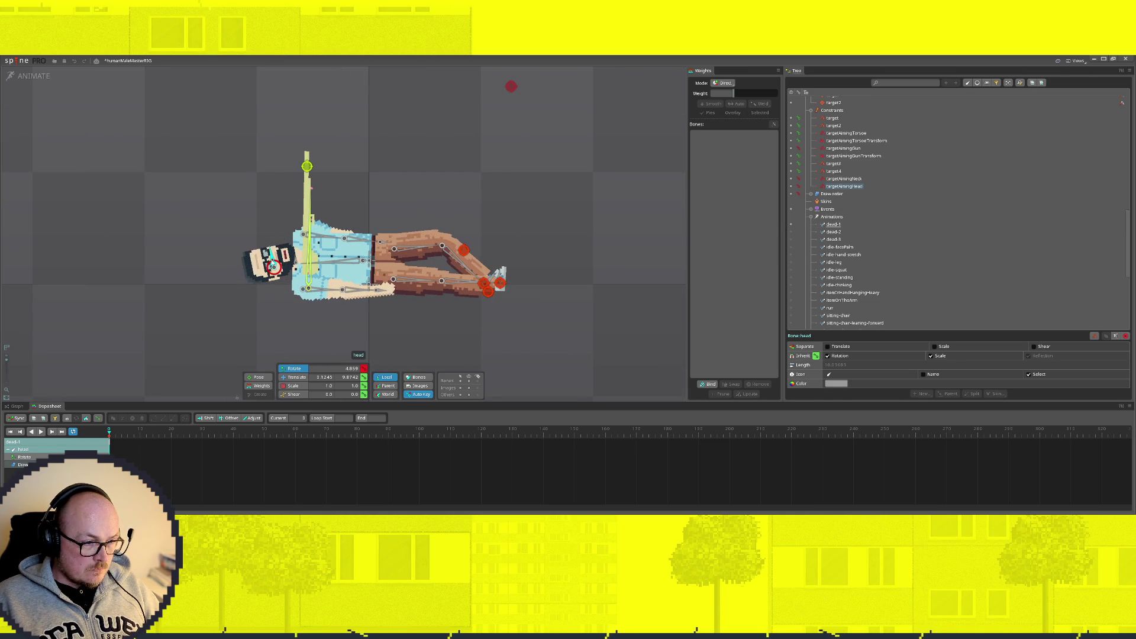
left_click_drag(273, 266, 271, 256)
left_click(295, 262)
left_click_drag(274, 265, 294, 265)
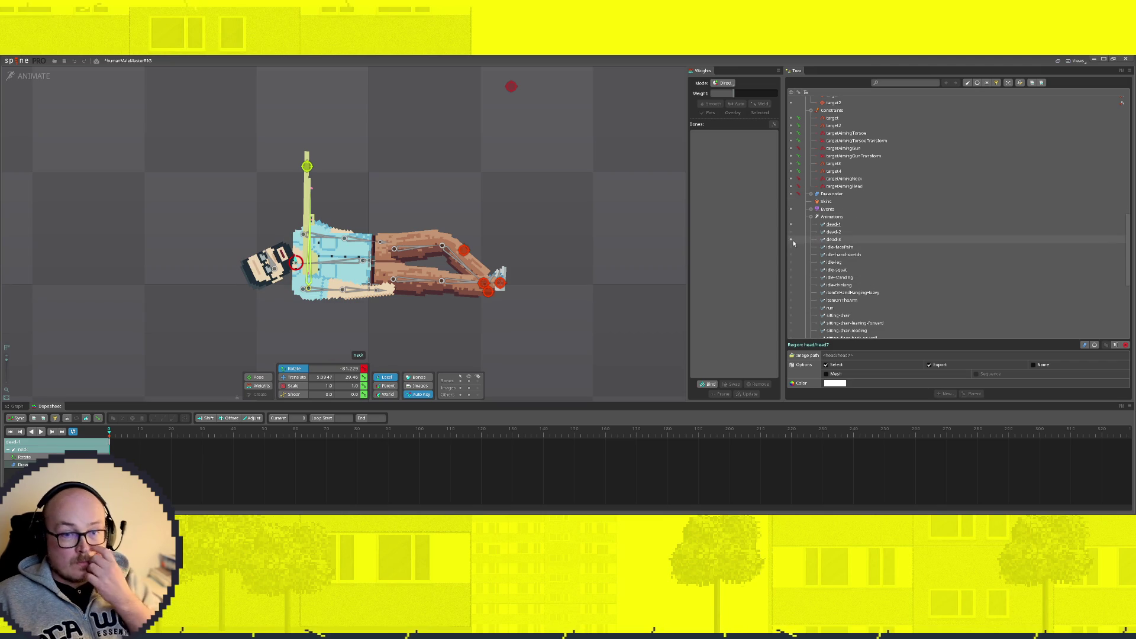
Step: In dead-3, set the four aiming IK constraints' mix and the torso transform's rotate mix to 0
left_click(814, 239)
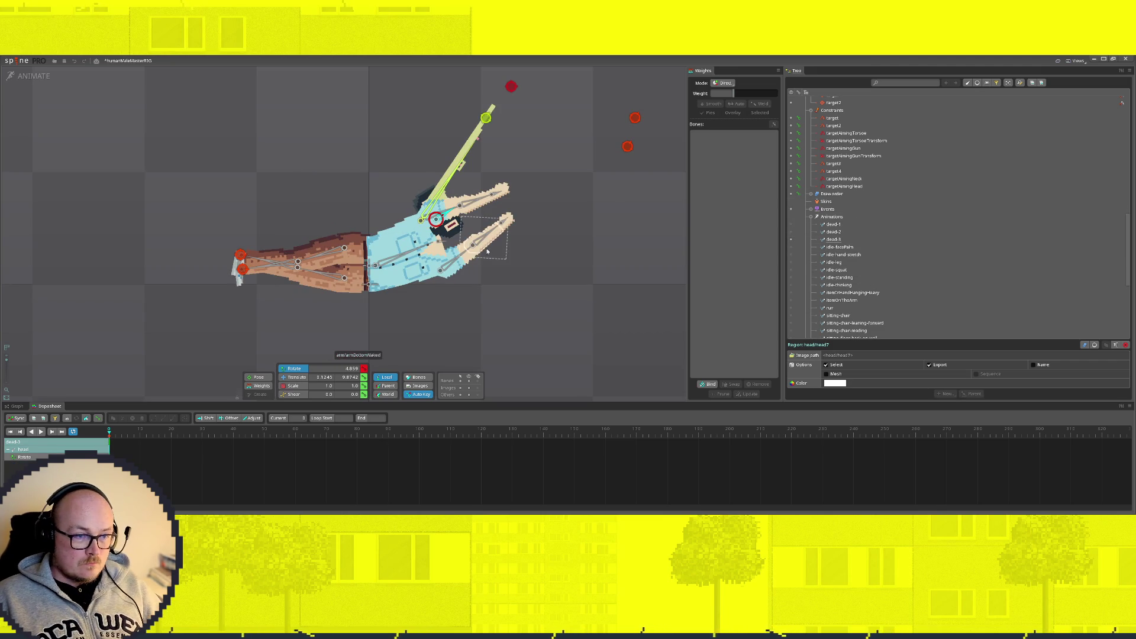
scroll(674, 355, "down", 2)
left_click(840, 134)
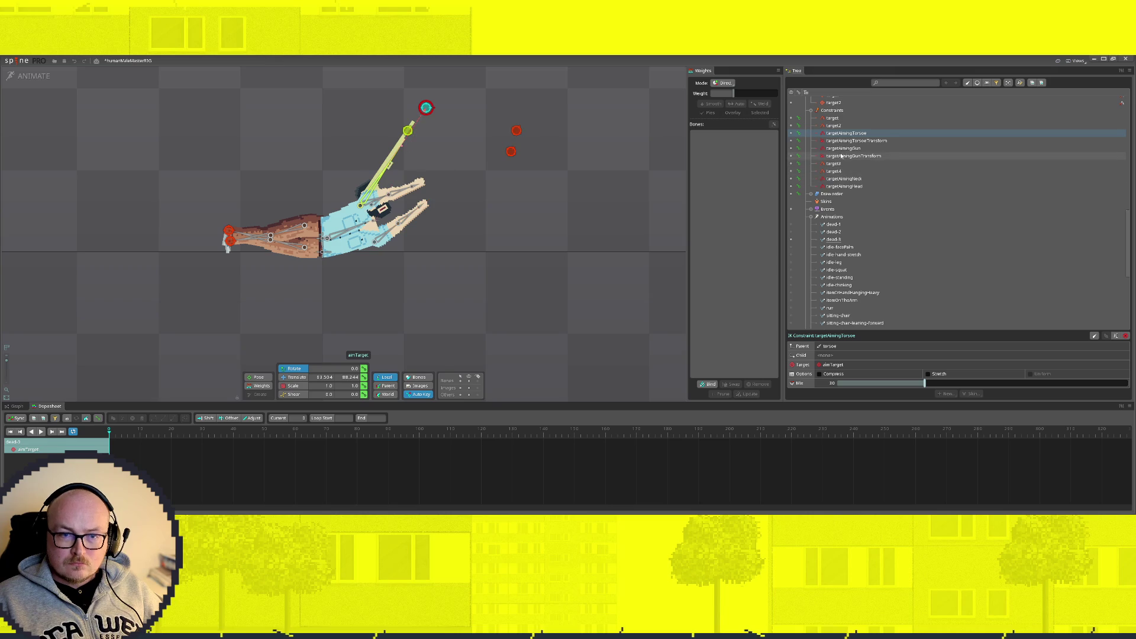
left_click(843, 149, "ctrl")
left_click(843, 178, "ctrl")
left_click(844, 187, "ctrl")
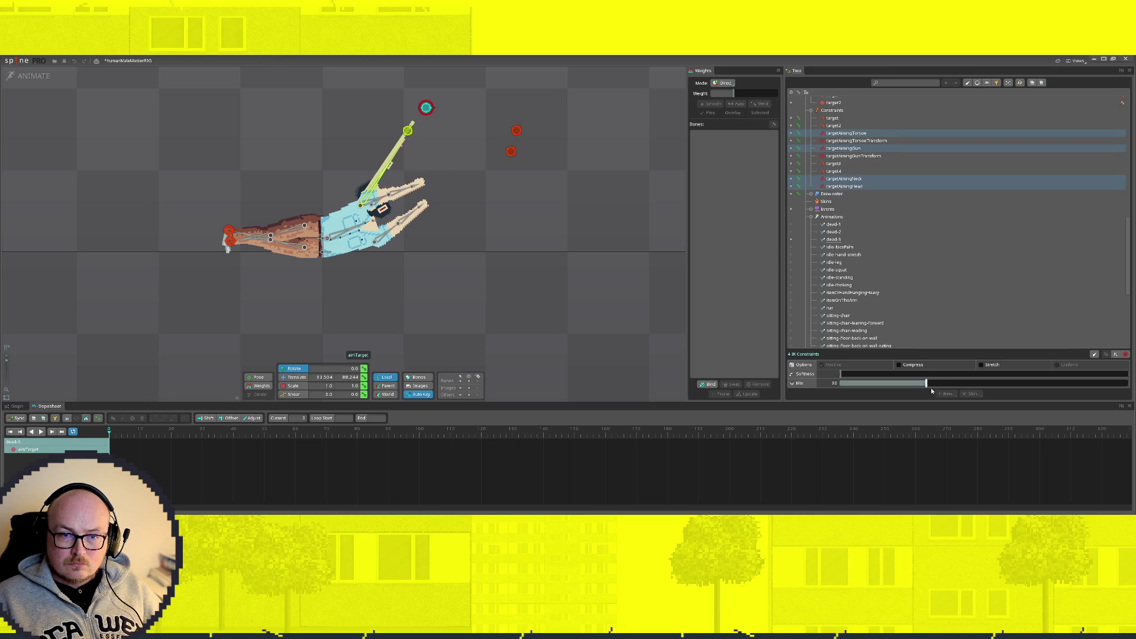
left_click_drag(926, 384, 839, 383)
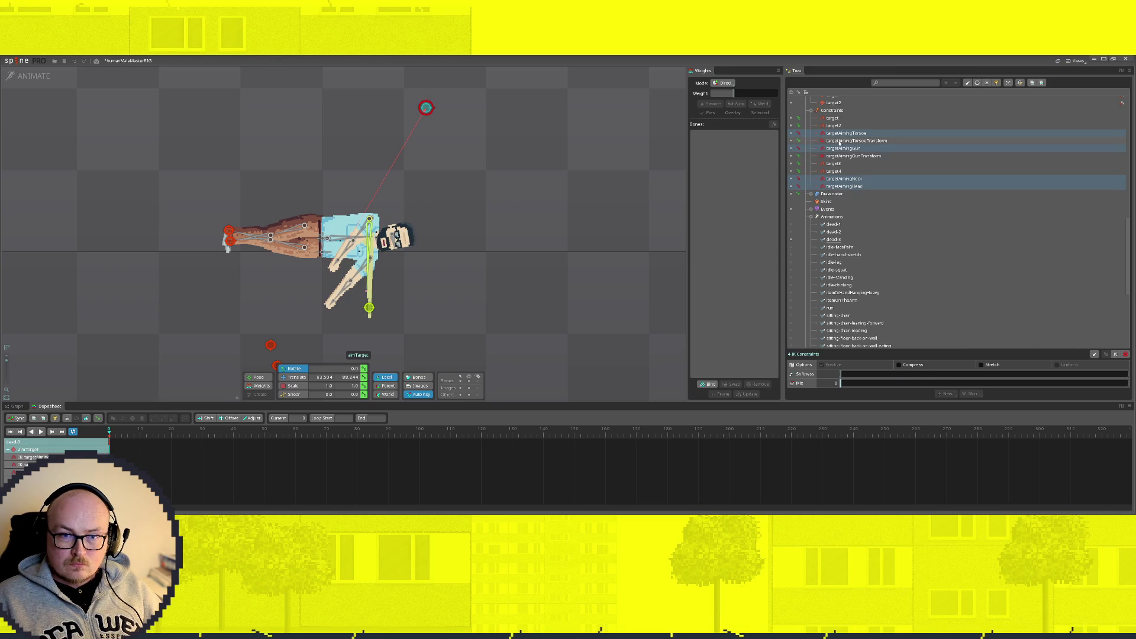
left_click(840, 141)
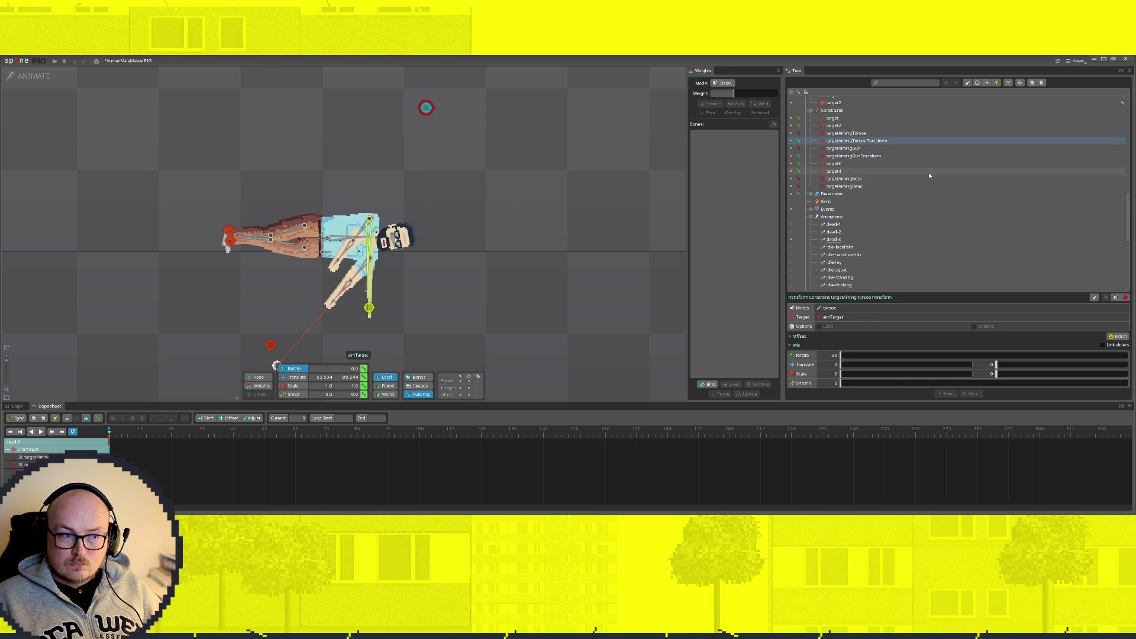
left_click(841, 355)
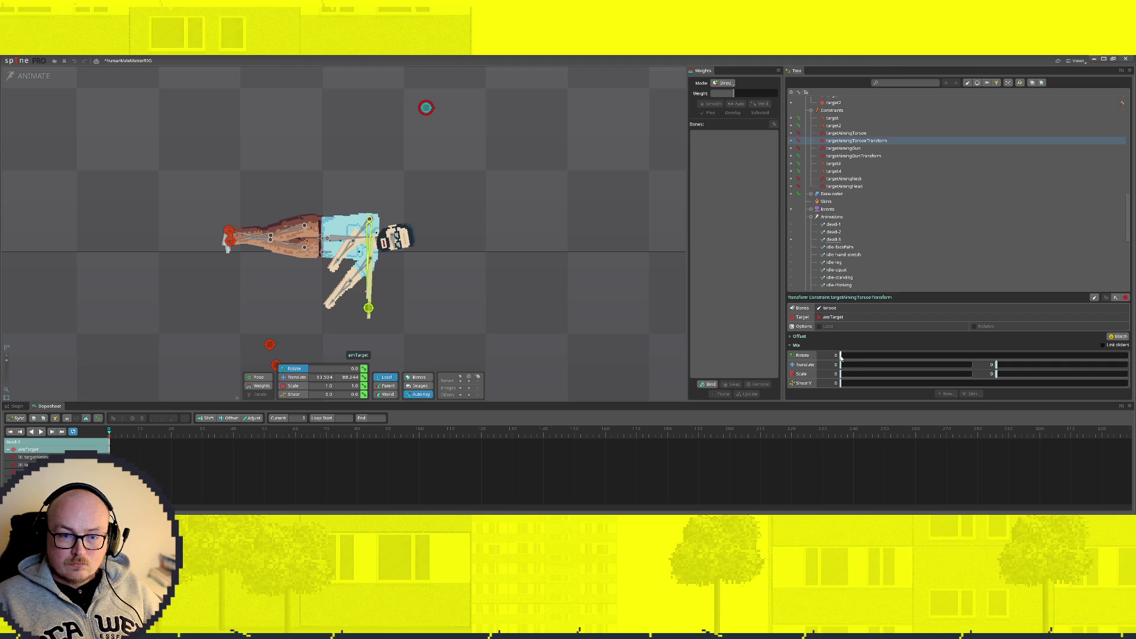
Step: Move target3, target4 and the foot target beside the lying body
left_click(270, 344)
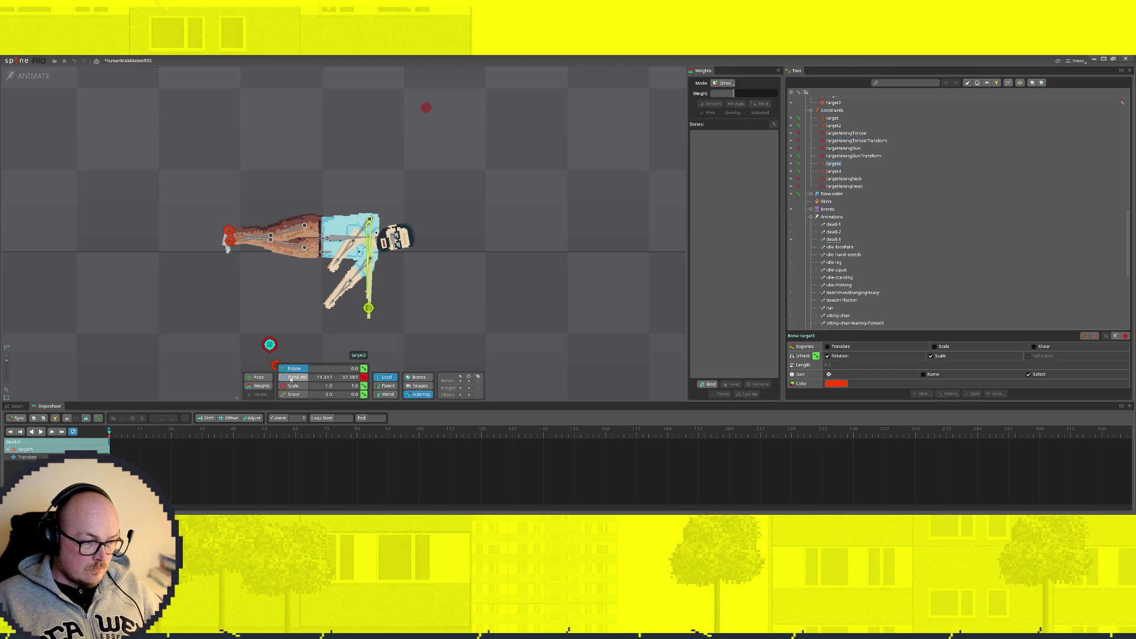
left_click(394, 240)
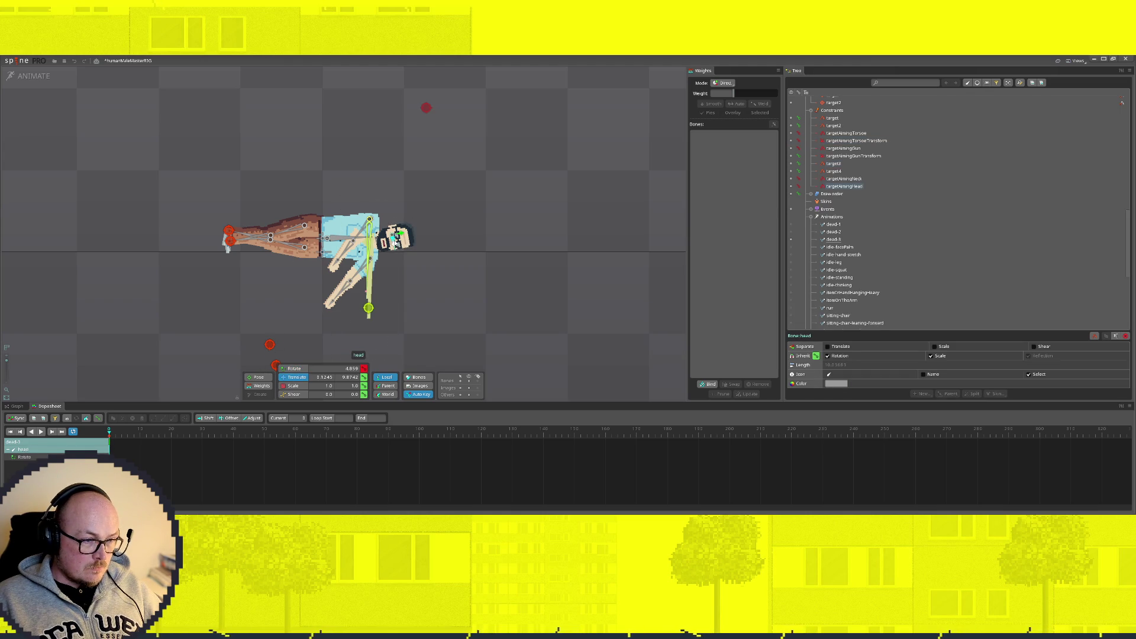
left_click(269, 345)
mouse_move(269, 345)
left_mouse_down()
mouse_move(248, 245)
mouse_move(241, 292)
mouse_move(341, 241)
mouse_move(329, 247)
left_mouse_up()
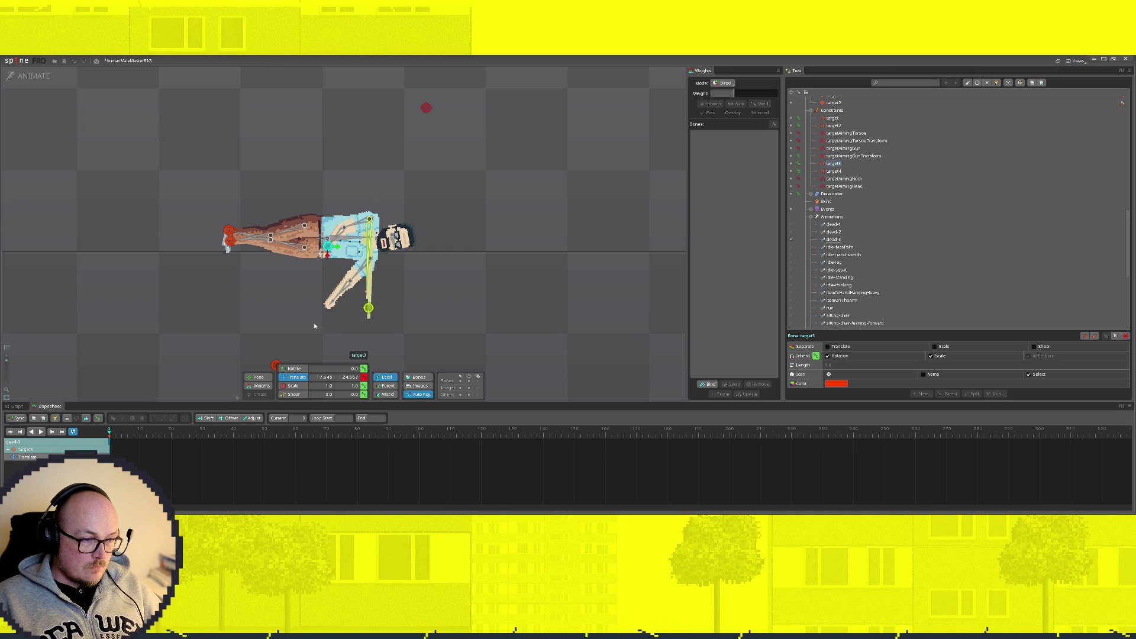
mouse_move(276, 365)
left_mouse_down()
mouse_move(237, 236)
mouse_move(252, 255)
left_mouse_up()
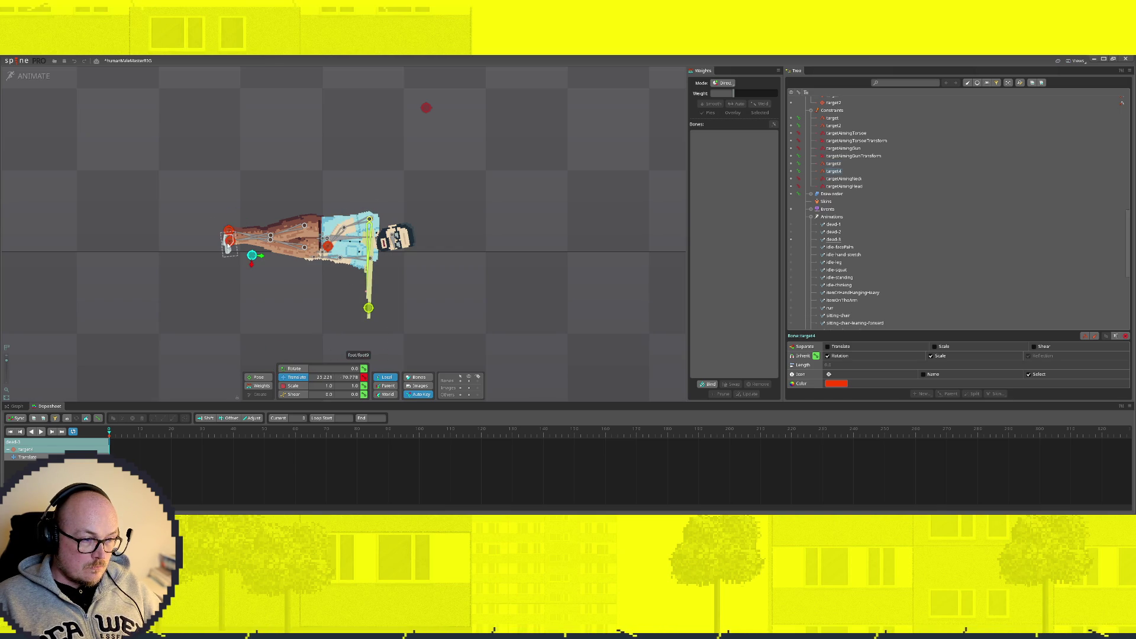
left_click_drag(230, 242, 231, 252)
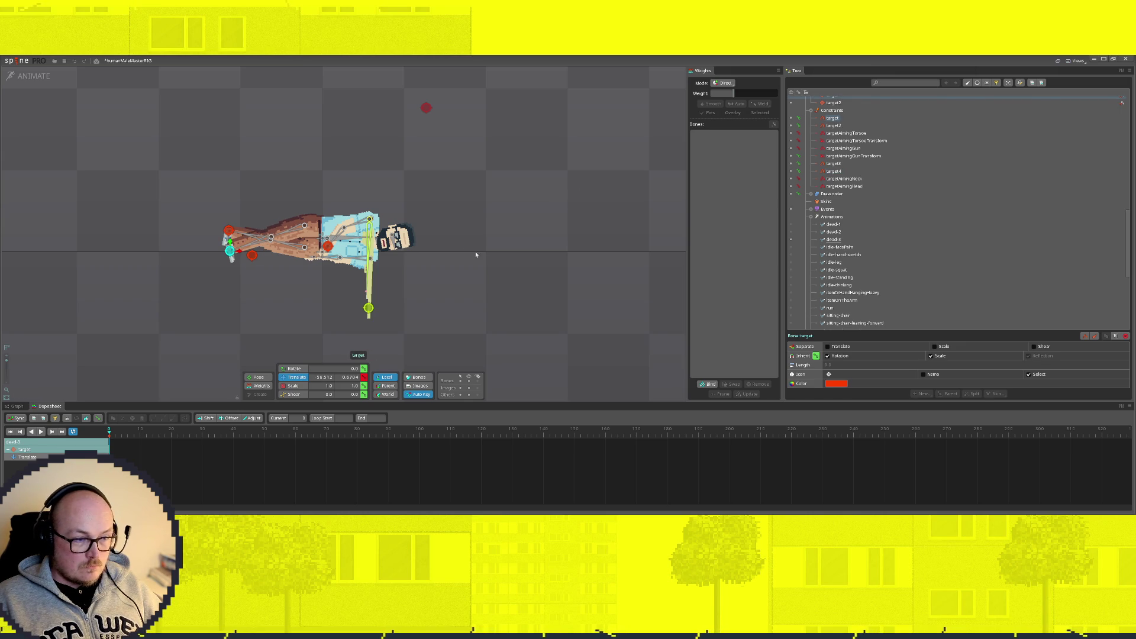
Step: Save the project with Ctrl+S
scroll(495, 268, "down", 2)
scroll(496, 268, "down", 1)
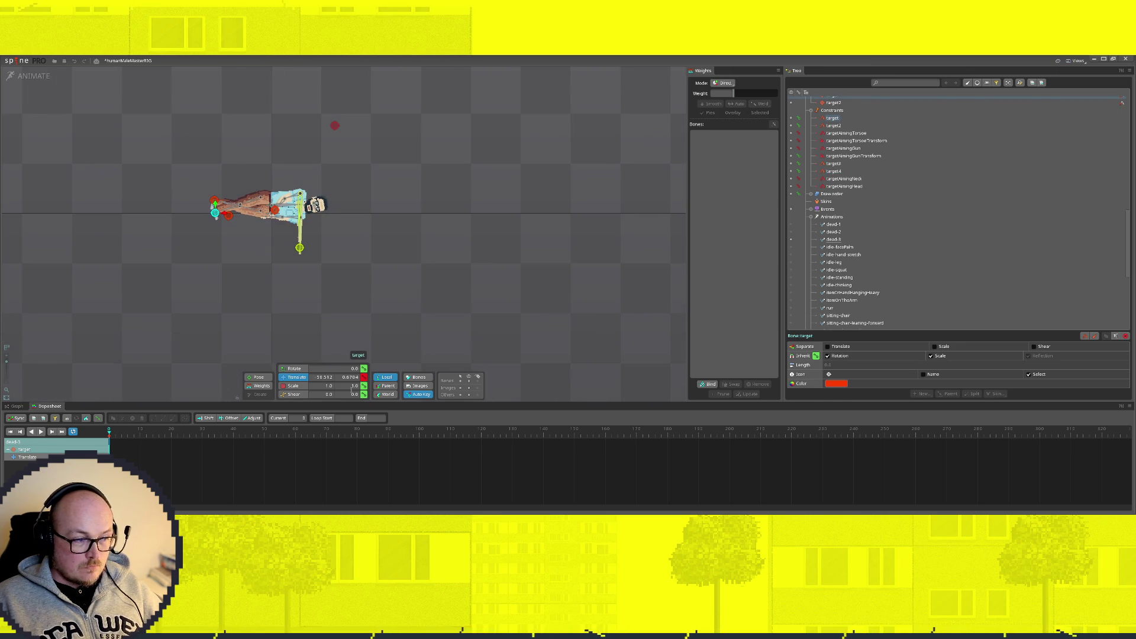
key("ctrl+s")
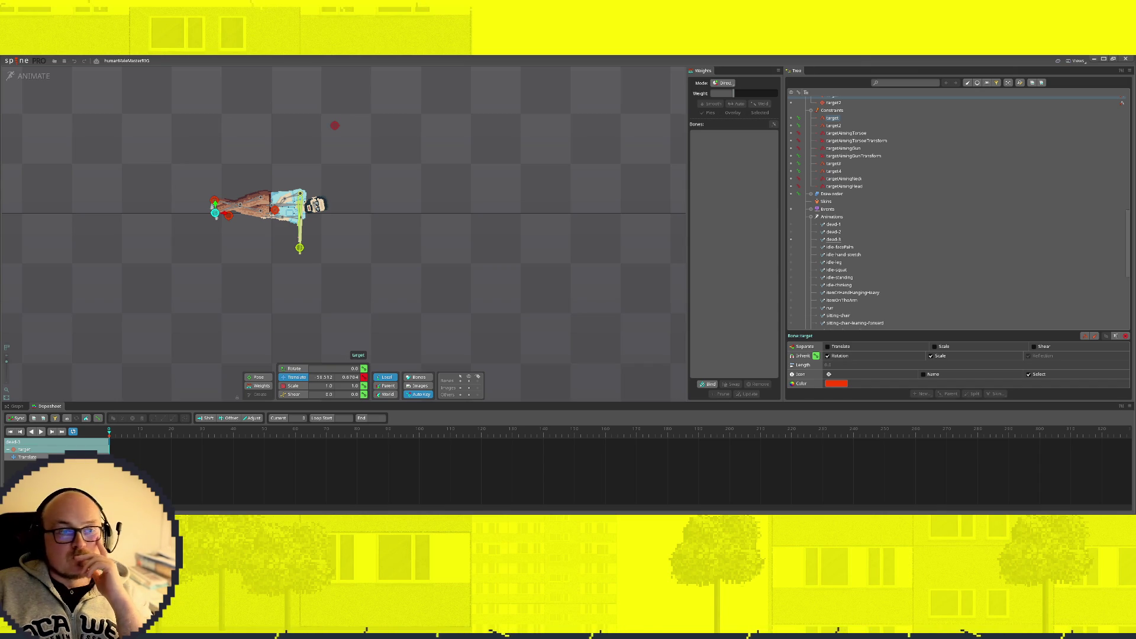
scroll(239, 190, "up", 4)
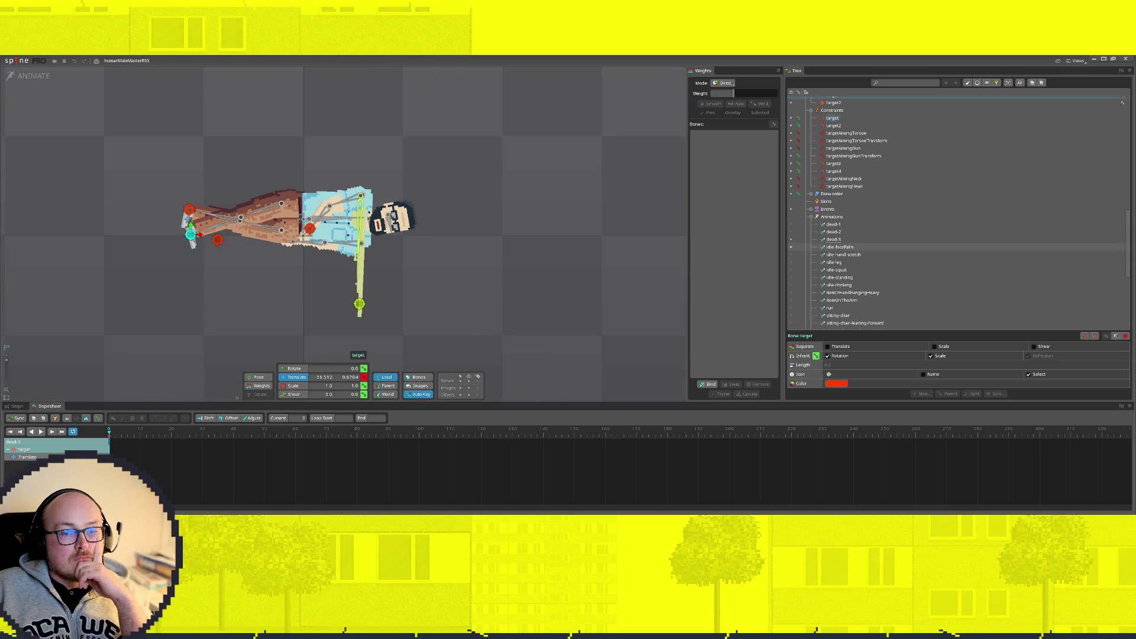
Step: Switch to idle-facePalm and pan the view to show the whole standing character
left_click(790, 246)
mouse_move(478, 133)
left_mouse_down()
mouse_move(494, 236)
mouse_move(495, 219)
left_mouse_up()
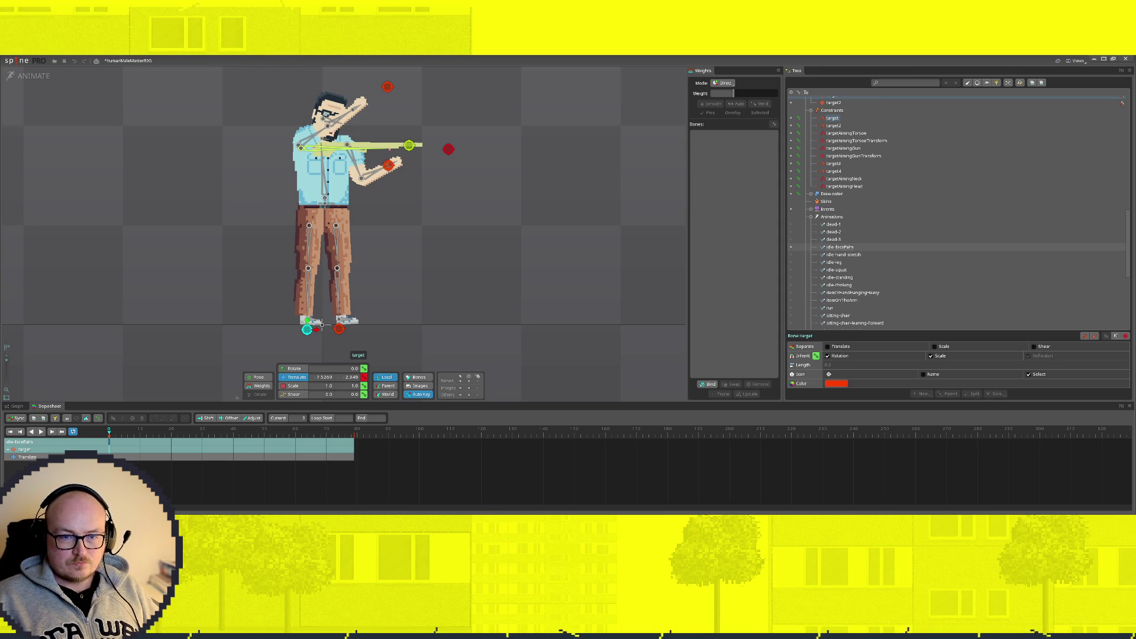
Step: Browse idle-hand-stretch, idle-facePalm, idle-standing and idle-squat, check aimTarget's keys, then activate idle-leg
left_click(791, 254)
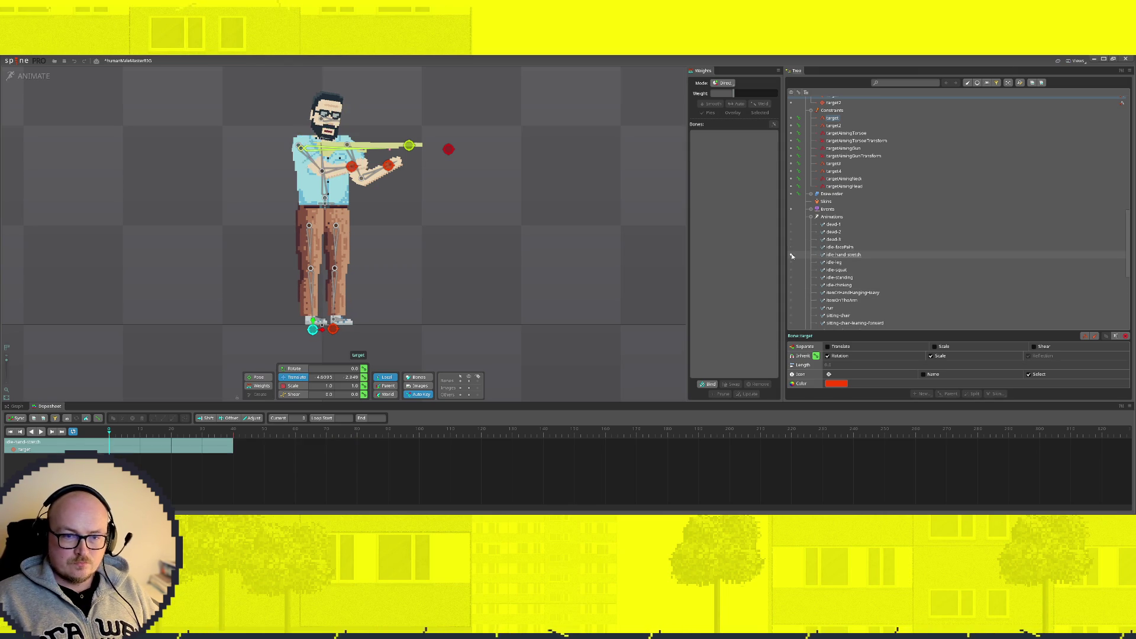
left_click(790, 247)
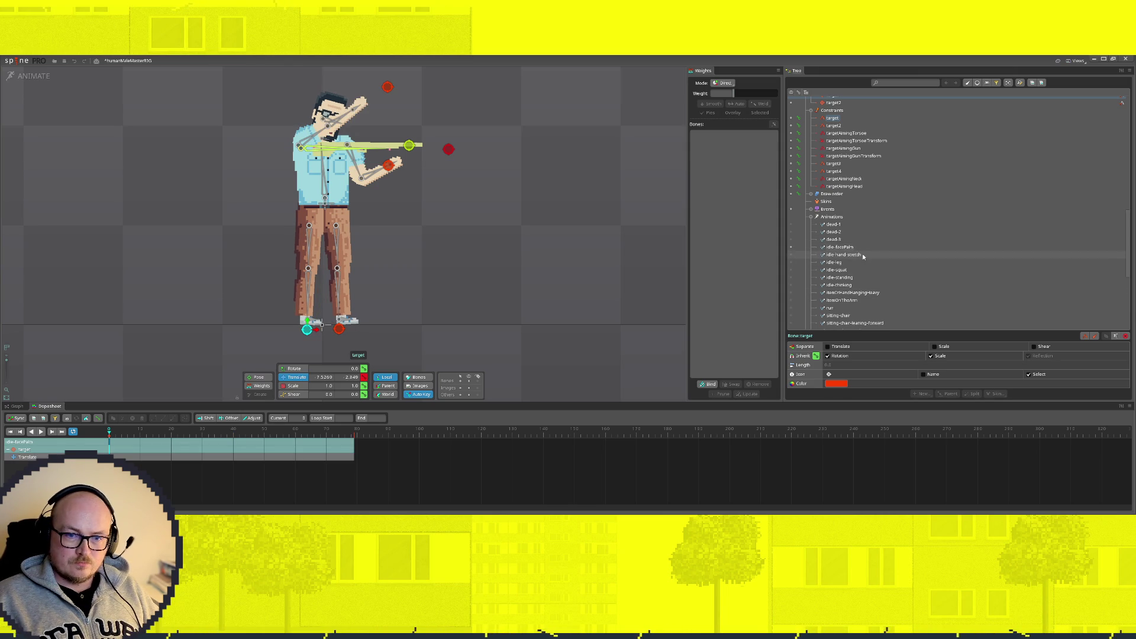
left_click(856, 247)
left_click(858, 278)
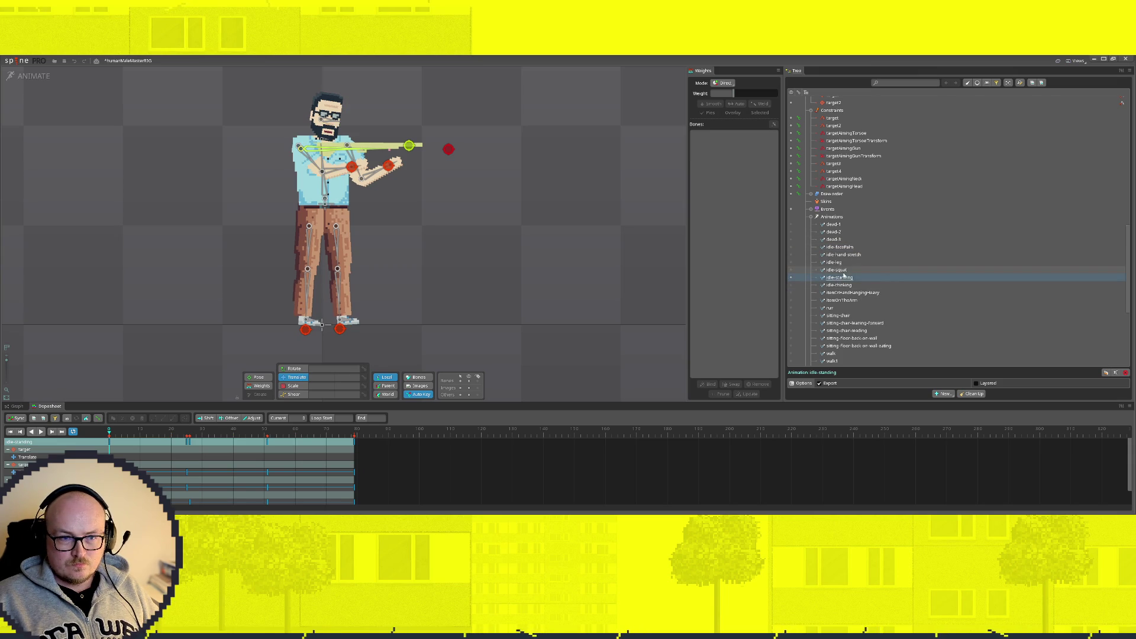
scroll(796, 230, "up", 1)
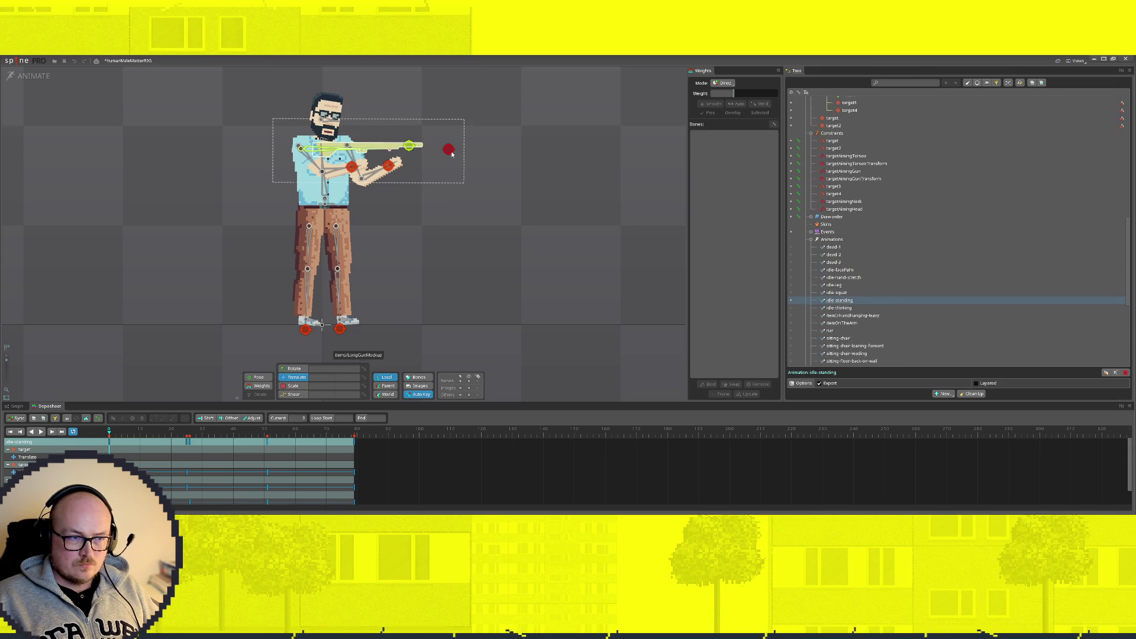
left_click(448, 149)
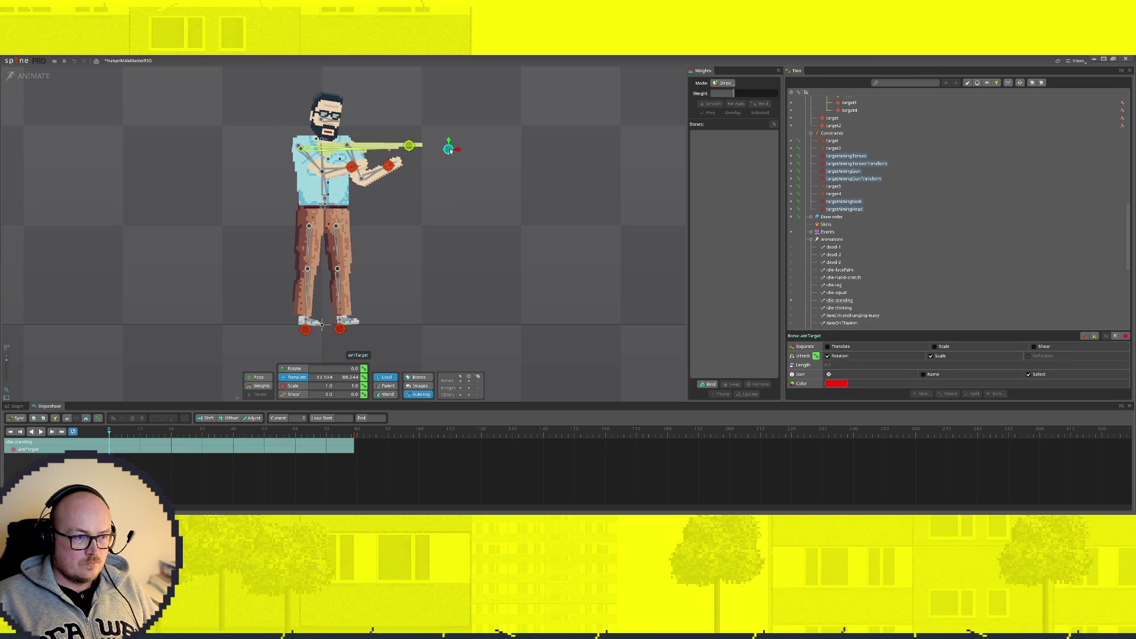
left_click(839, 294)
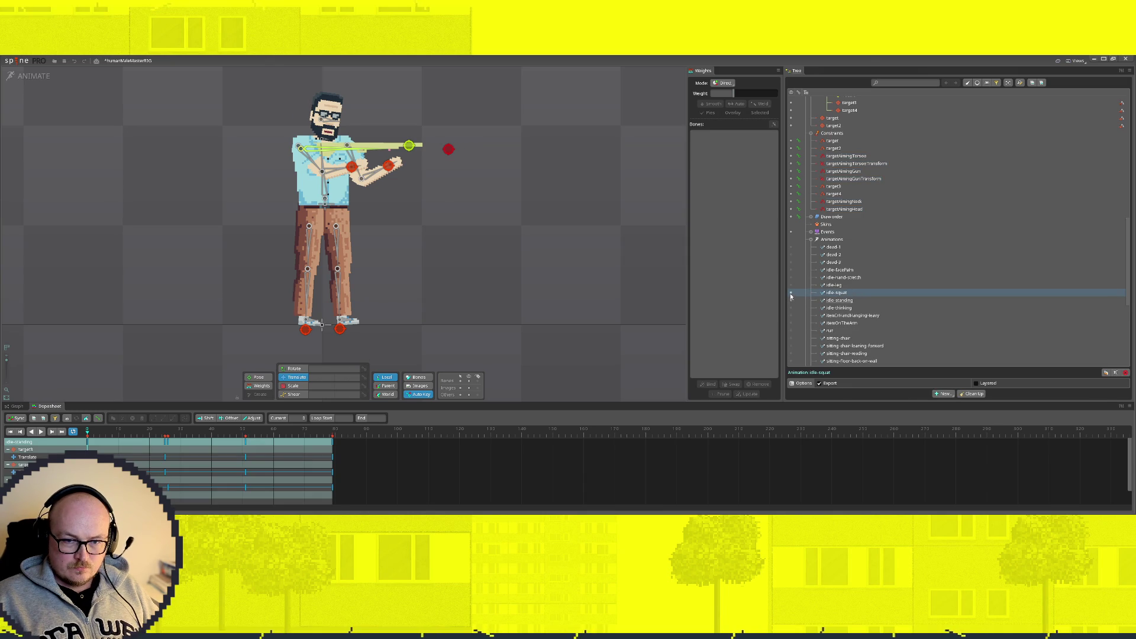
left_click(850, 294)
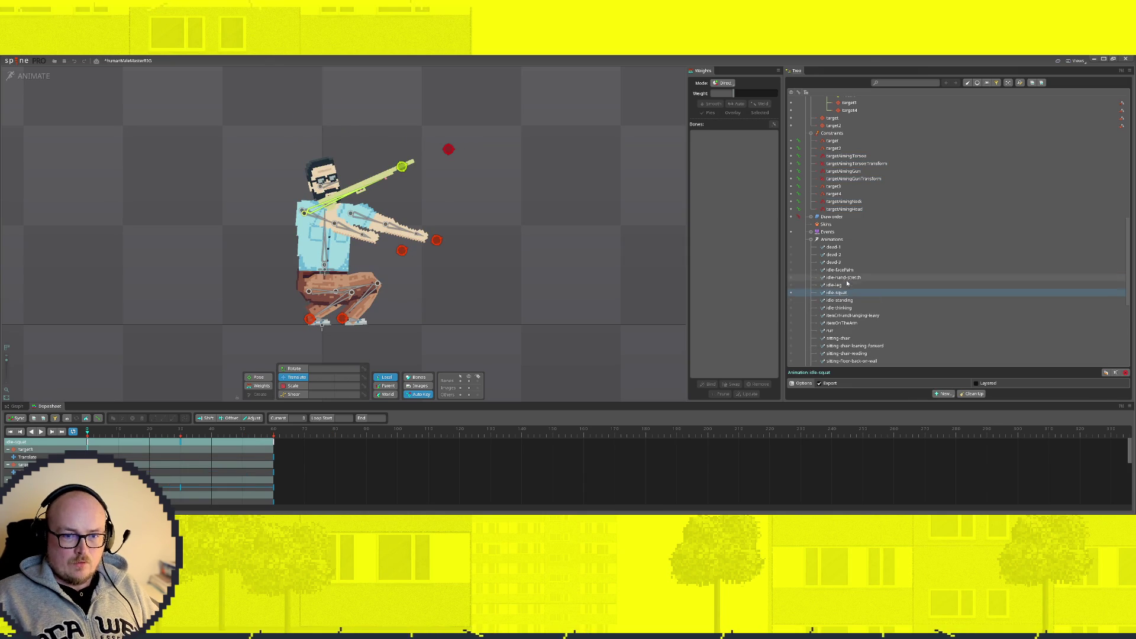
left_click(791, 286)
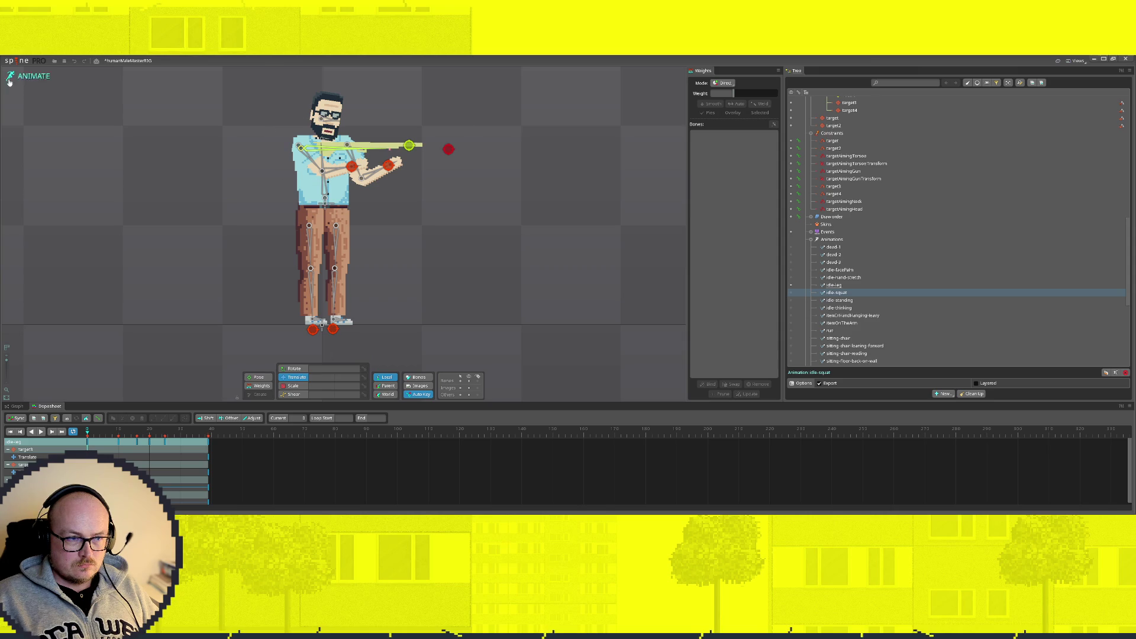
Step: In Setup mode, preview sitting-chair, idle-standing, idle-hand-stretch and idle-leg, ending on idle-squat
left_click(47, 79)
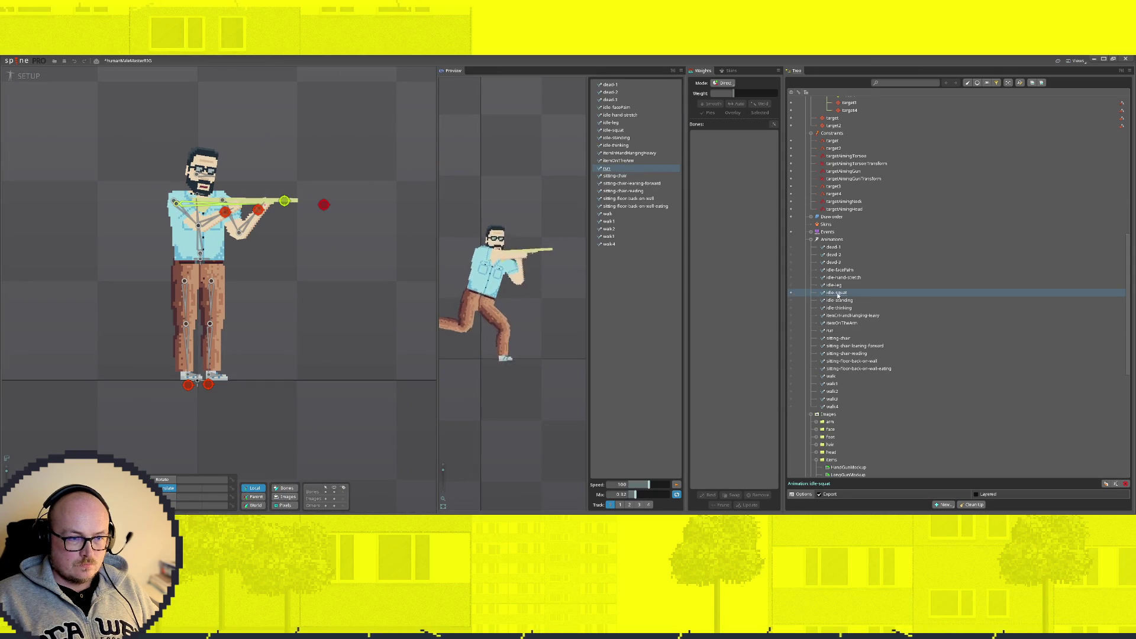
left_click(613, 175)
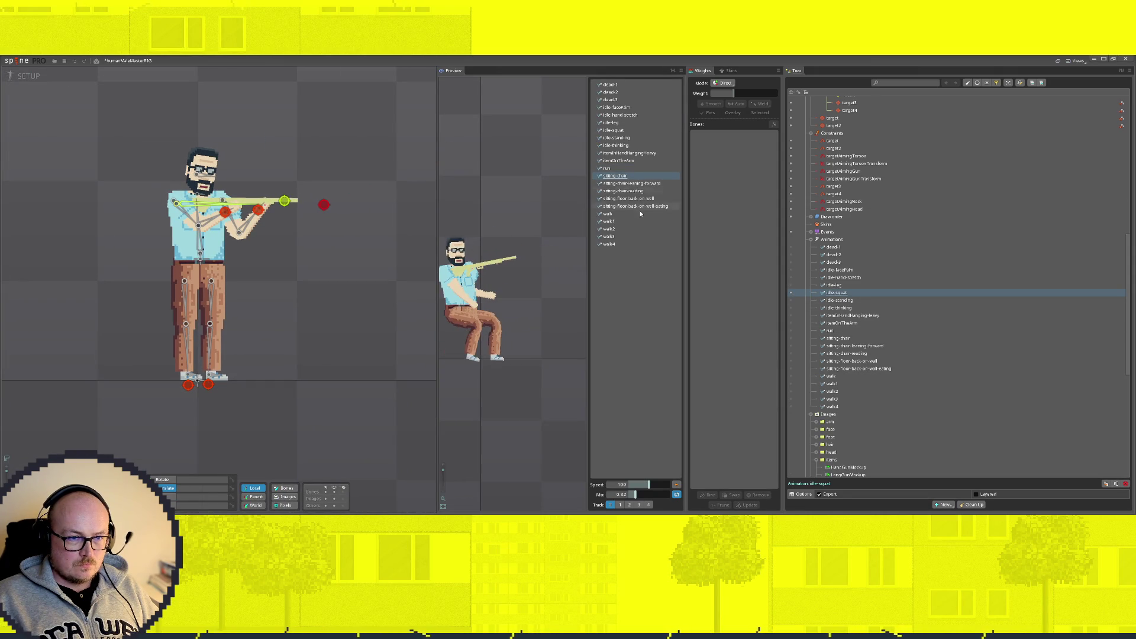
left_click(615, 144)
left_click(621, 138)
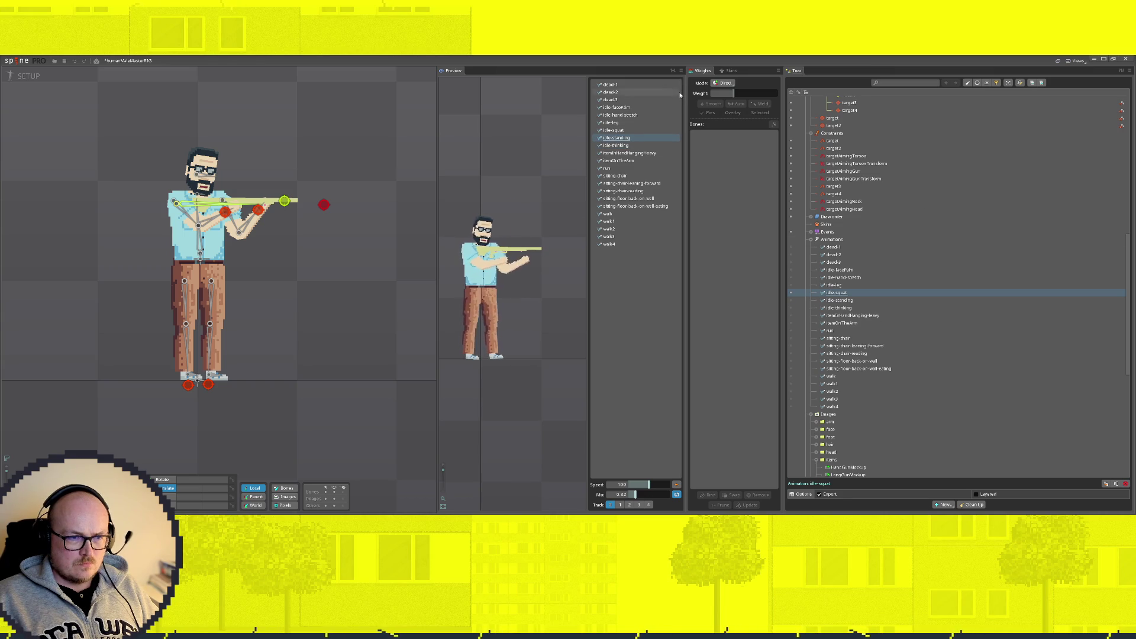
left_click(623, 130)
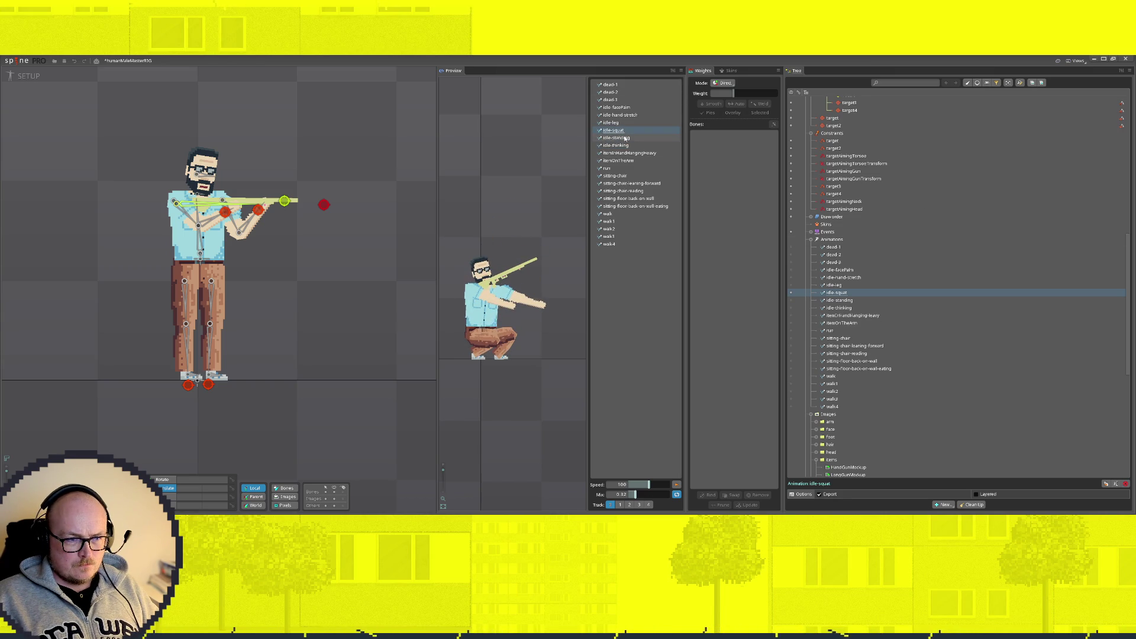
left_click(627, 137)
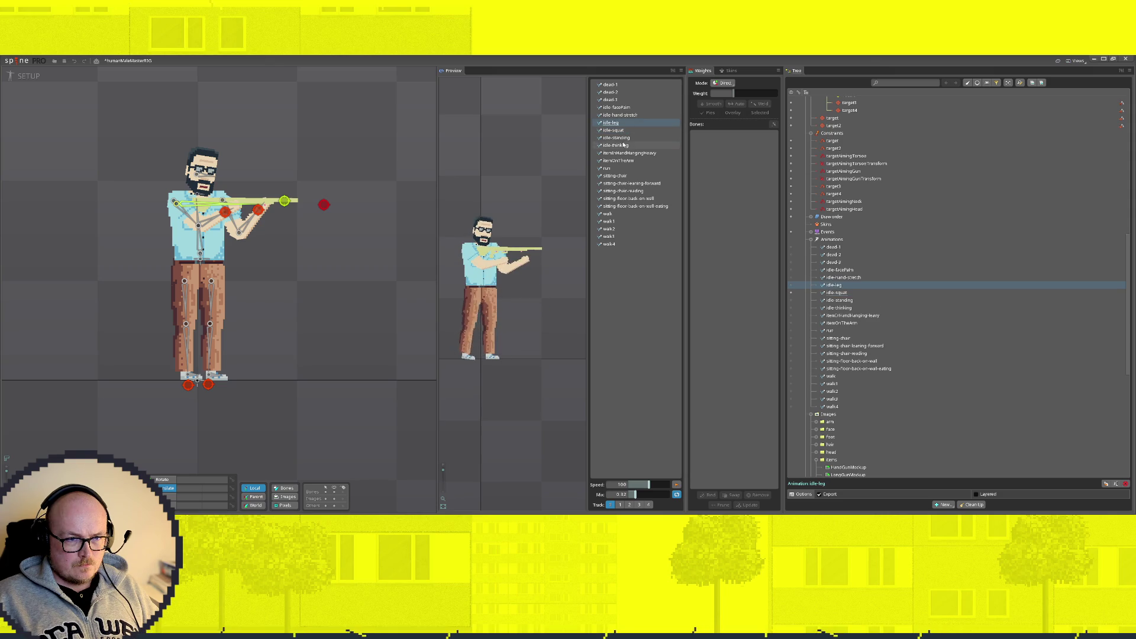
left_click(619, 115)
left_click(621, 122)
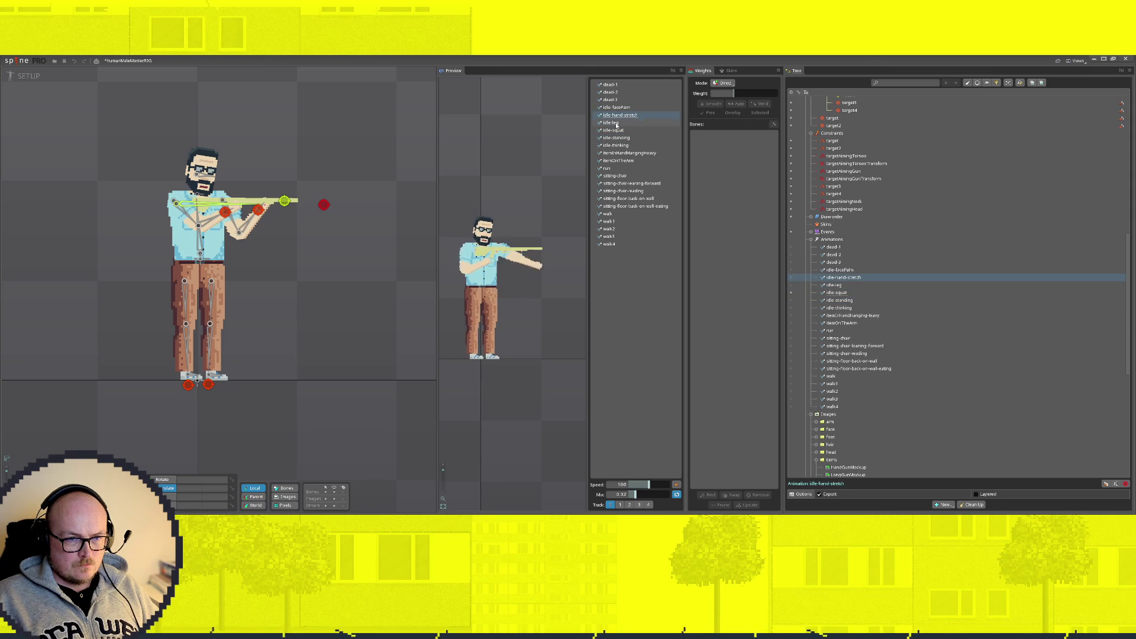
left_click(622, 130)
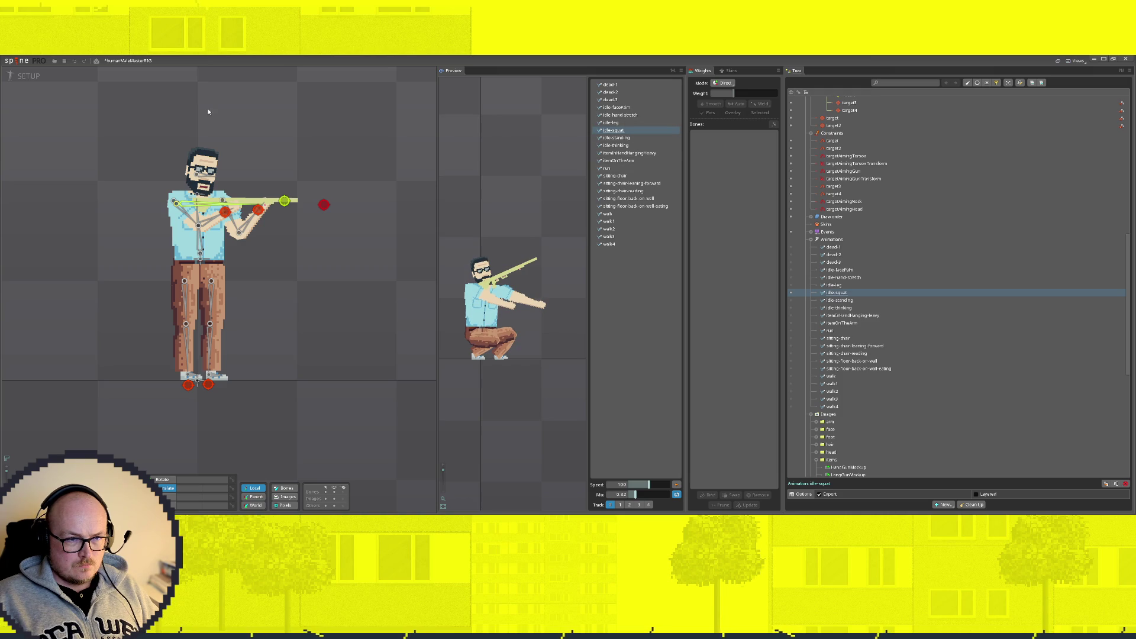
Step: Back in Animate mode, rename idle-facePalm to xxxidle-facePalm
left_click(29, 76)
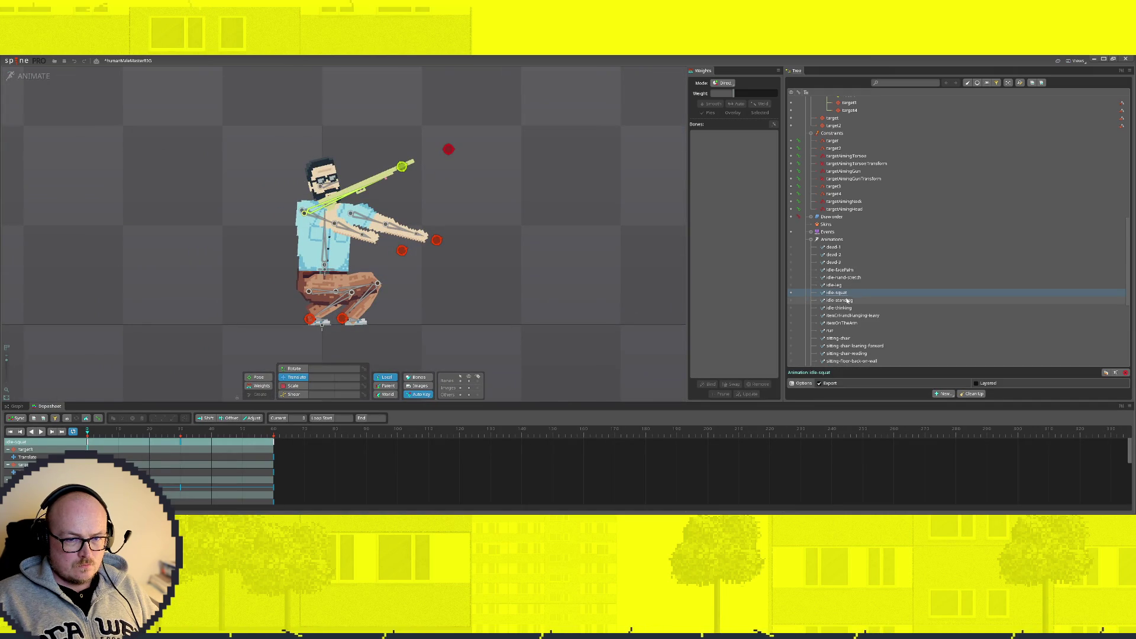
left_click(852, 270)
double_click(852, 269)
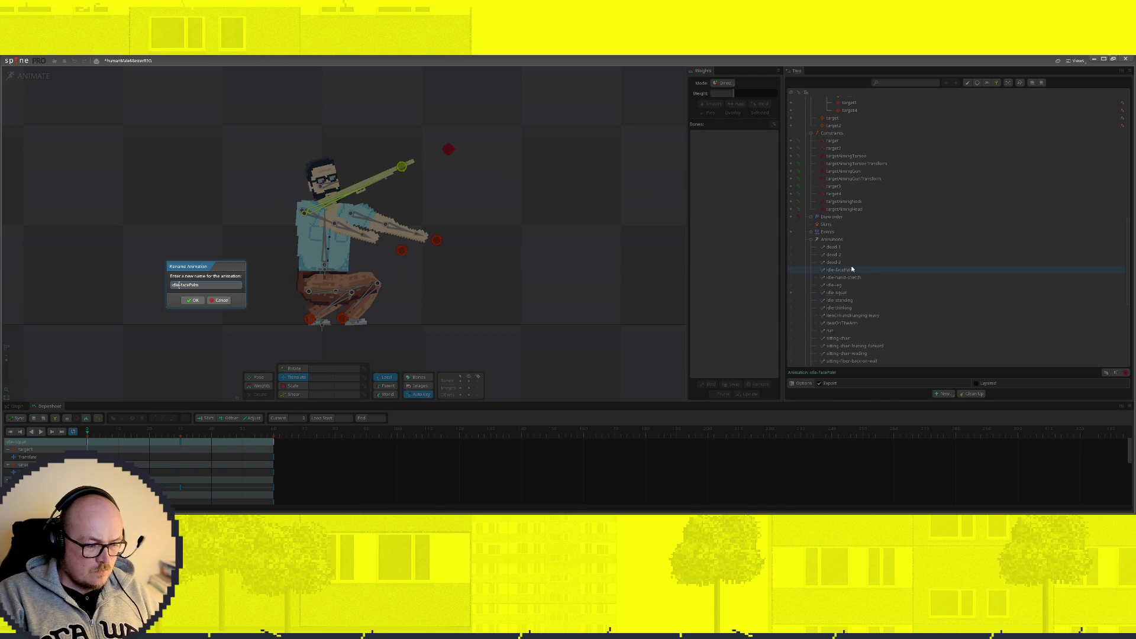
key("Home")
type("xxx")
key("Return")
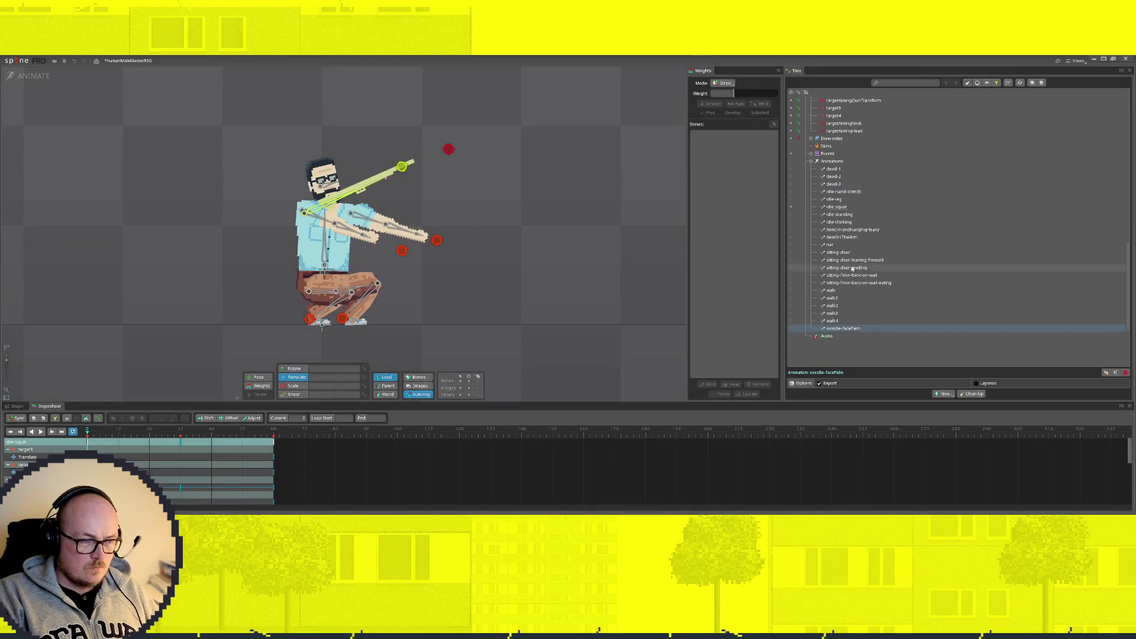
Step: Rename idle-hand-stretch to xxxidle-hand-stretch
left_click(887, 188)
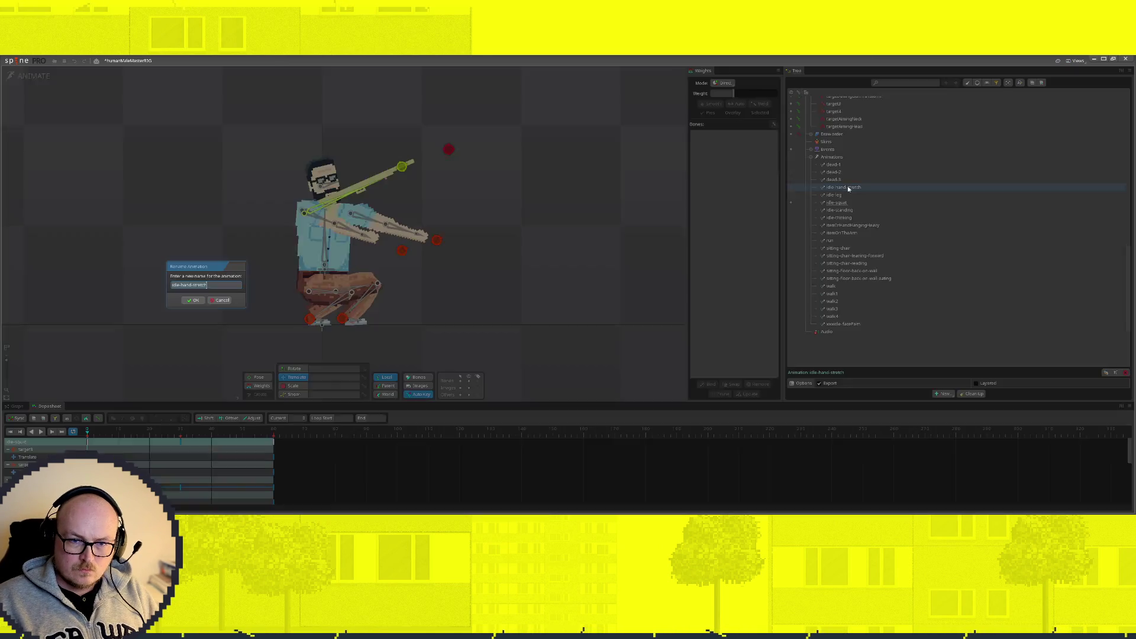
double_click(845, 188)
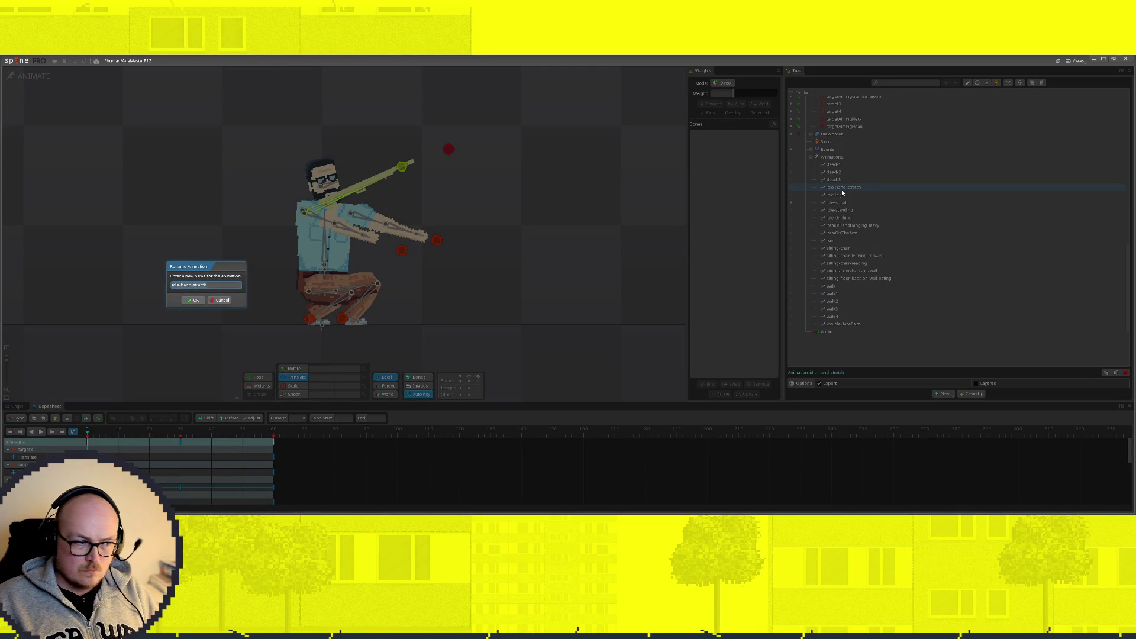
key("Home")
type("xxx")
key("Return")
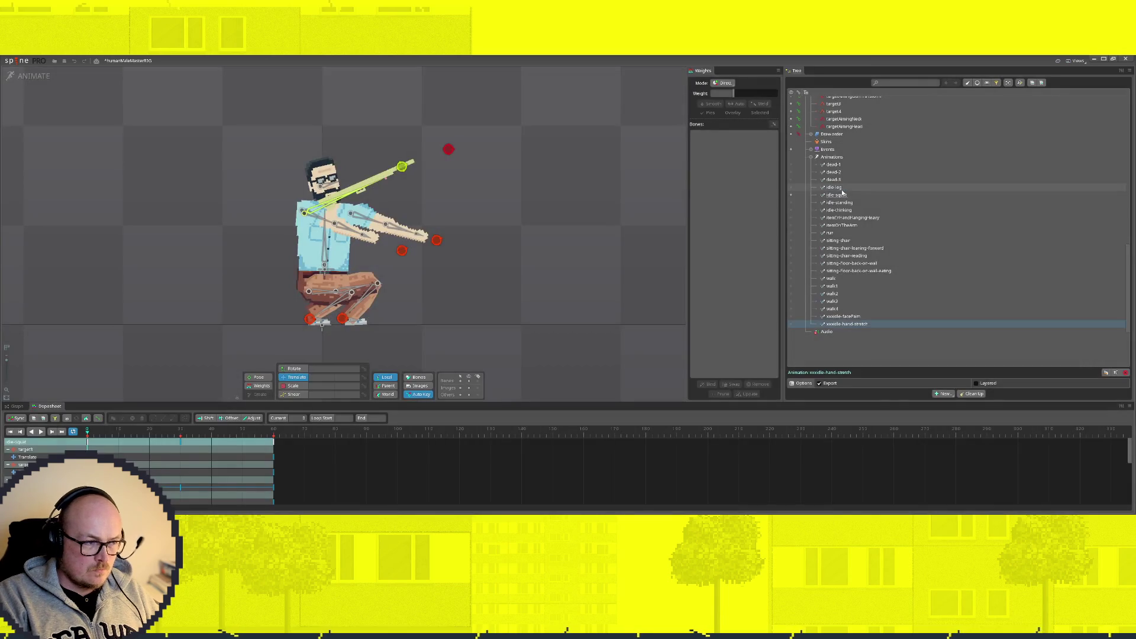
Step: Make idle-leg active, return to Setup mode, then activate idle-thinking
left_click(820, 189)
left_click(791, 187)
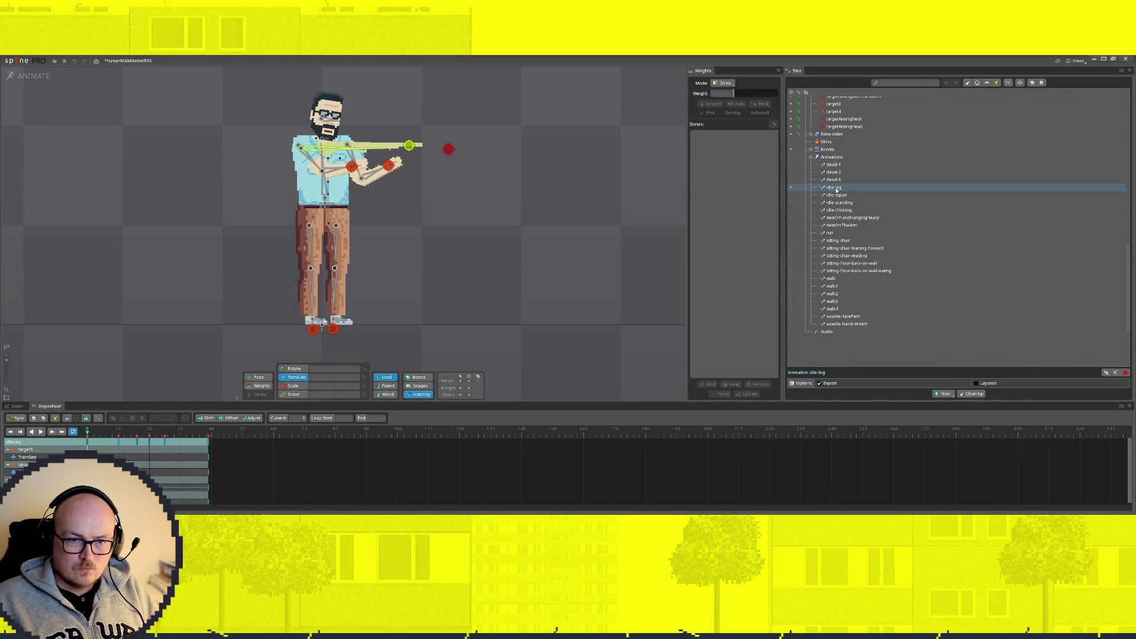
left_click(29, 76)
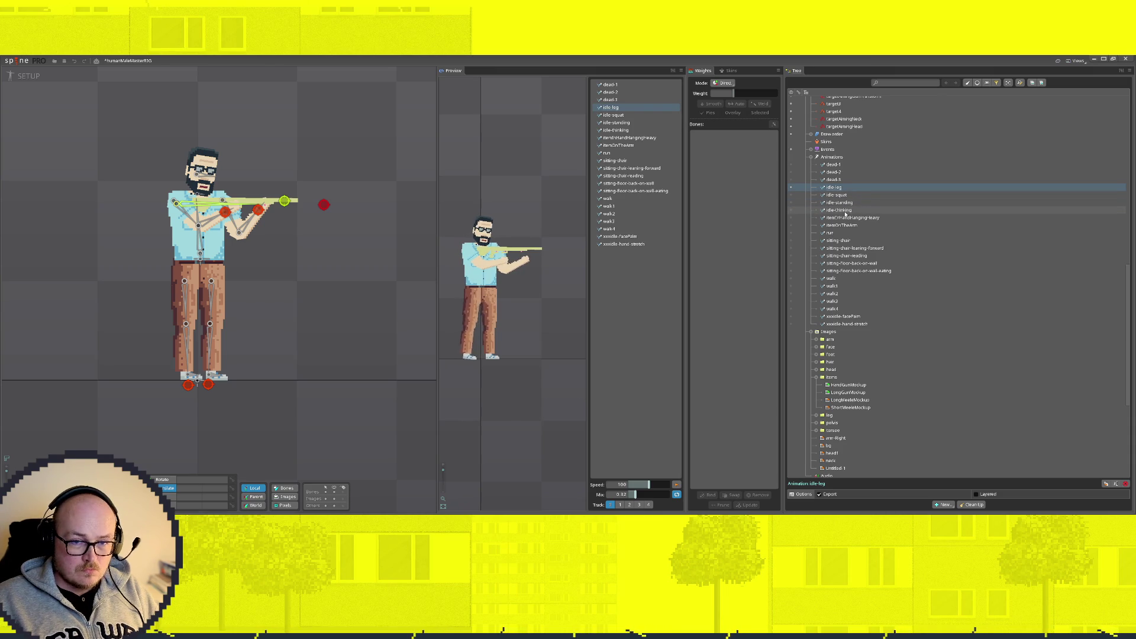
left_click(791, 210)
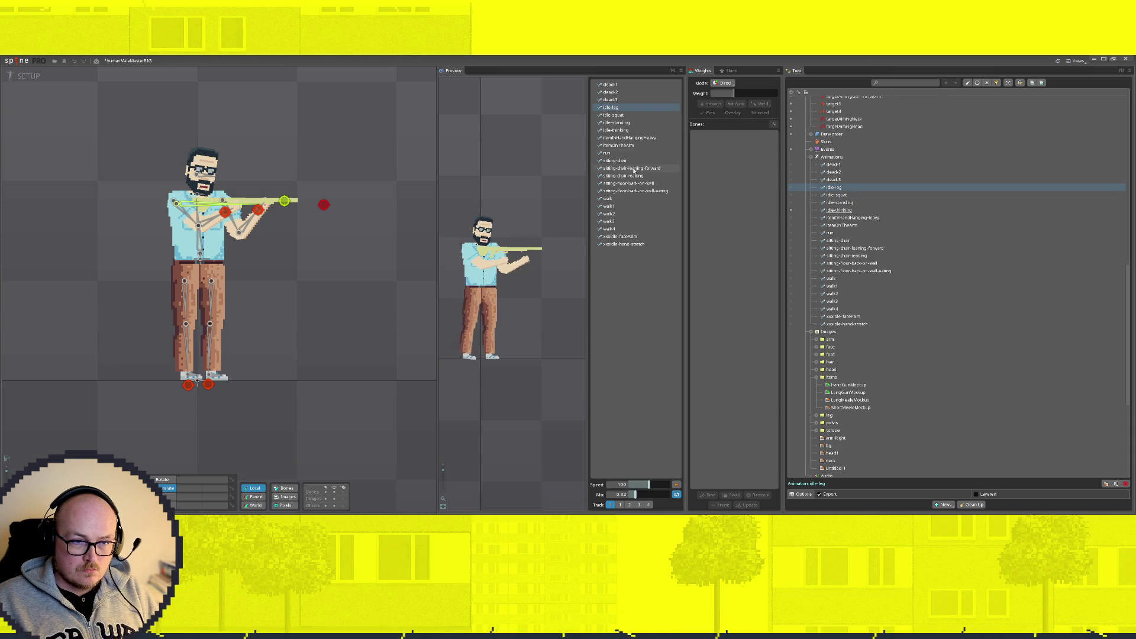
Step: Preview idle-thinking and rename it to 'xxxidle-thinking'
left_click(619, 130)
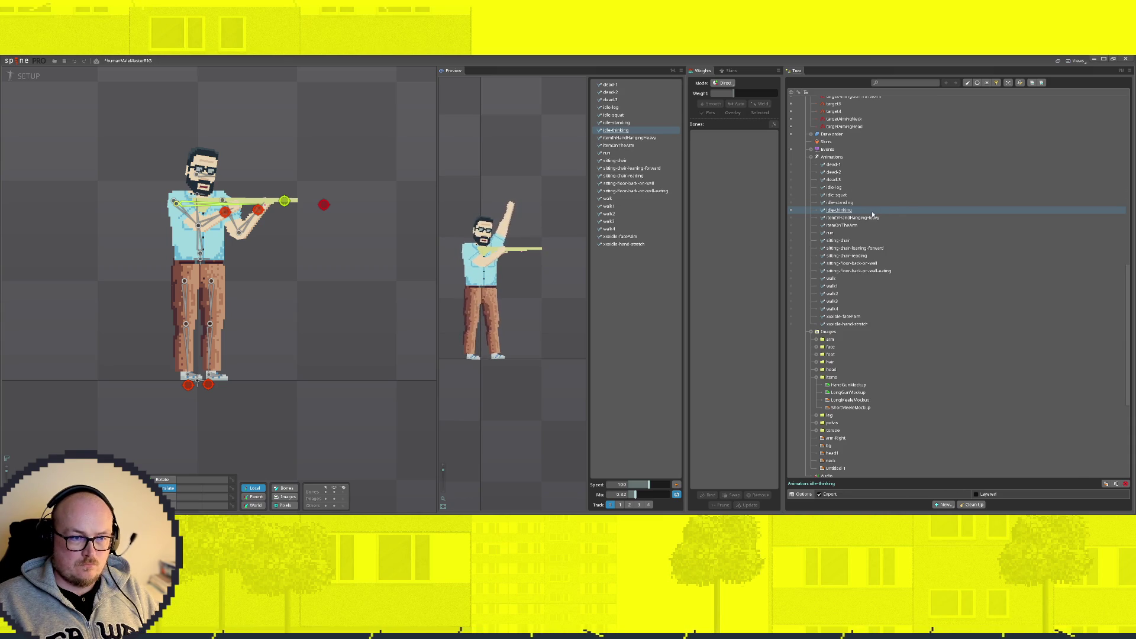
double_click(816, 212)
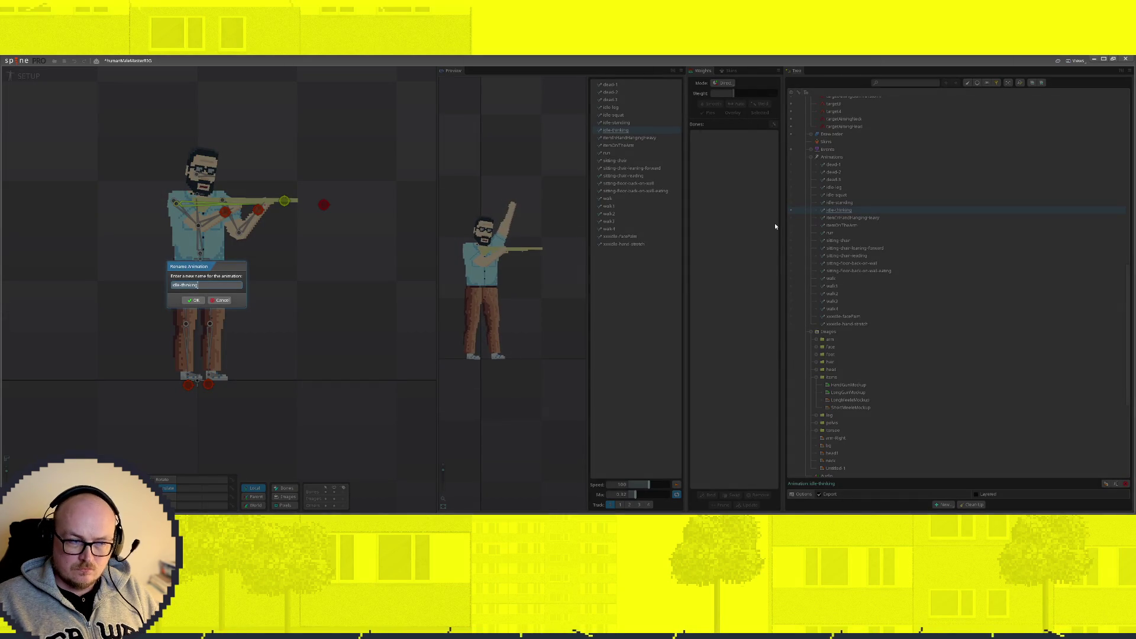
key("Home")
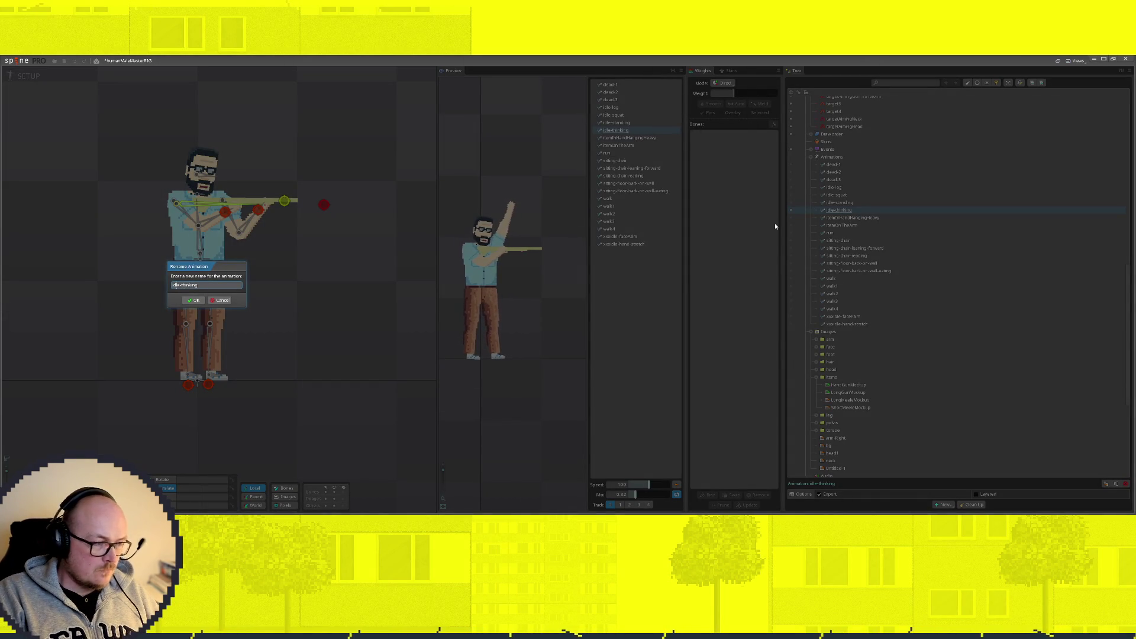
type("xxx")
key("Return")
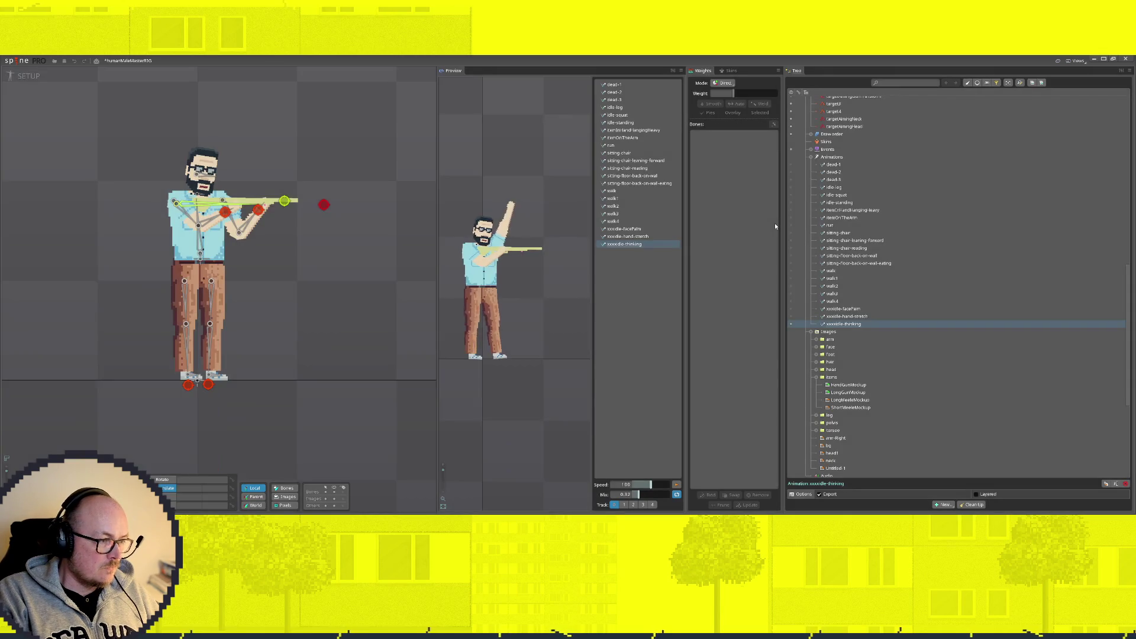
Step: Delete the itemInHandHangingHeavy and itemOnTheArm animations
left_click(852, 203)
left_click(851, 210)
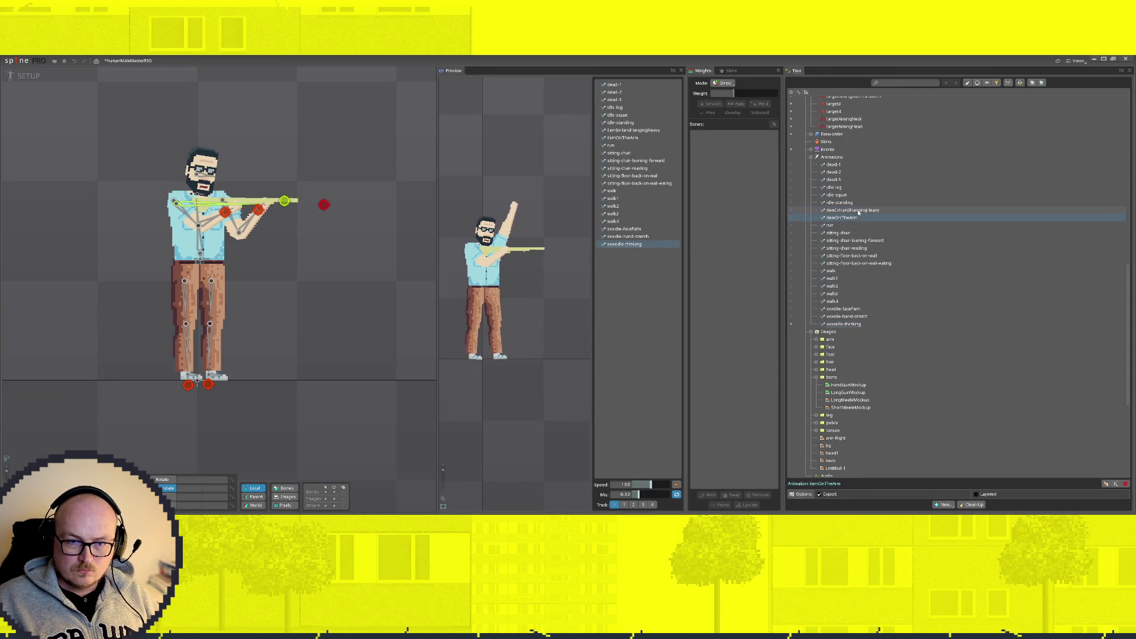
left_click(844, 218, "ctrl")
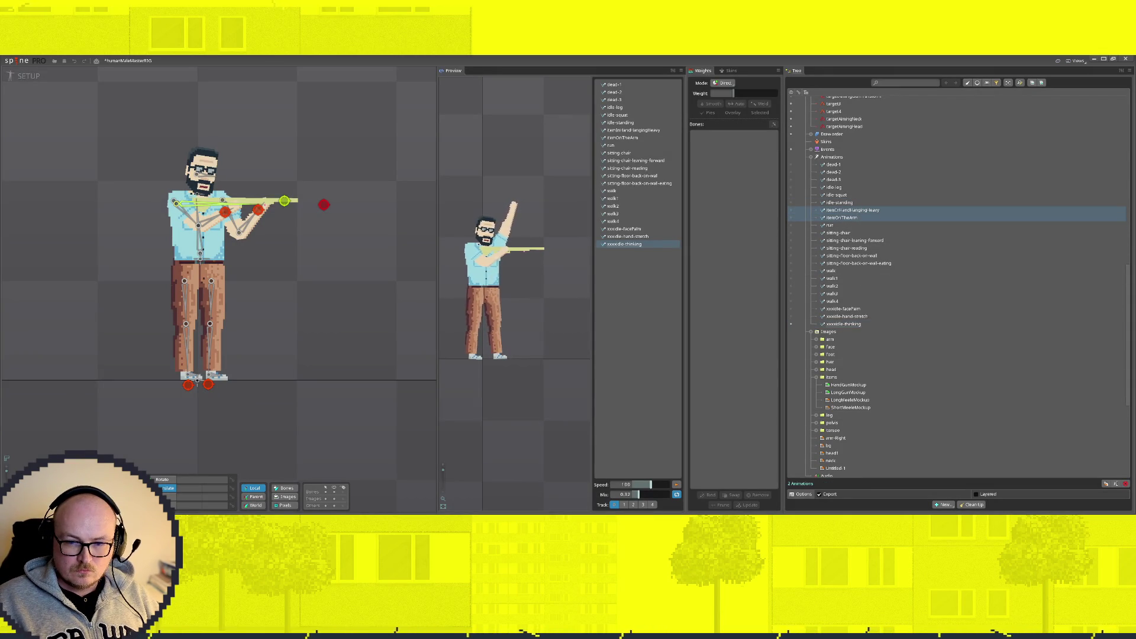
key("Delete")
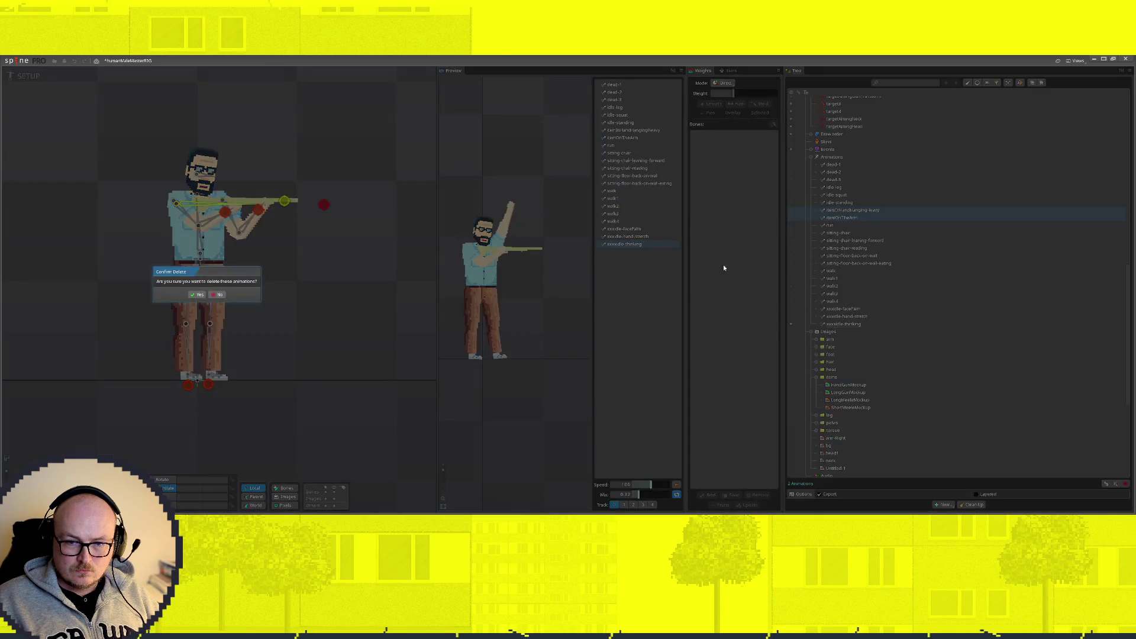
key("Return")
left_click(849, 202)
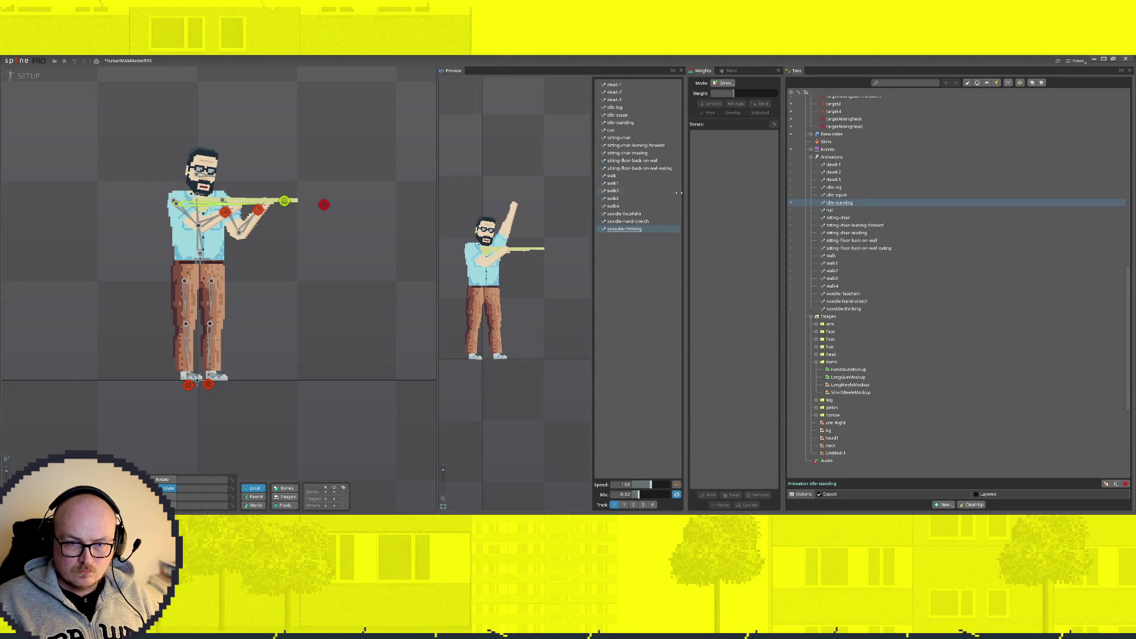
Step: Preview sitting-chair, then open idle-standing in animate mode
left_click(619, 138)
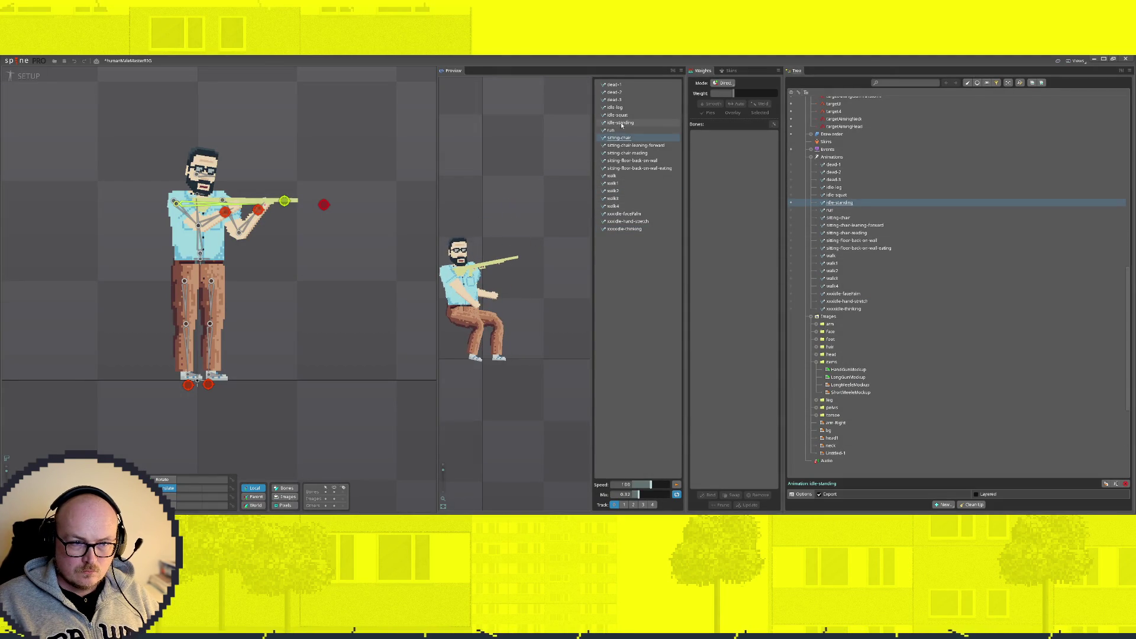
left_click(621, 122)
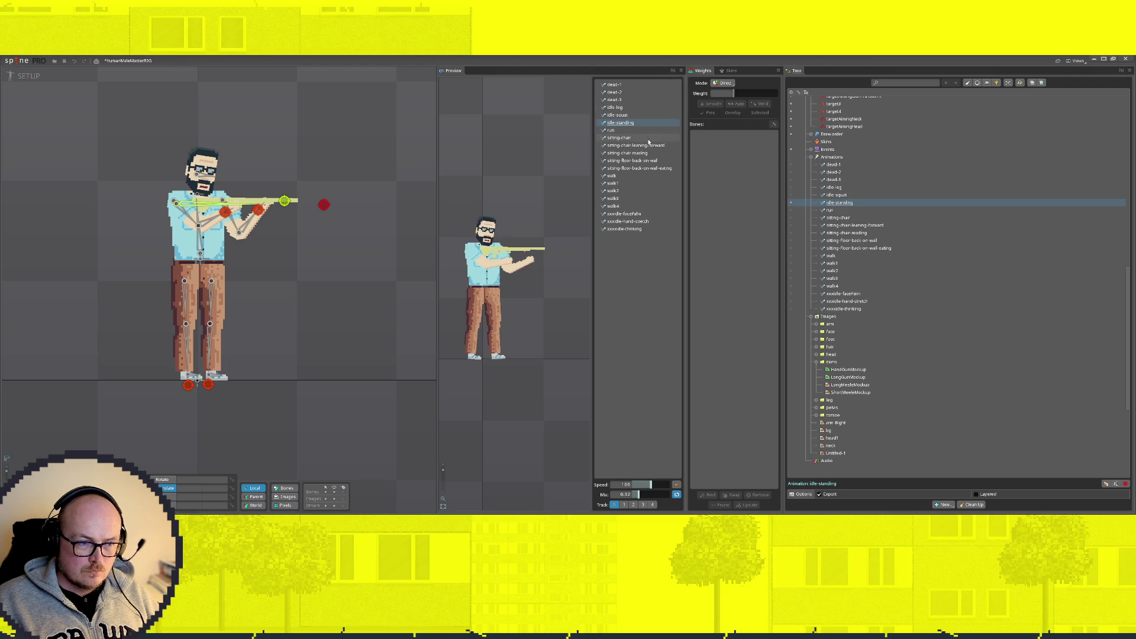
left_click(27, 76)
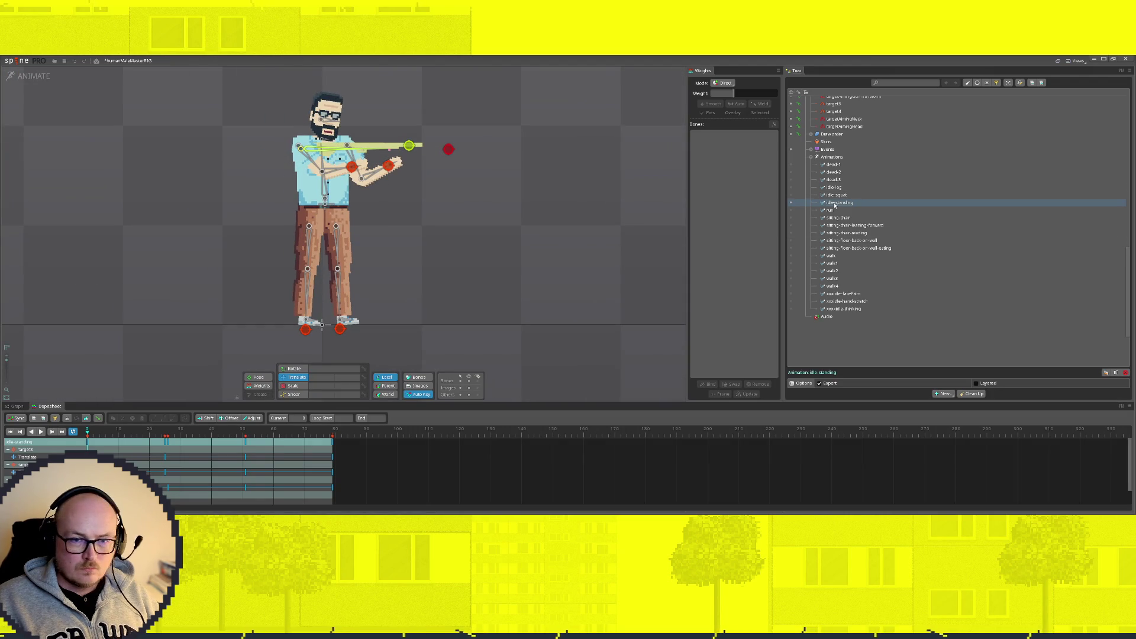
Step: At frame 4 of idle-standing, delete the stray keys of target3 and target4
mouse_move(85, 433)
left_mouse_down()
mouse_move(99, 431)
mouse_move(1, 424)
left_mouse_up()
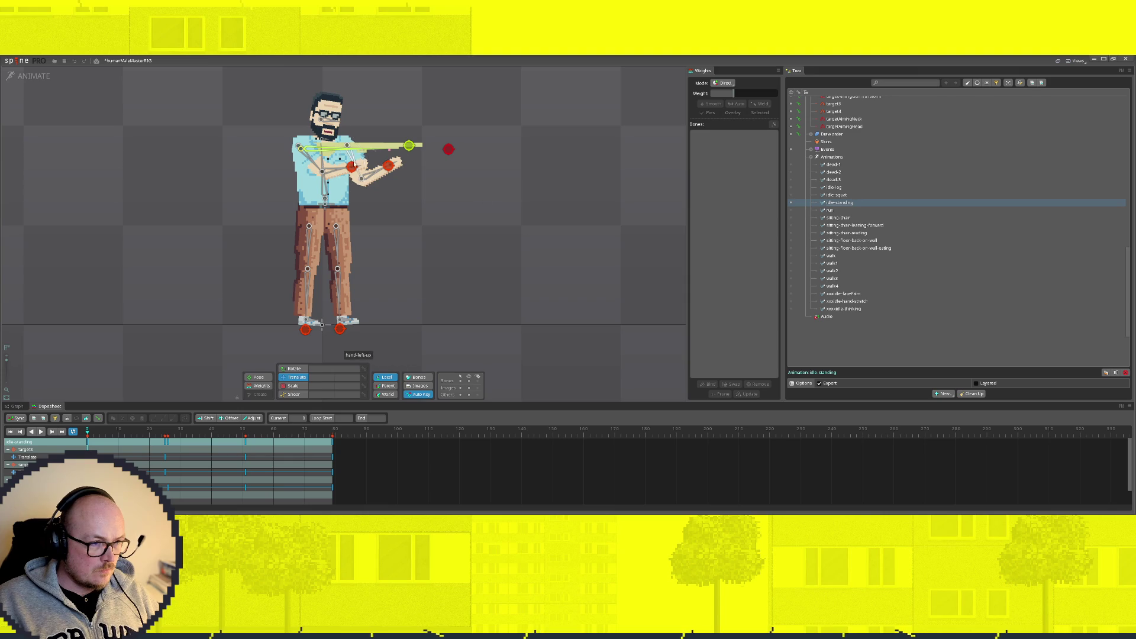
left_click(352, 166)
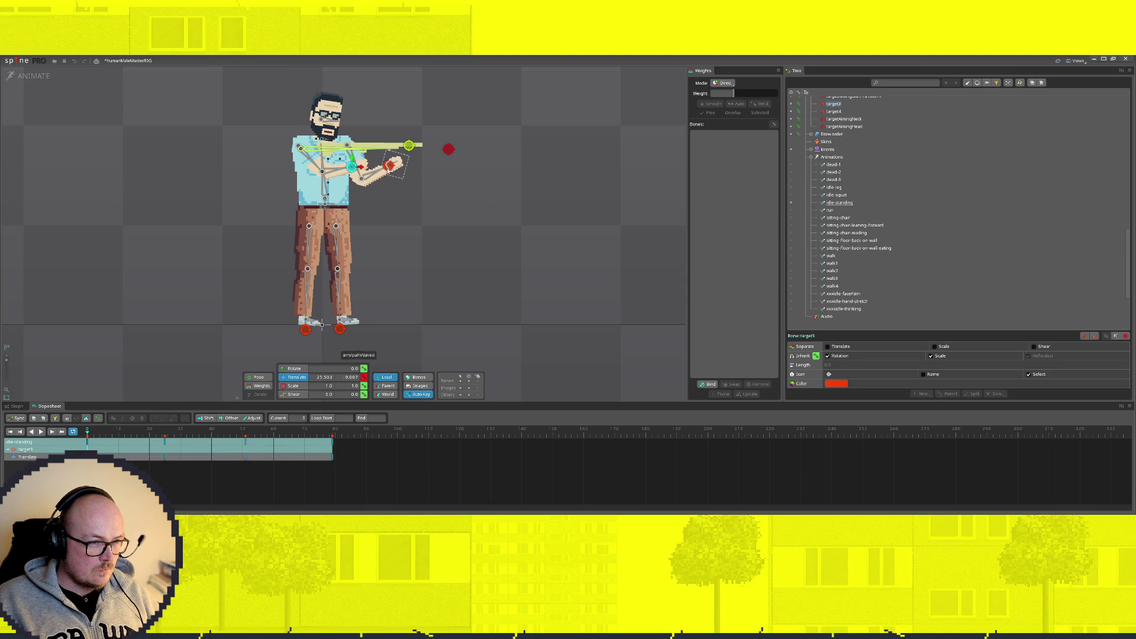
left_click_drag(344, 482, 145, 447)
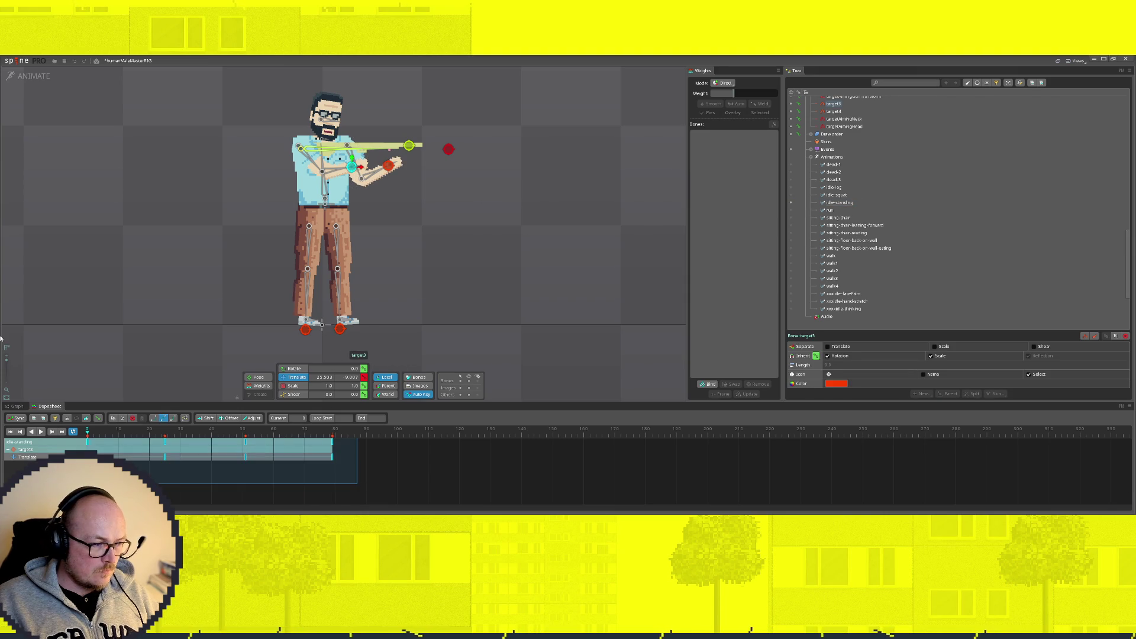
key("Delete")
left_click(389, 167)
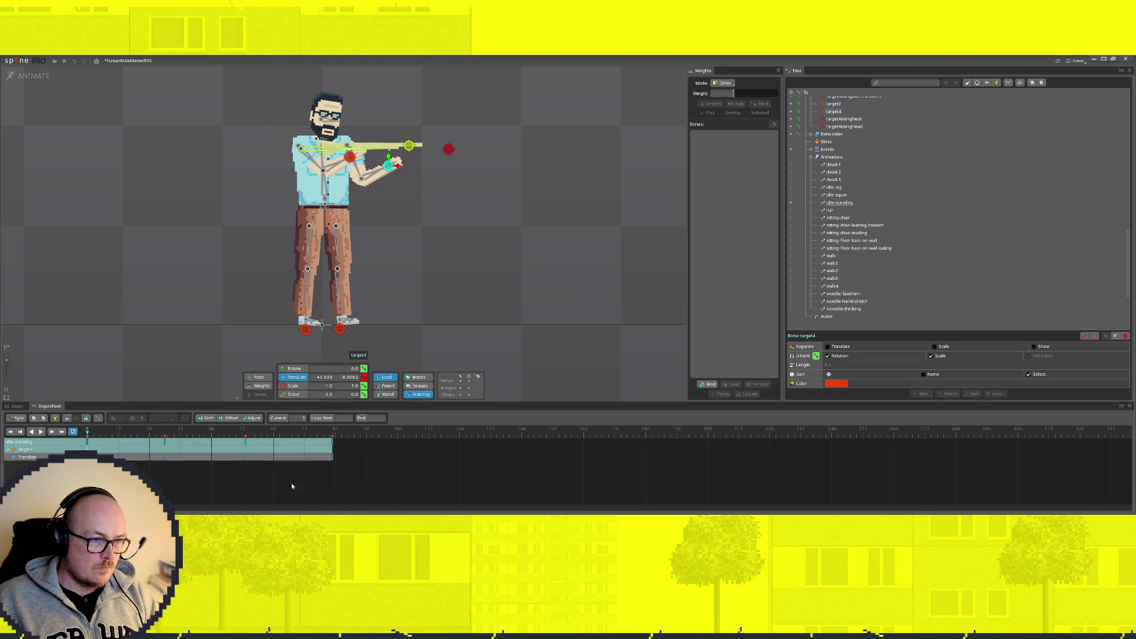
left_click_drag(381, 478, 145, 445)
key("Delete")
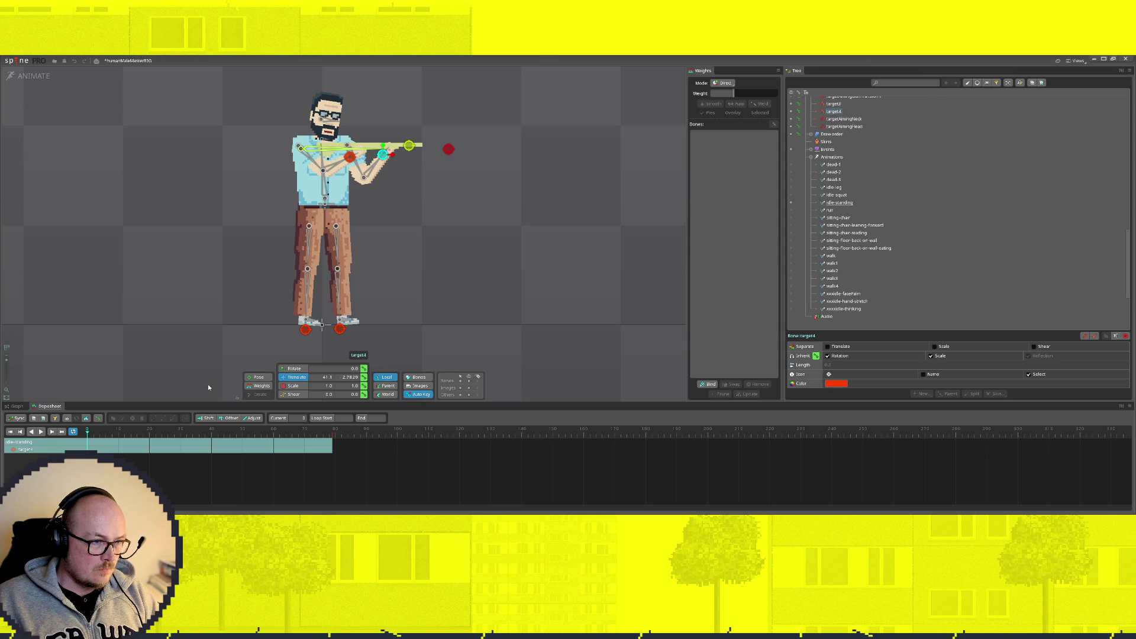
Step: Check the foot target's keys and the playback, then open idle-squat
left_click(516, 231)
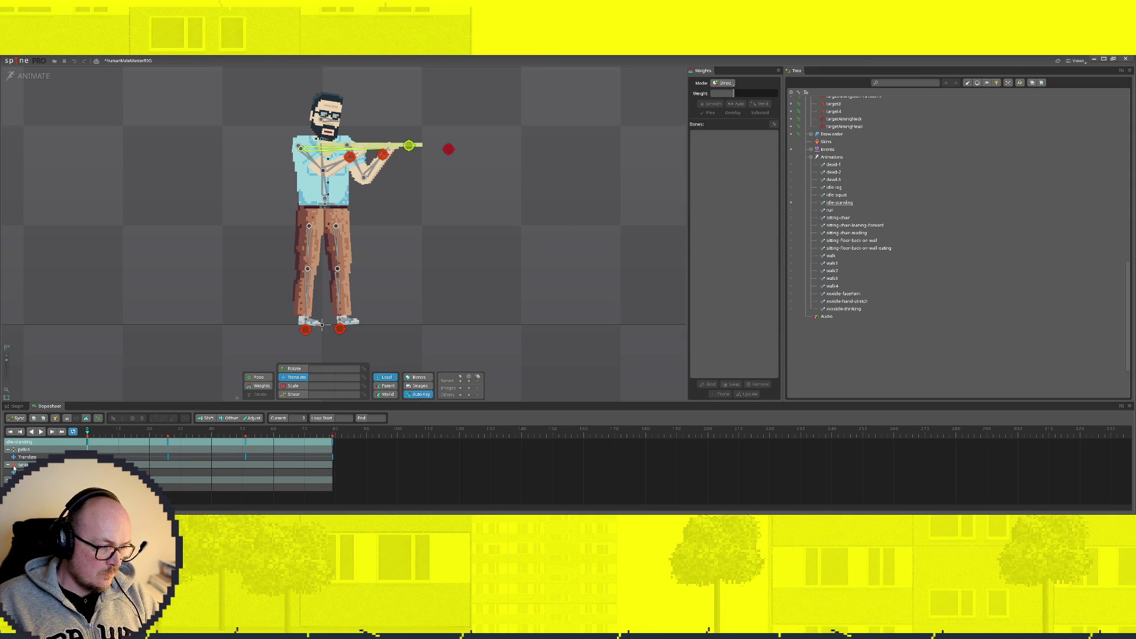
left_click(320, 324)
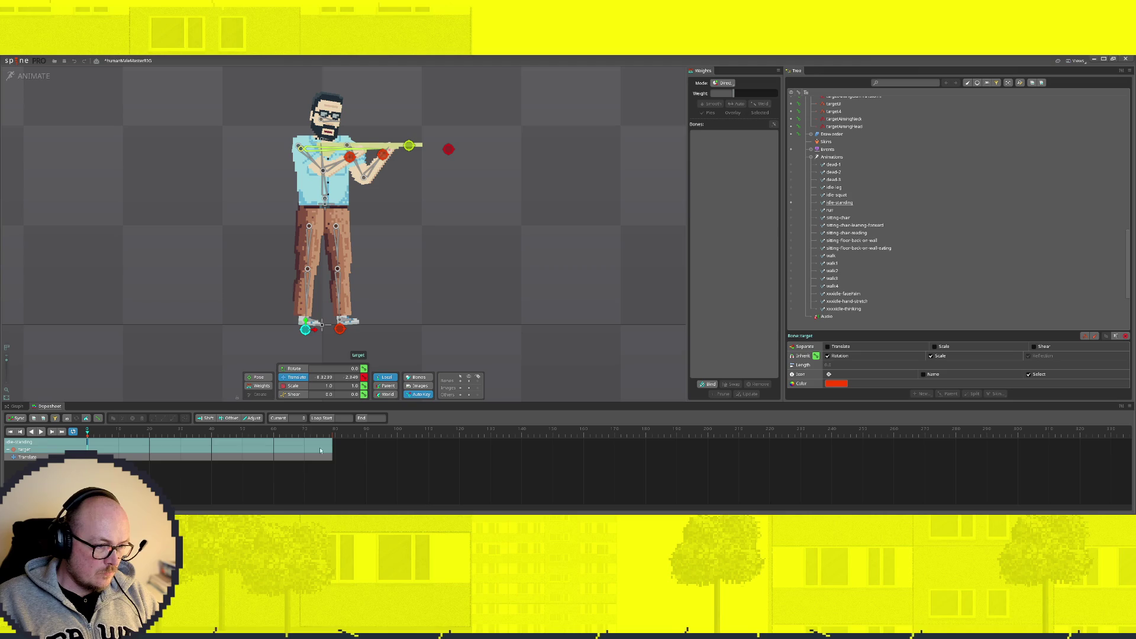
left_click_drag(89, 430, 270, 430)
key("space")
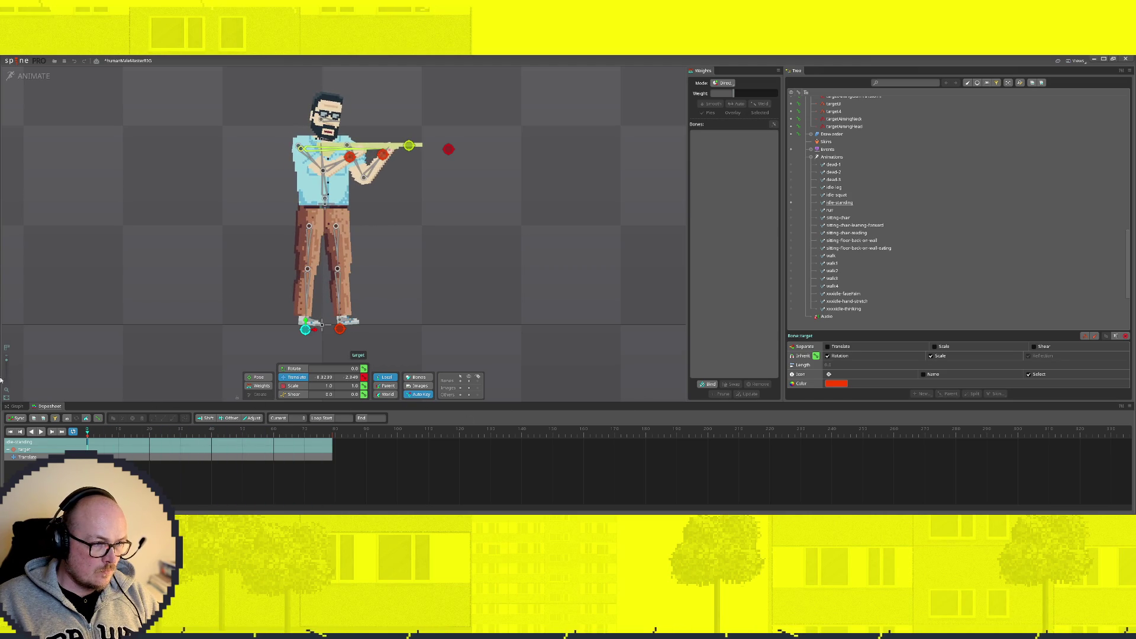
left_click(803, 196)
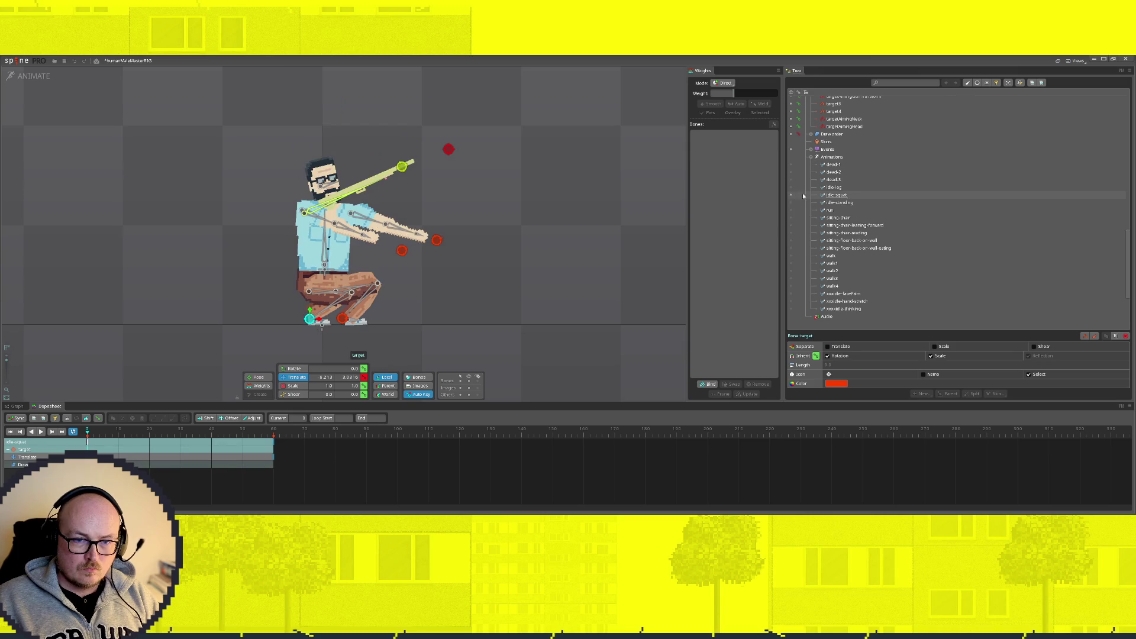
Step: Raise the pelvis, pull the foot IK target left into a lunge, then lower the pelvis slightly
left_click(545, 277)
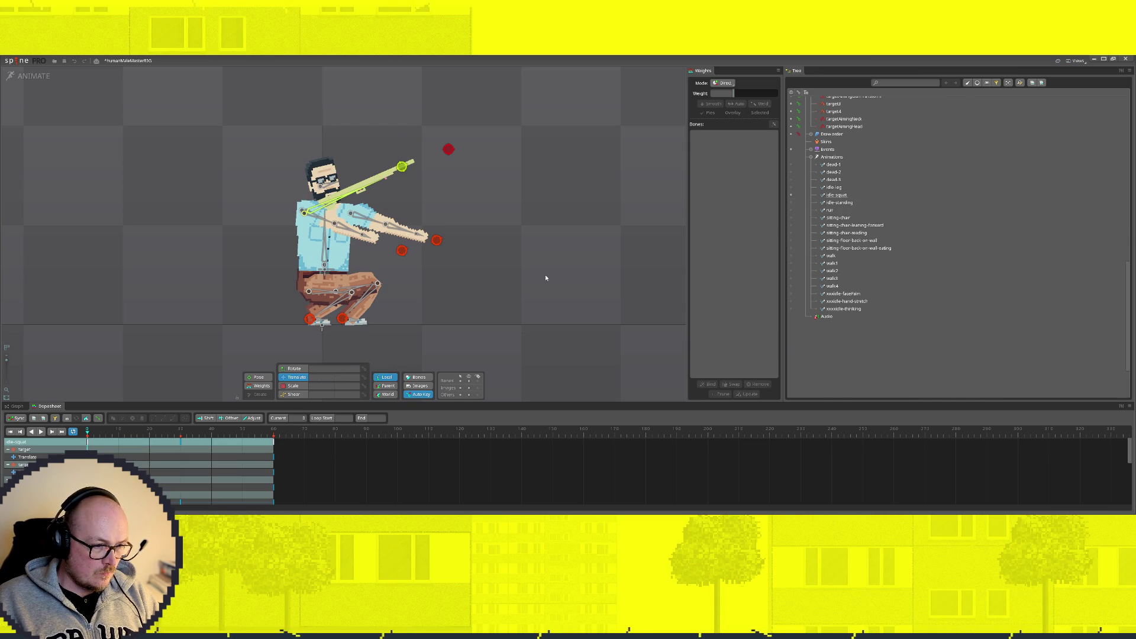
left_click(325, 261)
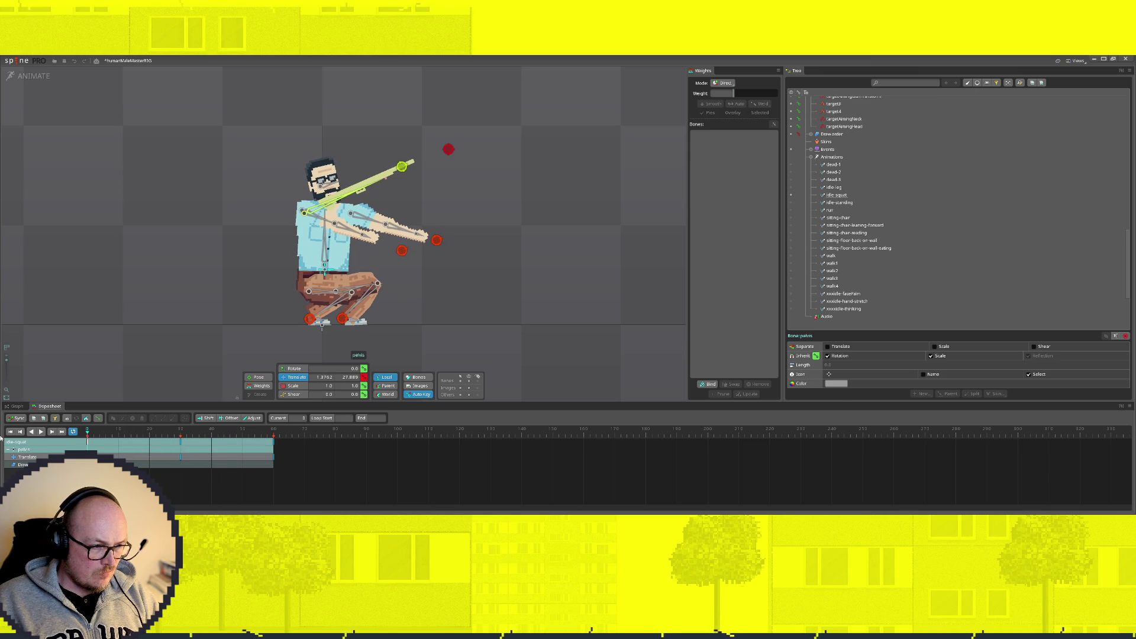
left_click_drag(326, 262, 330, 235)
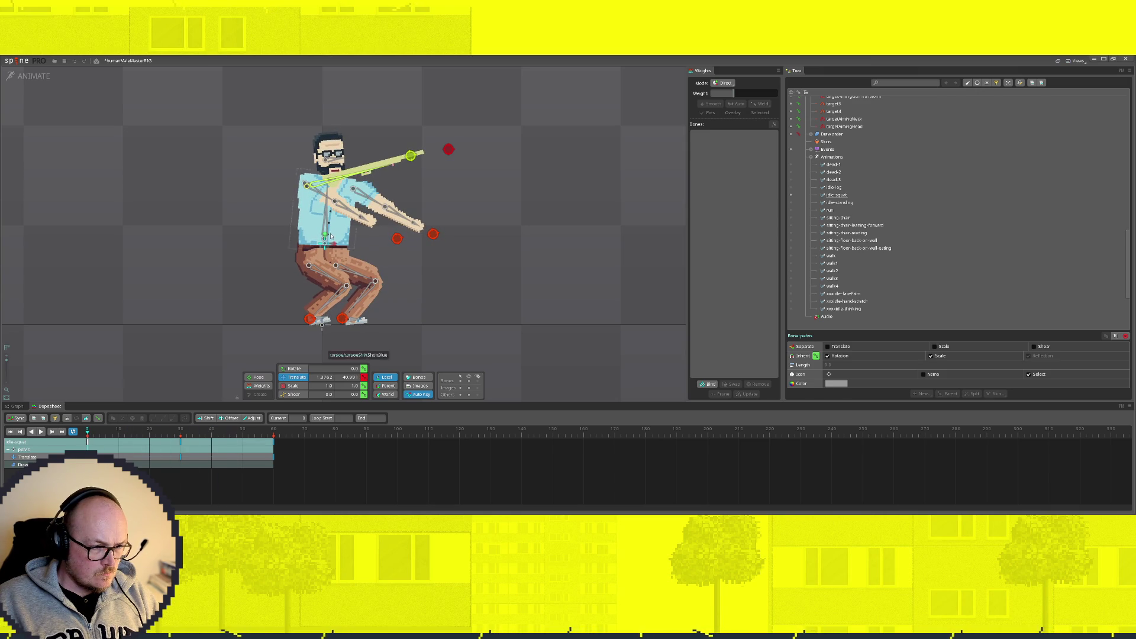
left_click(308, 320)
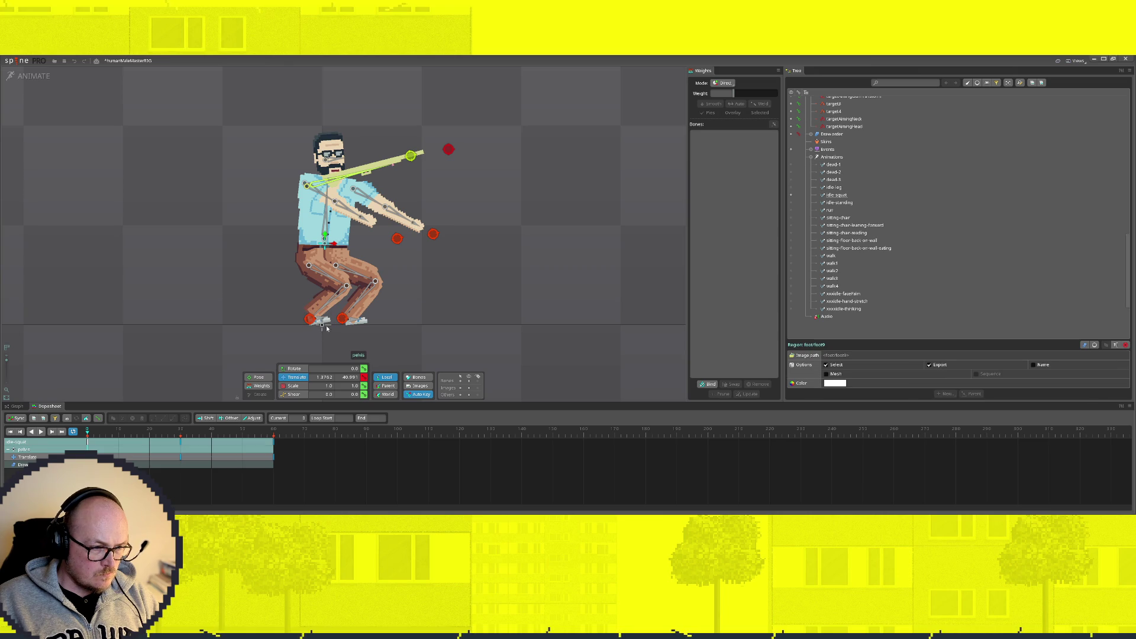
left_click_drag(314, 325, 270, 320)
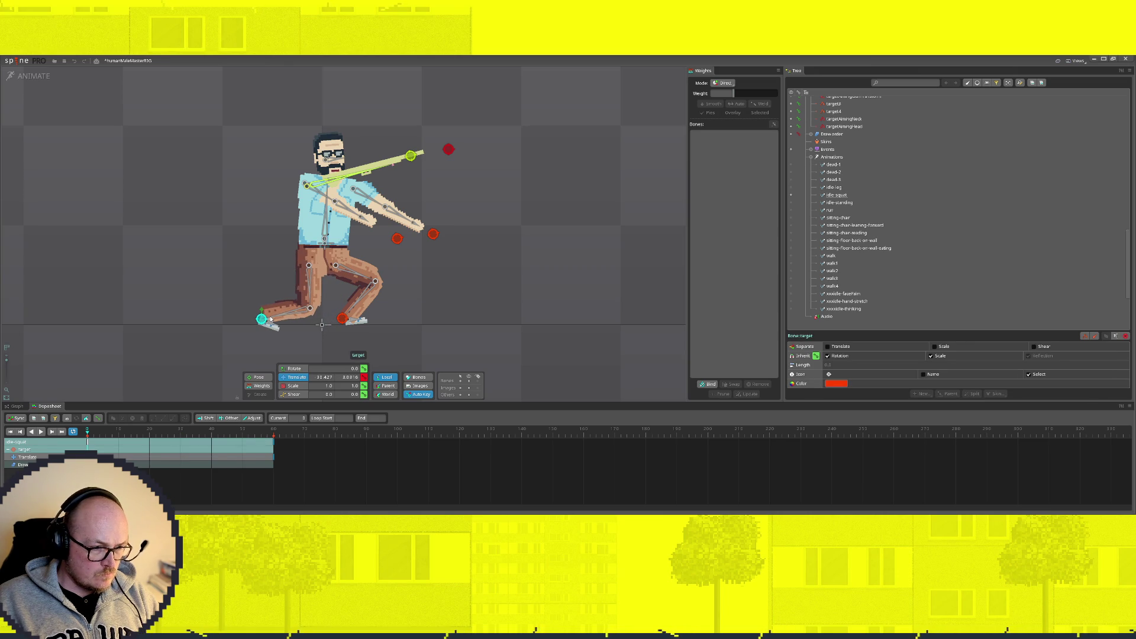
left_click(324, 237)
left_click_drag(324, 236, 325, 243)
Step: At frame 0, rotate the right foot, nudge the foot target up and the pelvis down
left_click(261, 320)
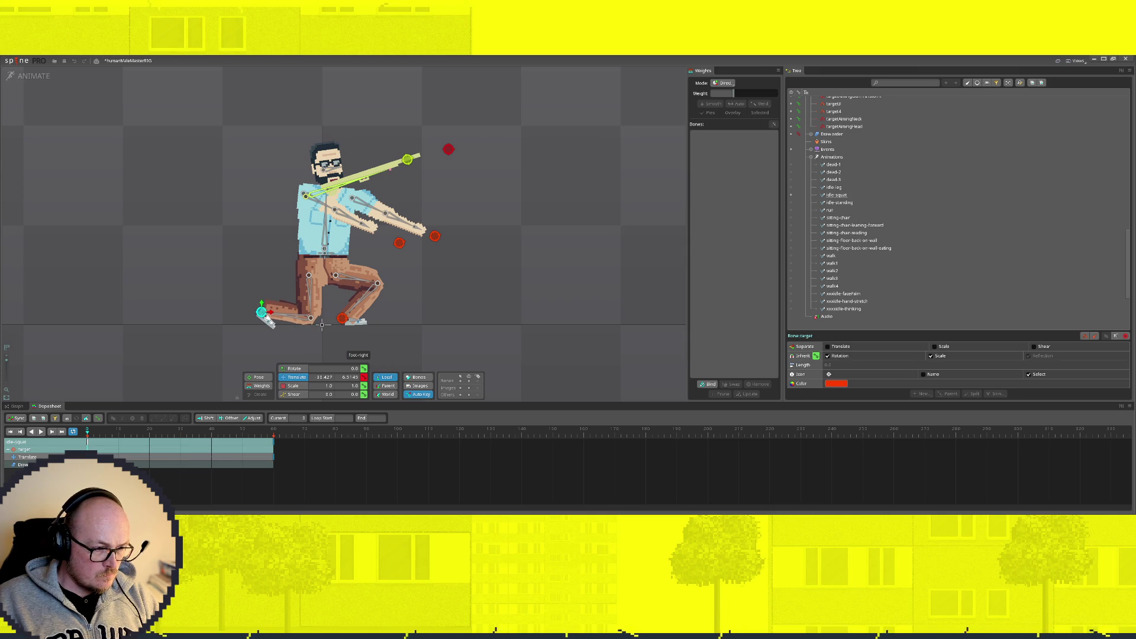
left_click(268, 322)
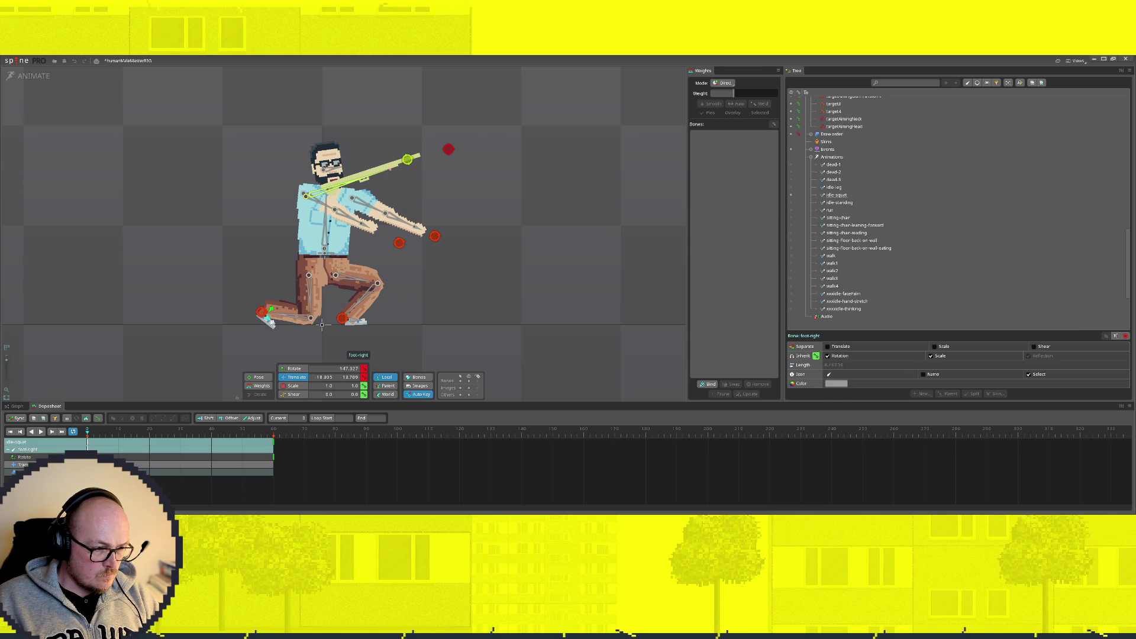
left_click(300, 369)
left_click_drag(264, 315, 265, 323)
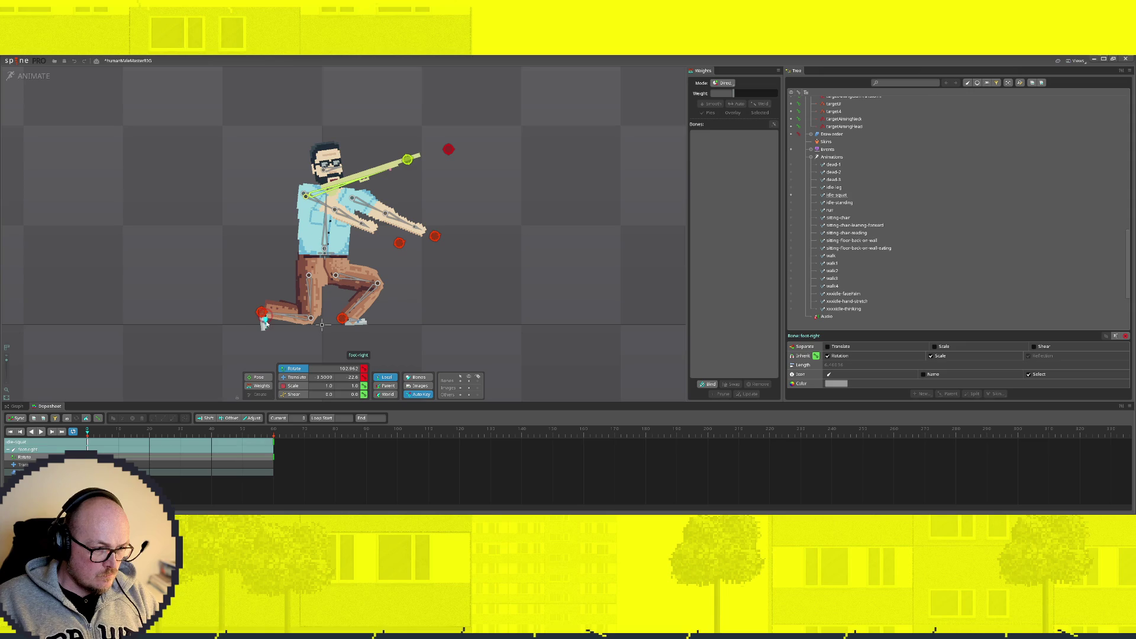
left_click(264, 318)
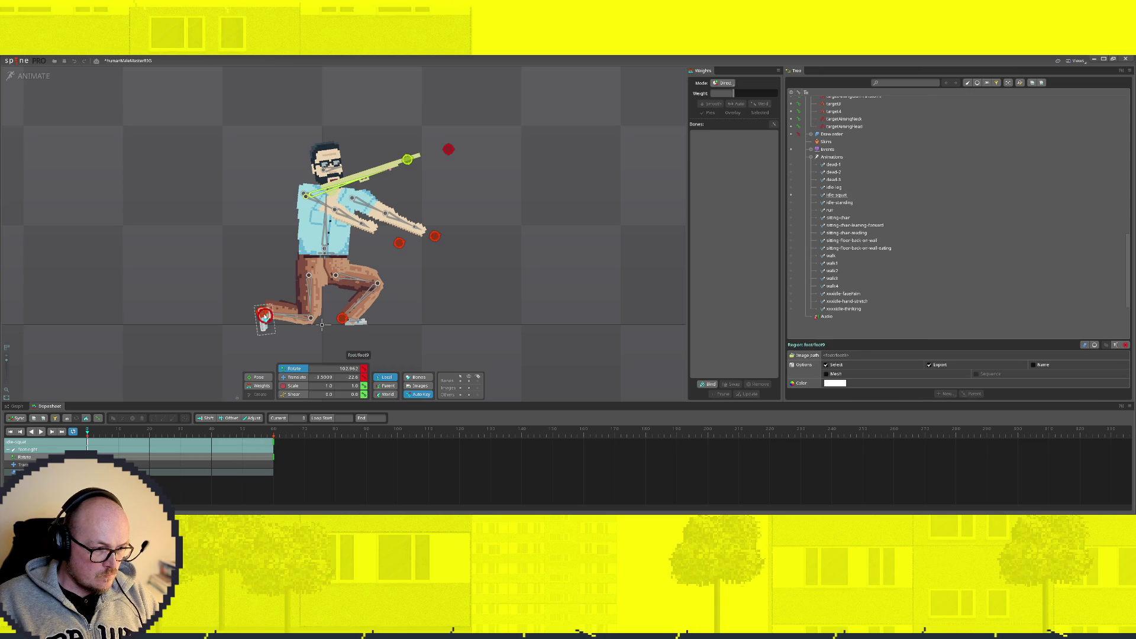
left_click(261, 313)
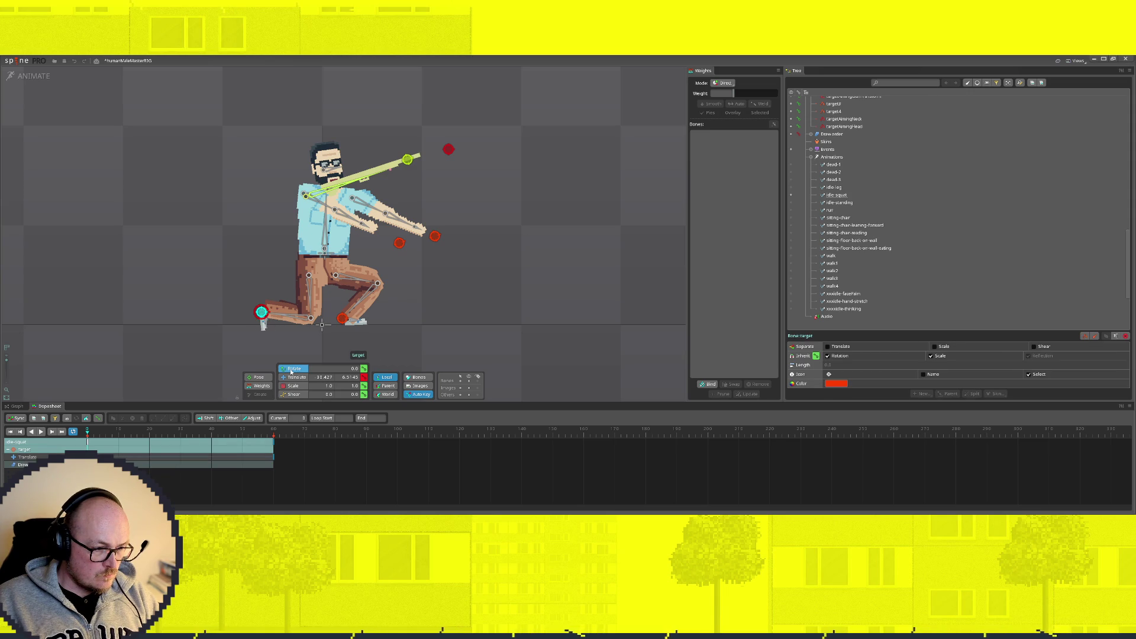
key("period")
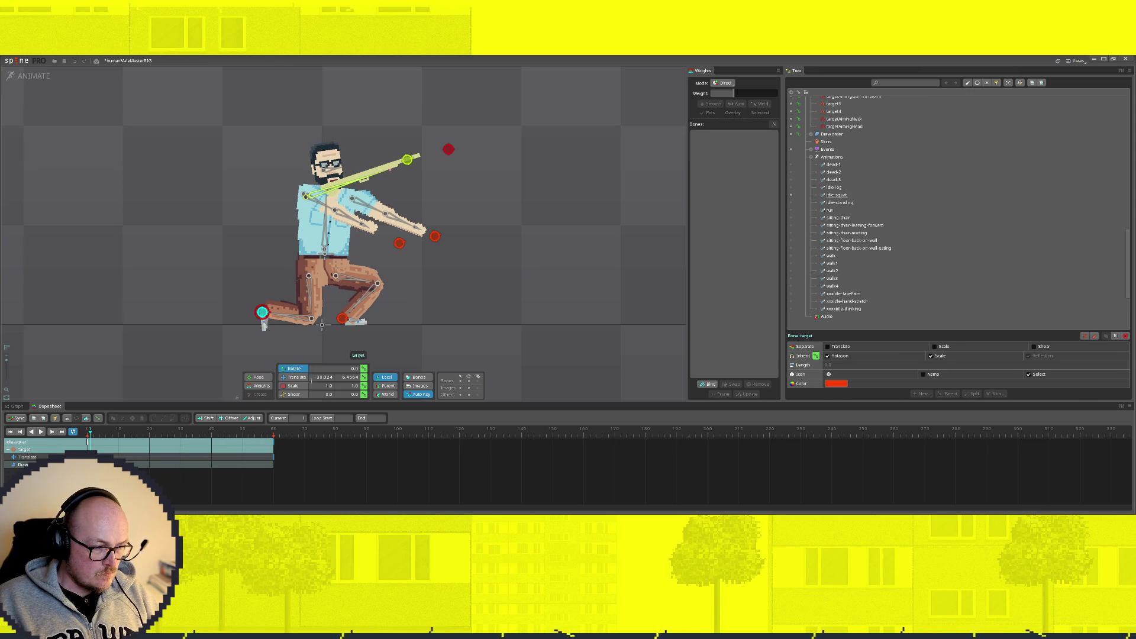
key("comma")
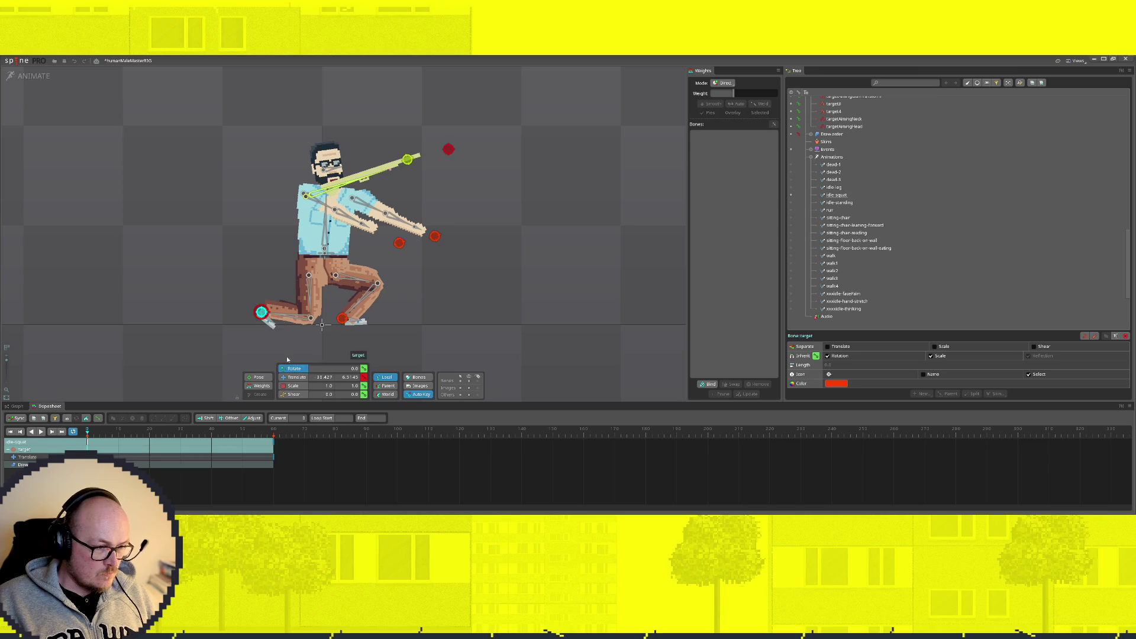
key("v")
left_click_drag(263, 305, 264, 301)
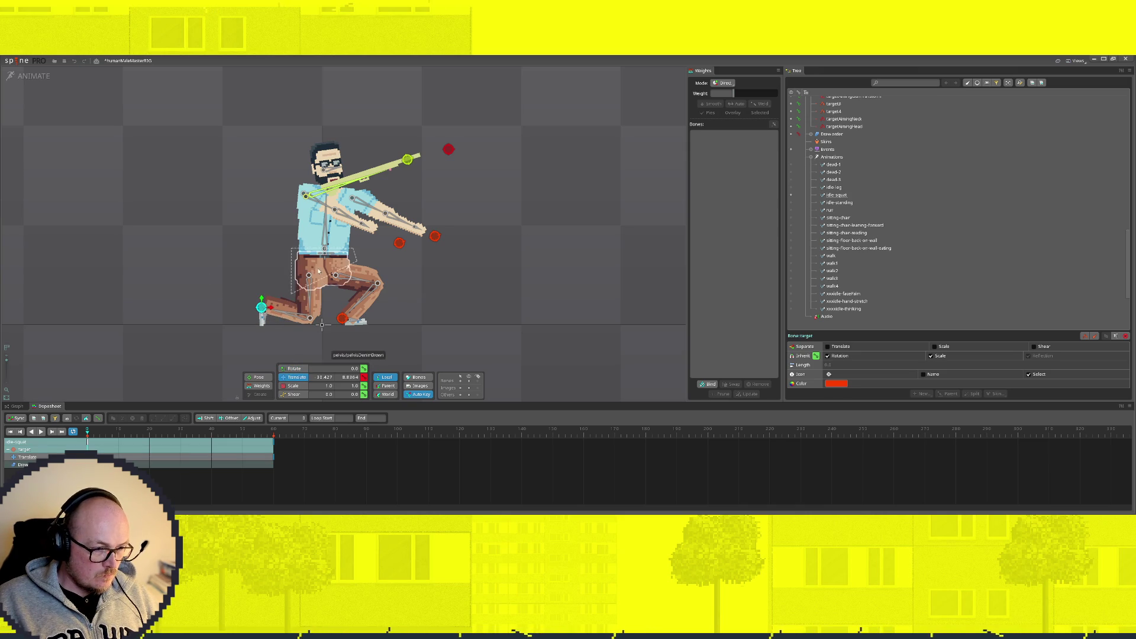
left_click(325, 250)
left_click_drag(325, 250, 325, 251)
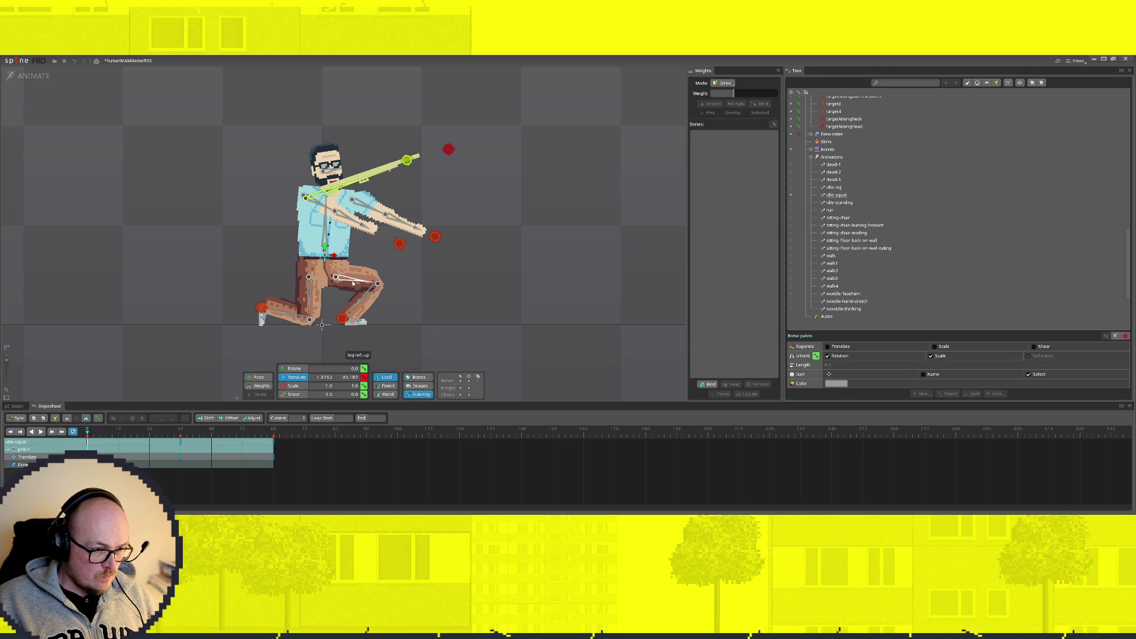
Step: Shift the left foot target2 right and tilt the left foot slightly
left_click(342, 318)
left_click_drag(342, 319, 354, 320)
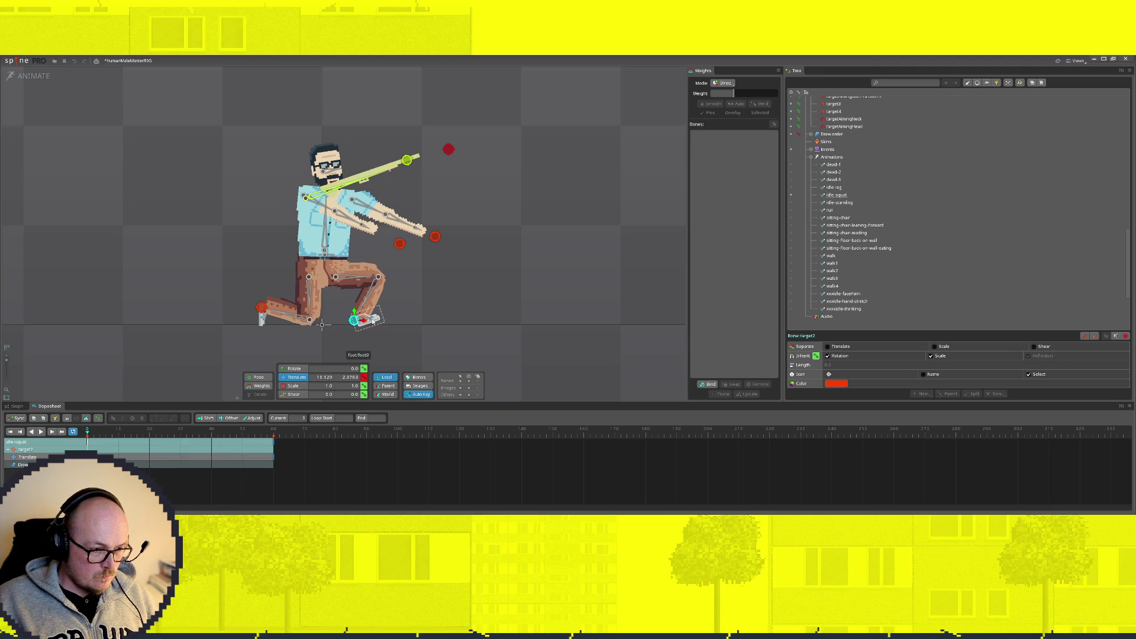
left_click(370, 320)
key("c")
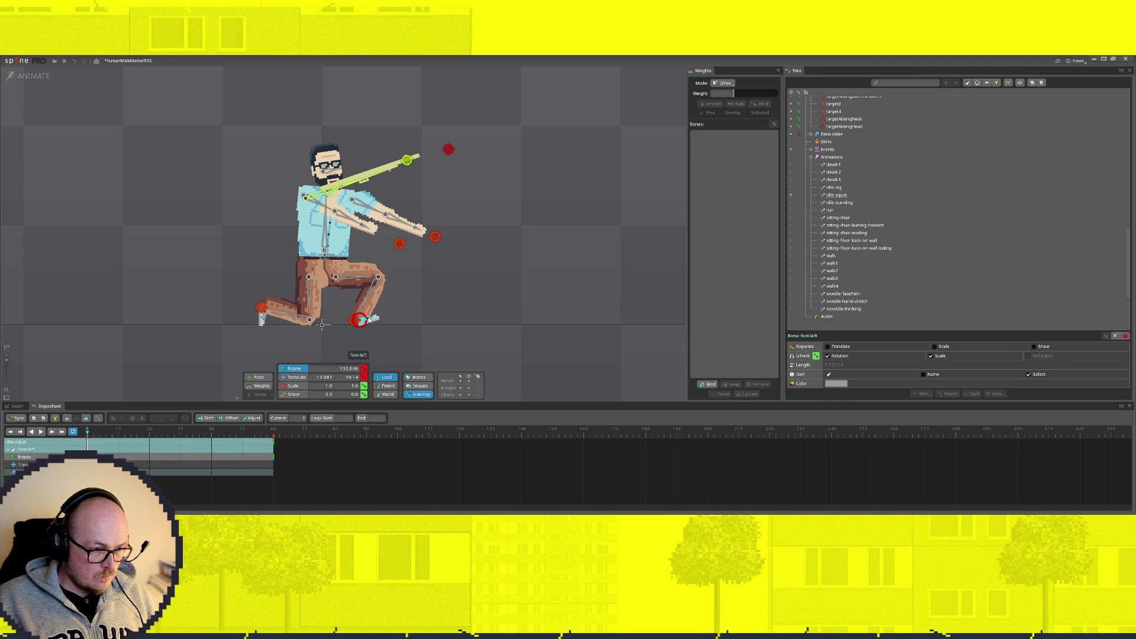
left_click_drag(370, 320, 368, 325)
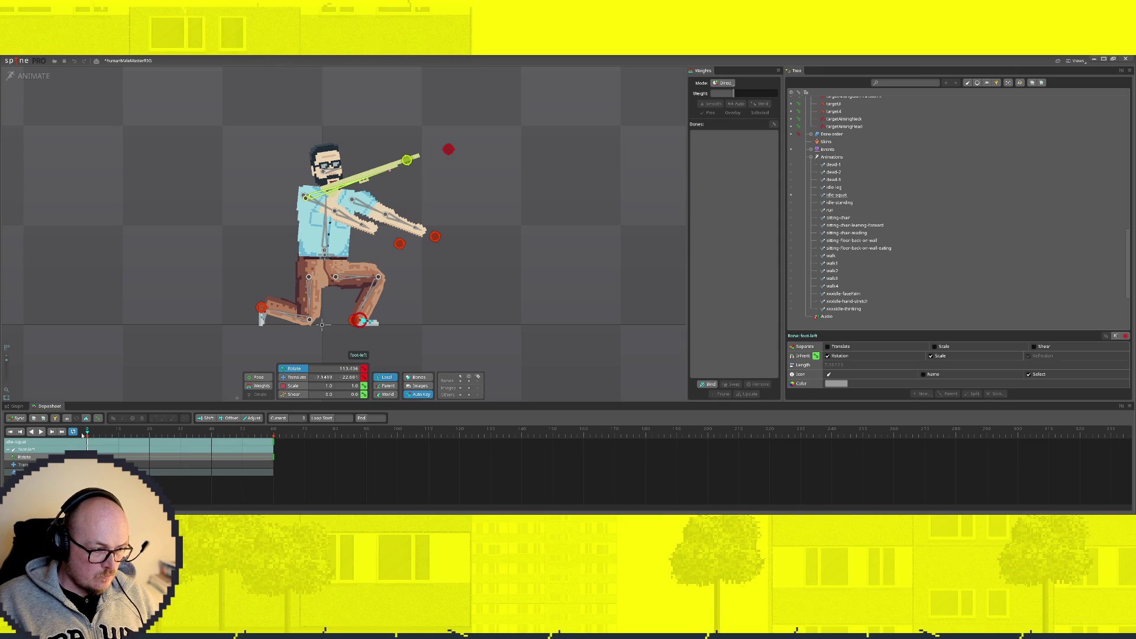
Step: At frame 35, move the target3 hand target up to the chest and check frame 60
mouse_move(91, 434)
left_mouse_down()
mouse_move(196, 430)
mouse_move(61, 432)
left_mouse_up()
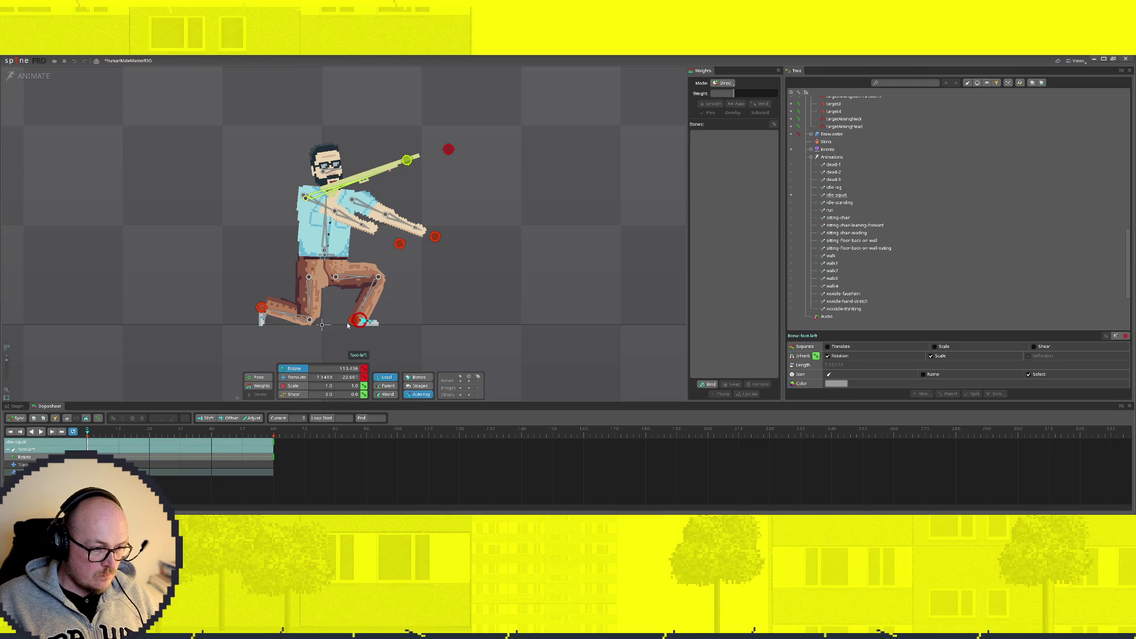
left_click(400, 243)
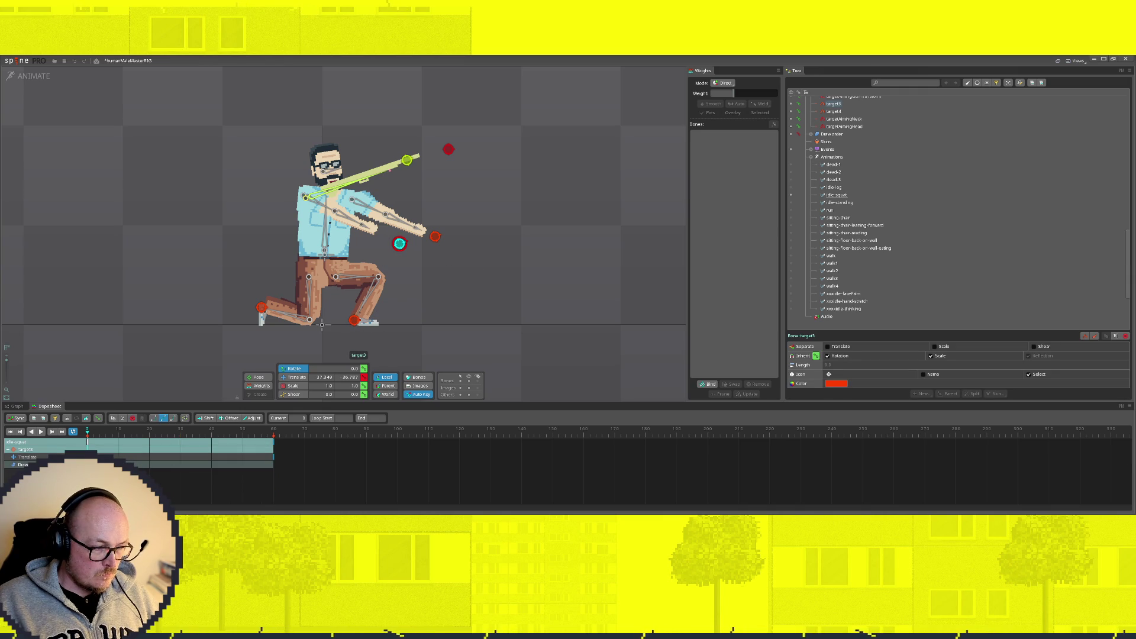
left_click_drag(399, 243, 354, 189)
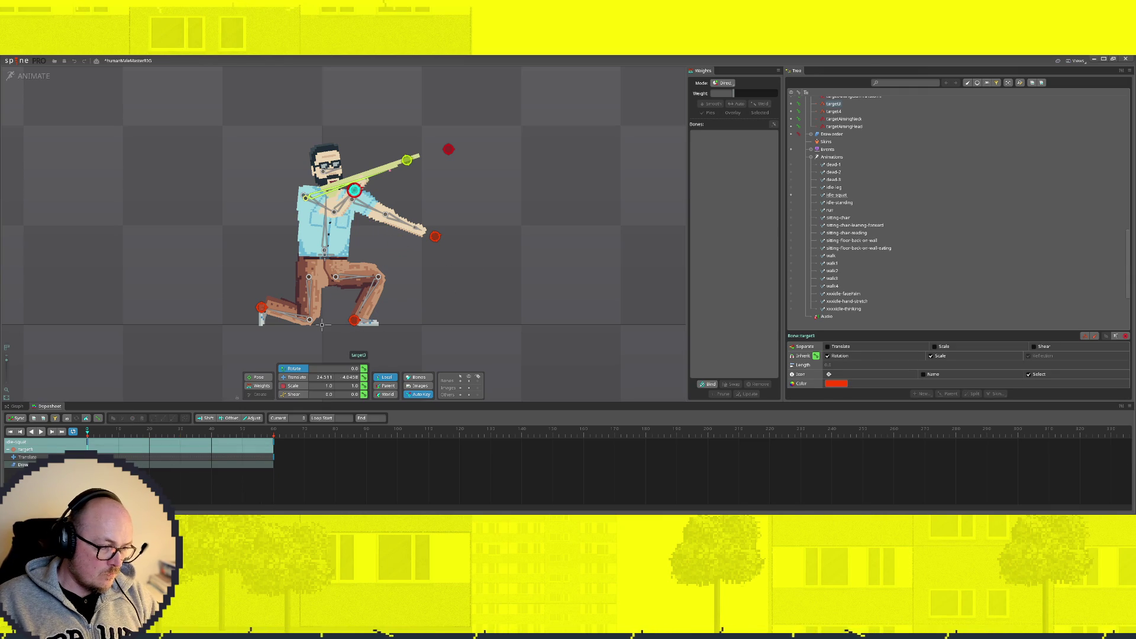
left_click(273, 455)
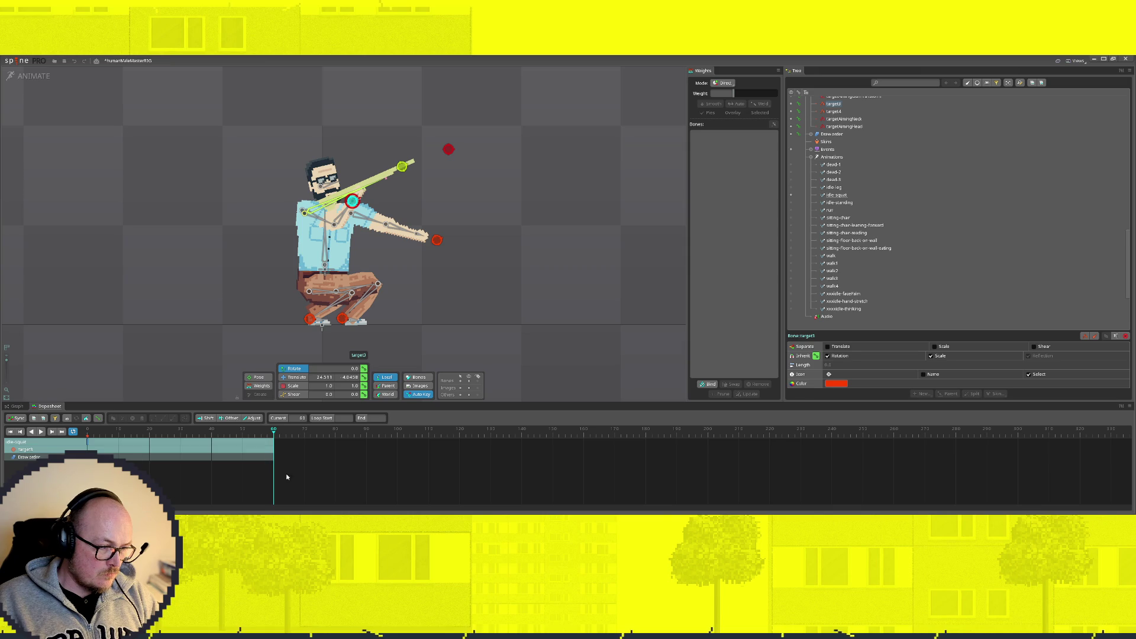
left_click(329, 490)
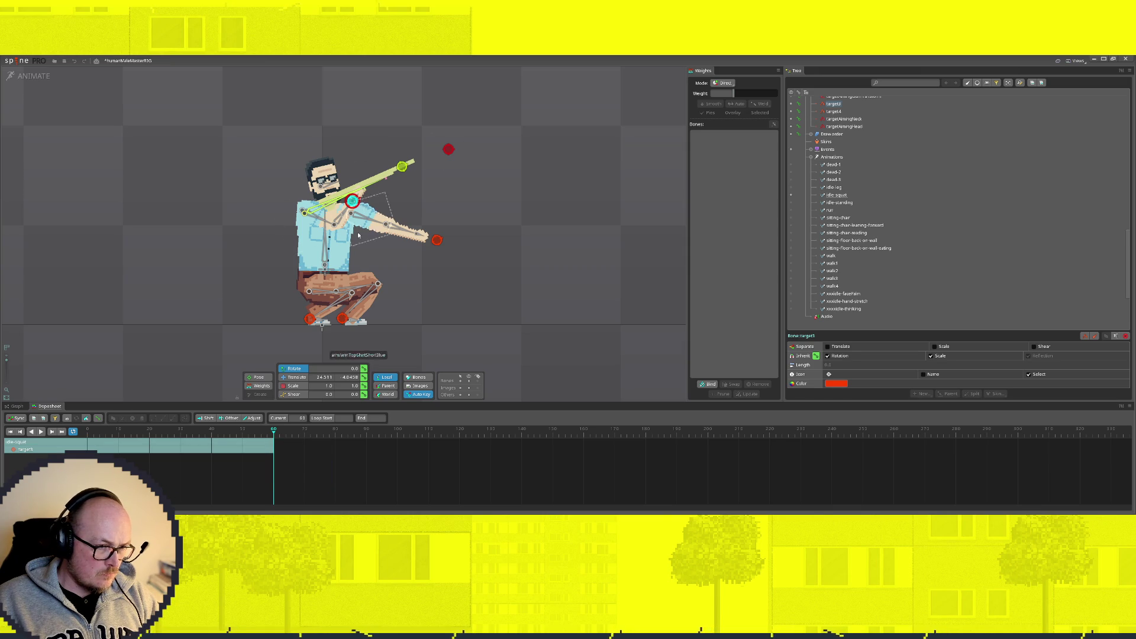
Step: Undo target4's translate change and enlarge the dopesheet to show all bone rows
left_click(436, 240)
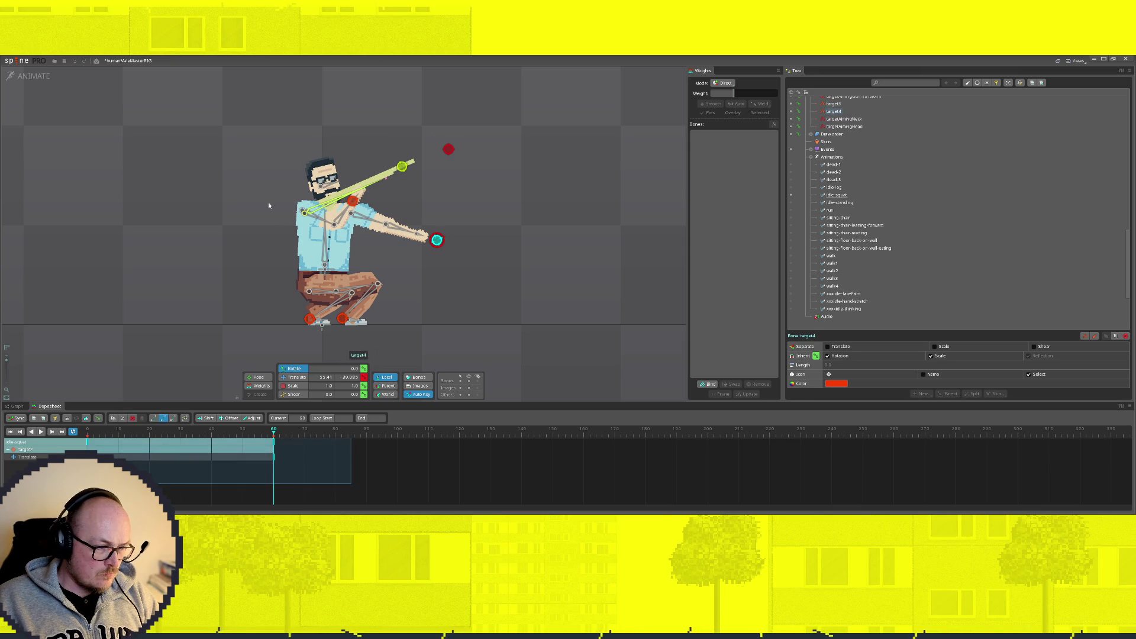
key("ctrl+z")
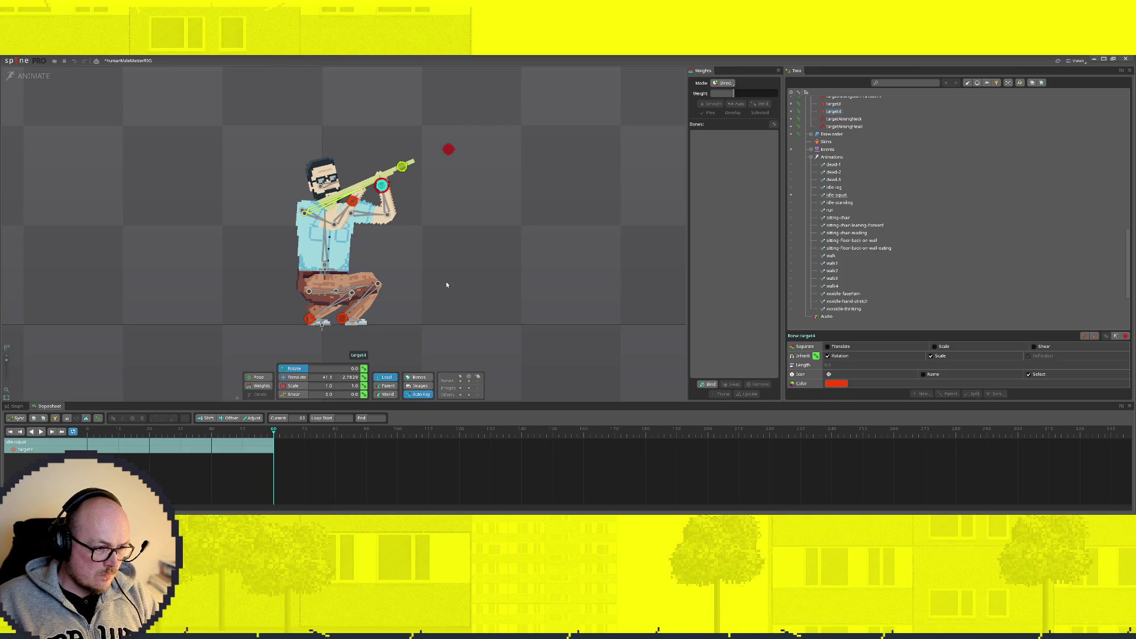
key("Escape")
left_click_drag(159, 403, 160, 321)
scroll(417, 203, "down", 1)
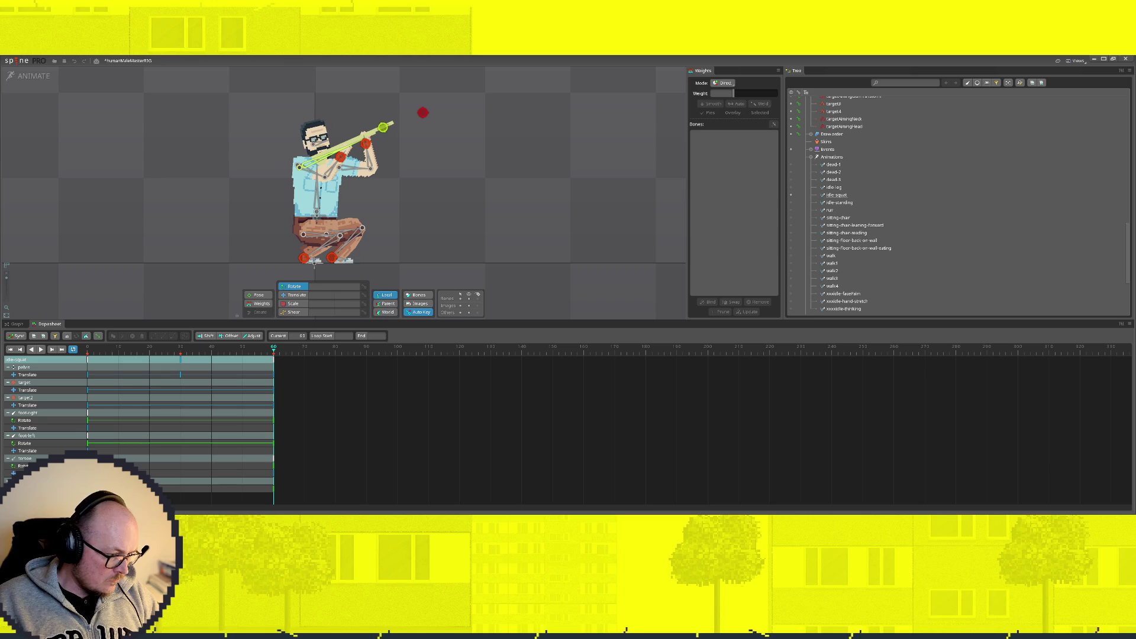
Step: Delete the stray frame-60 keys in the lower rows, undoing the torso key deletion
left_click(87, 443)
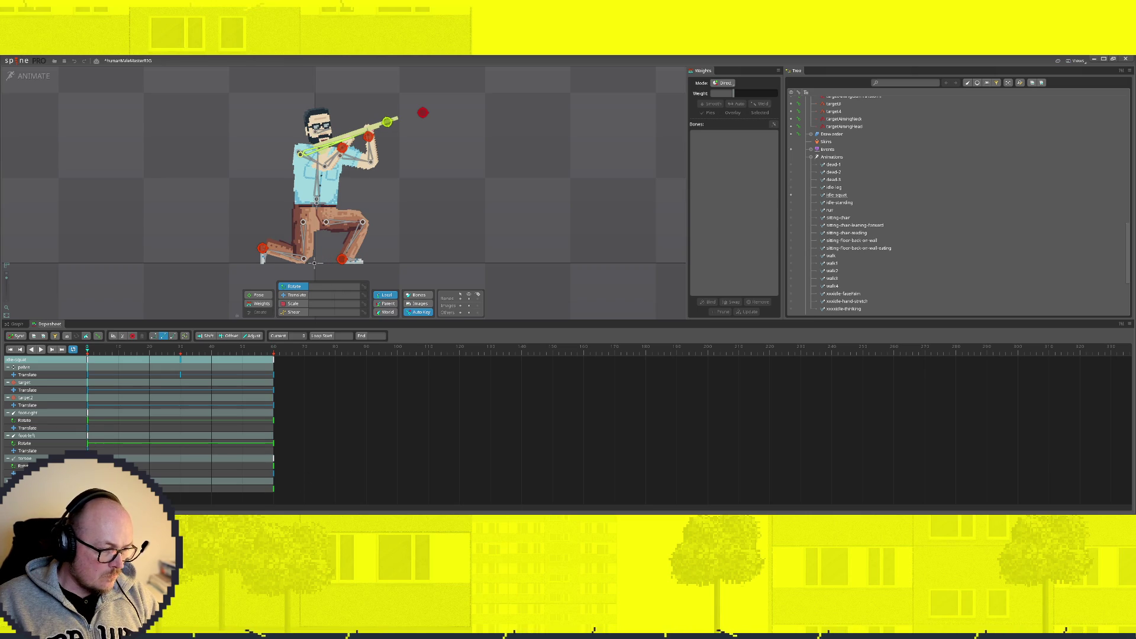
left_click_drag(339, 500, 158, 485)
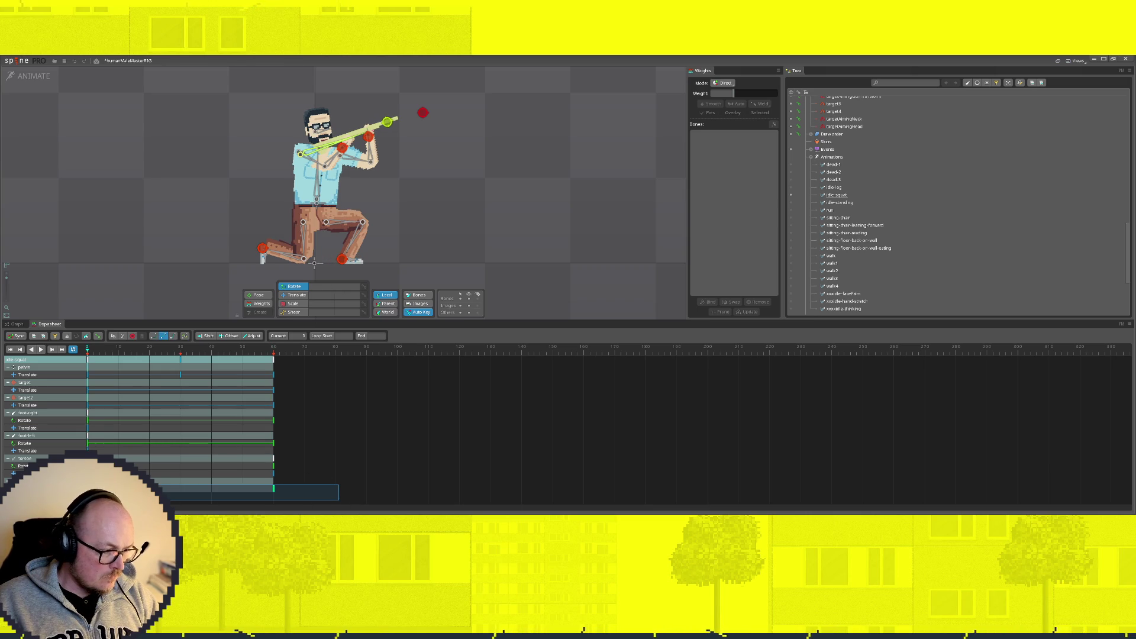
key("Delete")
mouse_move(310, 492)
left_mouse_down()
mouse_move(155, 485)
mouse_move(301, 476)
mouse_move(145, 470)
mouse_move(331, 463)
mouse_move(158, 504)
mouse_move(142, 470)
mouse_move(16, 462)
left_mouse_up()
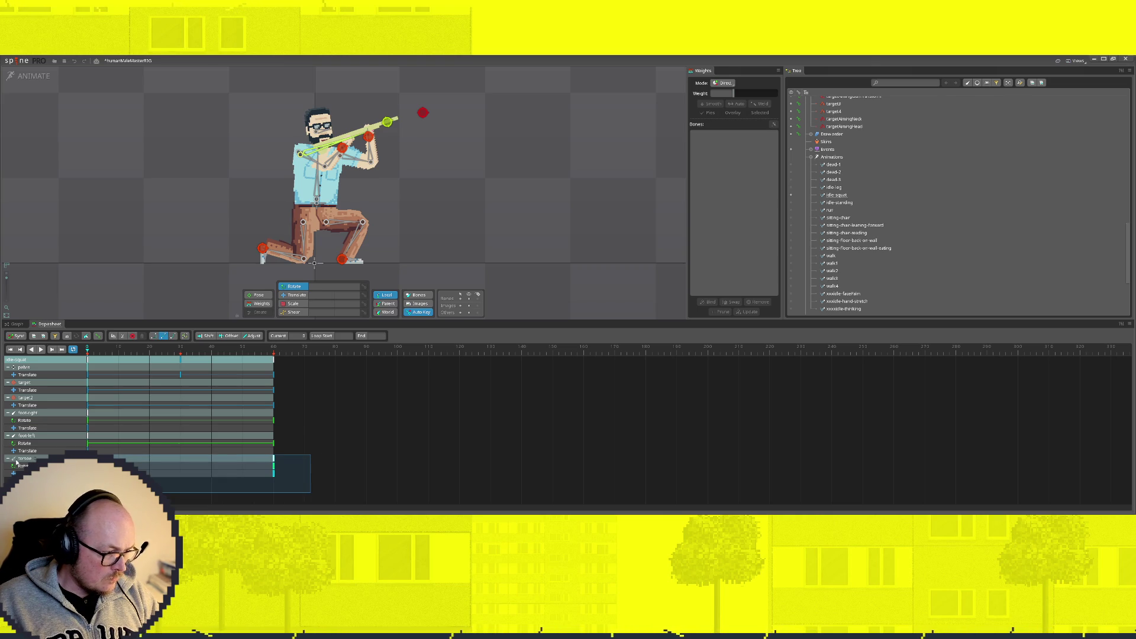
key("Delete")
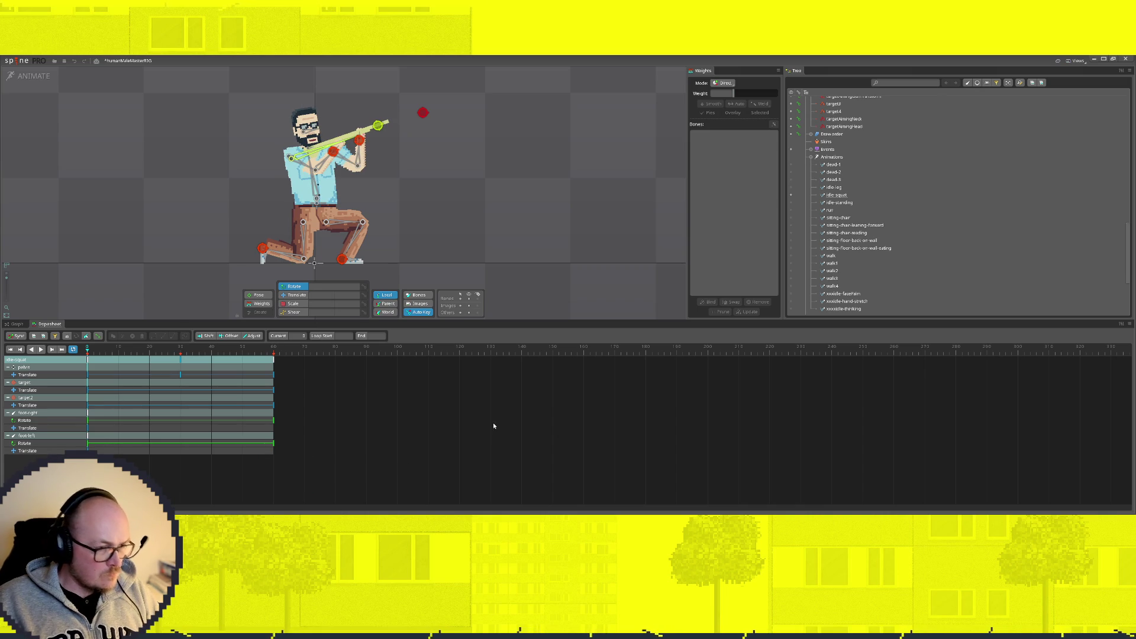
key("ctrl+z")
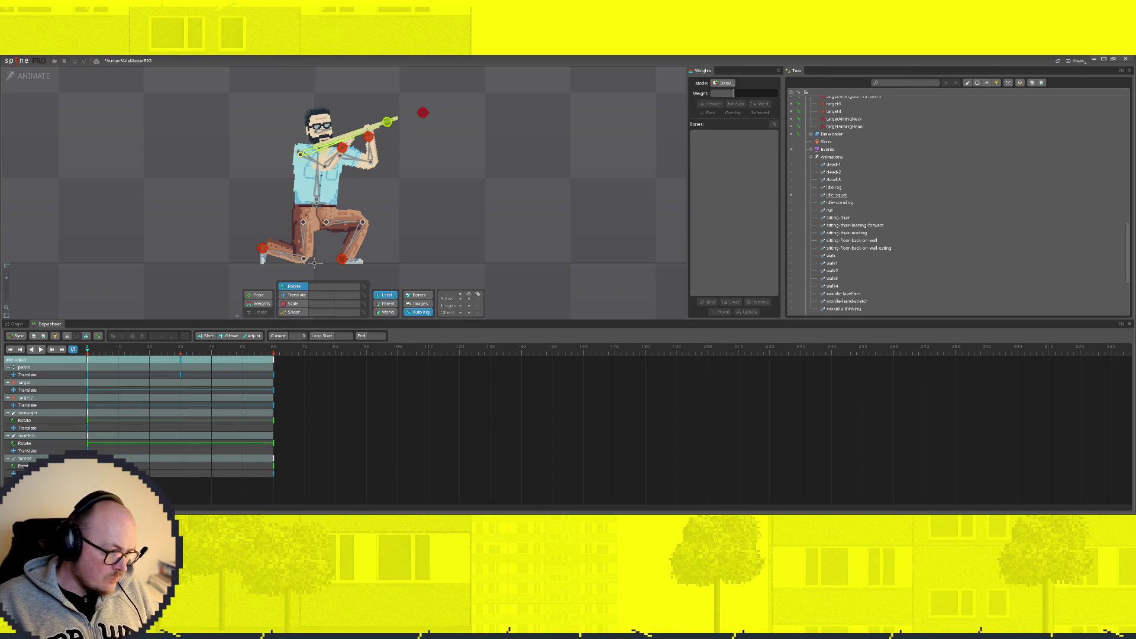
Step: Review the keys around frame 60, return to frame 0 and select the torso bone
left_click_drag(263, 453, 281, 479)
left_click(280, 482)
left_click(279, 482)
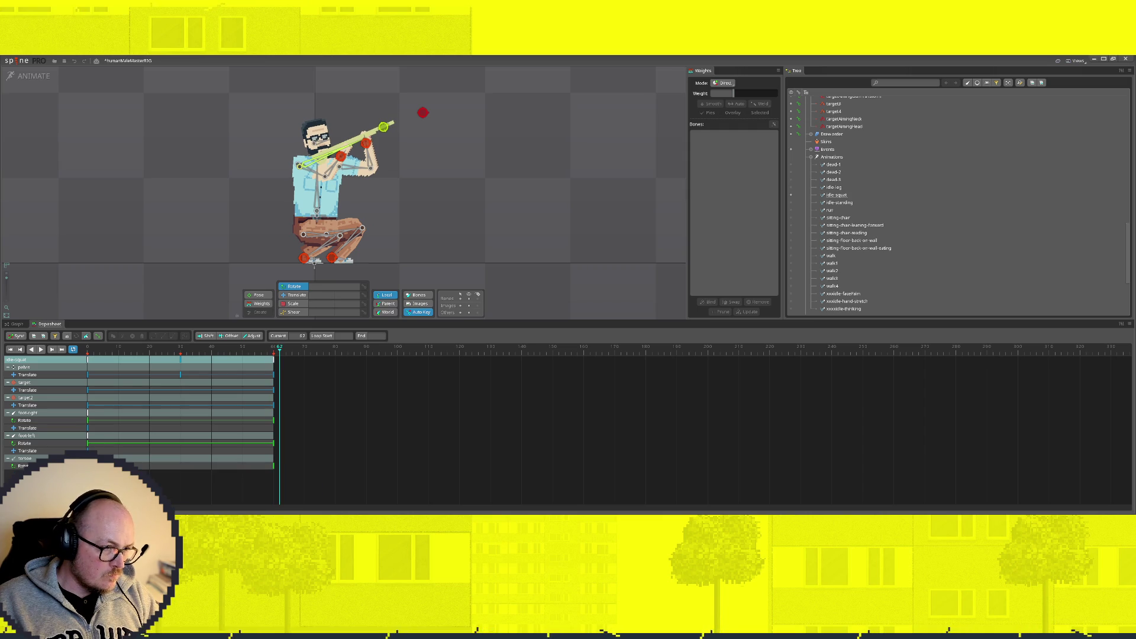
left_click(11, 349)
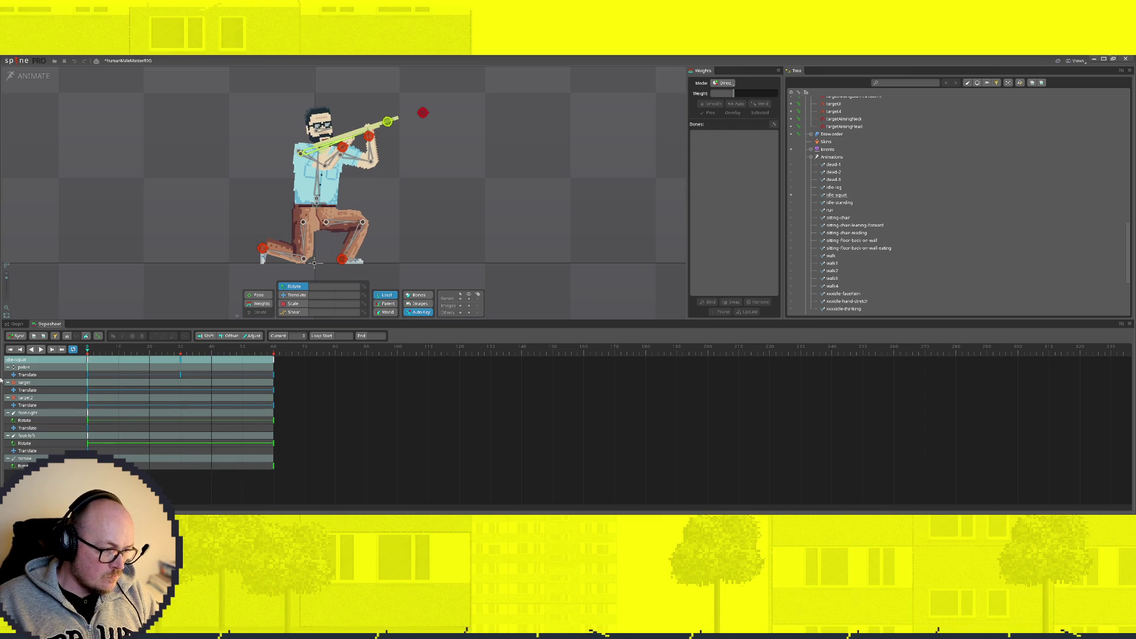
key("ctrl+a")
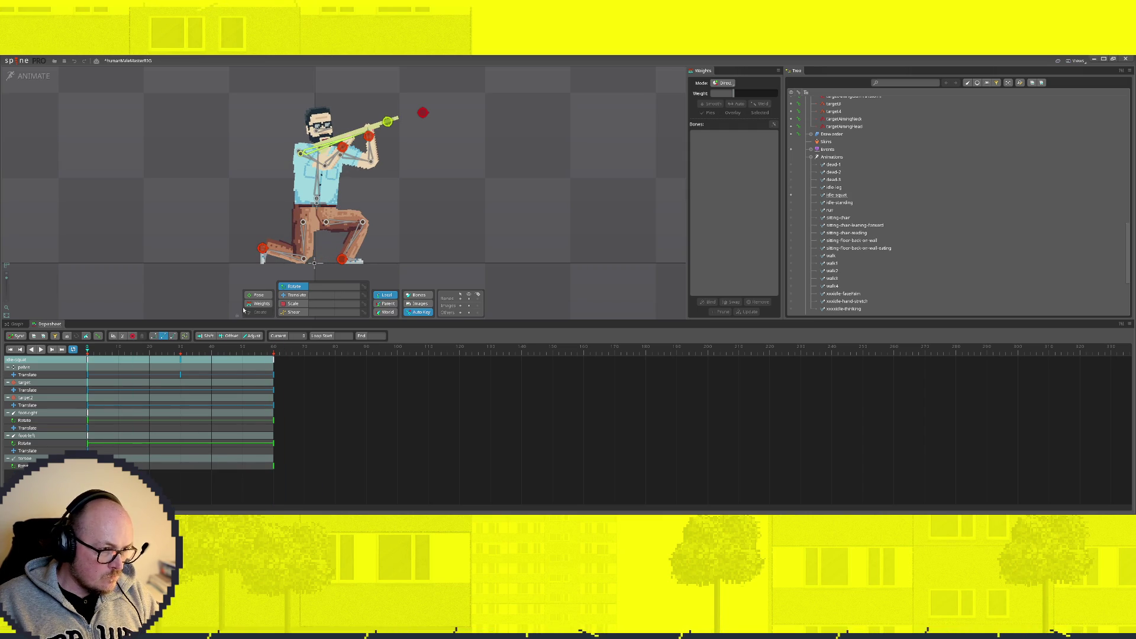
left_click(318, 185)
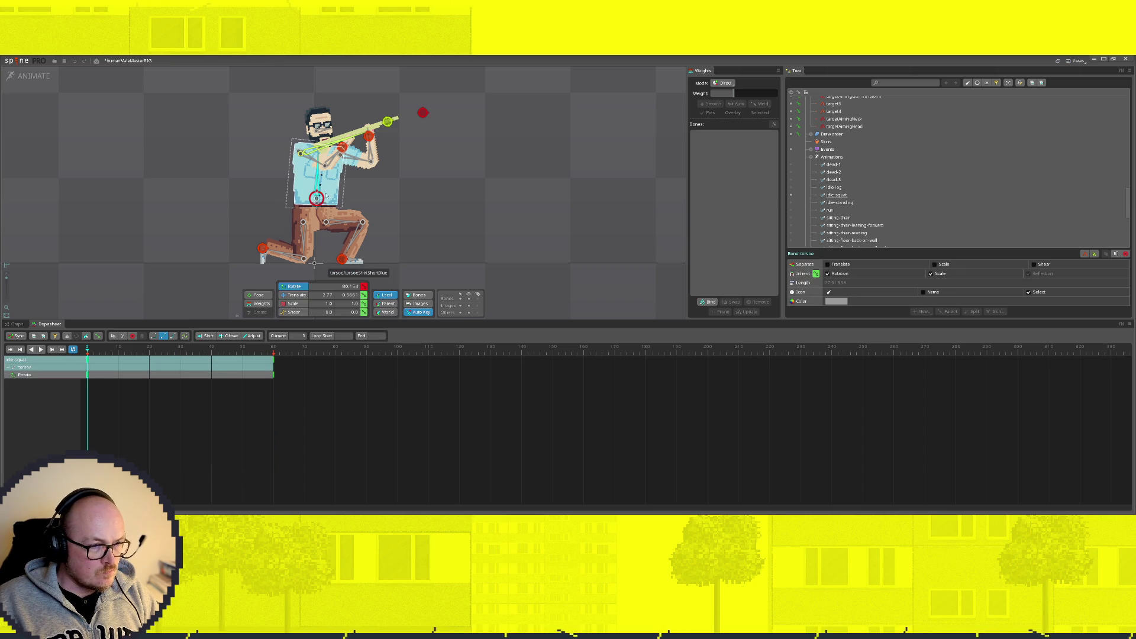
Step: Rotate the torso to about 76° and copy its frame-0 key to frame 60
left_click_drag(318, 190, 320, 191)
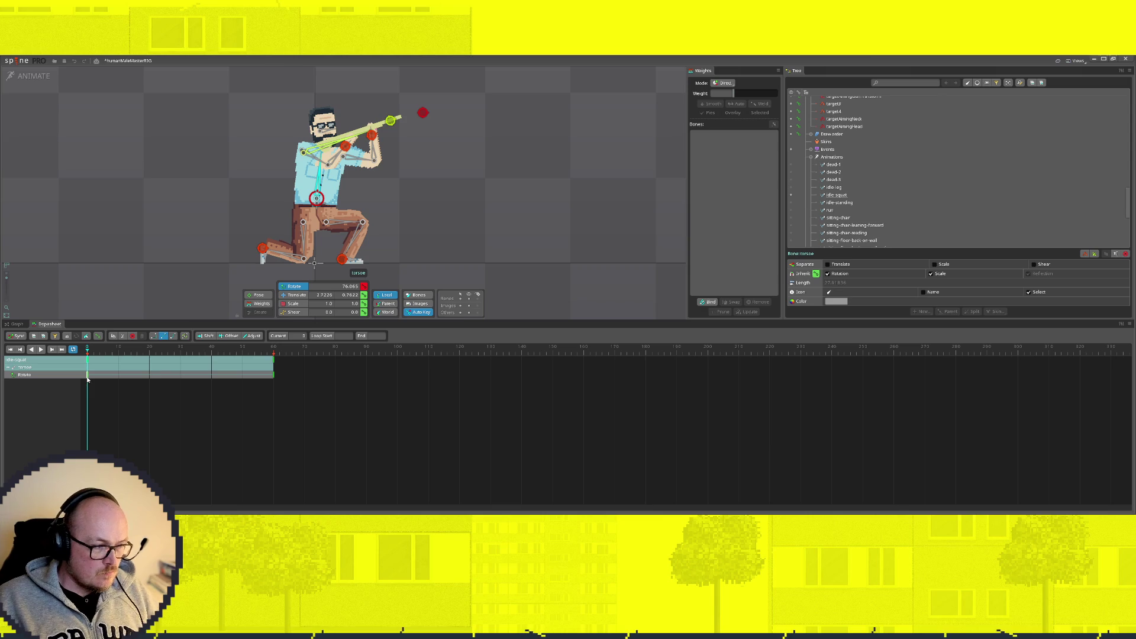
key("ctrl+c")
left_click(274, 351)
key("ctrl+v")
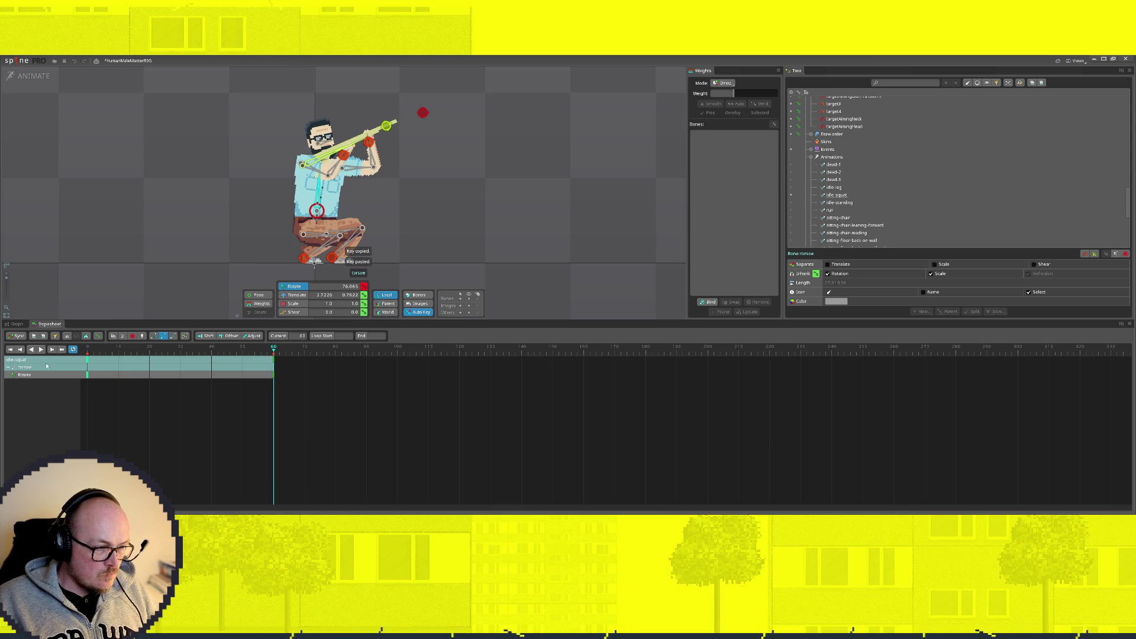
Step: Delete the stray keys past the end from the pelvis row down
left_click(196, 467)
left_click(489, 199)
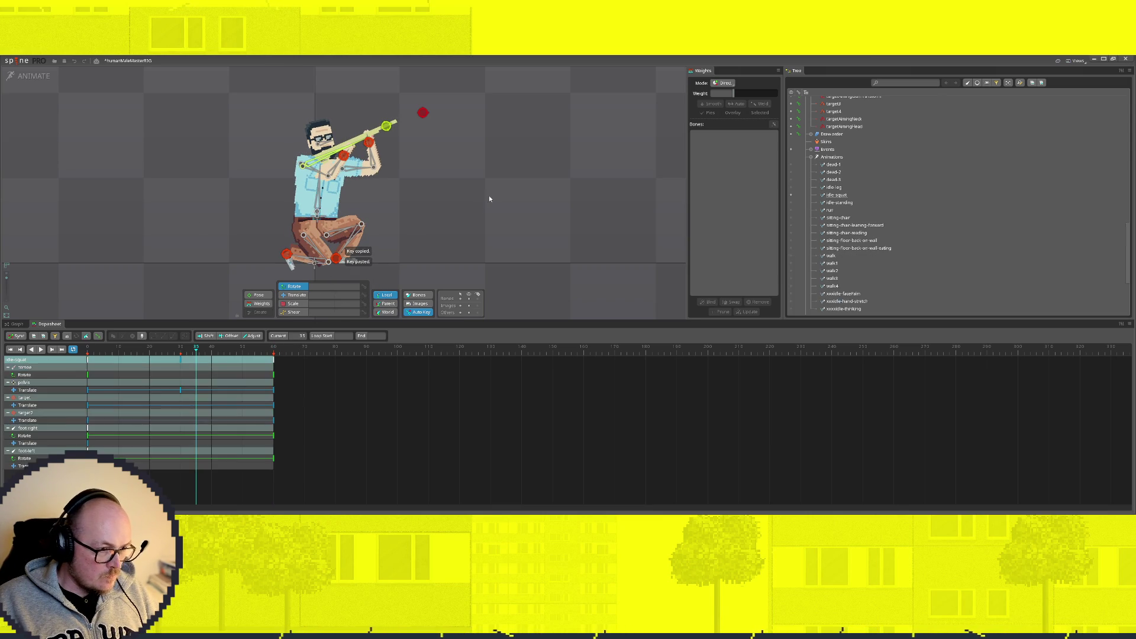
left_click(321, 400)
mouse_move(287, 361)
left_mouse_down()
mouse_move(205, 418)
mouse_move(126, 428)
mouse_move(180, 380)
mouse_move(200, 379)
left_mouse_up()
mouse_move(292, 491)
left_mouse_down()
mouse_move(144, 373)
mouse_move(125, 382)
left_mouse_up()
key("Delete")
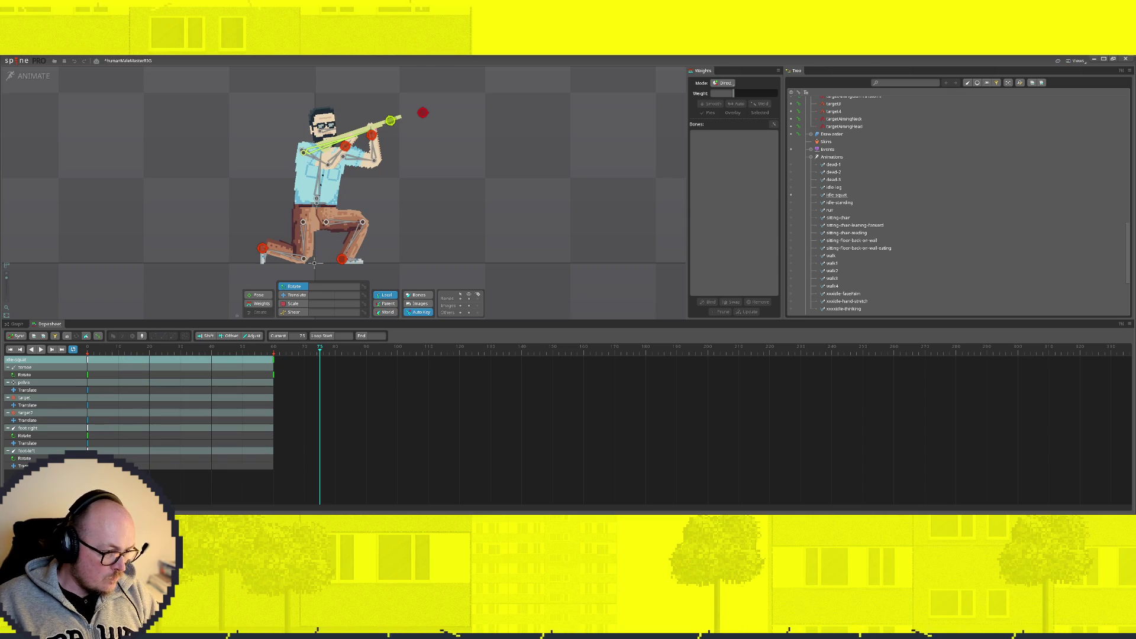
Step: Copy the frame-0 pelvis-through-foot keys and paste them at frame 60
left_click_drag(124, 470, 62, 389)
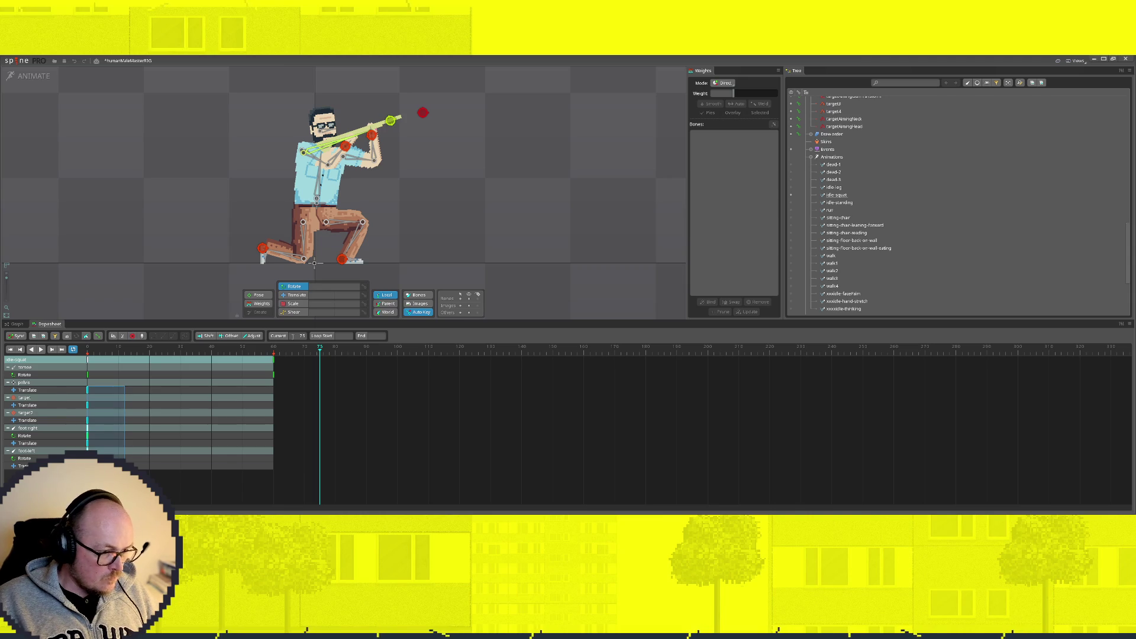
left_click_drag(298, 336, 225, 346)
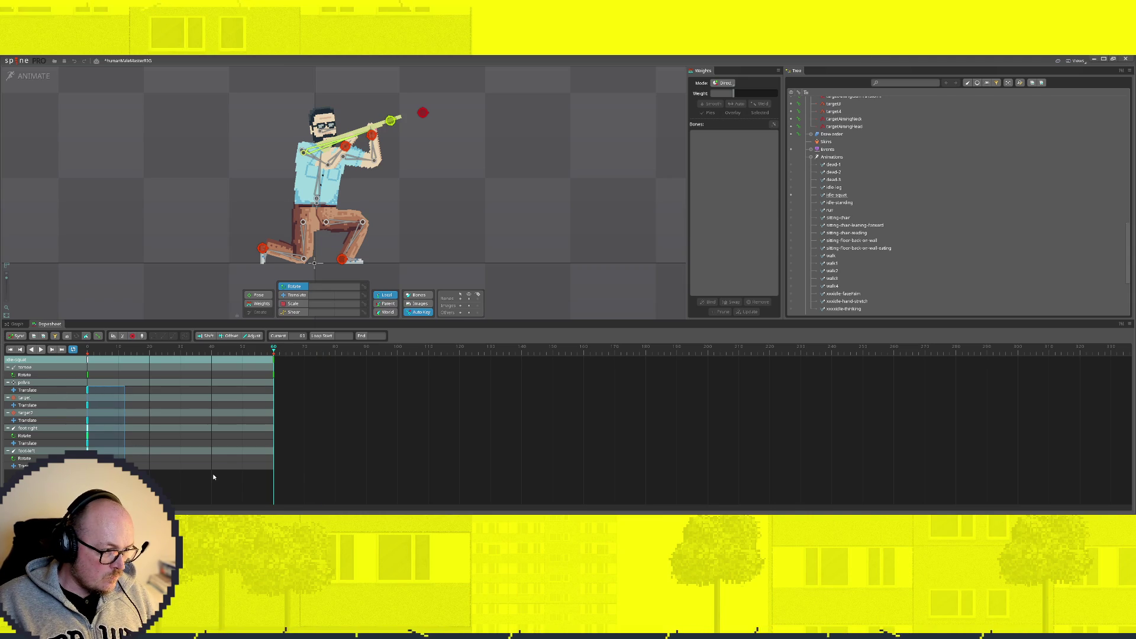
mouse_move(137, 467)
left_mouse_down()
mouse_move(88, 421)
mouse_move(67, 419)
mouse_move(54, 389)
left_mouse_up()
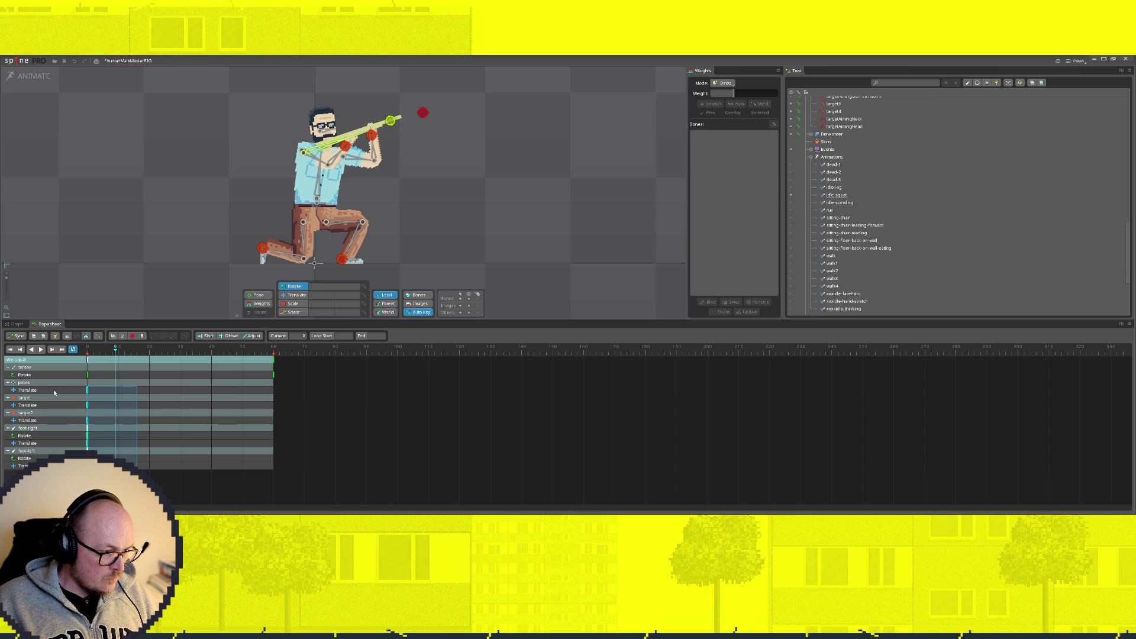
key("ctrl+c")
left_click(274, 349)
key("ctrl+v")
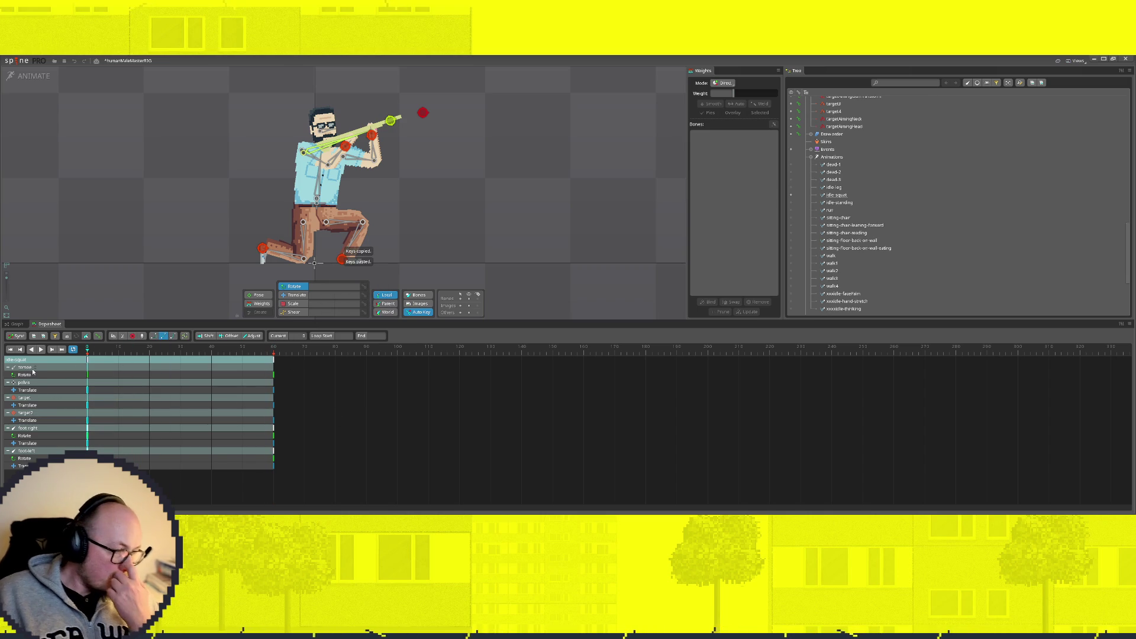
Step: At frame 27, tilt the torso further to 73.768 and select the pelvis bone
left_click_drag(156, 369, 180, 369)
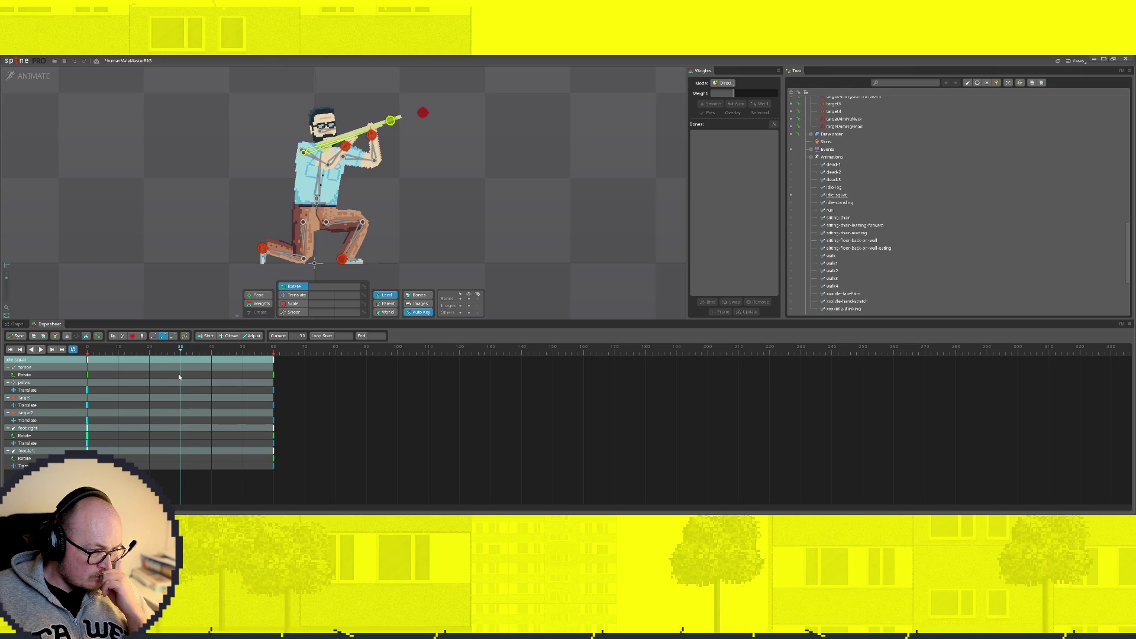
left_click(185, 387)
left_click(317, 187)
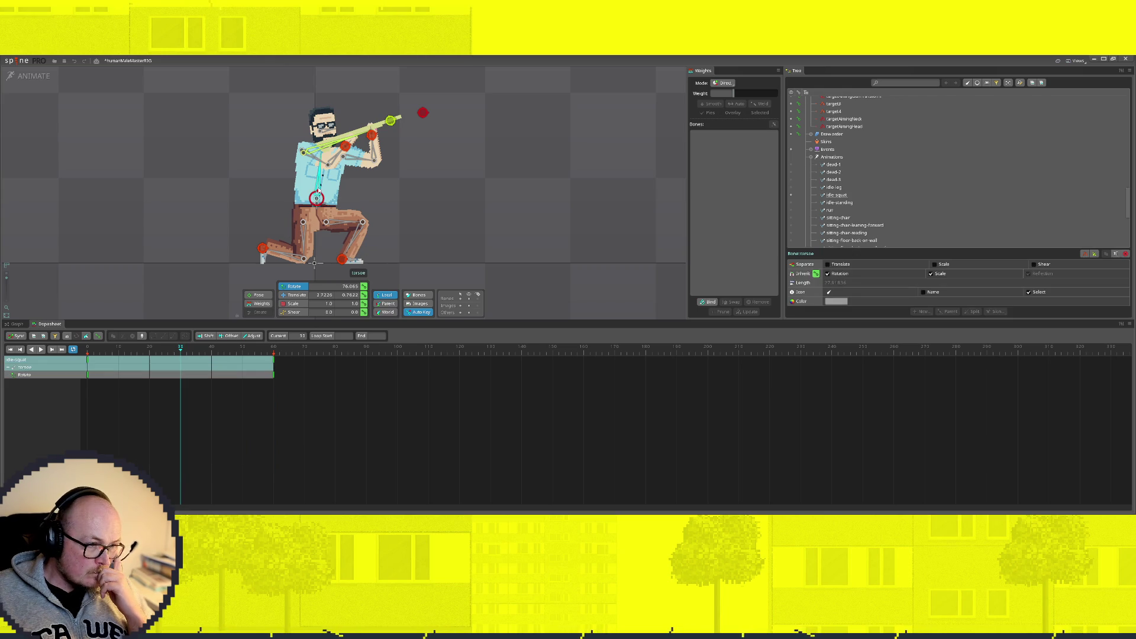
left_click_drag(318, 194, 320, 193)
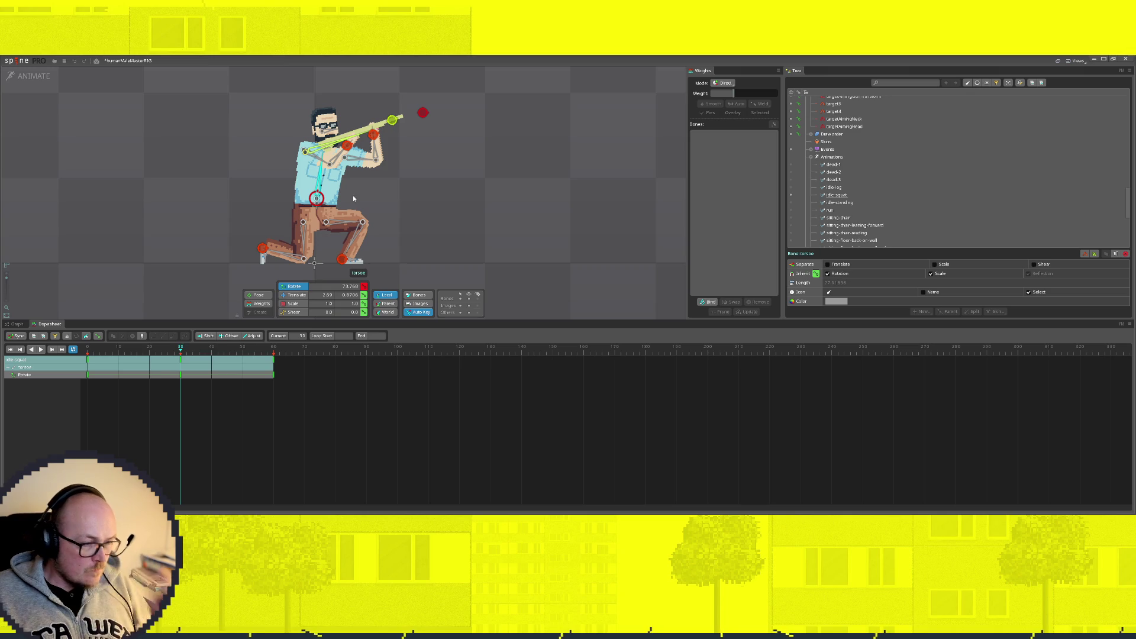
left_click(314, 213)
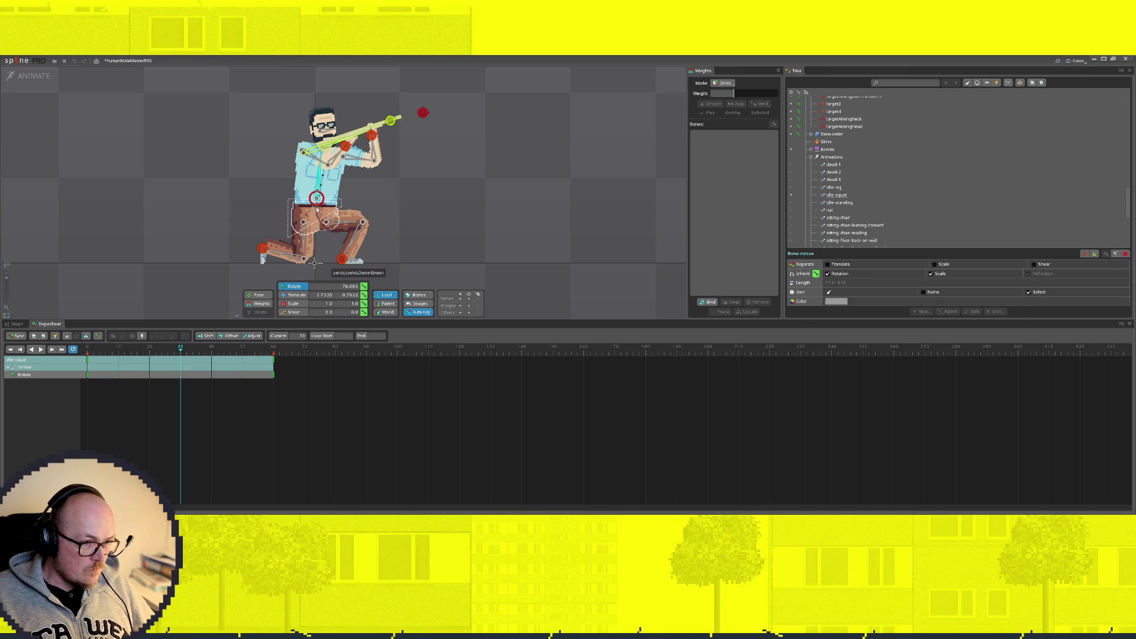
left_click(506, 178)
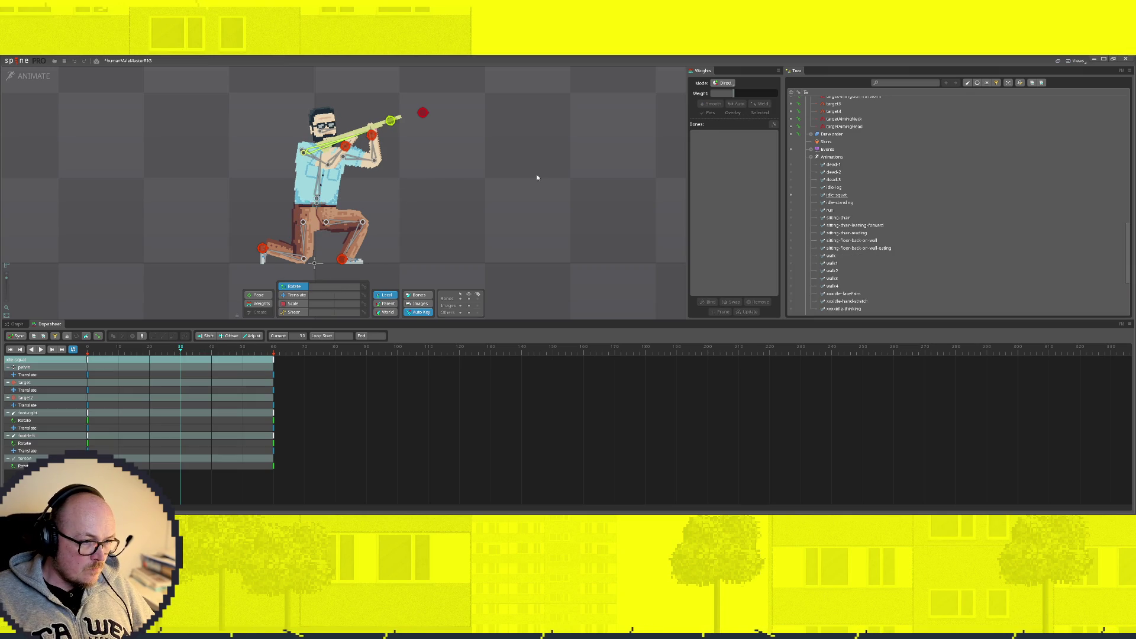
Step: Translate the pelvis slightly to the right
left_click(317, 203)
left_click(288, 296)
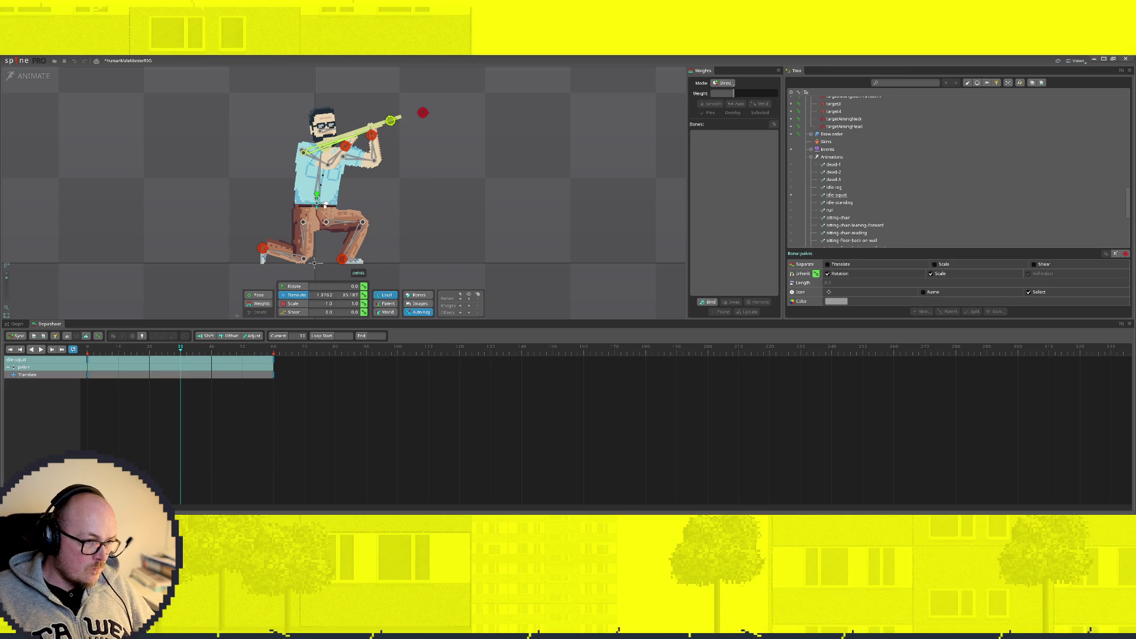
left_click_drag(326, 203, 329, 206)
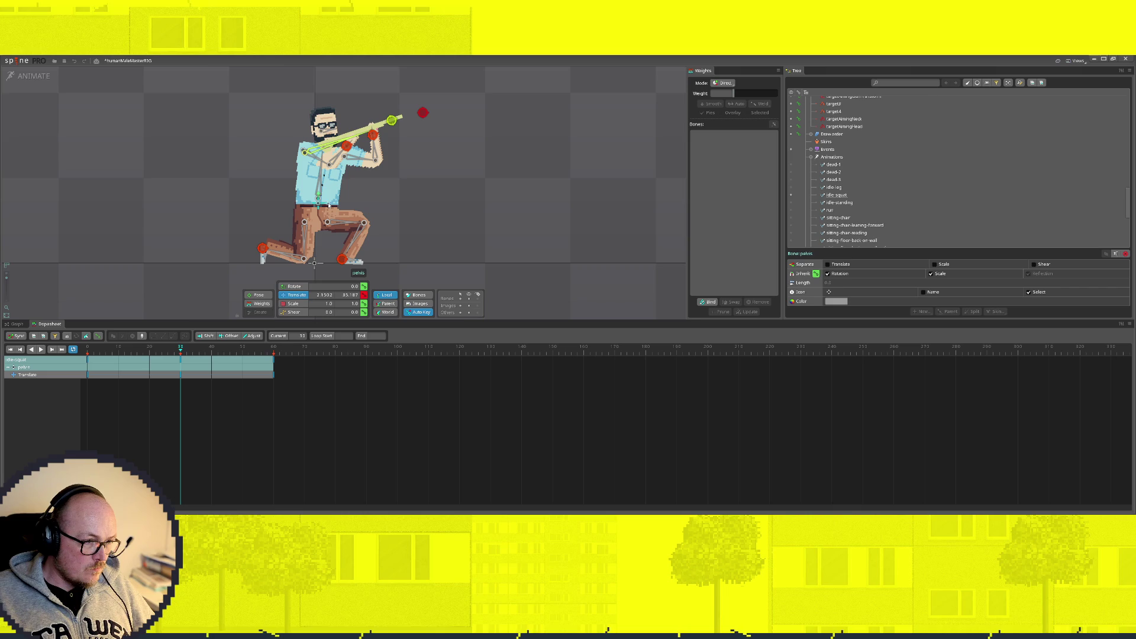
Step: Scrub and play idle-squat, replay with foot-left selected, then open idle-standing
mouse_move(182, 352)
left_mouse_down()
mouse_move(89, 351)
mouse_move(193, 352)
left_mouse_up()
key("space")
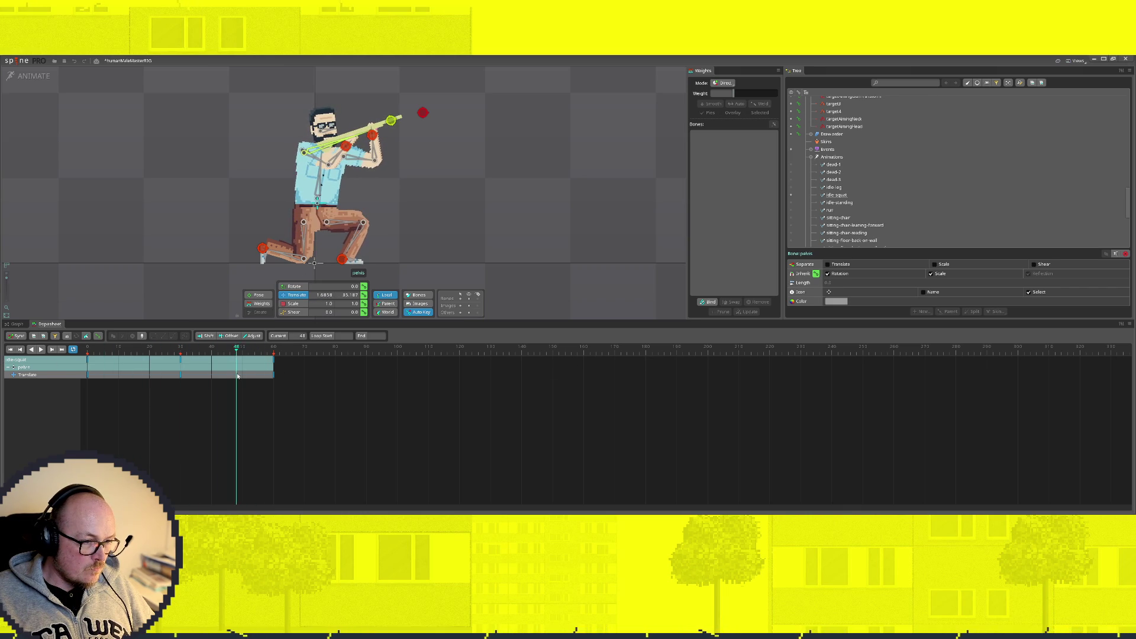
left_click(181, 376)
scroll(368, 258, "up", 2)
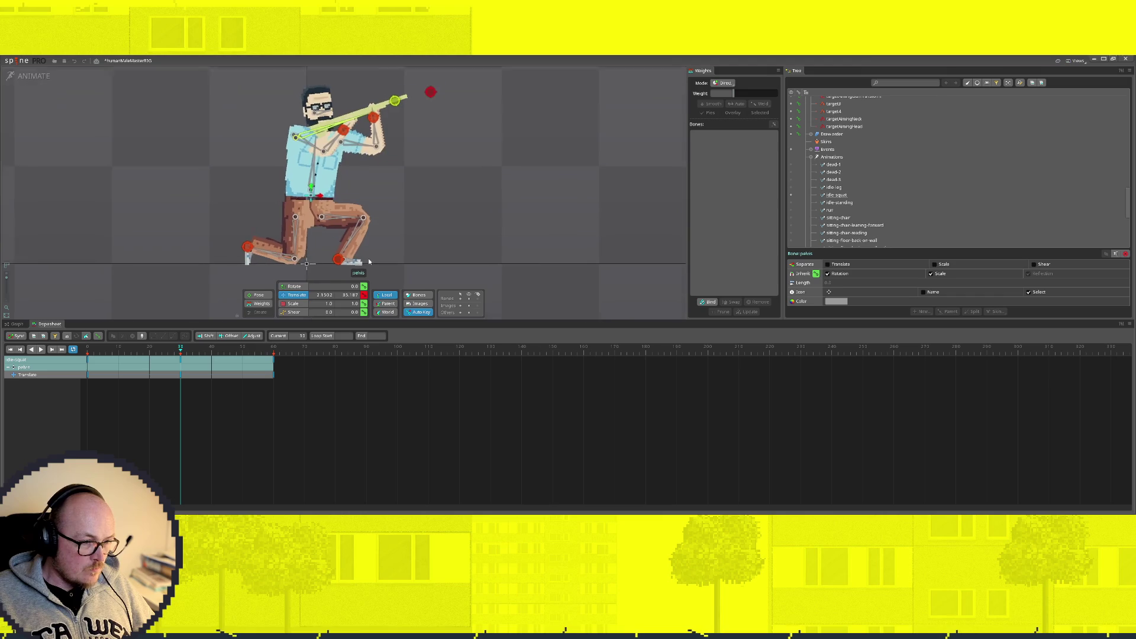
left_click(338, 259)
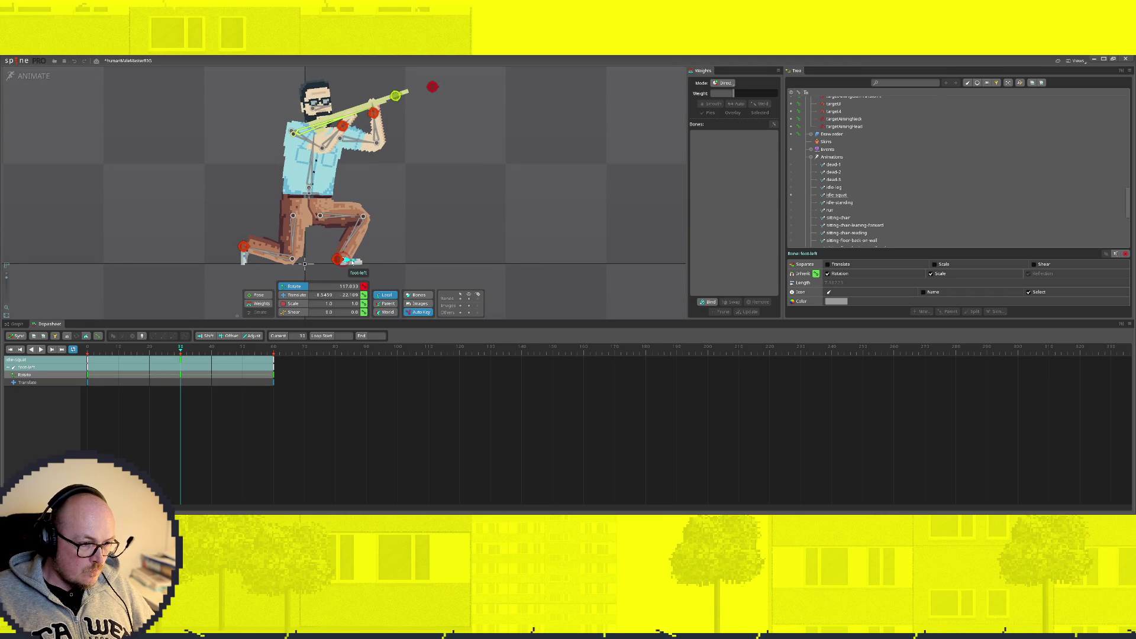
key("space")
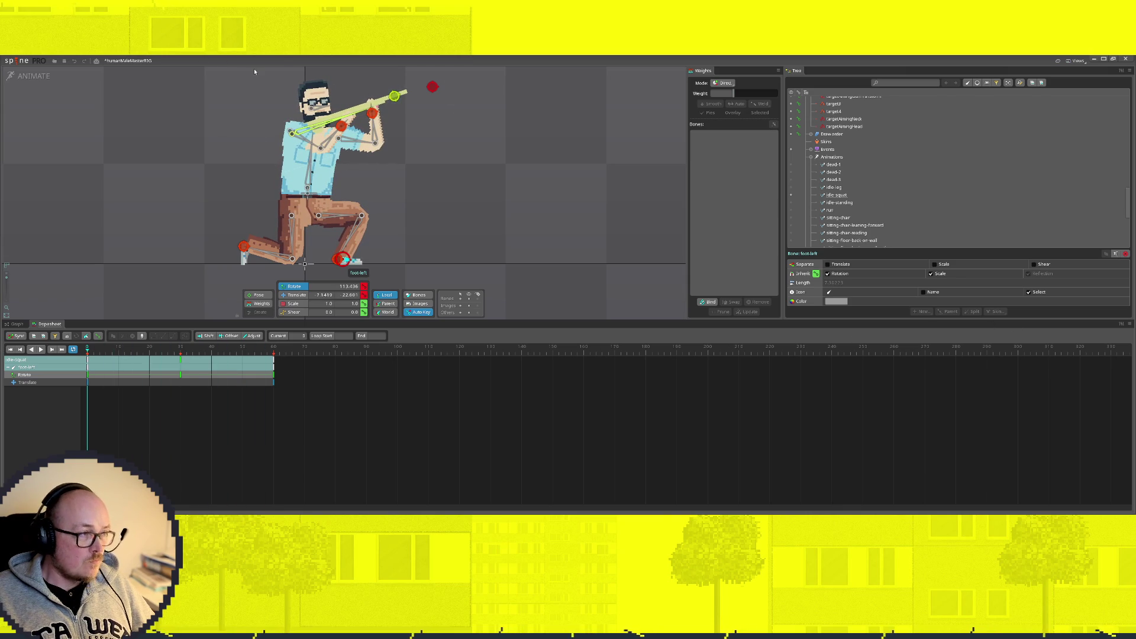
left_click(790, 202)
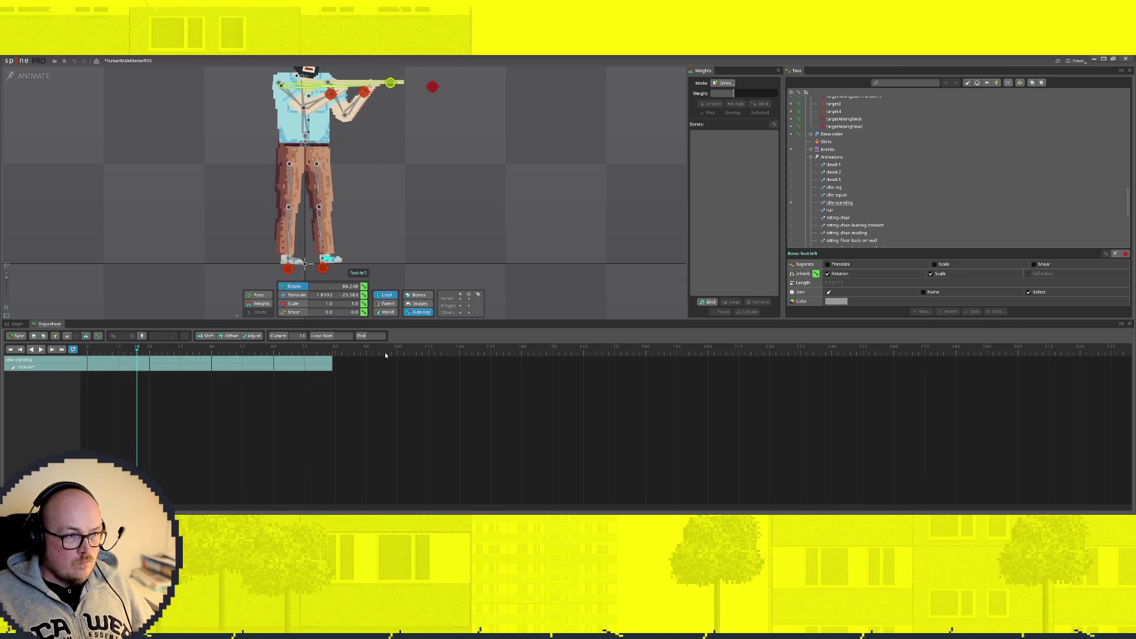
Step: Make idle-leg the active animation and play it from the start
left_click(790, 188)
left_click(790, 188)
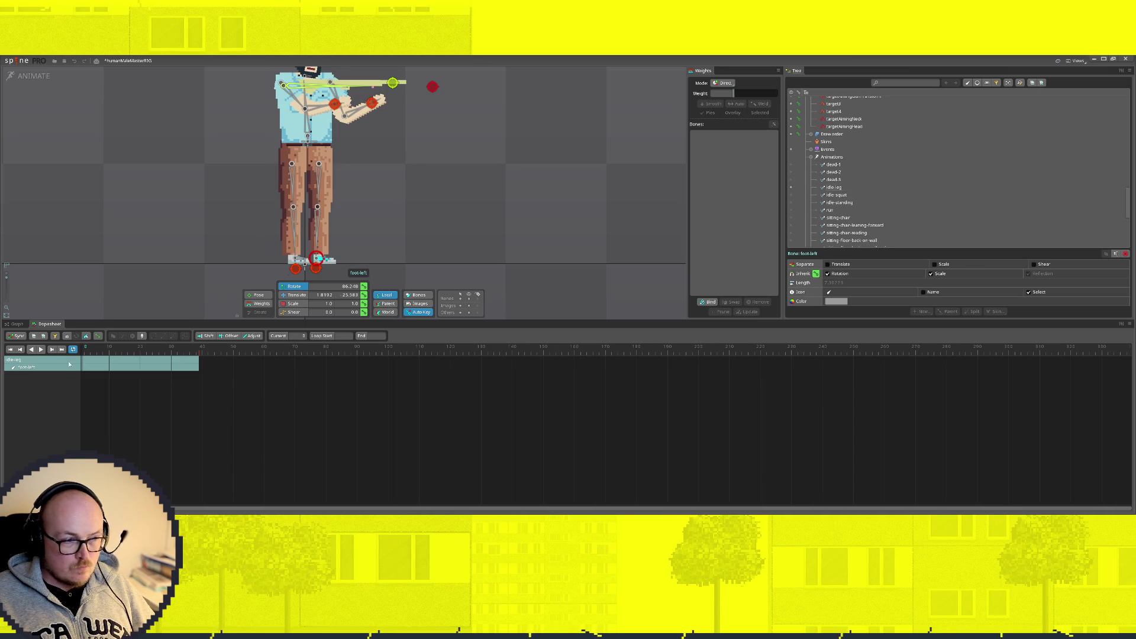
left_click_drag(191, 509, 182, 509)
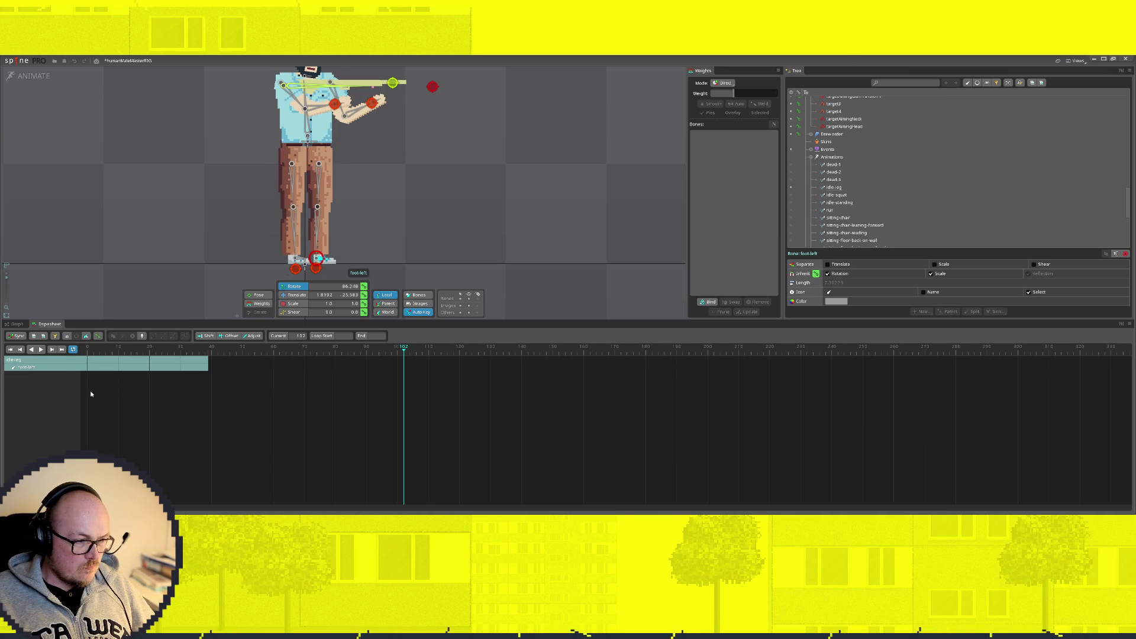
left_click(87, 355)
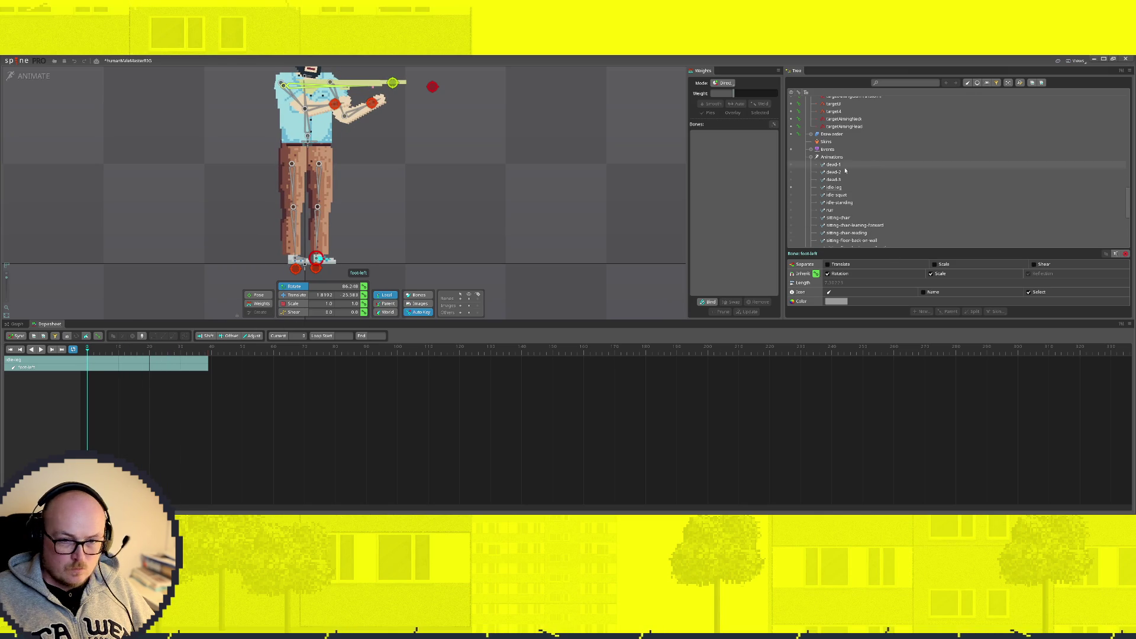
Step: Open the run animation at frame 0 with no bone selected to show all keys
left_click(791, 212)
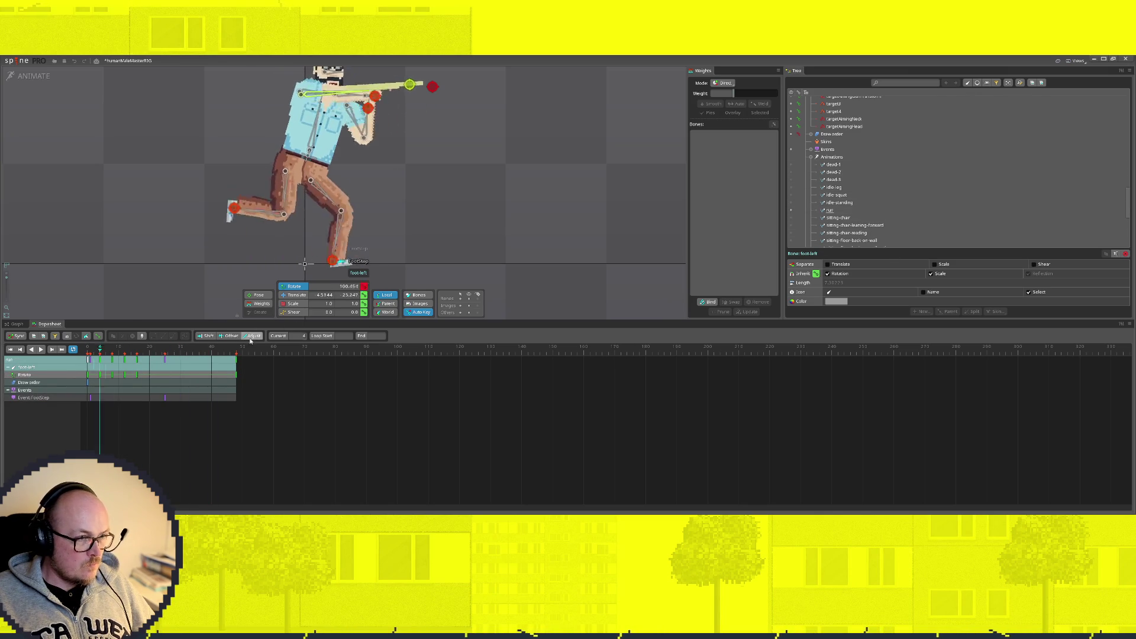
scroll(511, 161, "down", 1)
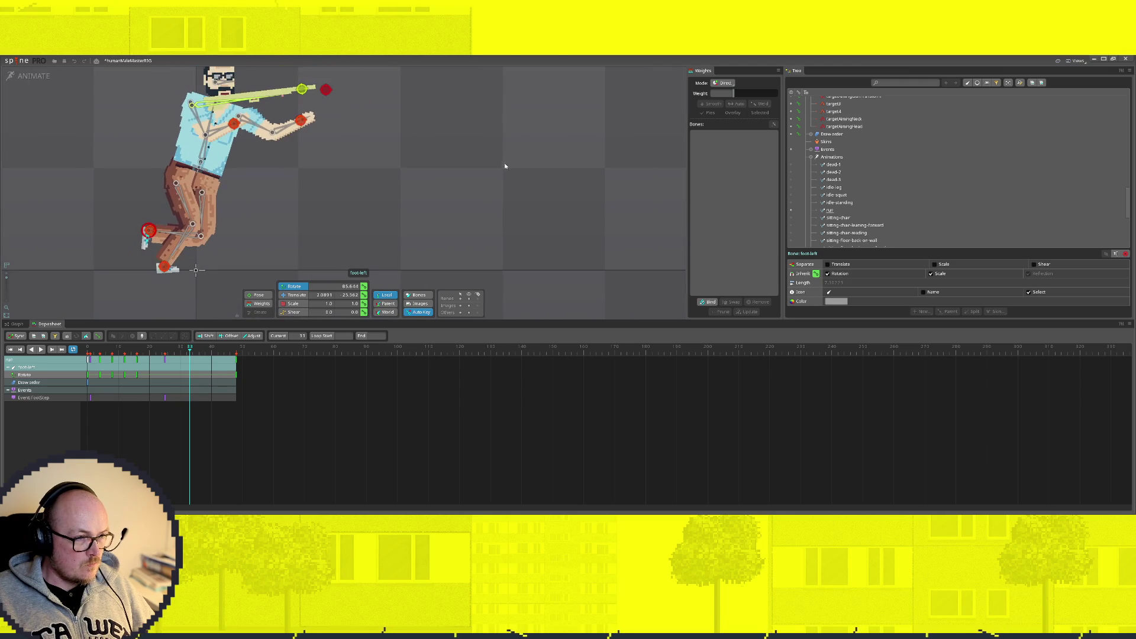
scroll(297, 204, "down", 2)
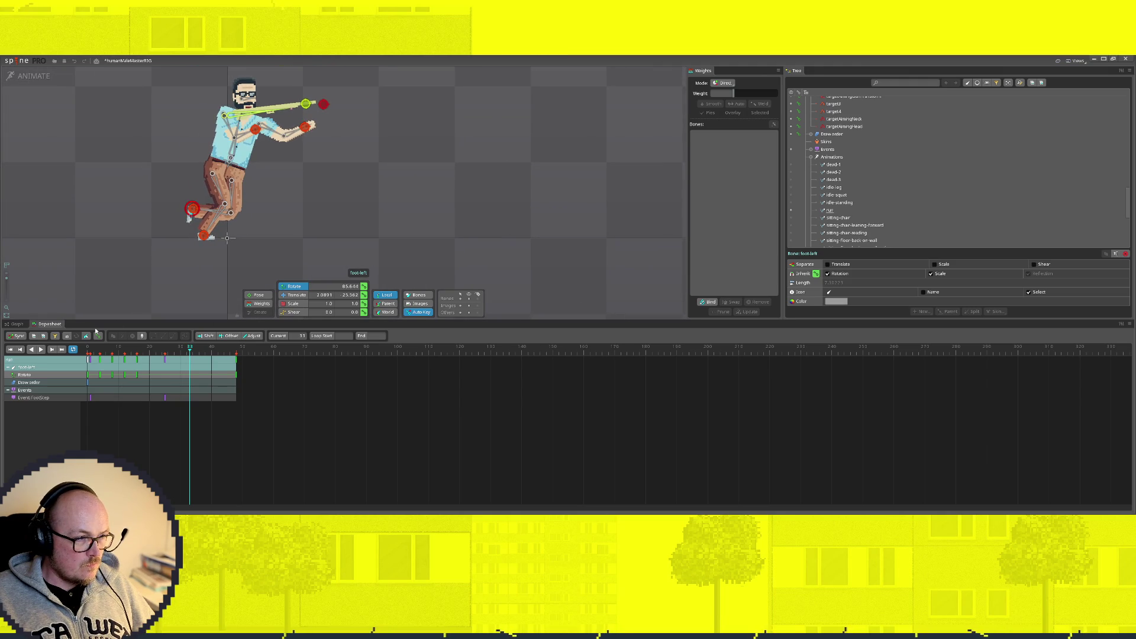
left_click_drag(190, 352, 48, 359)
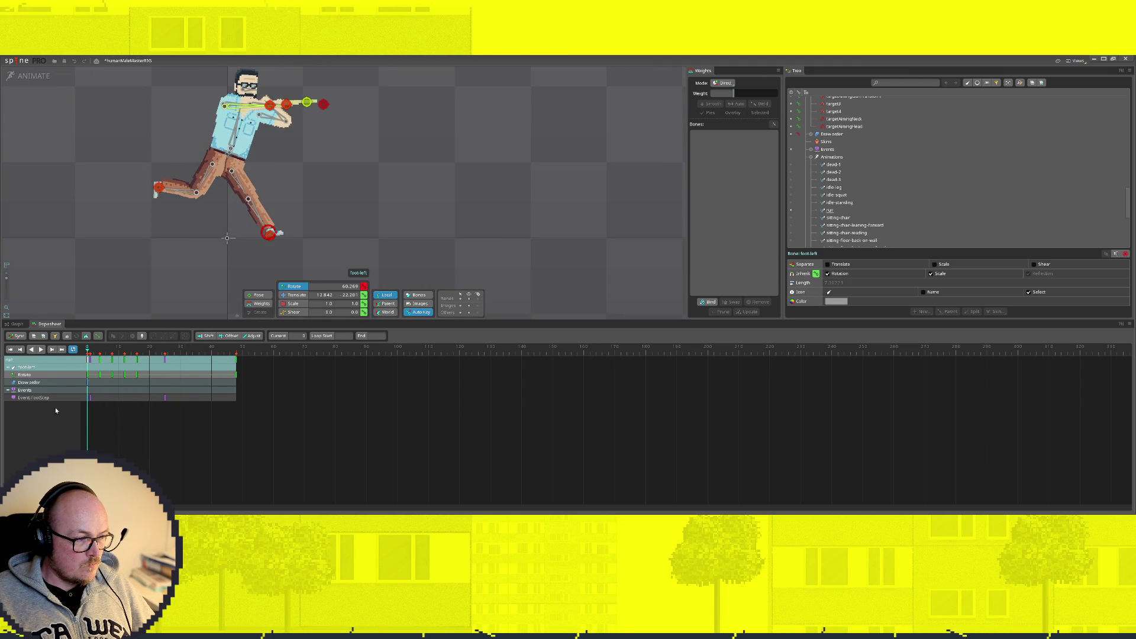
left_click(441, 204)
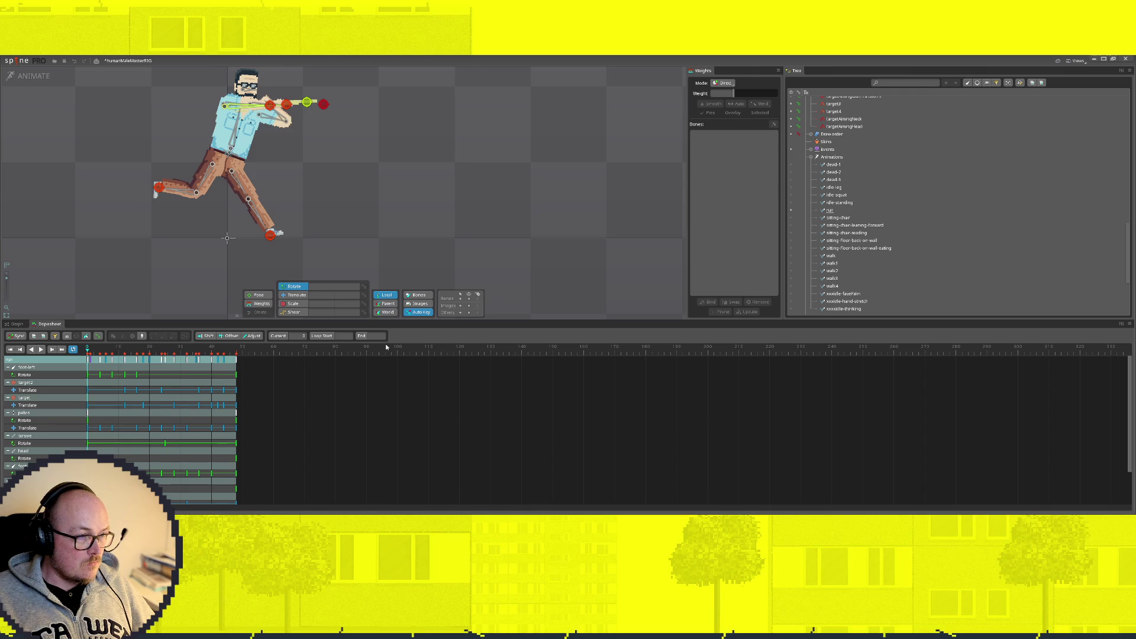
Step: Delete target4's and target3's Translate keys from run, then play it back
left_click(269, 105)
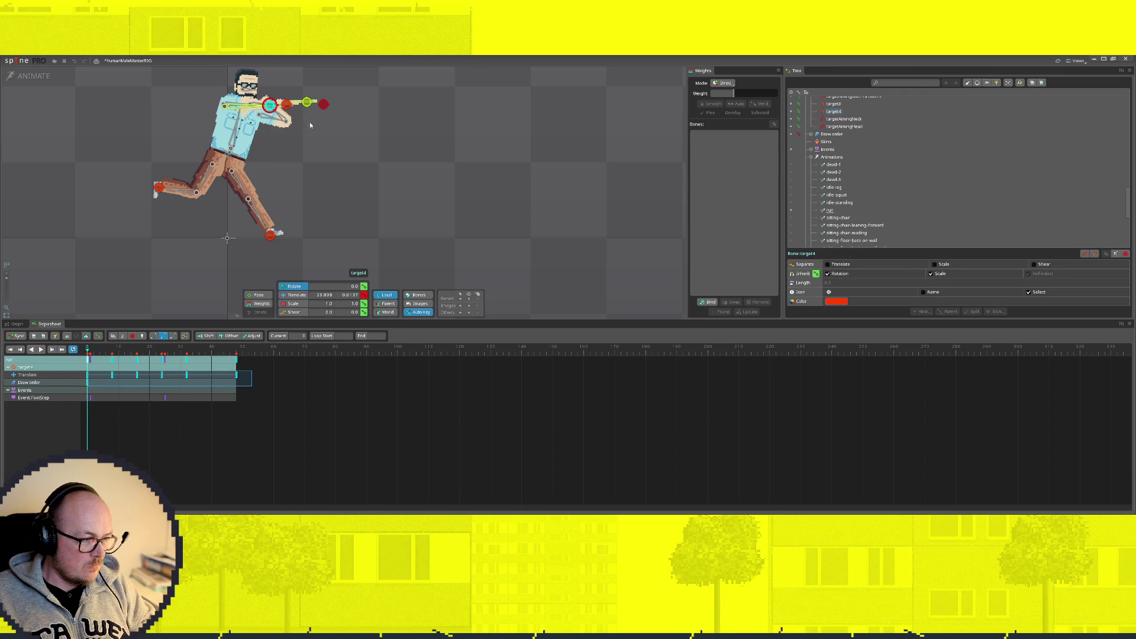
key("Delete")
left_click(401, 189)
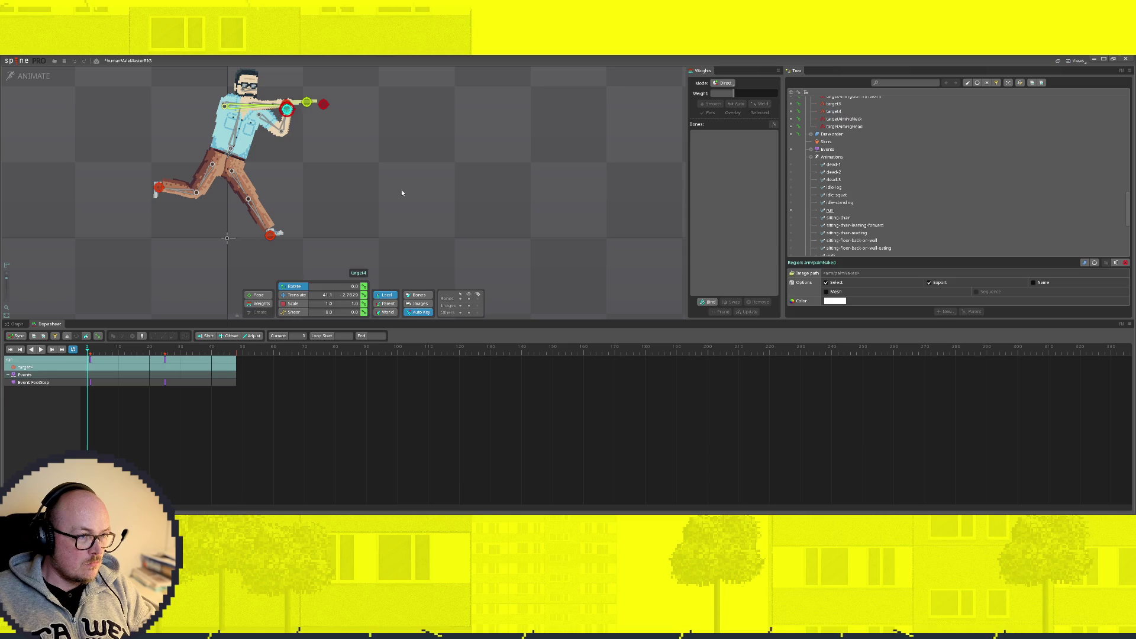
left_click(286, 104)
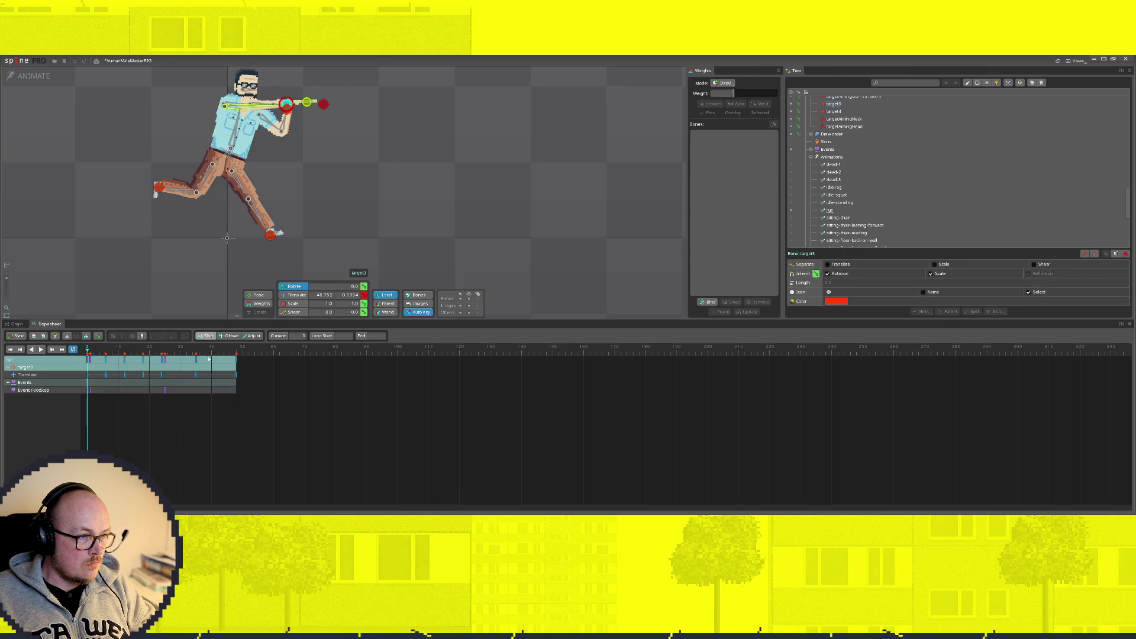
left_click_drag(254, 365, 71, 377)
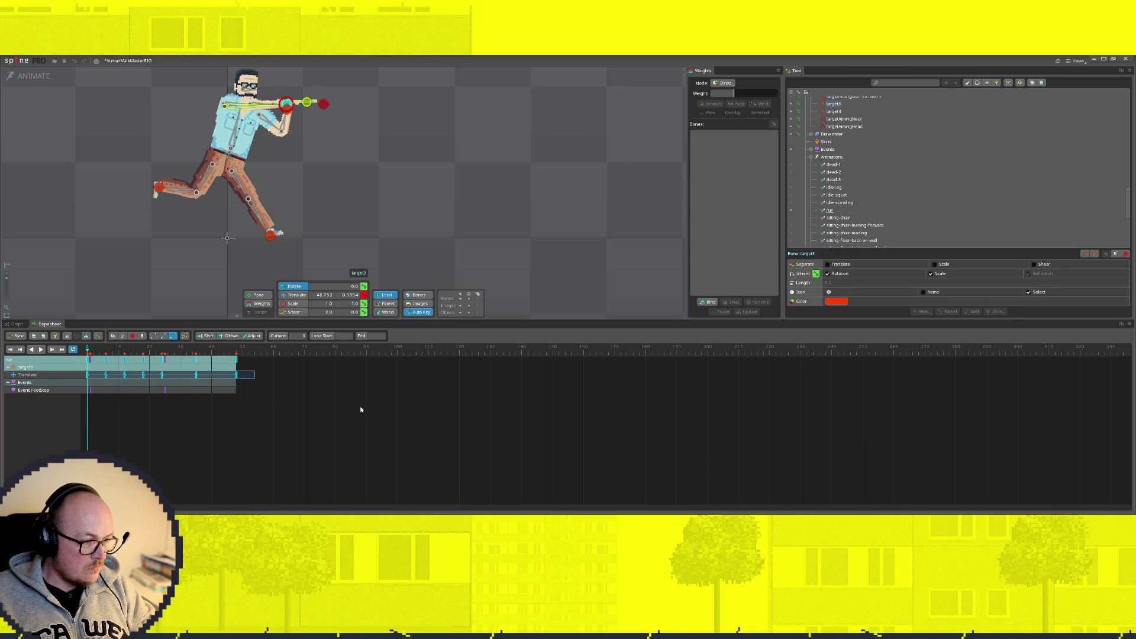
key("Delete")
key("space")
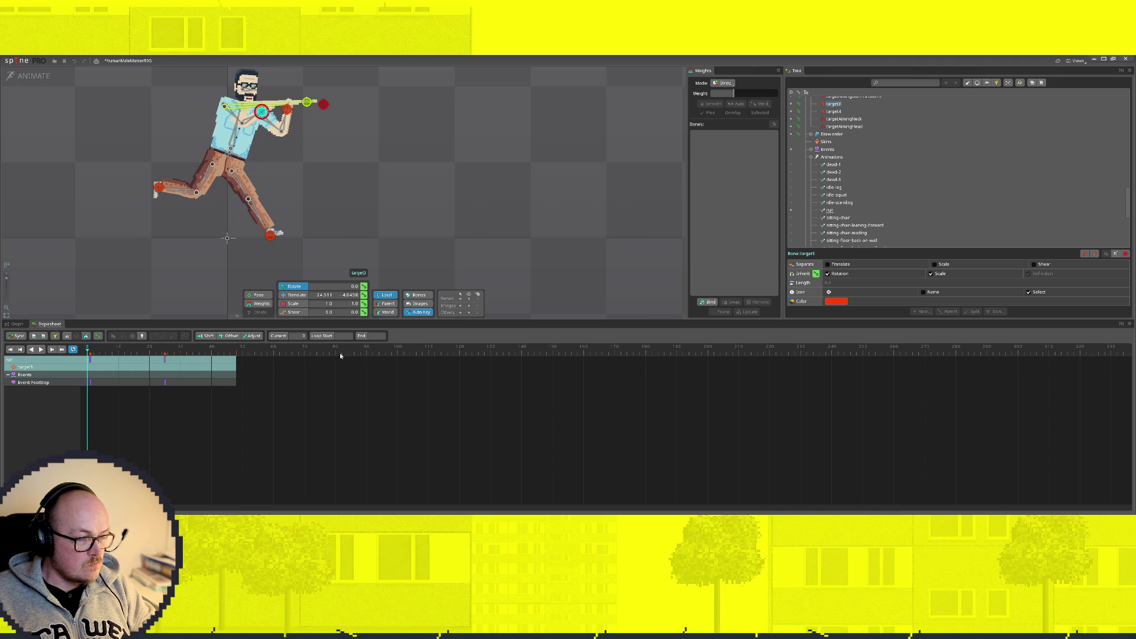
Step: Open sitting-chair and scrub its timeline to check the seated pose at several frames
left_click(792, 219)
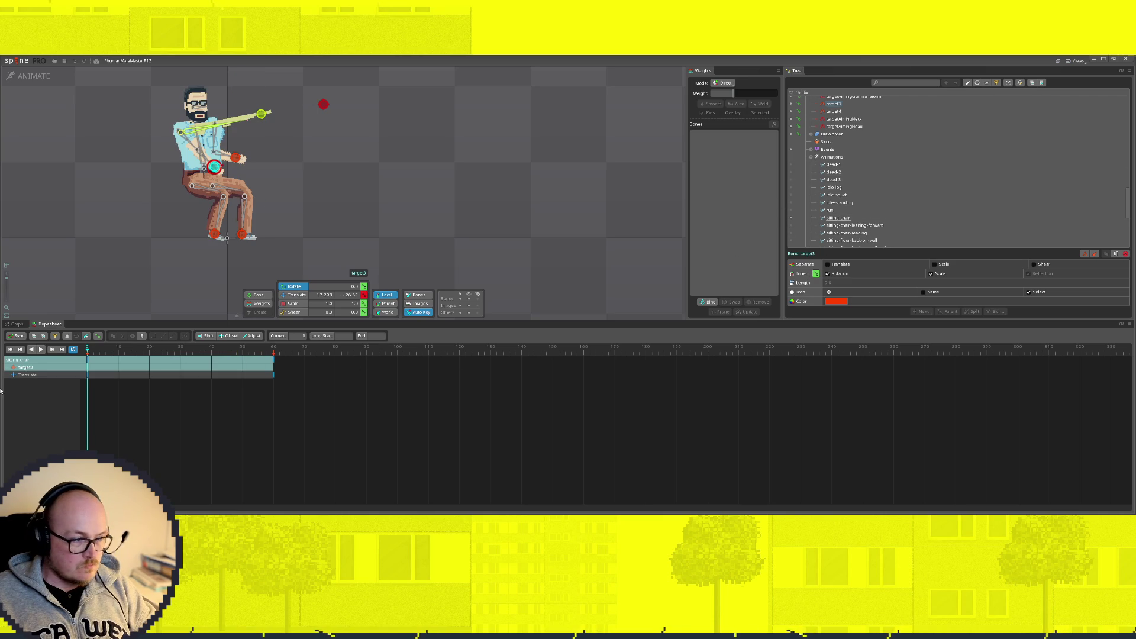
mouse_move(87, 352)
left_mouse_down()
mouse_move(242, 351)
mouse_move(87, 349)
left_mouse_up()
mouse_move(94, 445)
left_mouse_down()
mouse_move(172, 444)
mouse_move(158, 437)
mouse_move(203, 414)
mouse_move(73, 356)
left_mouse_up()
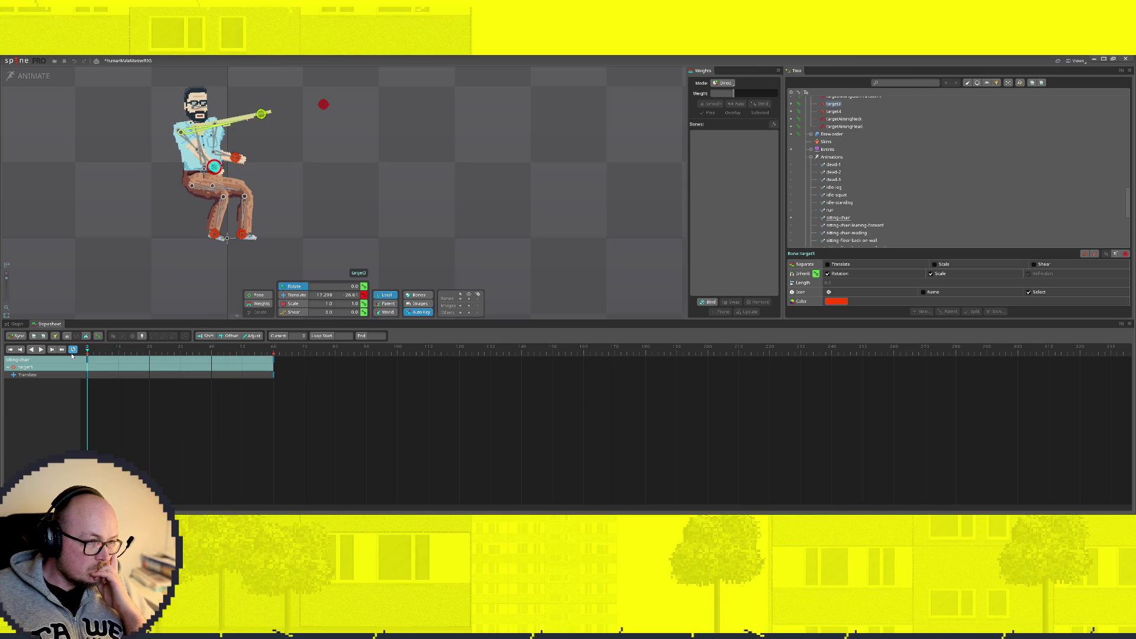
scroll(929, 172, "down", 2)
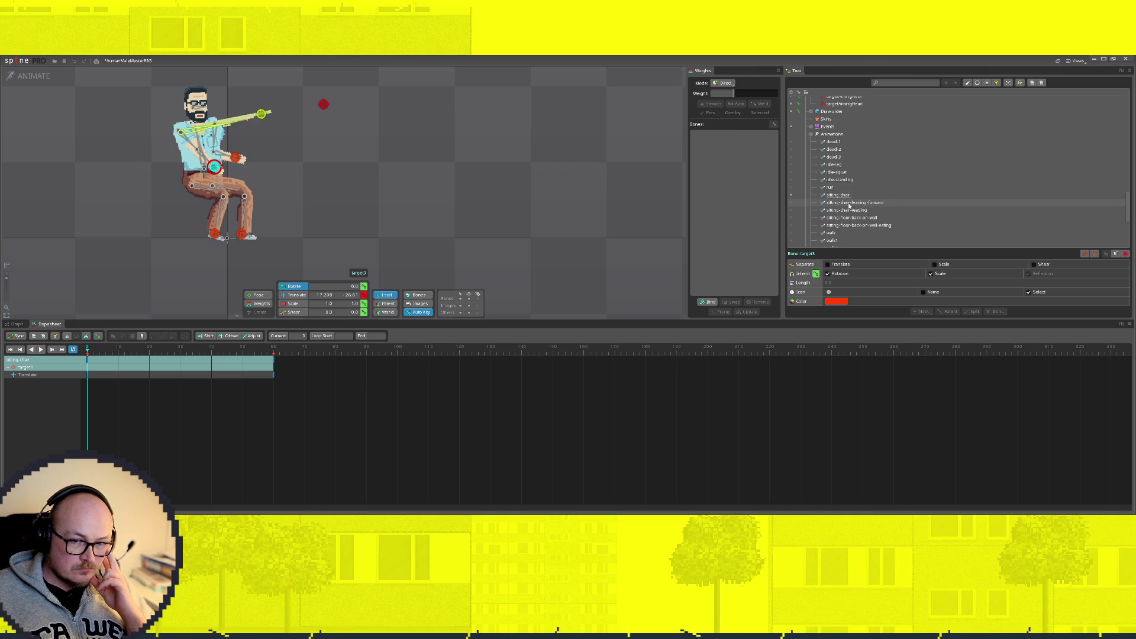
Step: Make sitting-chair-leaning-forward the active animation and scrub through its poses
left_click(848, 204)
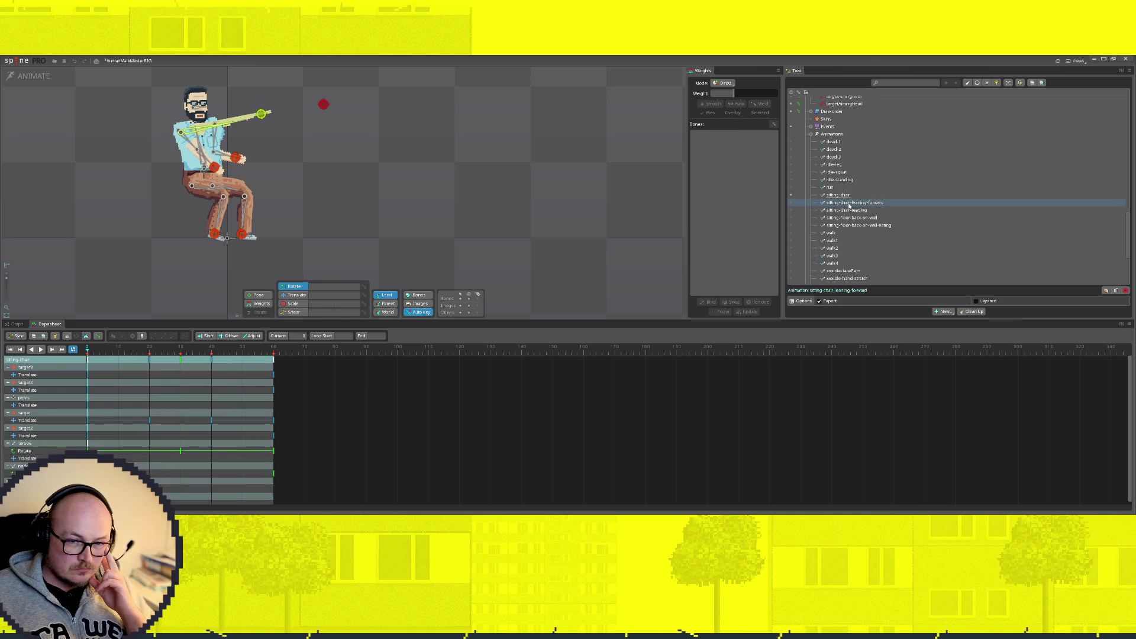
left_click(791, 203)
mouse_move(90, 350)
left_mouse_down()
mouse_move(203, 349)
mouse_move(88, 349)
left_mouse_up()
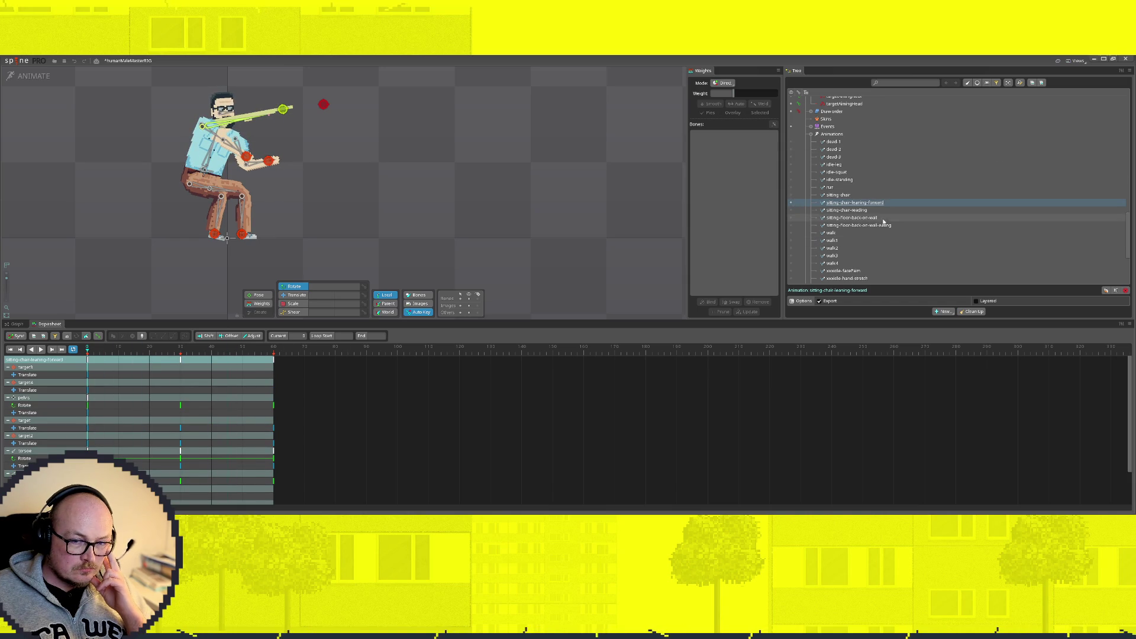
Step: Prefix sitting-chair and sitting-chair-leaning-forward with xxx
left_click(847, 195)
left_click(838, 196)
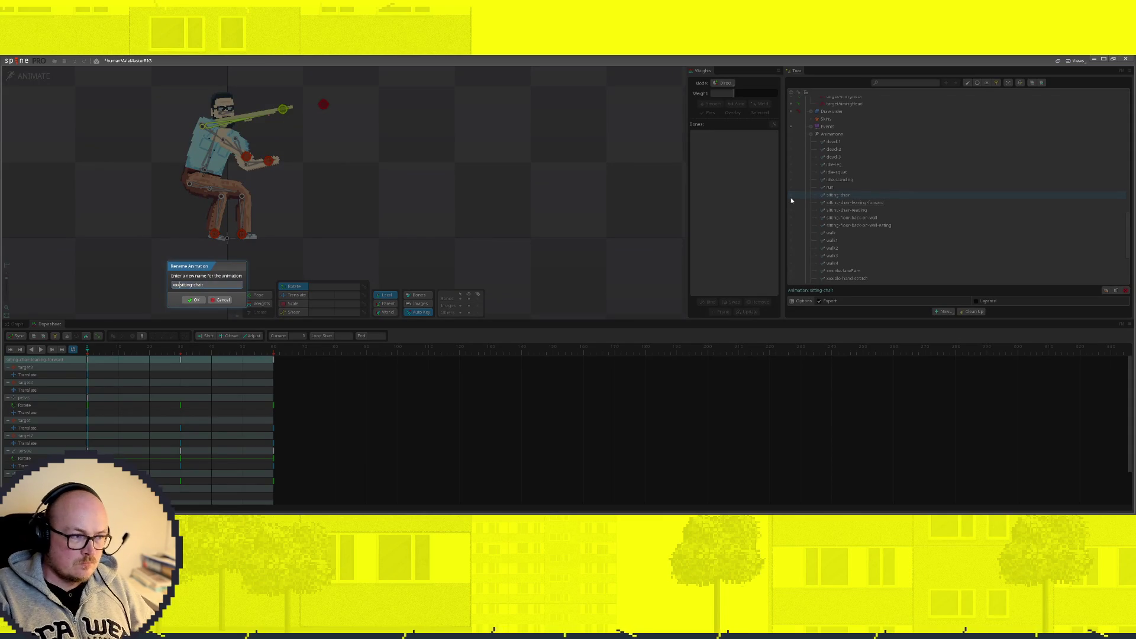
key("Return")
left_click(837, 166)
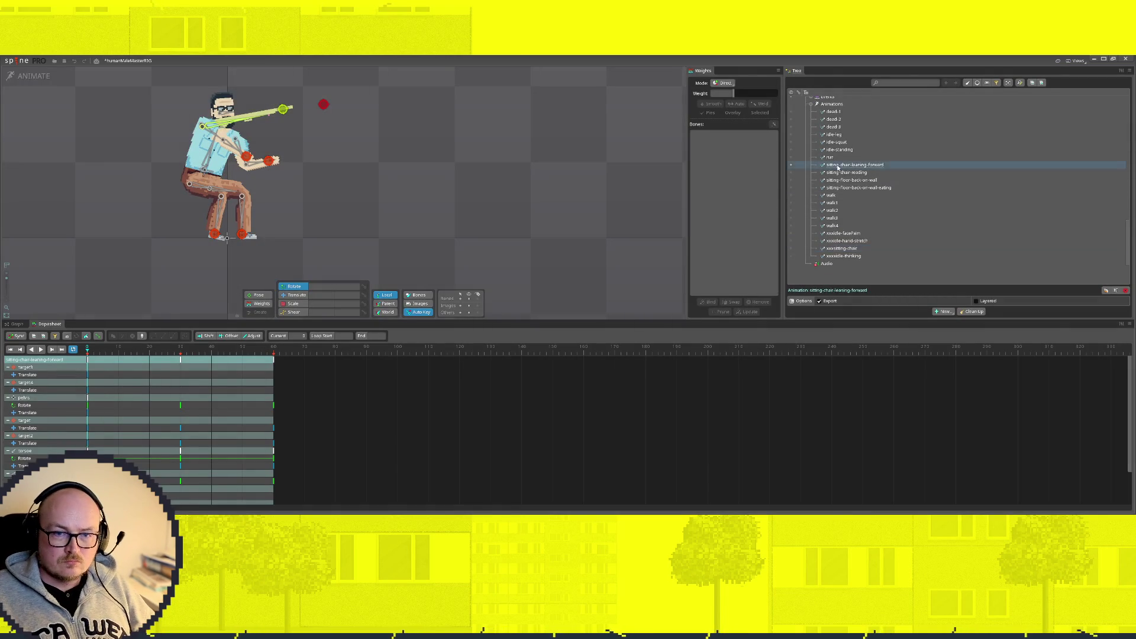
left_click(838, 167)
type("x")
key("Return")
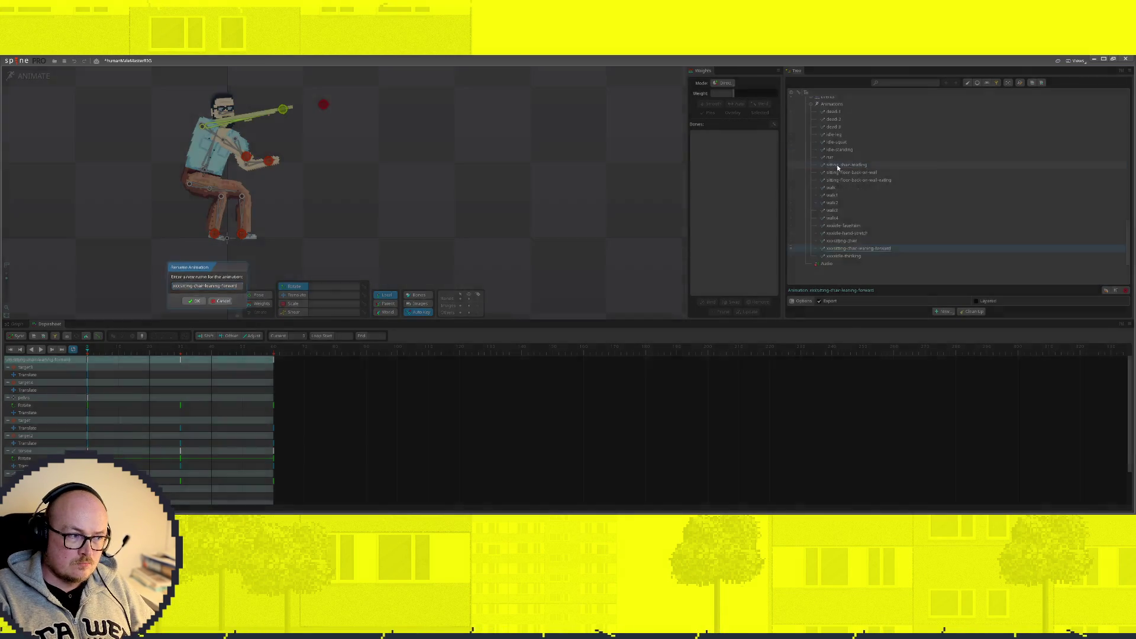
Step: Prefix sitting-chair-reading, sitting-floor-back-on-wall and sitting-floor-back-on-wall-eating with xxx
double_click(837, 166)
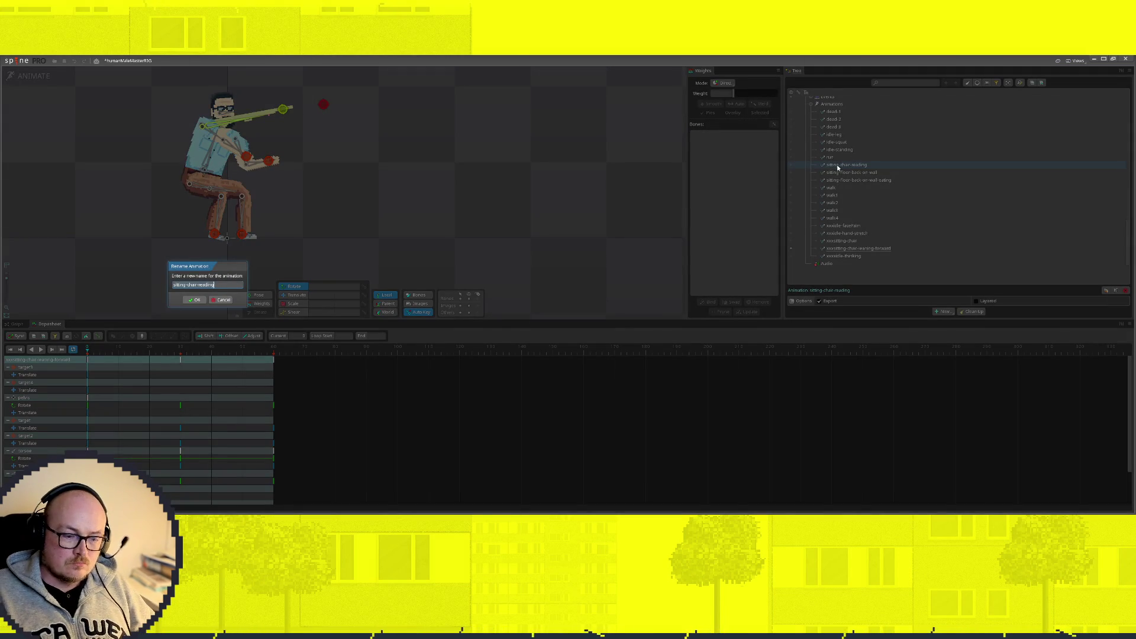
key("Return")
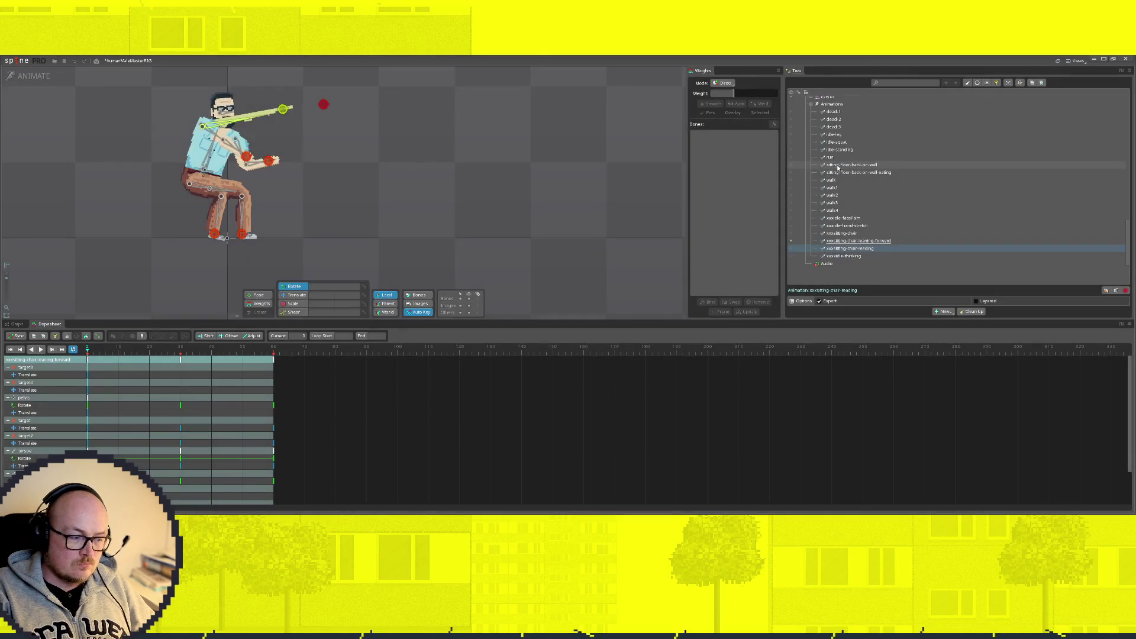
left_click(838, 166)
double_click(837, 166)
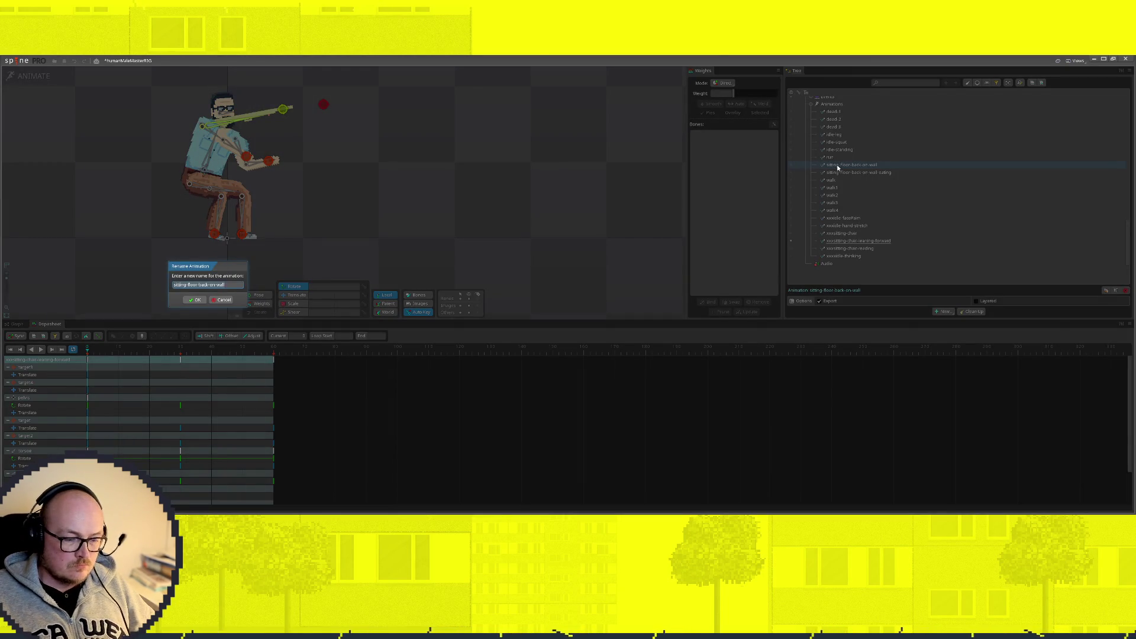
key("Return")
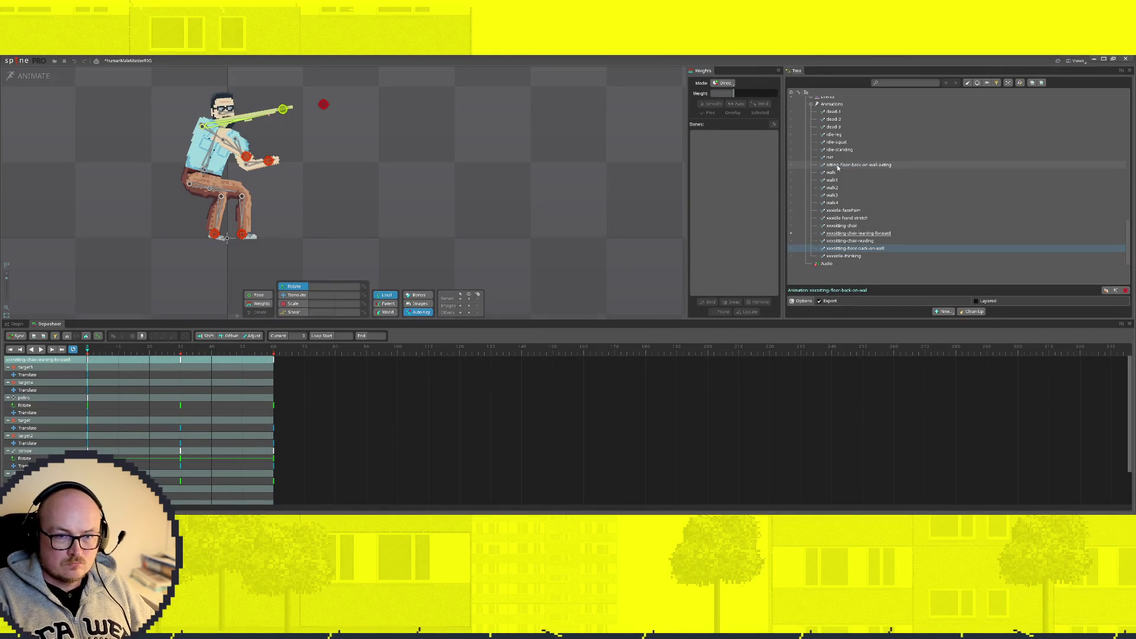
double_click(838, 166)
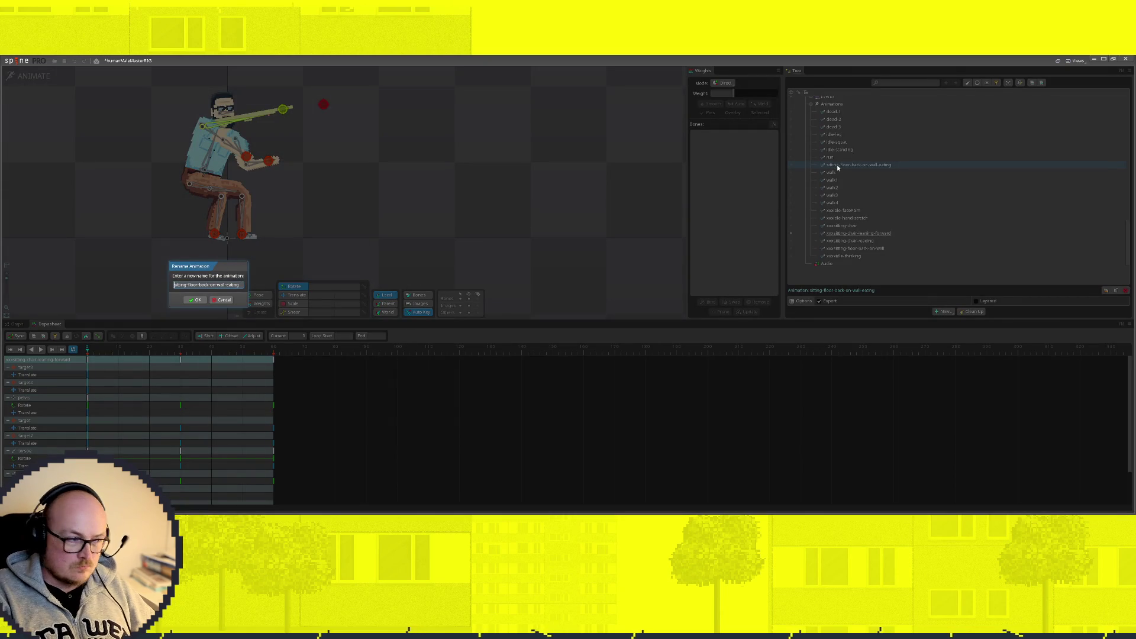
key("Return")
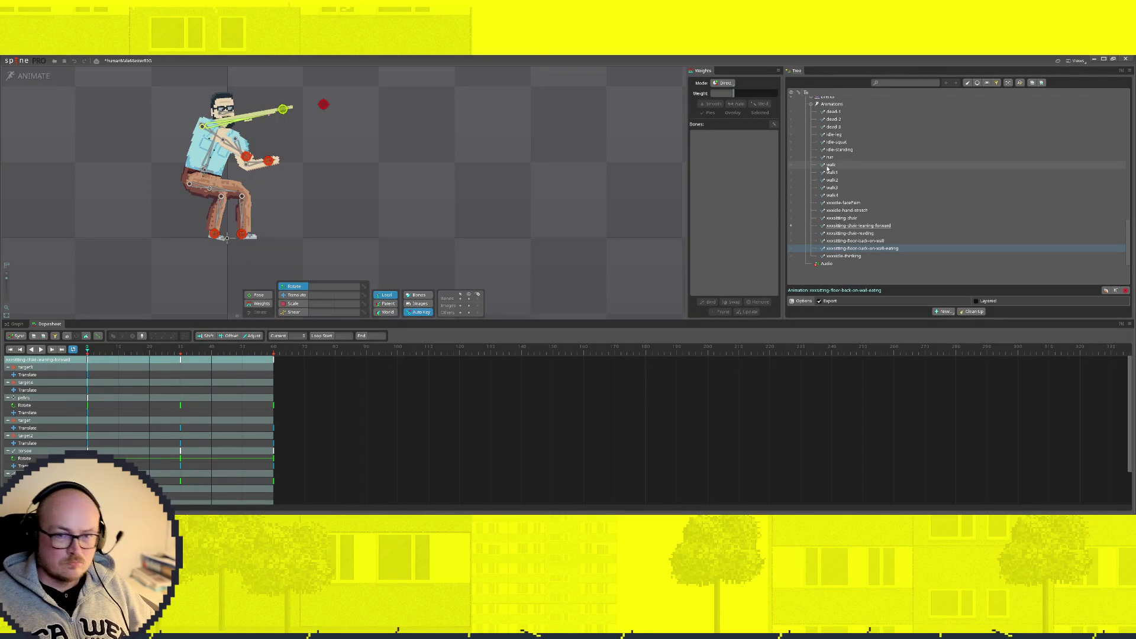
left_click(791, 166)
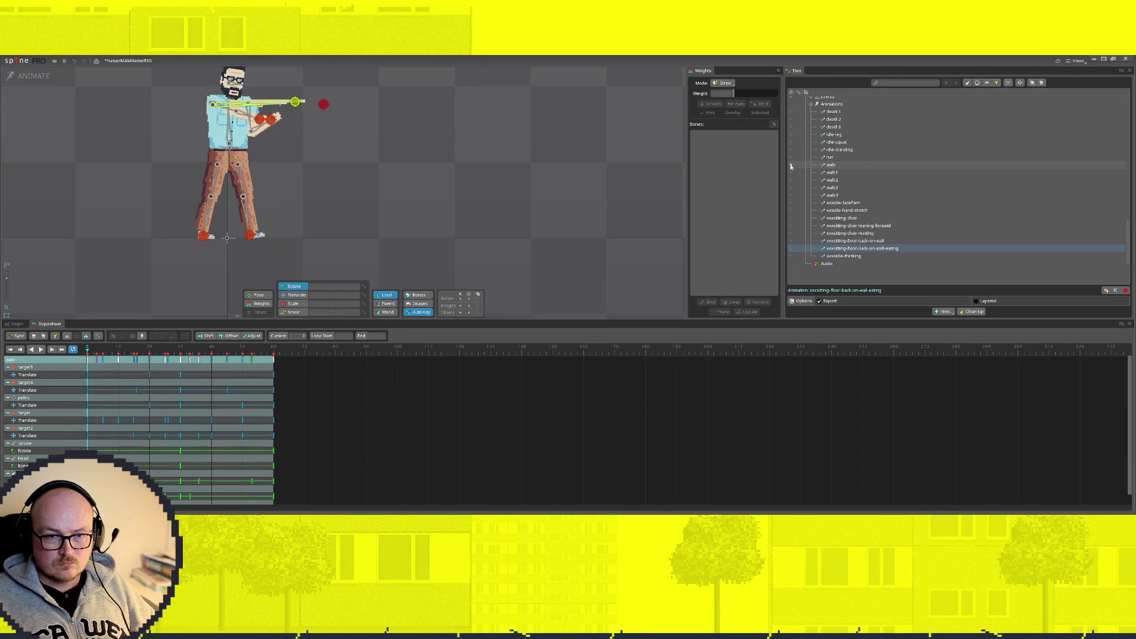
Step: Play the walk animation, then cycle through walk2, walk3 and walk1
key("space")
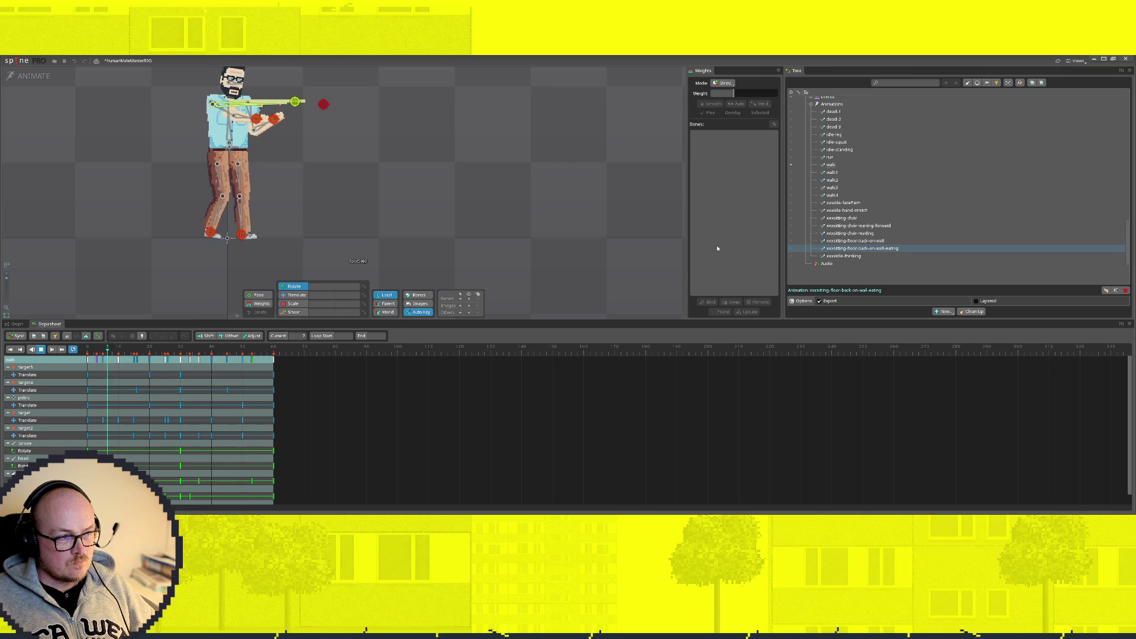
left_click(791, 180)
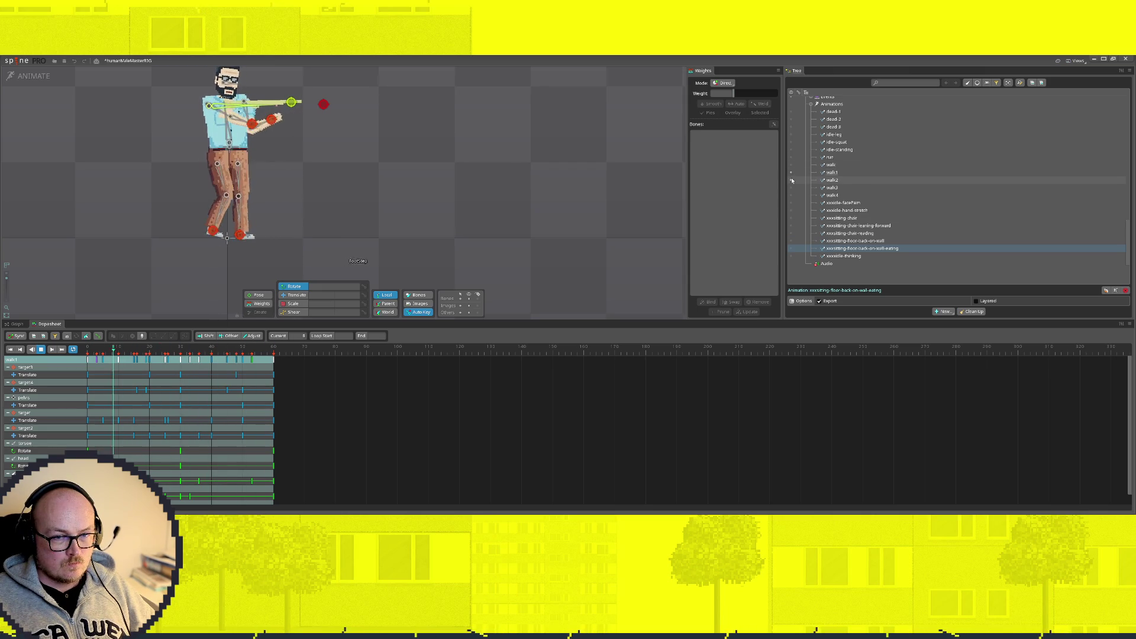
left_click(790, 188)
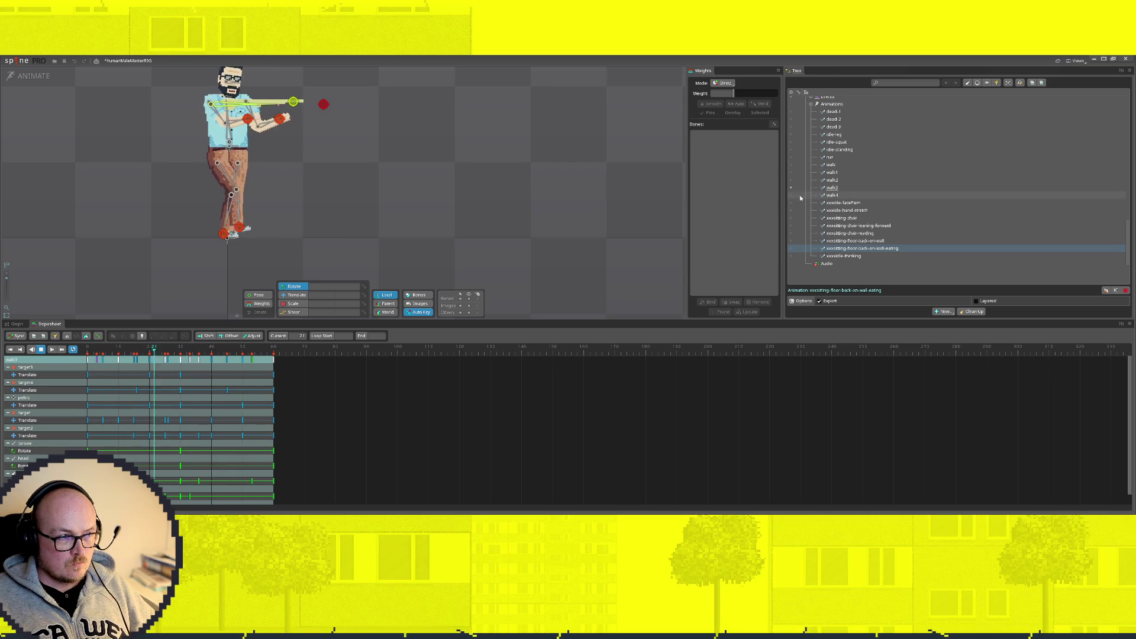
left_click(791, 172)
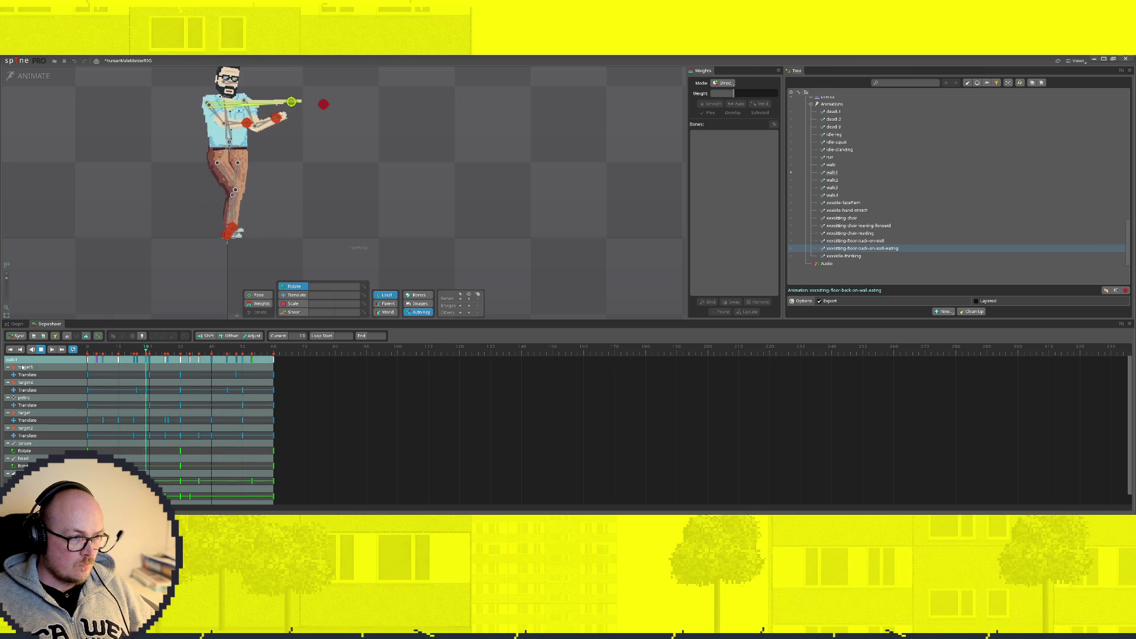
Step: Stop walk1 at frame 0 and select the target3 bone to show its keys
key("space")
key("Home")
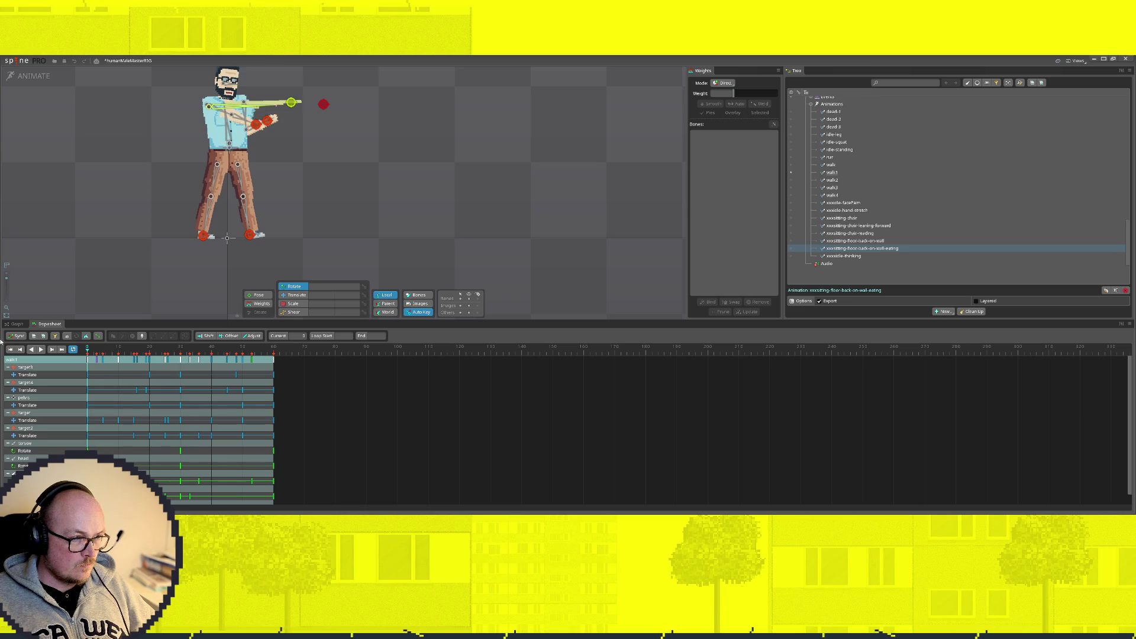
left_click(256, 124)
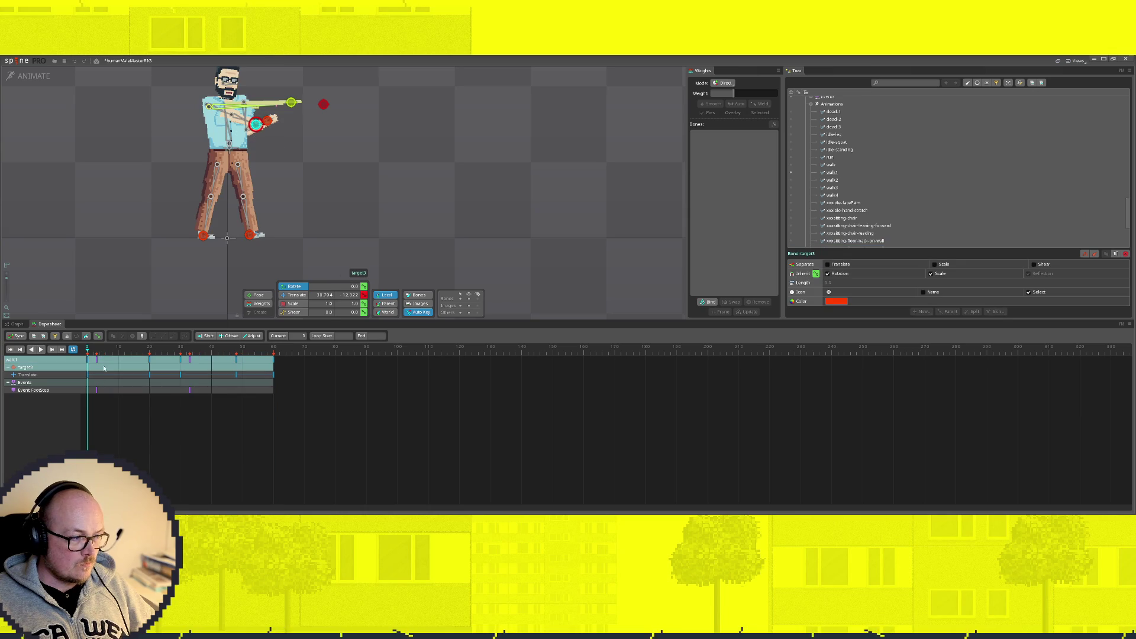
Step: Delete the target3 and target4 Translate keys from walk1 and play it to check
key("Delete")
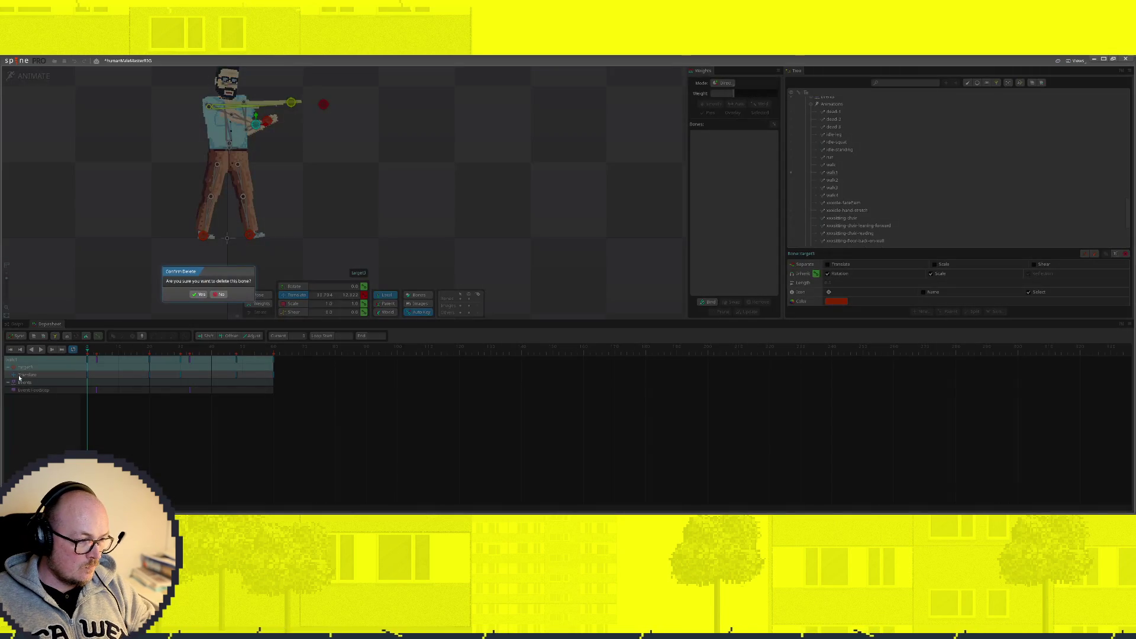
left_click(225, 297)
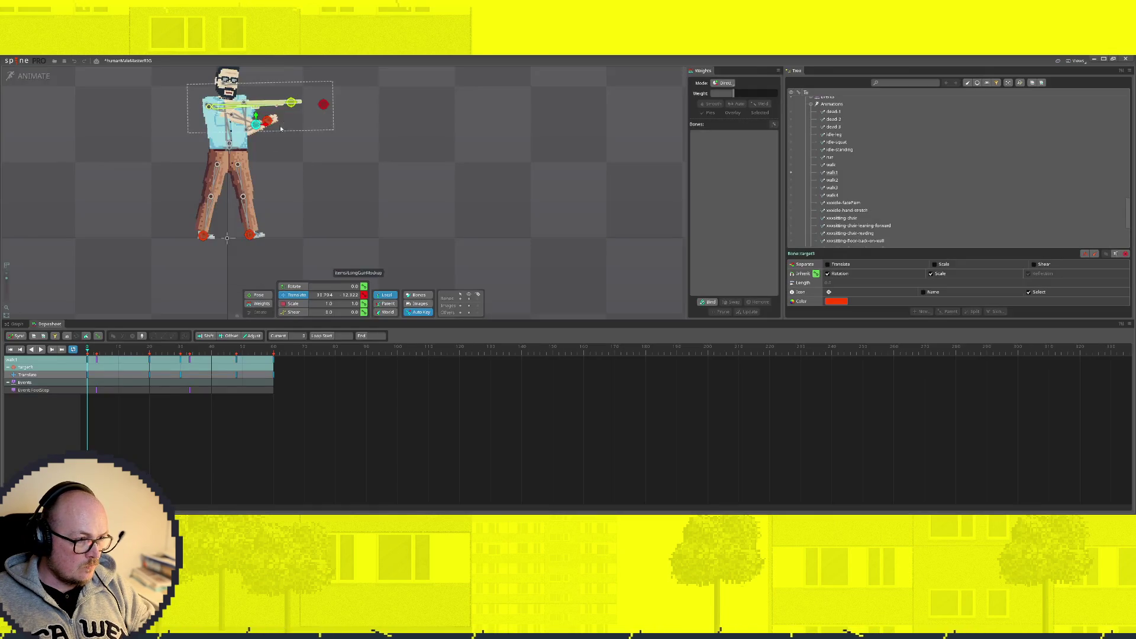
left_click_drag(286, 370, 148, 371)
key("Delete")
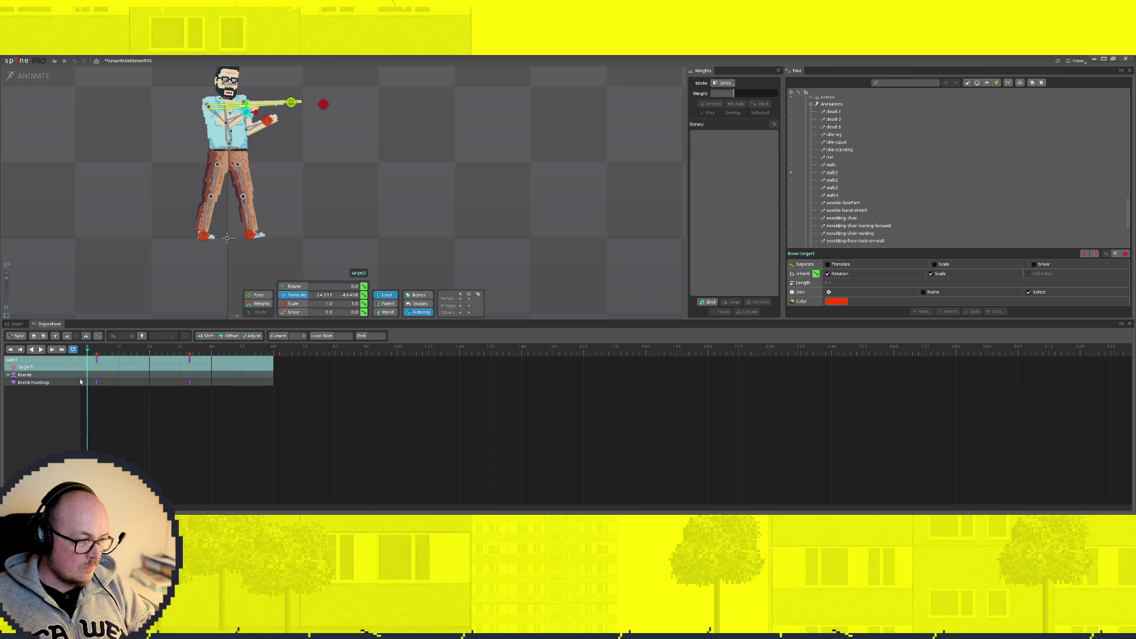
key("ctrl+z")
key("ctrl+z")
key("ctrl+z")
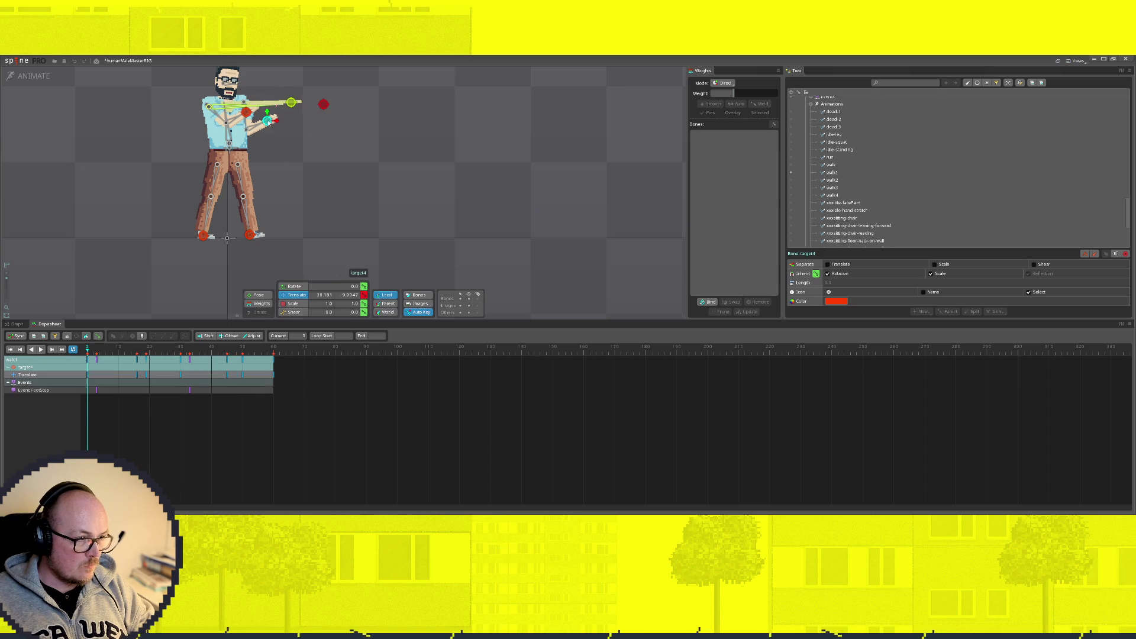
key("Delete")
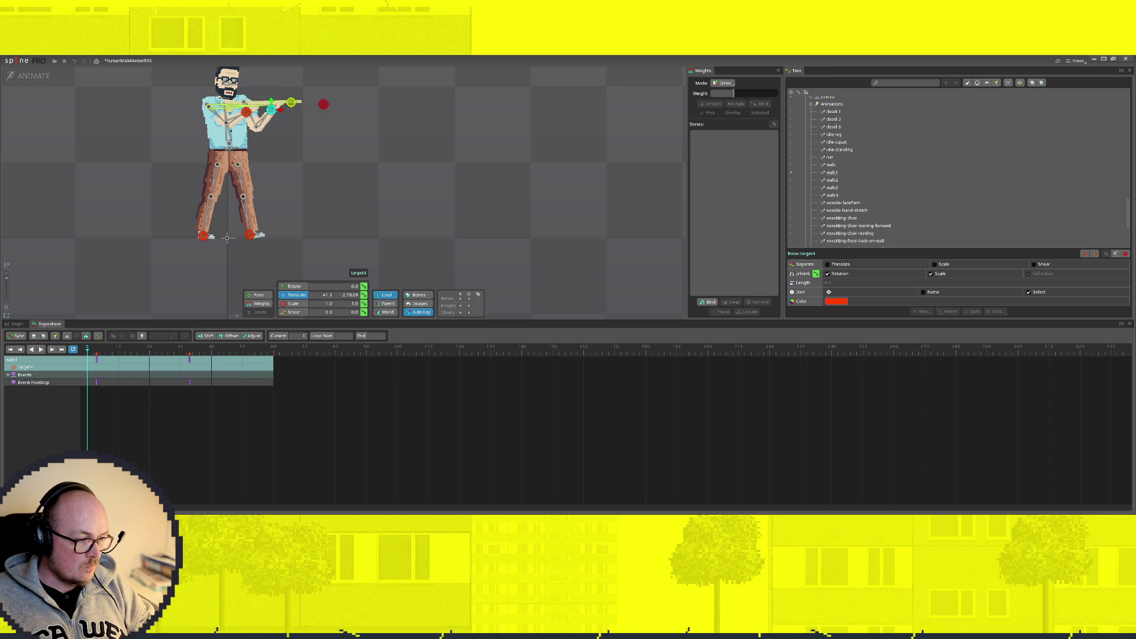
left_click(40, 350)
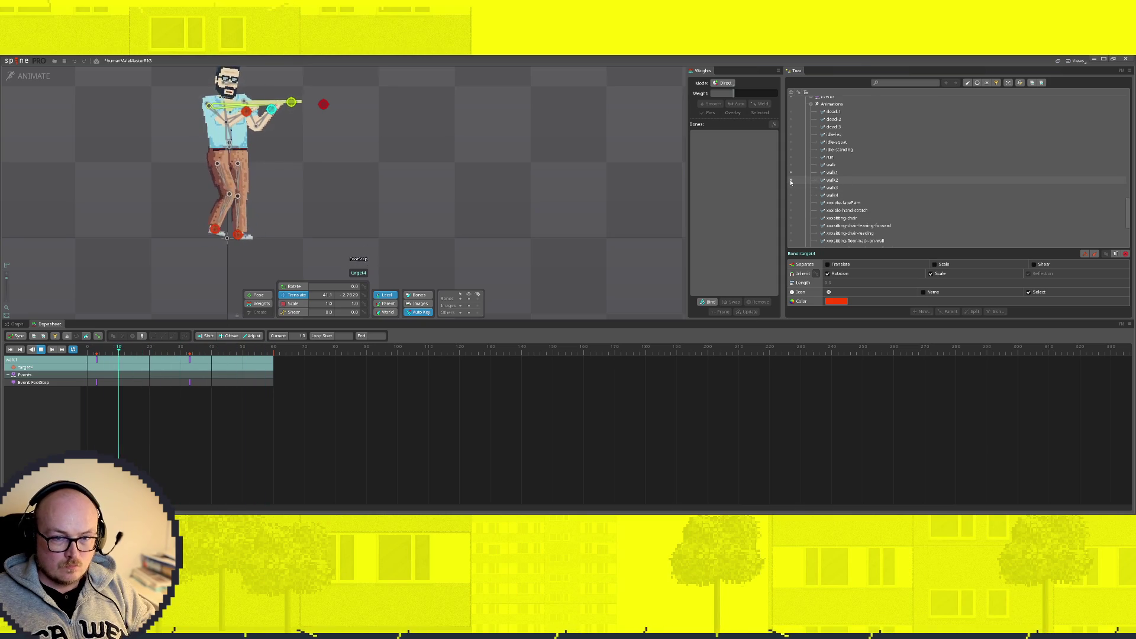
key("space")
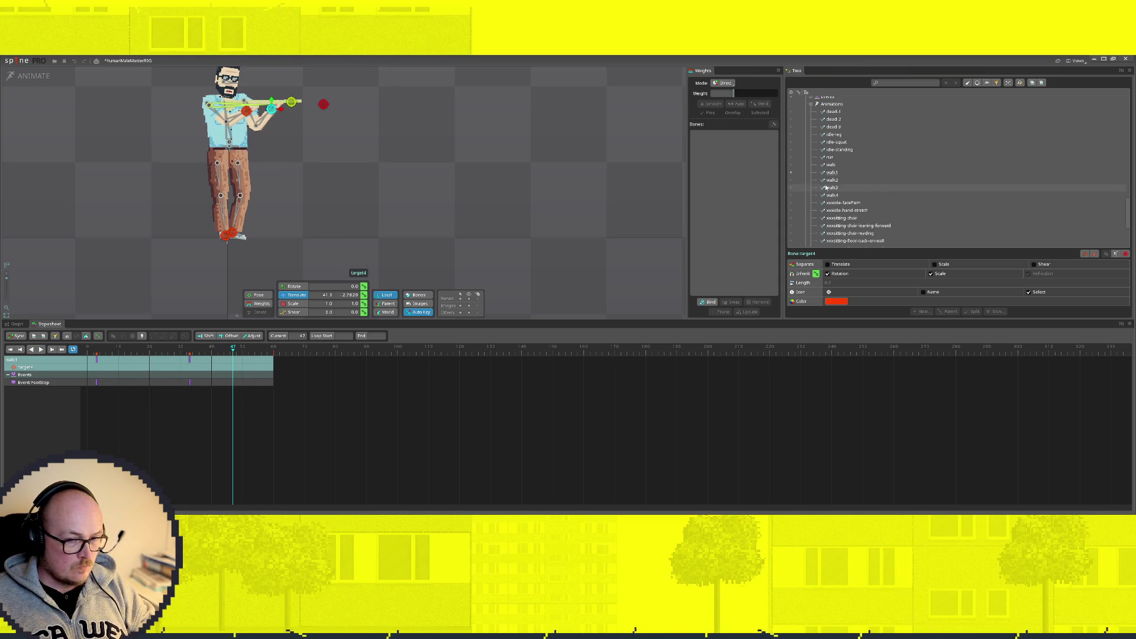
Step: Delete the target4 and target3 Translate keys from walk2 and play it back to verify
left_click(790, 181)
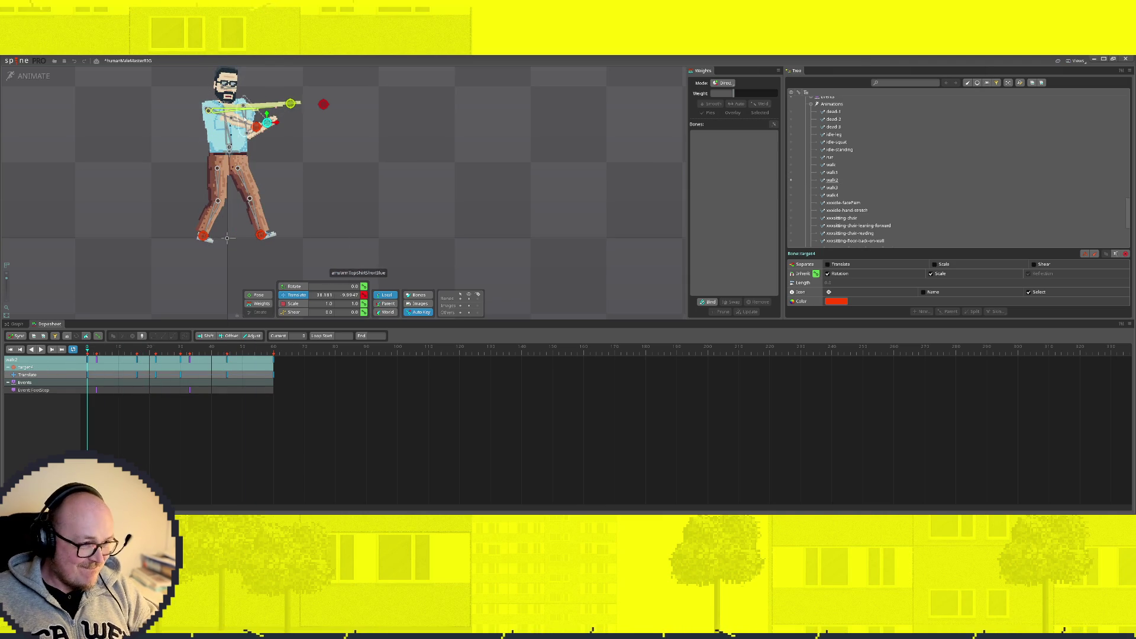
left_click_drag(279, 375, 86, 372)
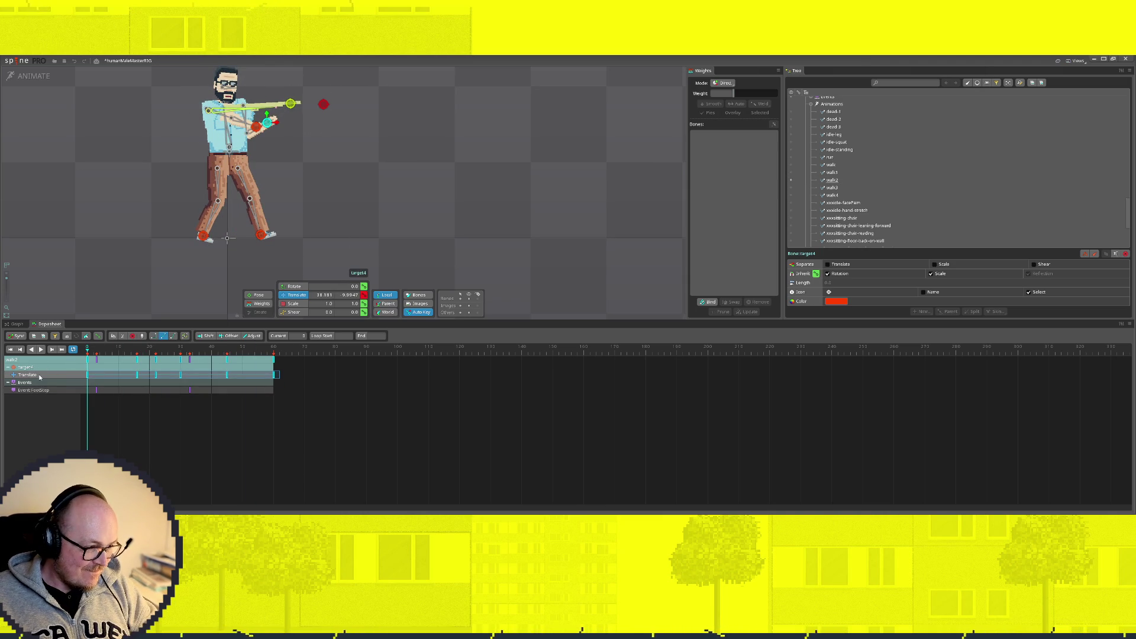
key("Delete")
left_click(256, 126)
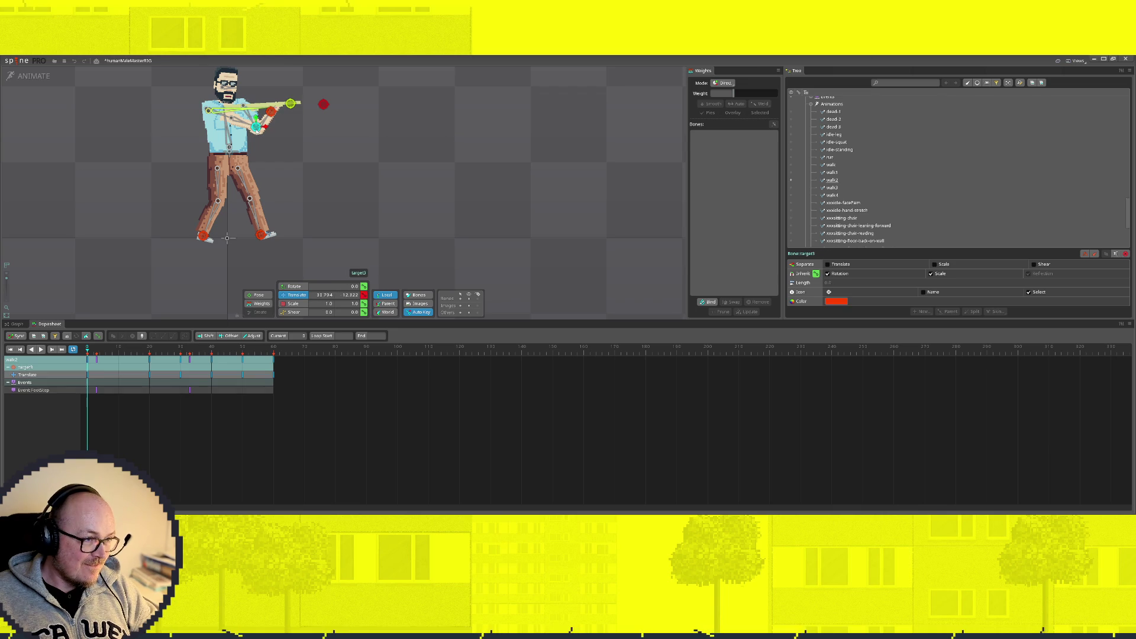
left_click_drag(278, 374, 86, 374)
key("Delete")
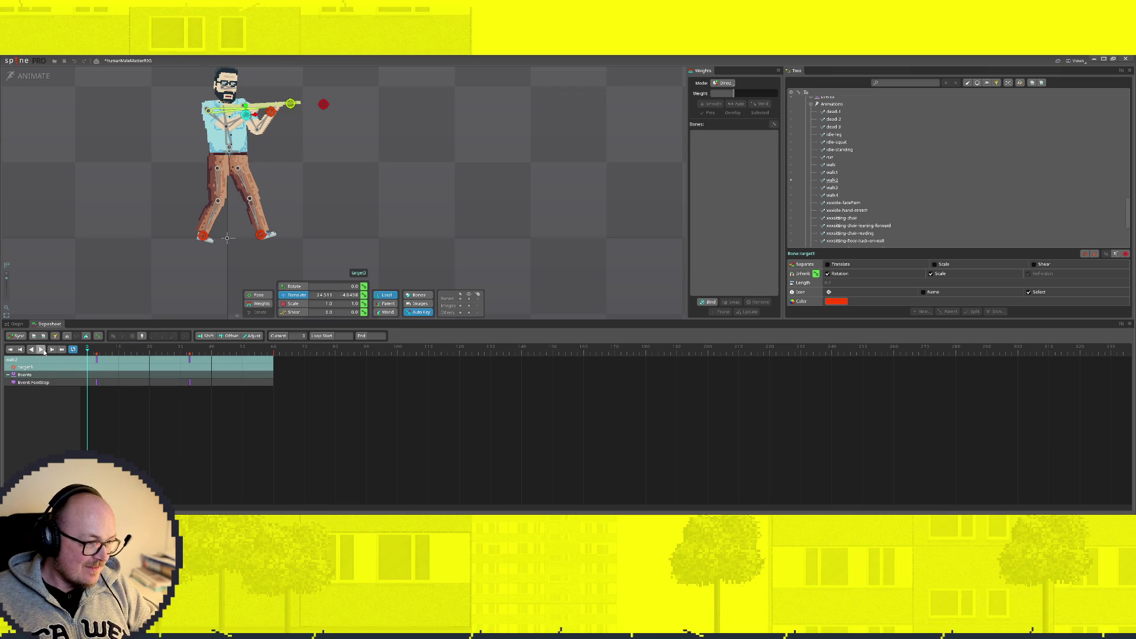
left_click(180, 442)
left_click(46, 351)
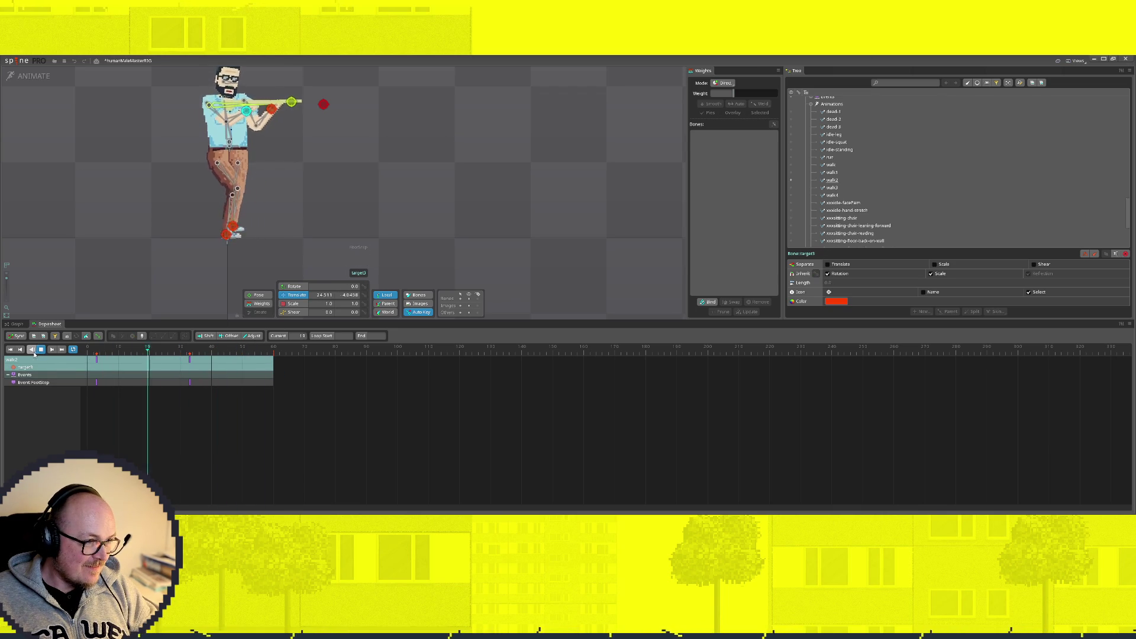
key("space")
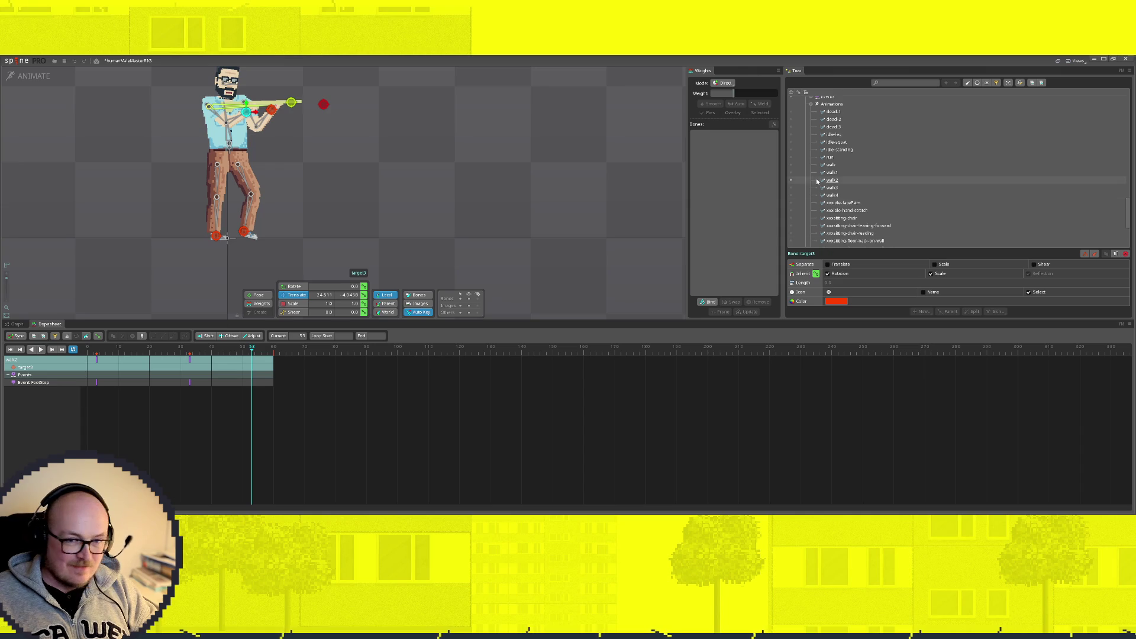
left_click(834, 188)
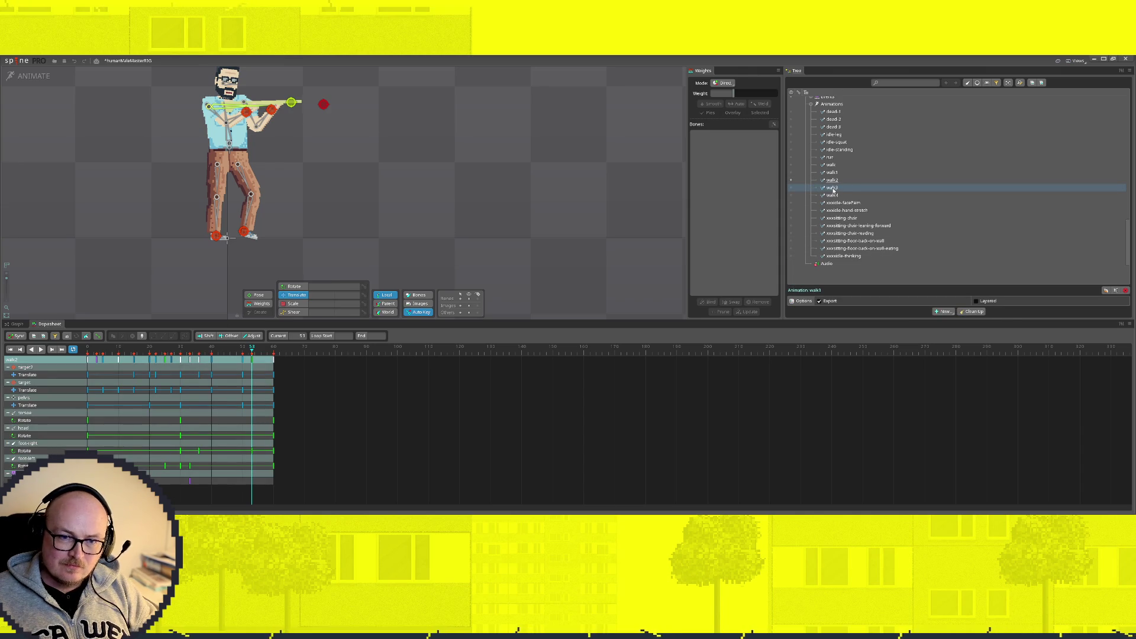
Step: Rename walk3 to xxxwalk3 and walk4 to xxxwalk4
double_click(833, 188)
type("xxx")
key("Return")
left_click(833, 188)
double_click(833, 188)
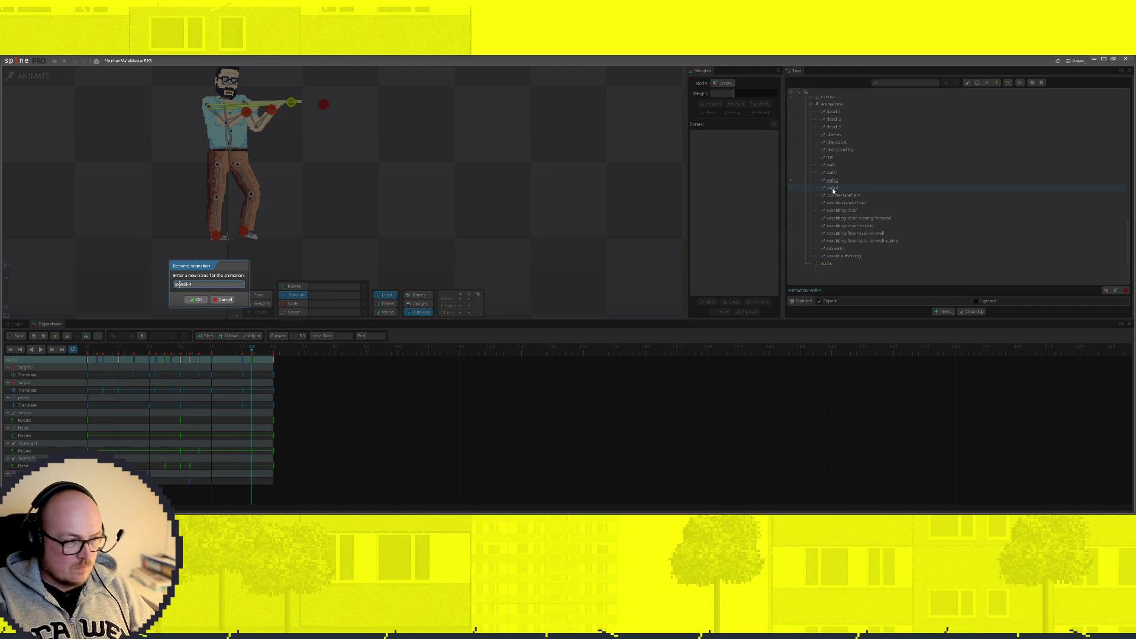
key("Return")
scroll(833, 190, "up", 2)
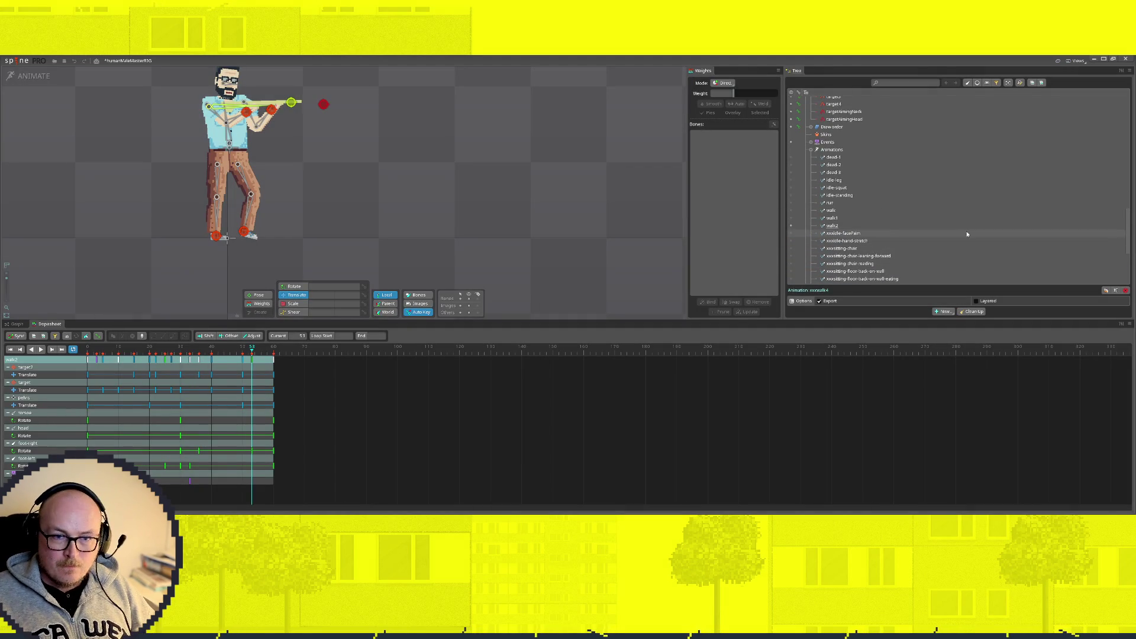
Step: Preview dead-1, dead-2, dead-3, idle-leg, idle-squat, idle-standing and run, then enter setup mode
left_click(858, 226)
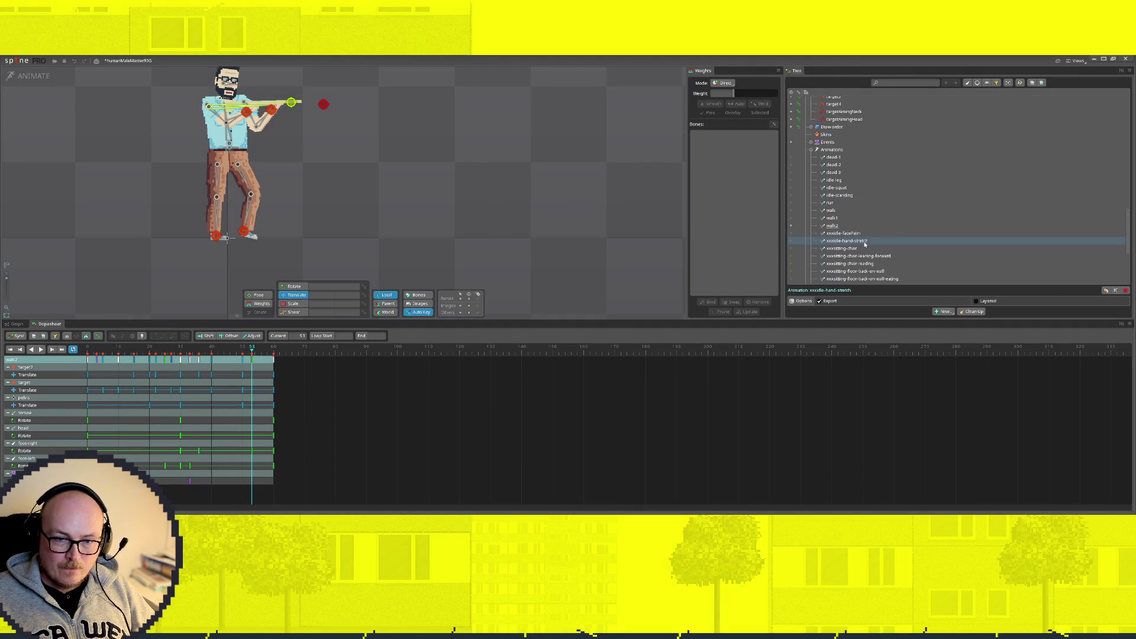
left_click(833, 157)
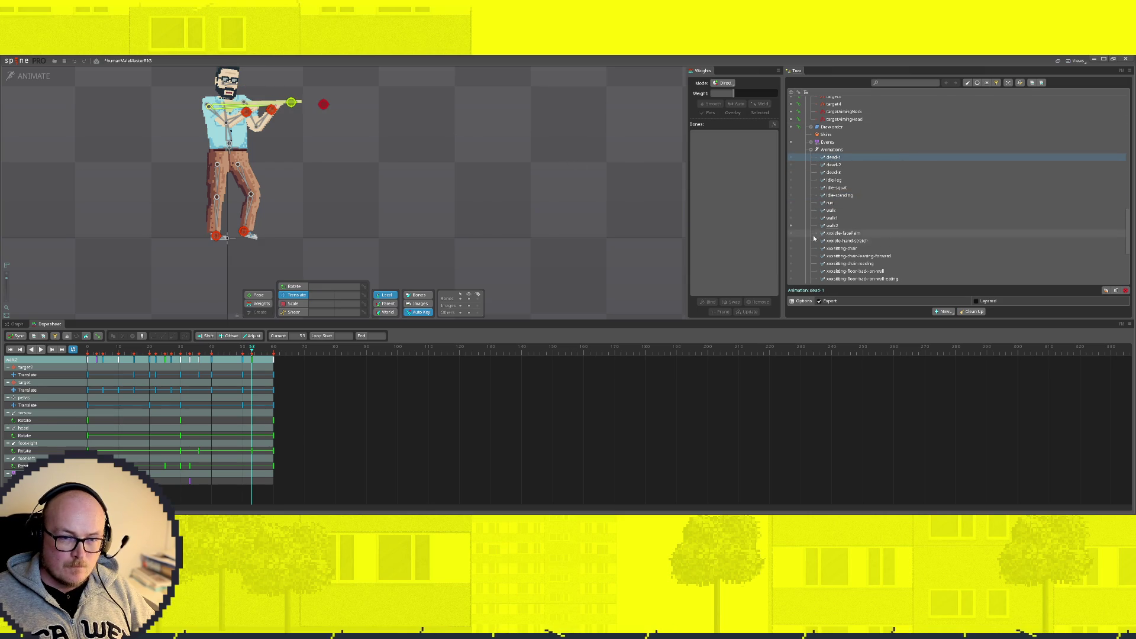
left_click(791, 158)
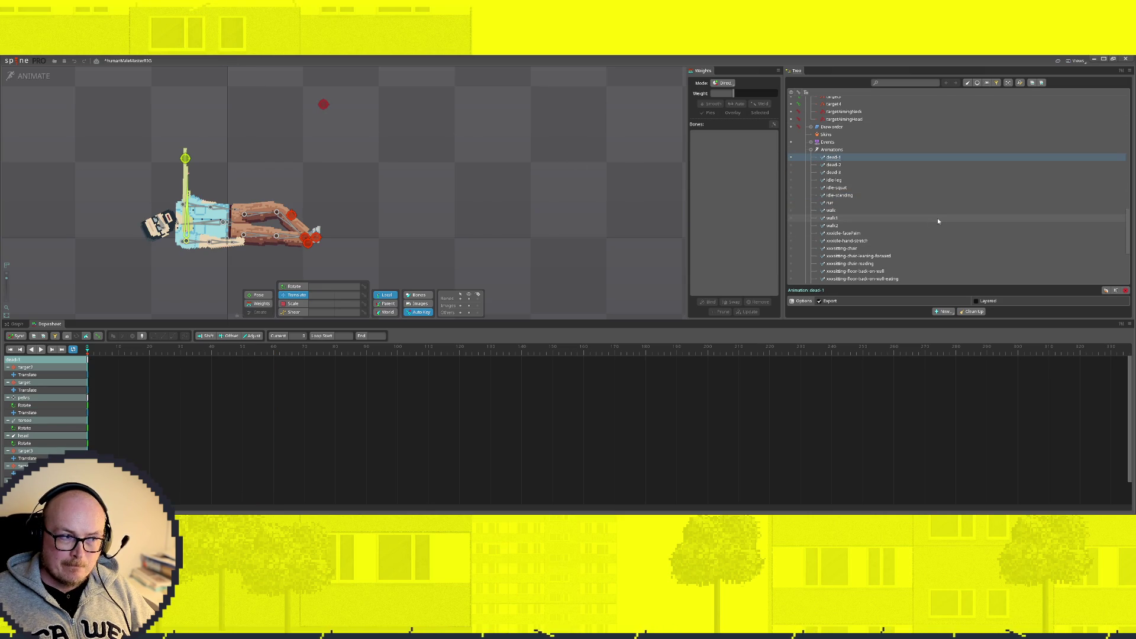
left_click(790, 165)
left_click(791, 172)
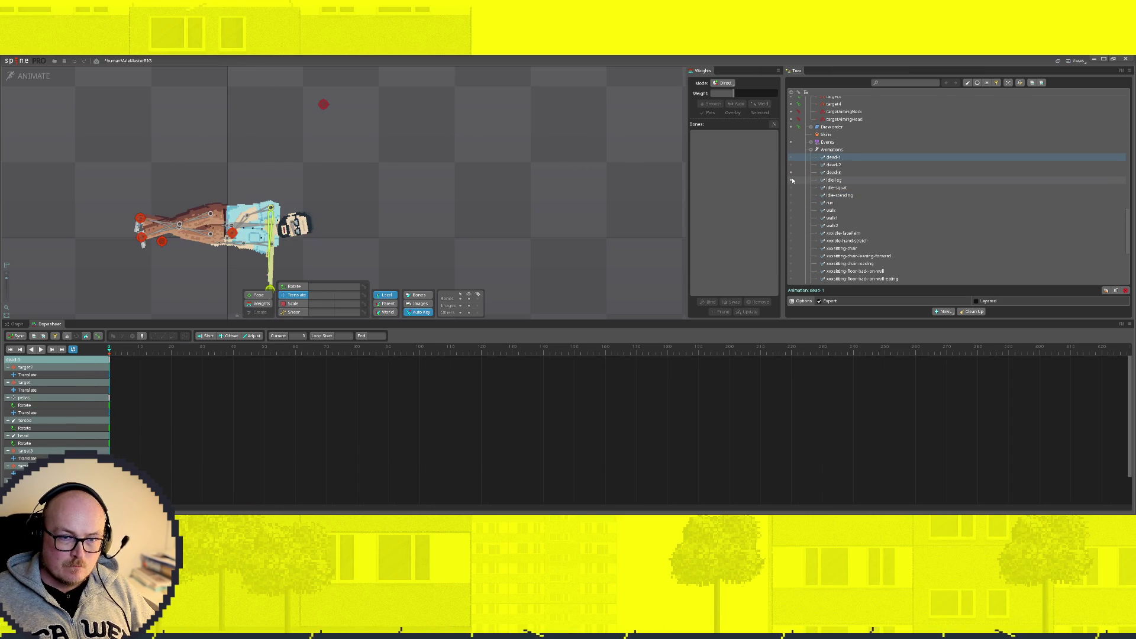
left_click(791, 180)
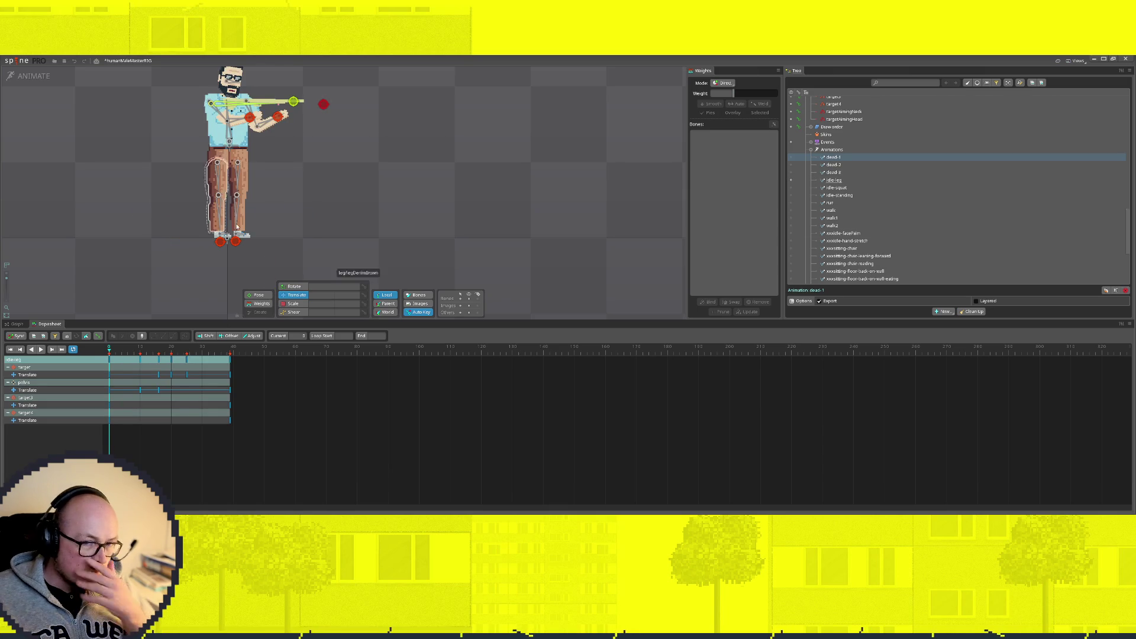
left_click(791, 187)
left_click(791, 195)
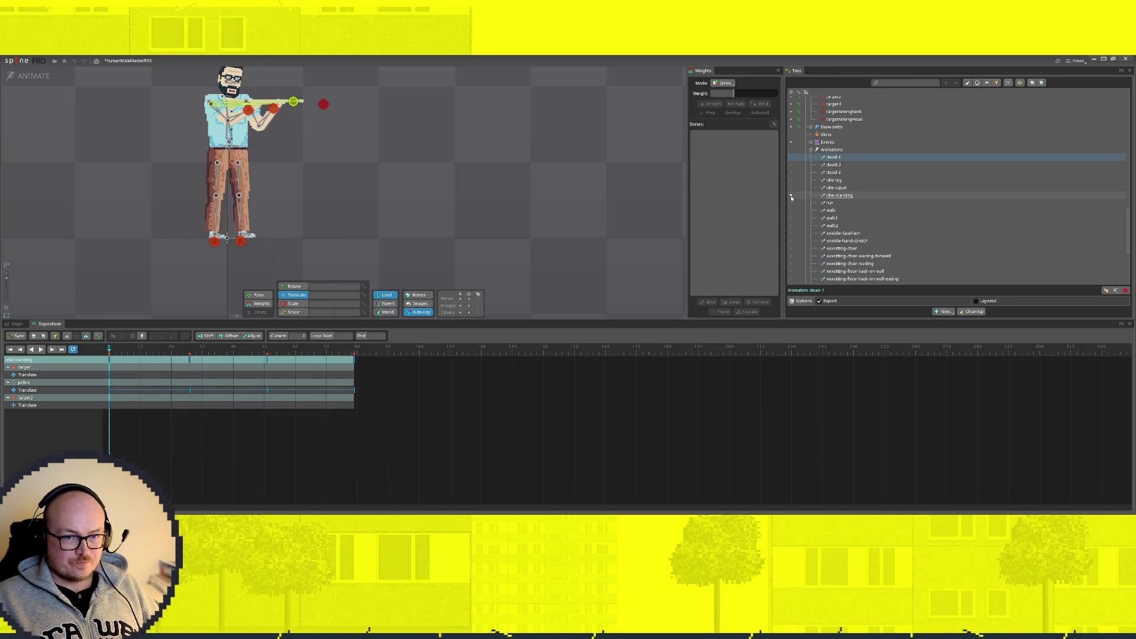
left_click(790, 203)
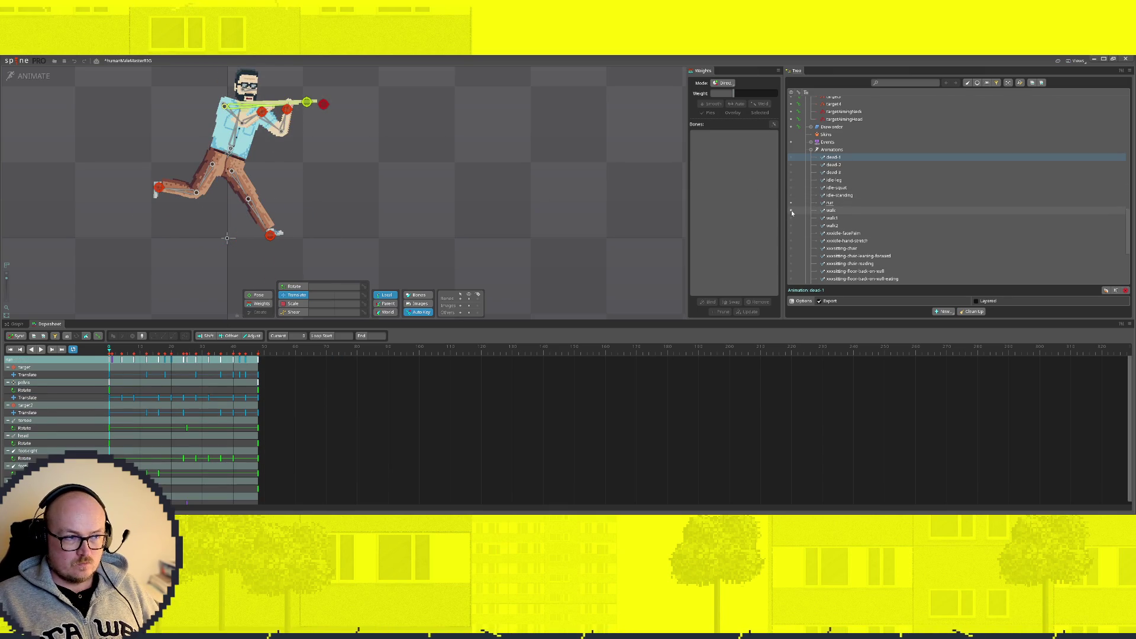
left_click(27, 77)
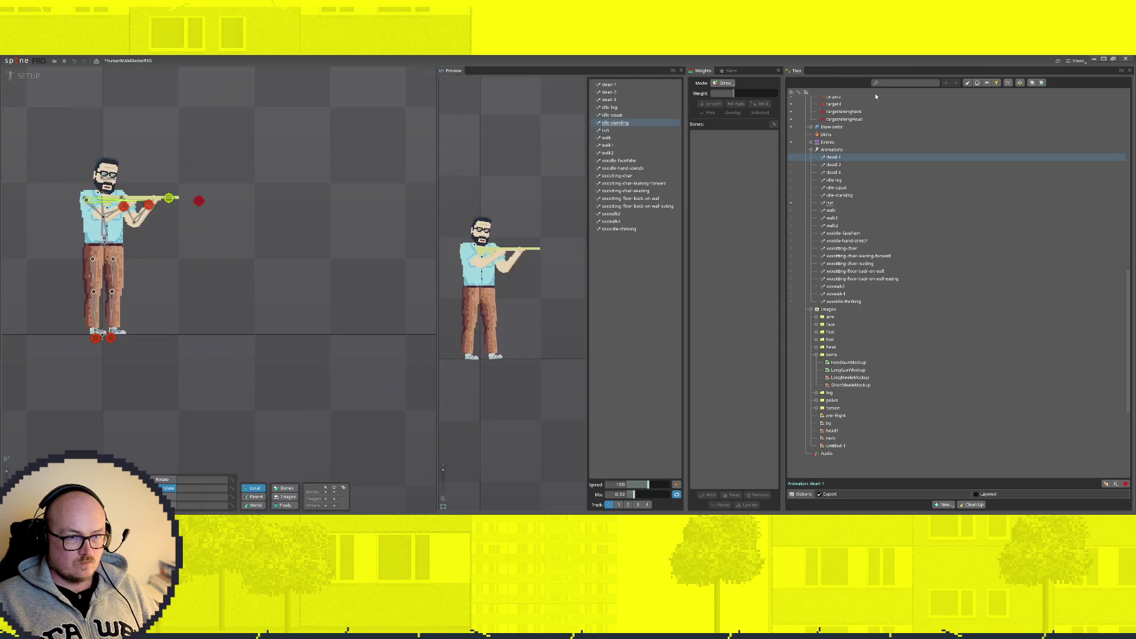
Step: Play run in the preview and drag the aim target around to test the gun aim
left_click(604, 131)
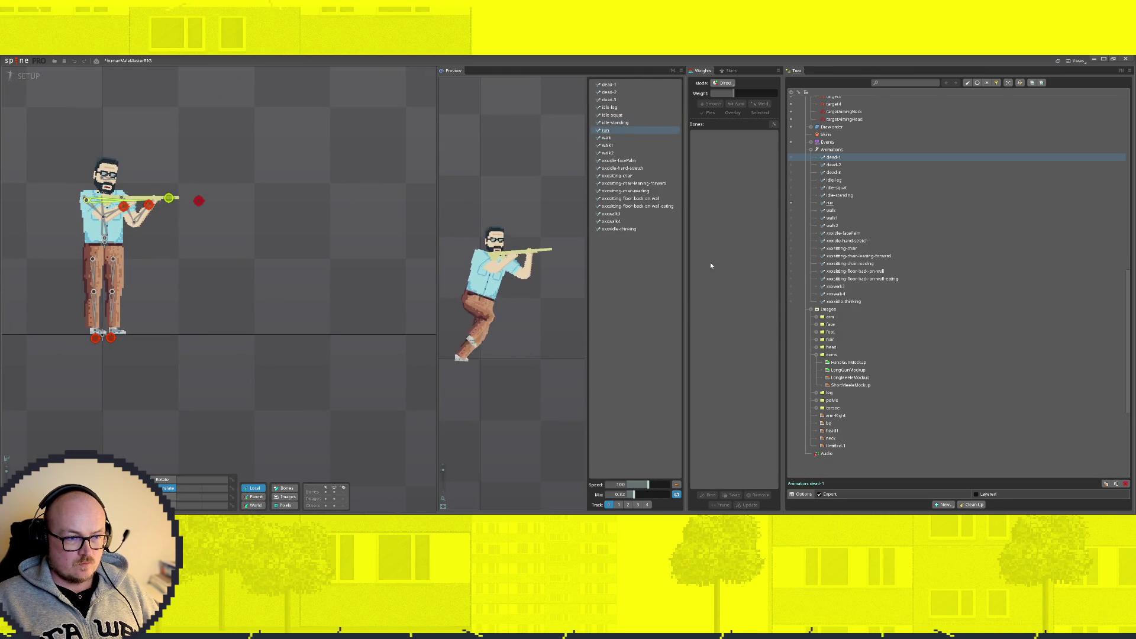
left_click(198, 201)
mouse_move(200, 201)
left_mouse_down()
mouse_move(312, 101)
mouse_move(283, 102)
mouse_move(312, 264)
mouse_move(341, 211)
mouse_move(347, 145)
mouse_move(398, 155)
mouse_move(320, 142)
mouse_move(322, 172)
mouse_move(256, 177)
mouse_move(208, 233)
mouse_move(210, 246)
mouse_move(366, 221)
left_mouse_up()
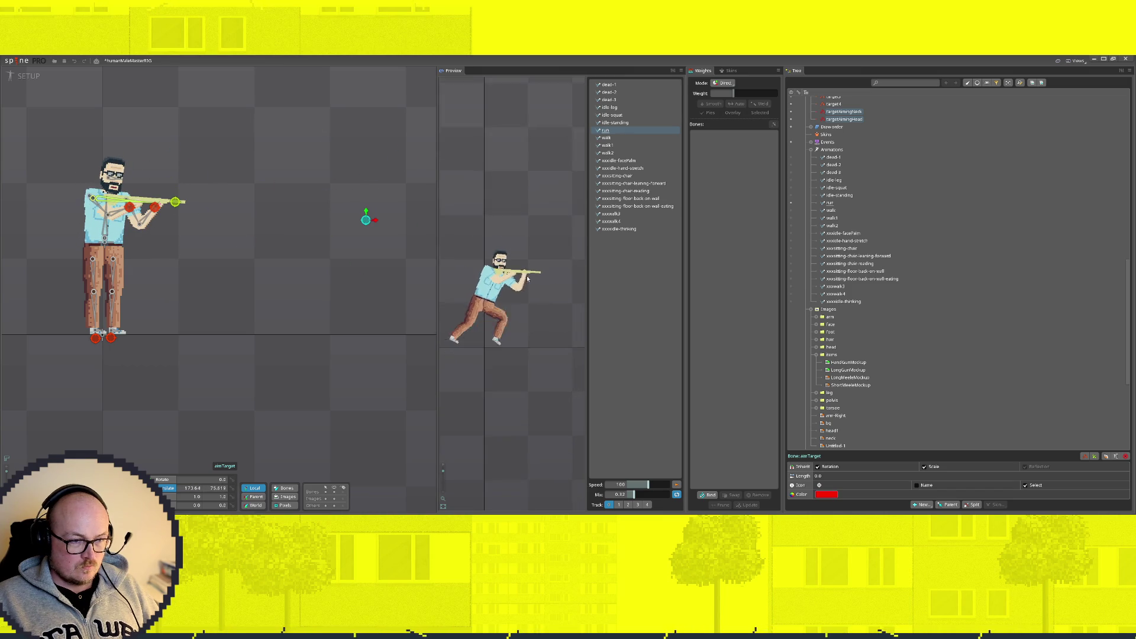
scroll(461, 230, "up", 6)
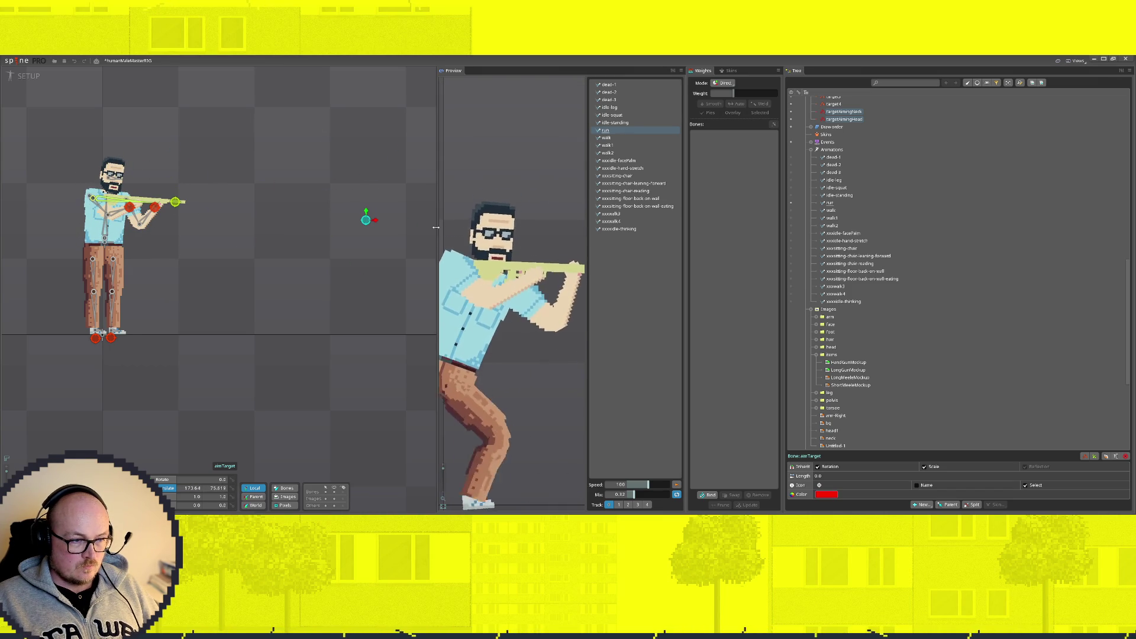
left_click_drag(439, 226, 234, 239)
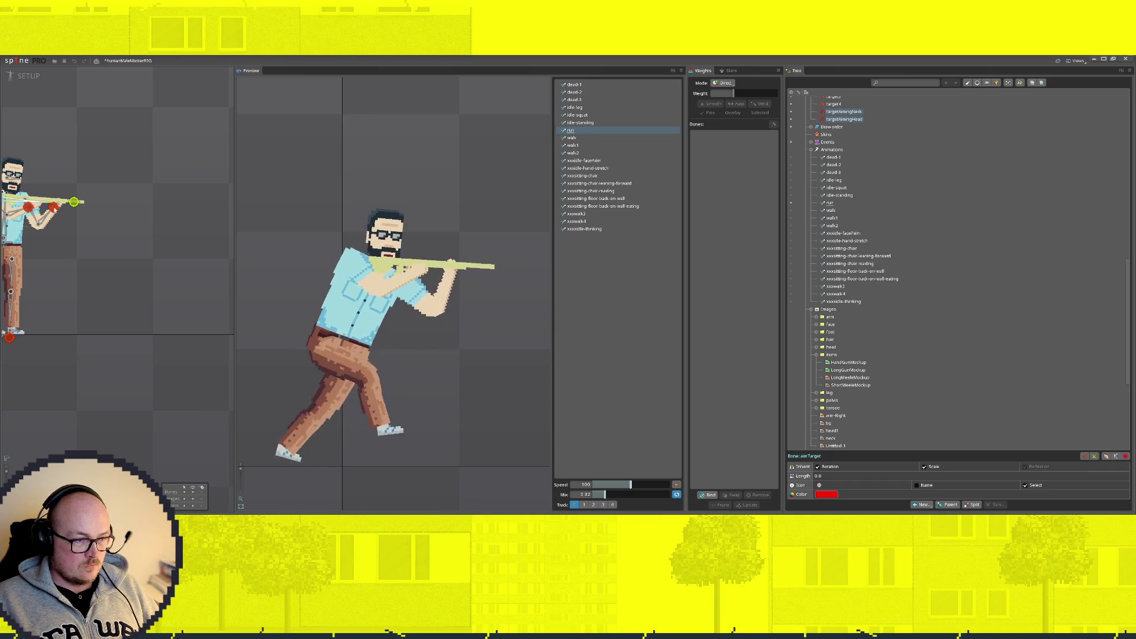
scroll(79, 233, "down", 2)
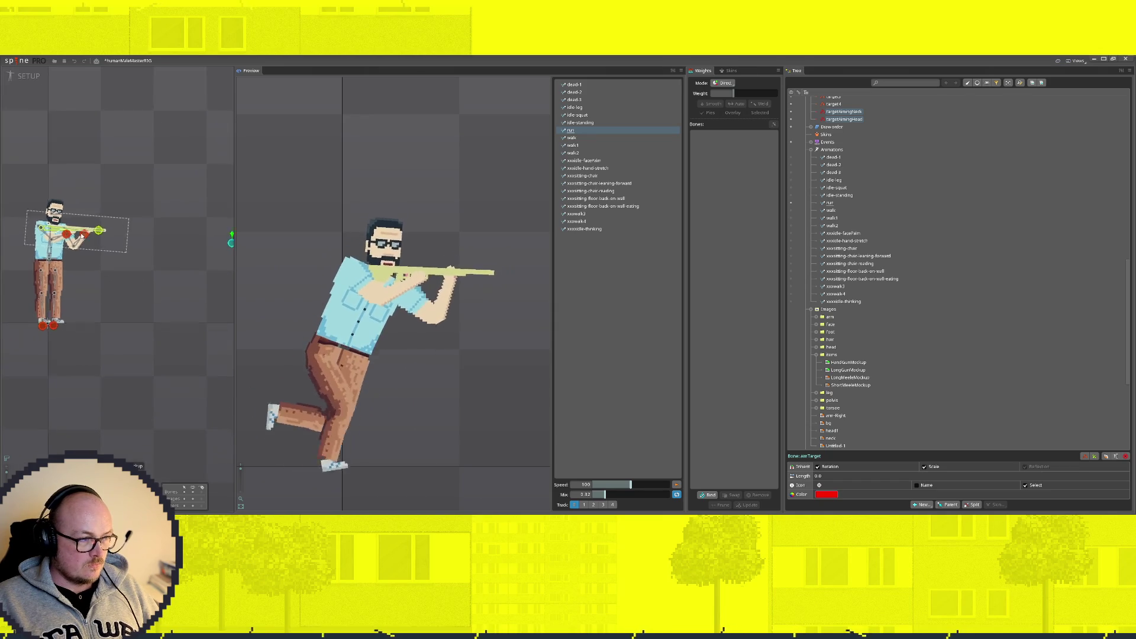
mouse_move(232, 255)
left_mouse_down()
mouse_move(223, 237)
mouse_move(42, 222)
mouse_move(142, 223)
mouse_move(148, 197)
mouse_move(168, 283)
mouse_move(195, 287)
mouse_move(243, 185)
mouse_move(207, 165)
mouse_move(104, 318)
mouse_move(165, 317)
mouse_move(160, 310)
mouse_move(210, 322)
mouse_move(13, 127)
mouse_move(185, 198)
mouse_move(46, 330)
mouse_move(163, 341)
left_mouse_up()
key("ctrl+z")
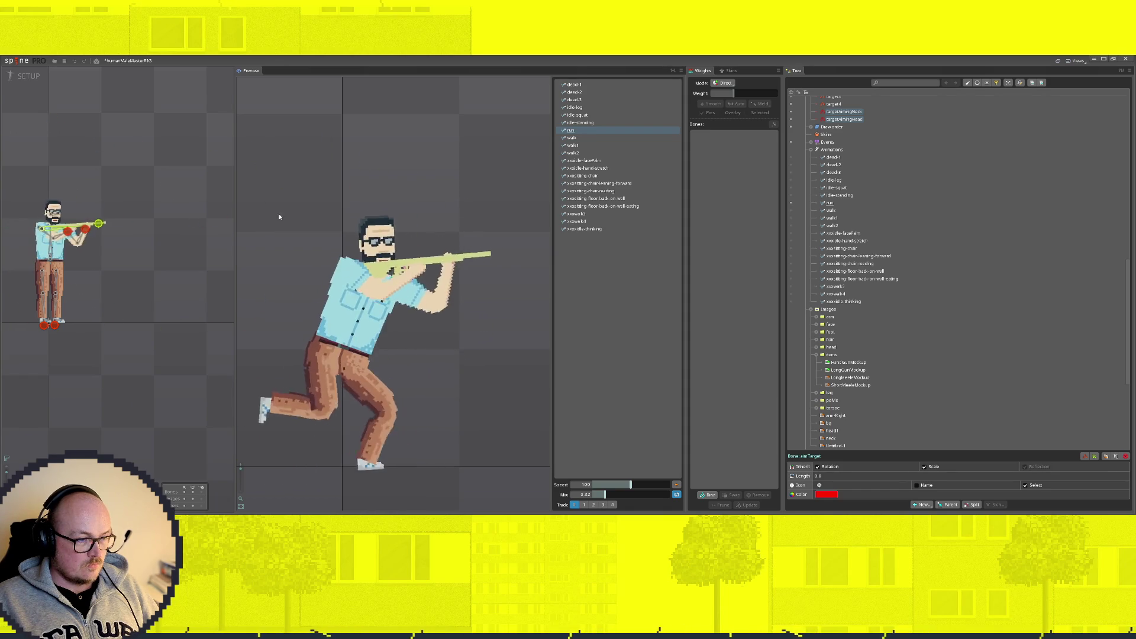
mouse_move(100, 229)
left_mouse_down()
mouse_move(147, 236)
mouse_move(92, 198)
mouse_move(5, 227)
mouse_move(63, 196)
mouse_move(3, 236)
mouse_move(2, 355)
mouse_move(101, 114)
mouse_move(3, 254)
mouse_move(111, 235)
mouse_move(93, 208)
left_mouse_up()
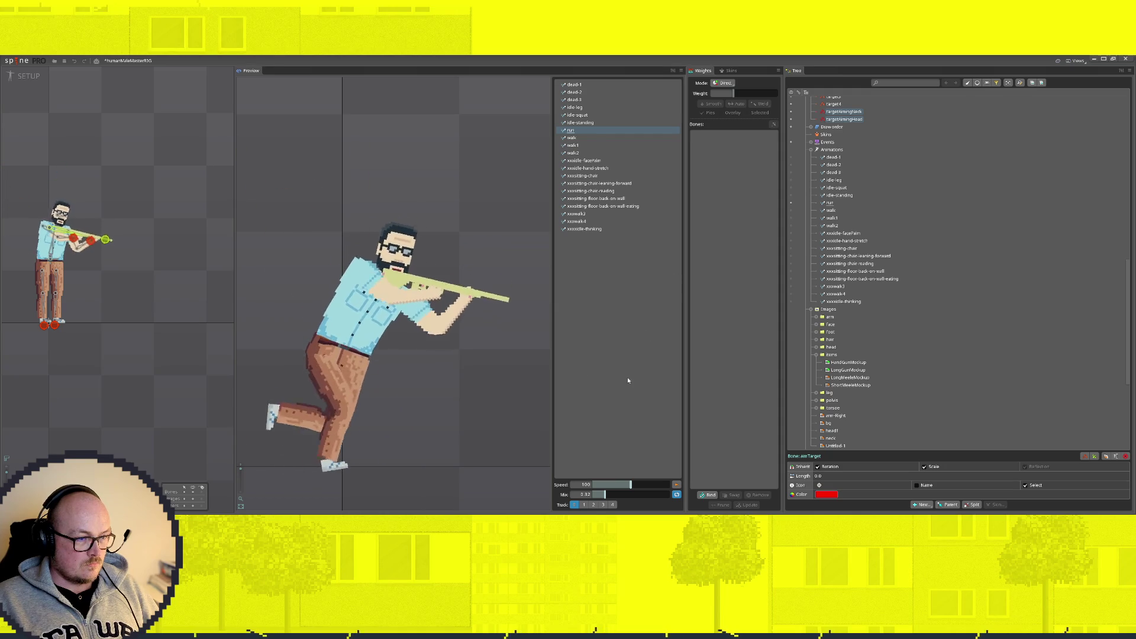
Step: Preview walk2 and idle-squat while dragging the aim target to test the aiming
left_click(573, 153)
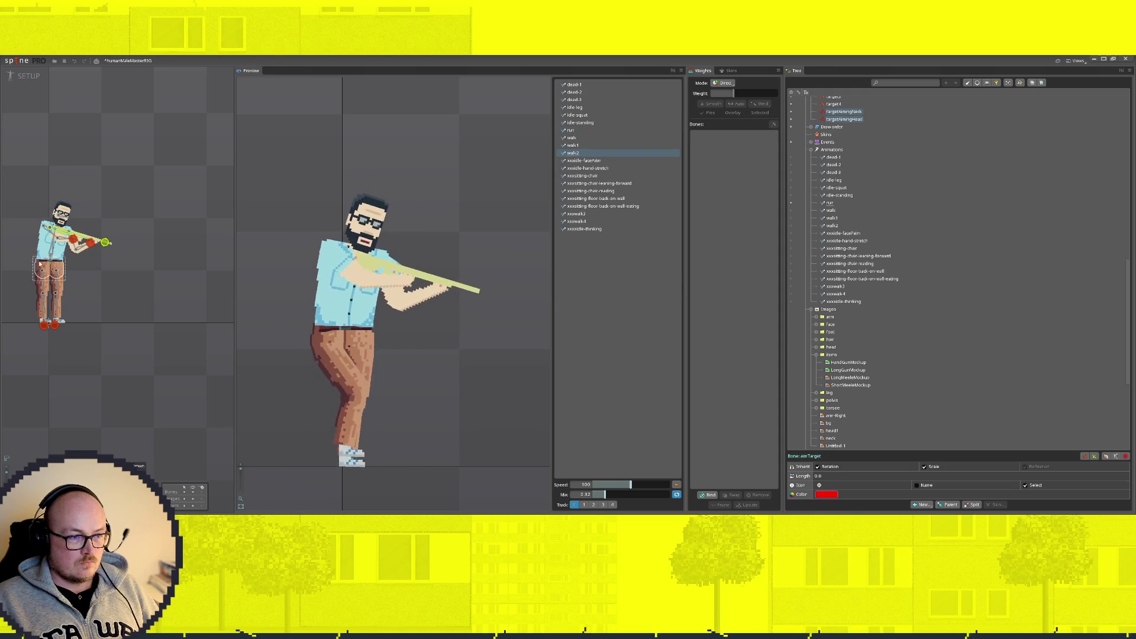
scroll(204, 269, "down", 5)
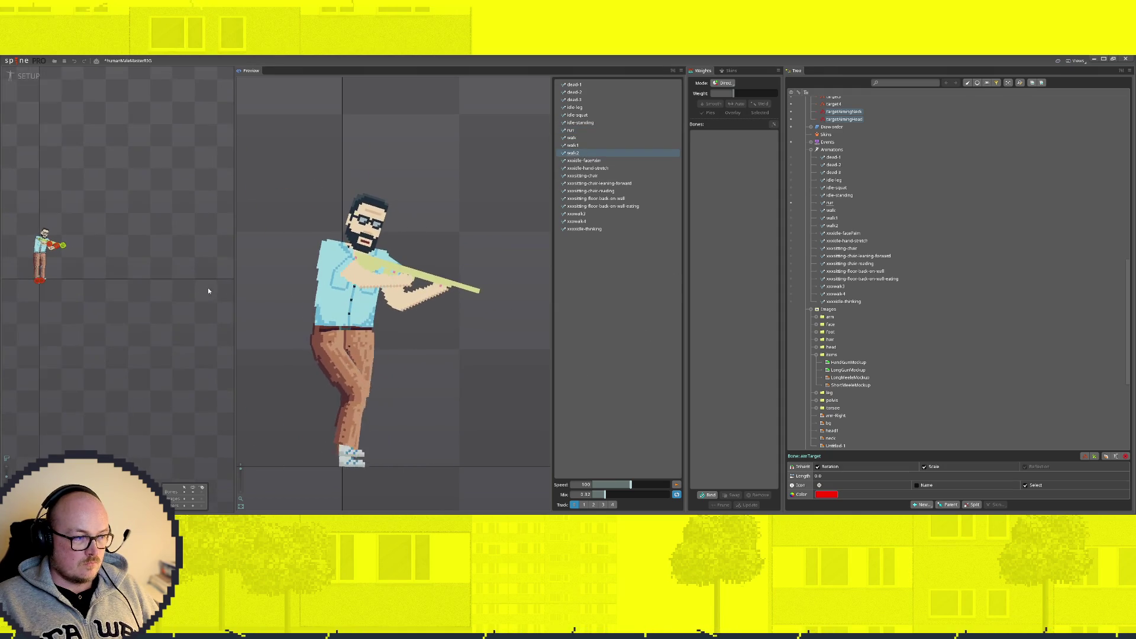
mouse_move(194, 288)
left_mouse_down()
mouse_move(74, 253)
mouse_move(181, 246)
mouse_move(170, 256)
left_mouse_up()
left_click(586, 116)
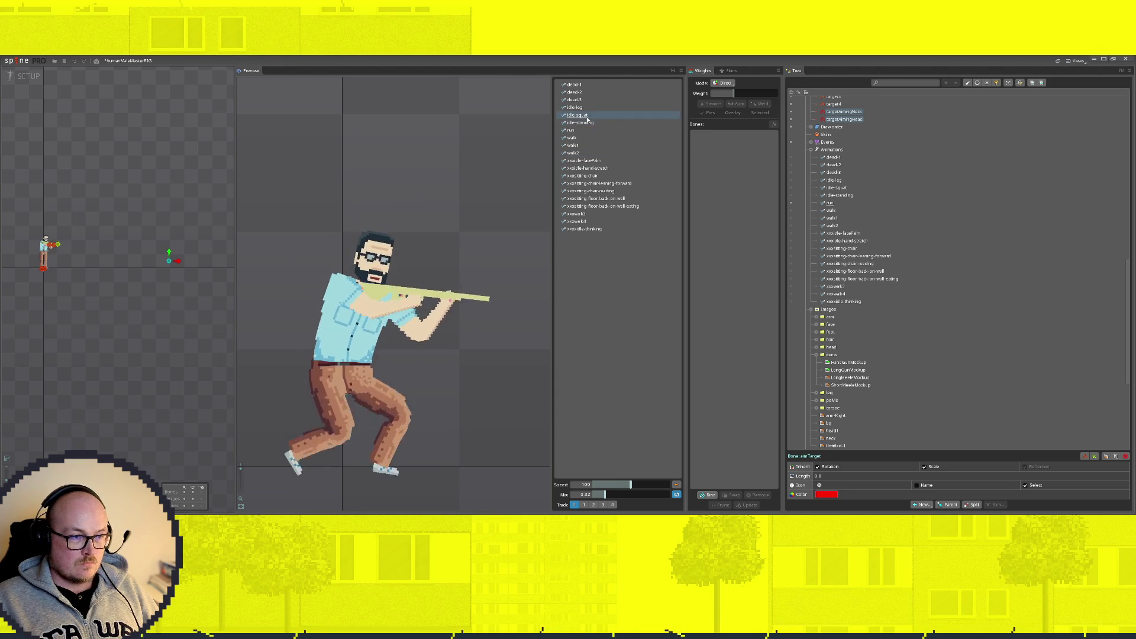
mouse_move(167, 196)
left_mouse_down()
mouse_move(62, 246)
mouse_move(204, 177)
mouse_move(199, 326)
mouse_move(91, 246)
mouse_move(102, 242)
mouse_move(89, 198)
mouse_move(132, 291)
left_mouse_up()
mouse_move(232, 289)
left_mouse_down()
mouse_move(225, 232)
mouse_move(148, 235)
mouse_move(141, 250)
mouse_move(189, 306)
mouse_move(192, 173)
mouse_move(190, 291)
mouse_move(167, 331)
mouse_move(33, 254)
mouse_move(201, 175)
mouse_move(56, 260)
mouse_move(130, 243)
mouse_move(244, 180)
mouse_move(195, 148)
mouse_move(224, 249)
mouse_move(177, 319)
mouse_move(237, 249)
mouse_move(118, 332)
mouse_move(208, 331)
left_mouse_up()
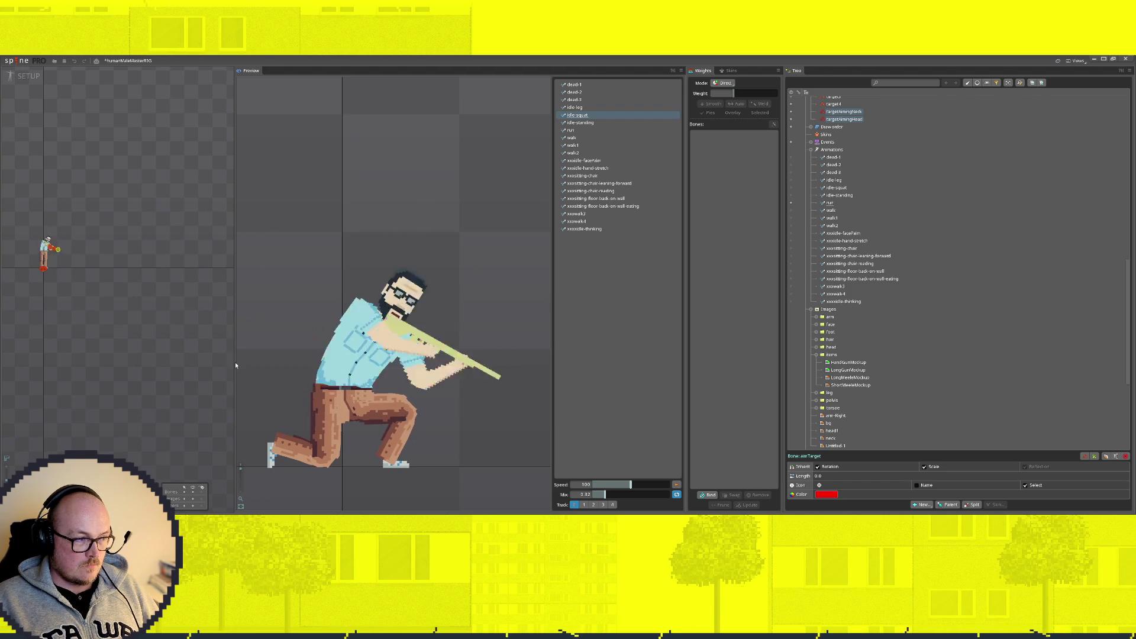
mouse_move(2, 436)
left_mouse_down()
mouse_move(170, 184)
mouse_move(297, 241)
mouse_move(94, 203)
mouse_move(155, 224)
left_mouse_up()
scroll(19, 262, "up", 2)
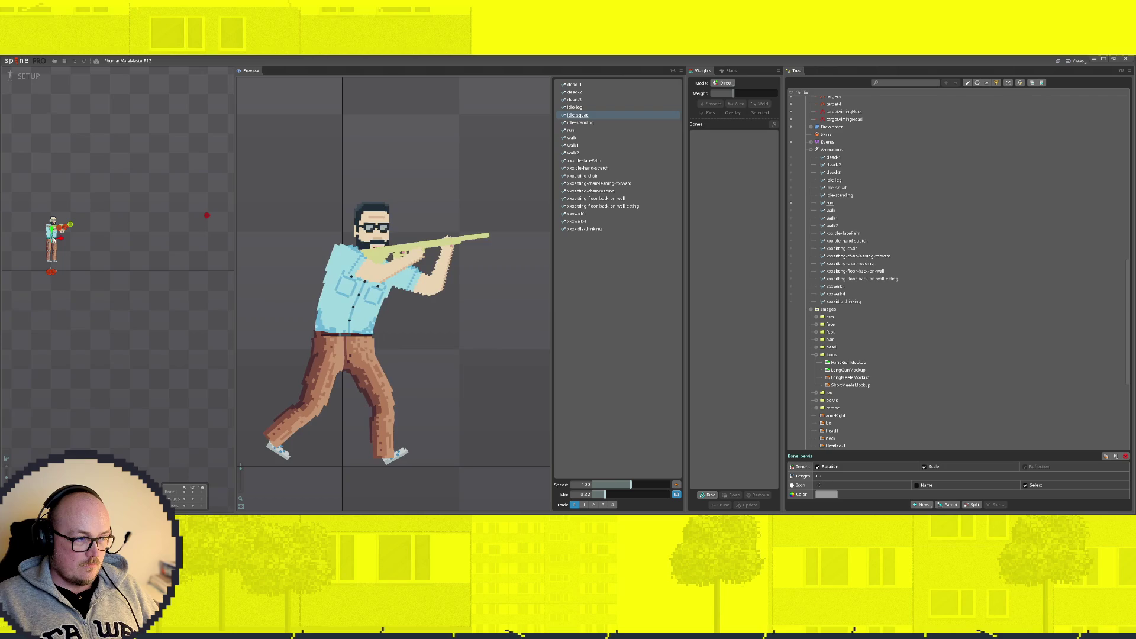
mouse_move(52, 240)
left_mouse_down()
mouse_move(61, 191)
mouse_move(46, 241)
mouse_move(34, 243)
mouse_move(72, 232)
mouse_move(53, 238)
left_mouse_up()
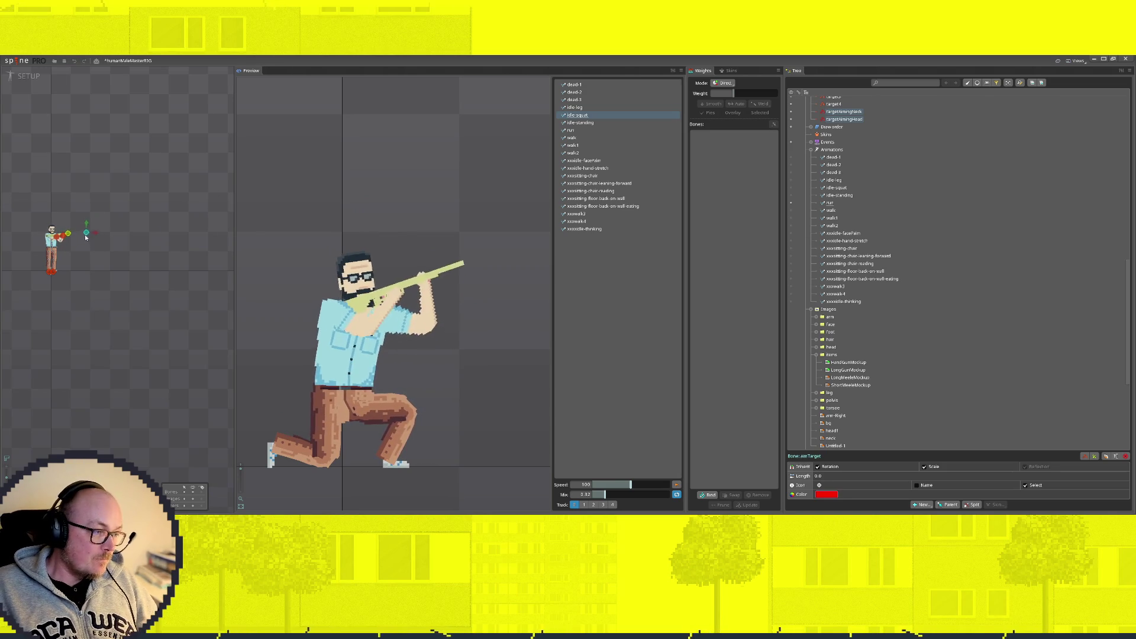
Step: Preview dead-1, dead-3 and idle-squat, ending on idle-leg
left_click(574, 87)
left_click(577, 100)
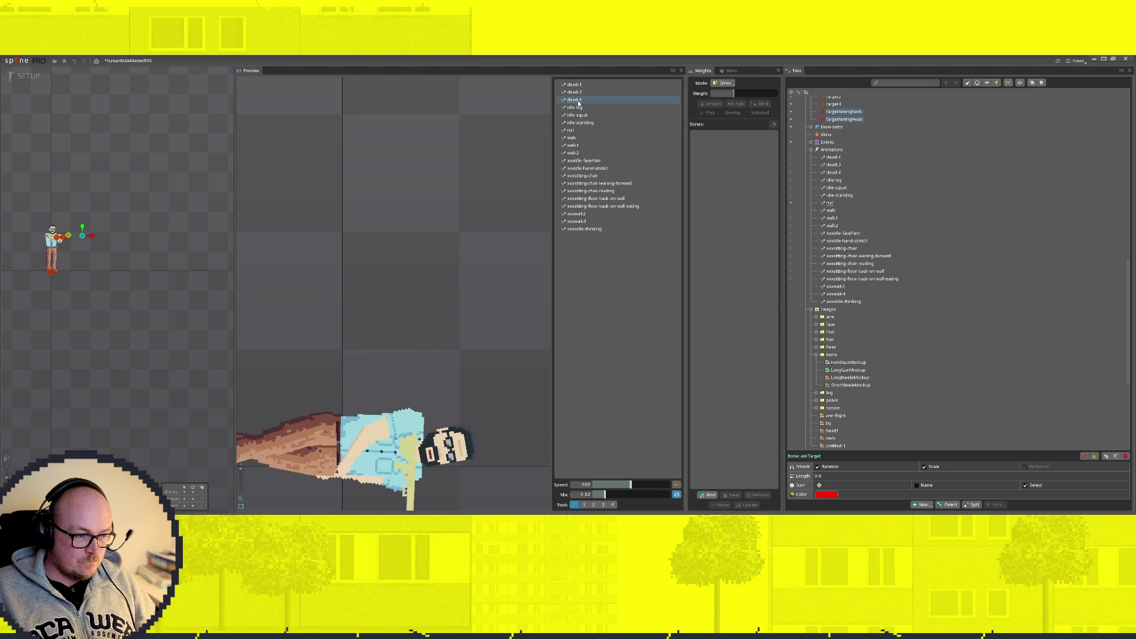
left_click(578, 107)
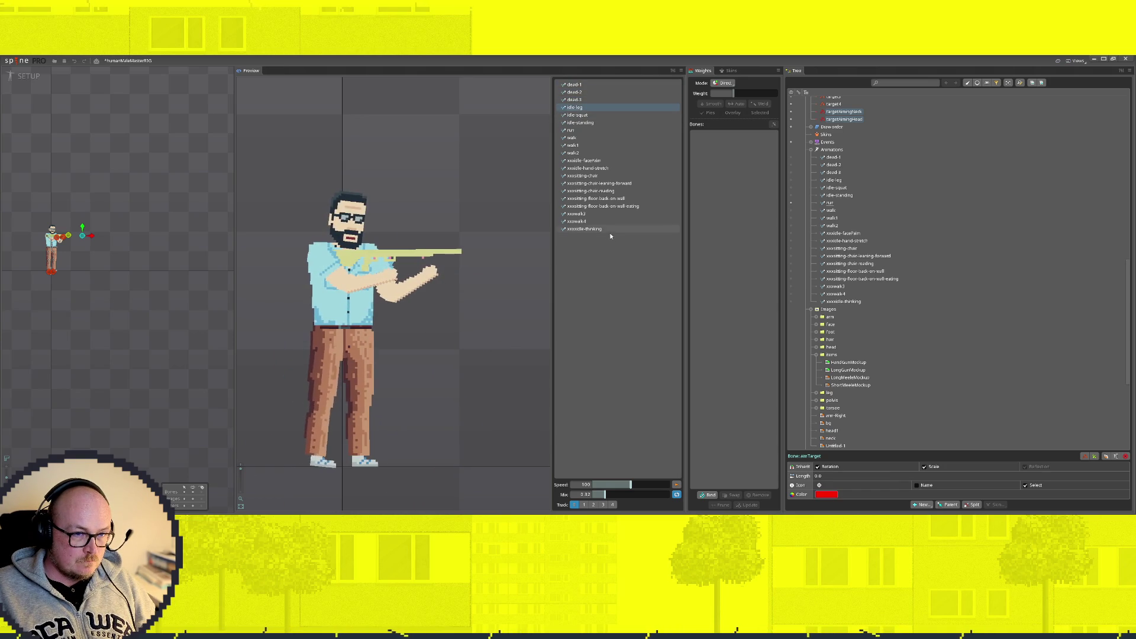
left_click(578, 115)
left_click(578, 108)
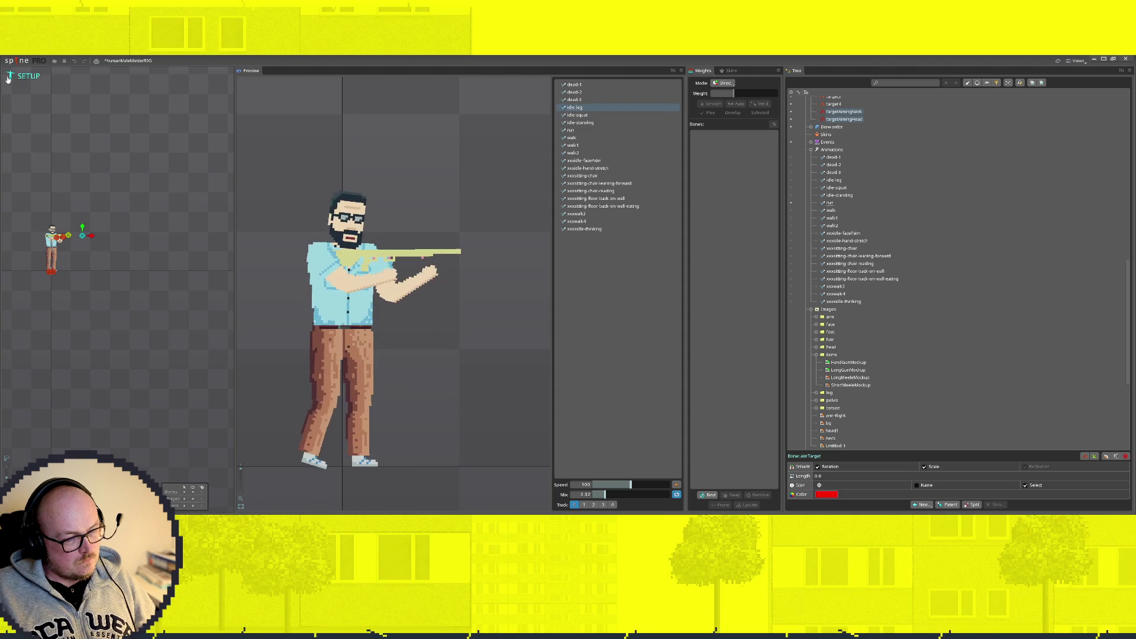
Step: Switch to animate mode and make idle-leg the active animation
key("Tab")
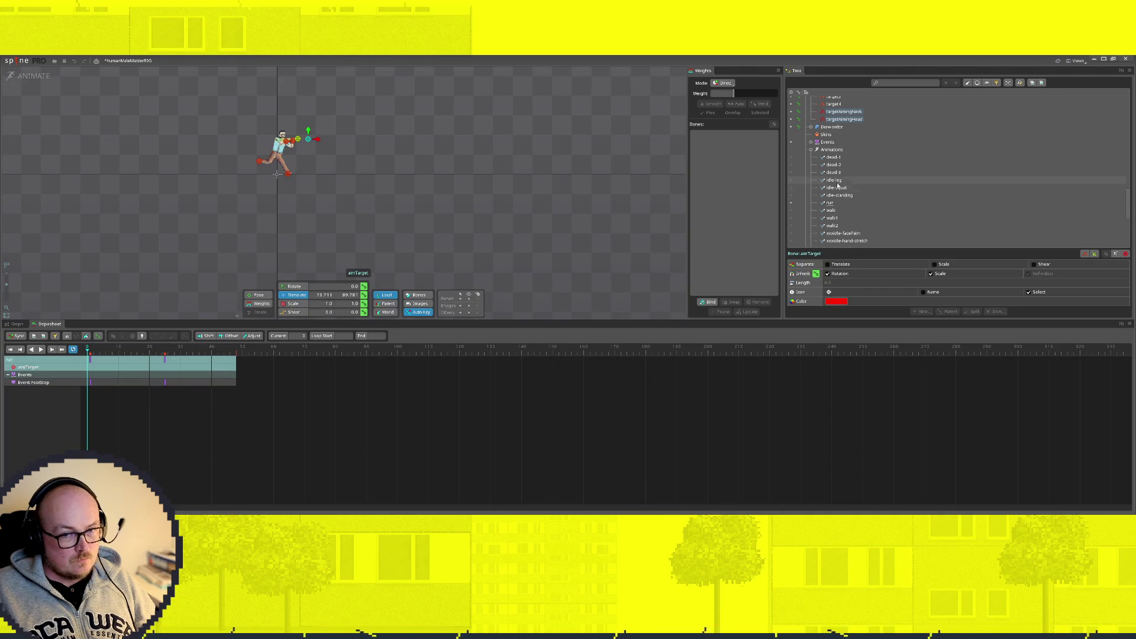
left_click(834, 181)
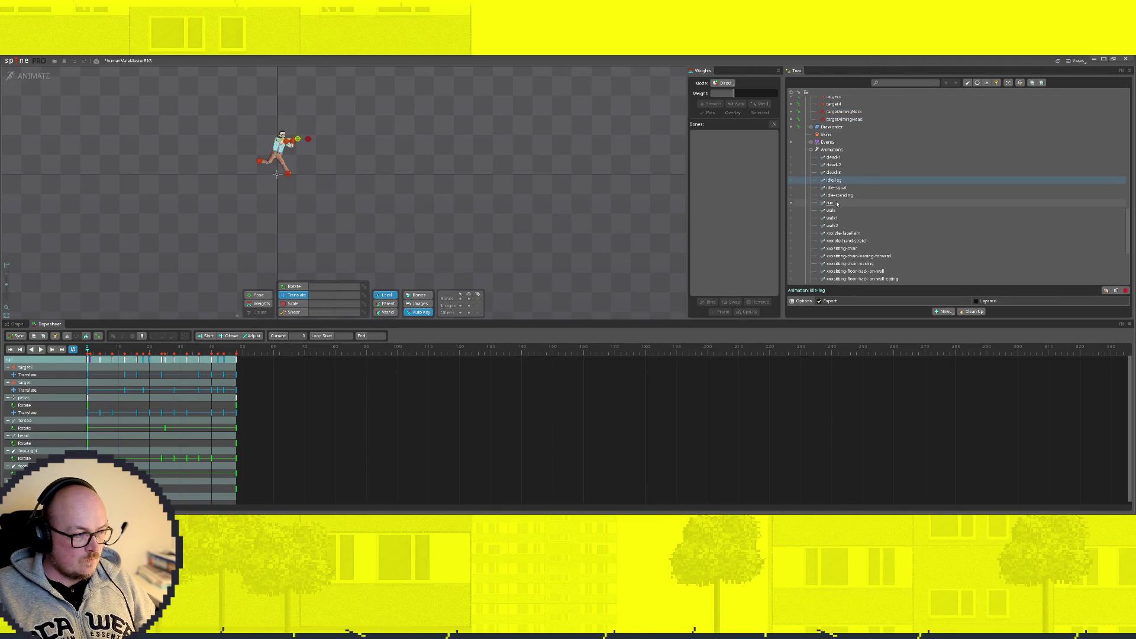
left_click(790, 181)
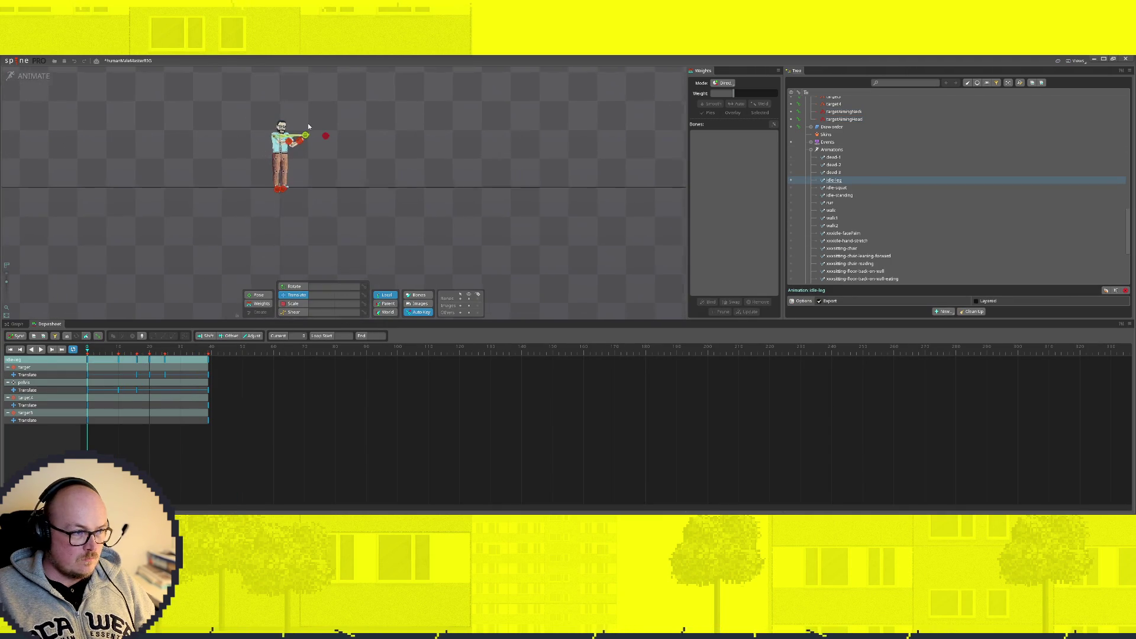
scroll(302, 142, "up", 3)
Step: Delete idle-leg's target3 and target4 translate keys and return to setup mode
left_click(341, 127)
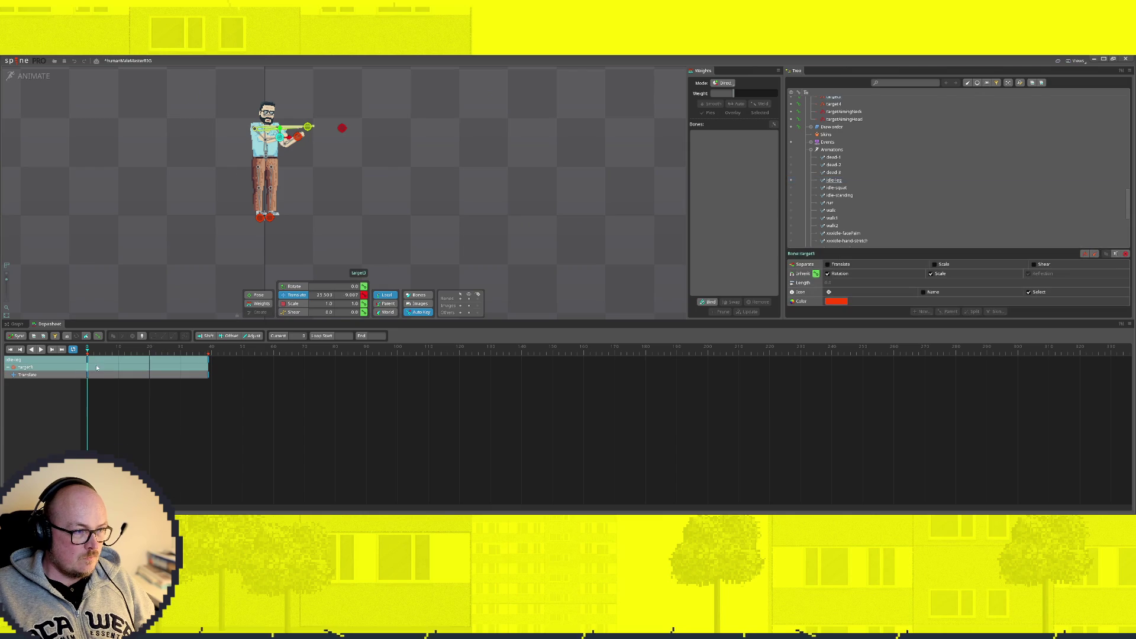
mouse_move(88, 383)
left_mouse_down()
mouse_move(295, 416)
mouse_move(2, 368)
left_mouse_up()
key("Delete")
left_click(298, 138)
key("Delete")
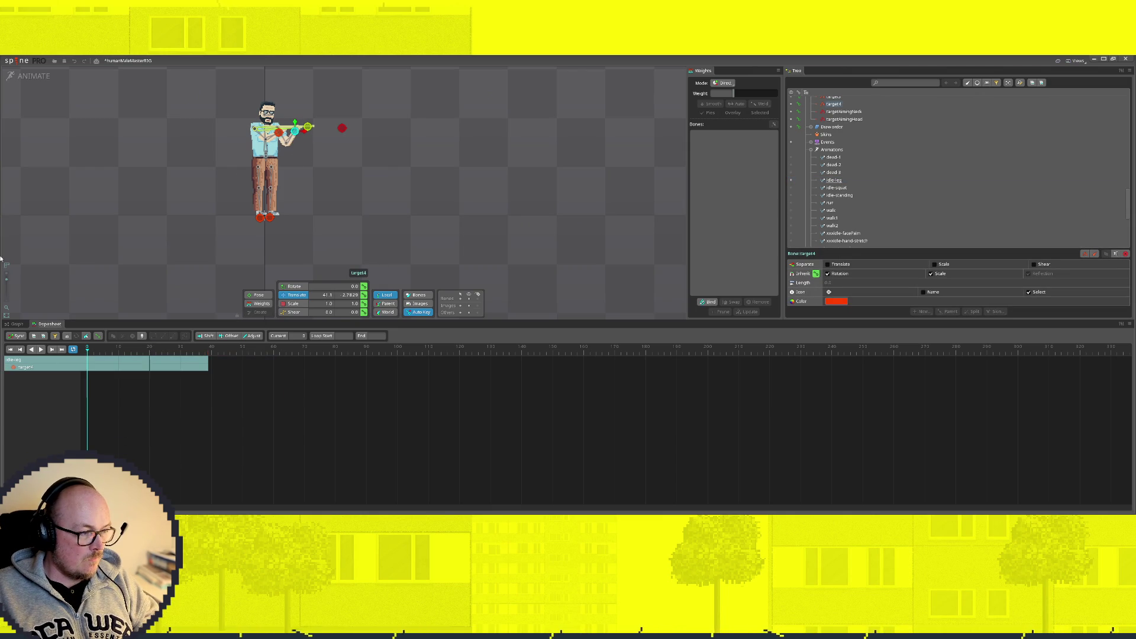
left_click(33, 77)
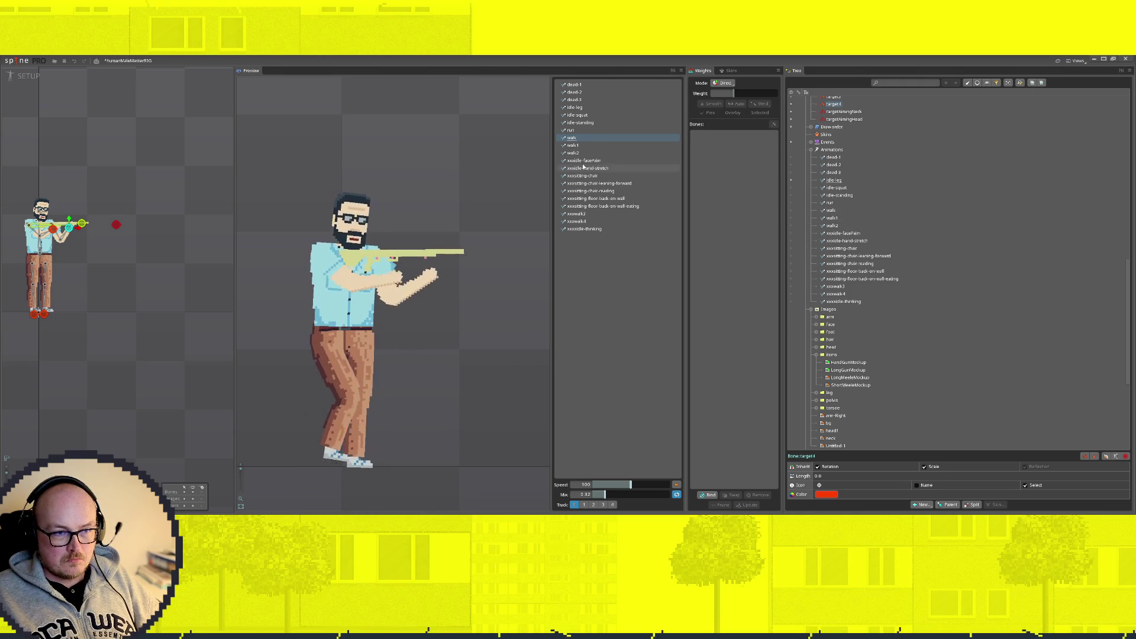
Step: Preview walk1, walk2 and walk, then make walk active in animate mode
left_click(587, 145)
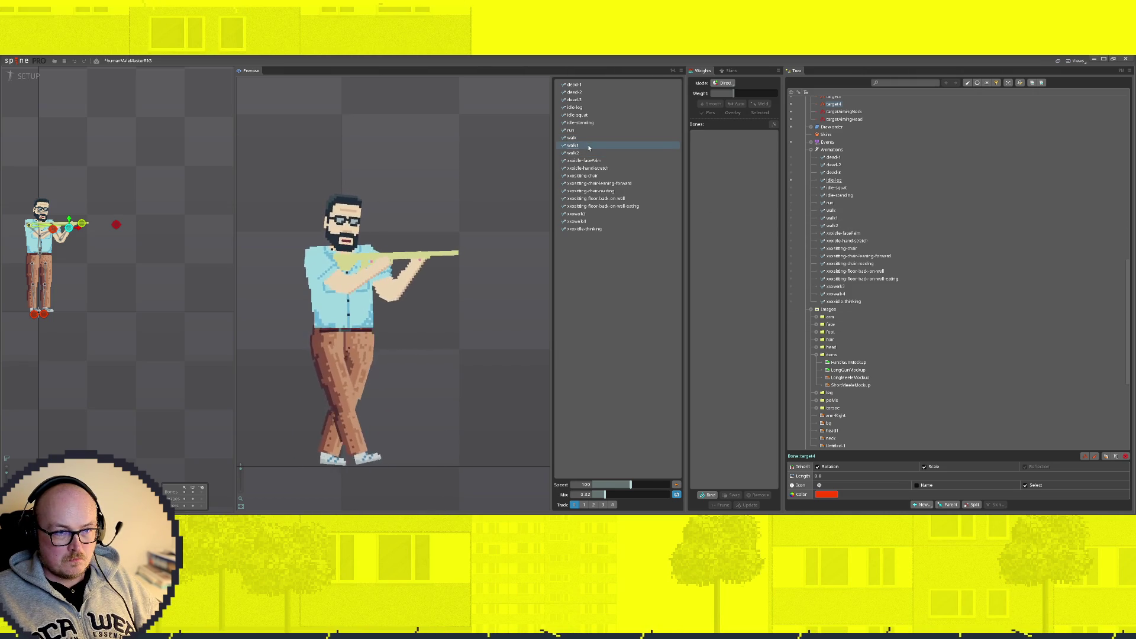
left_click(590, 155)
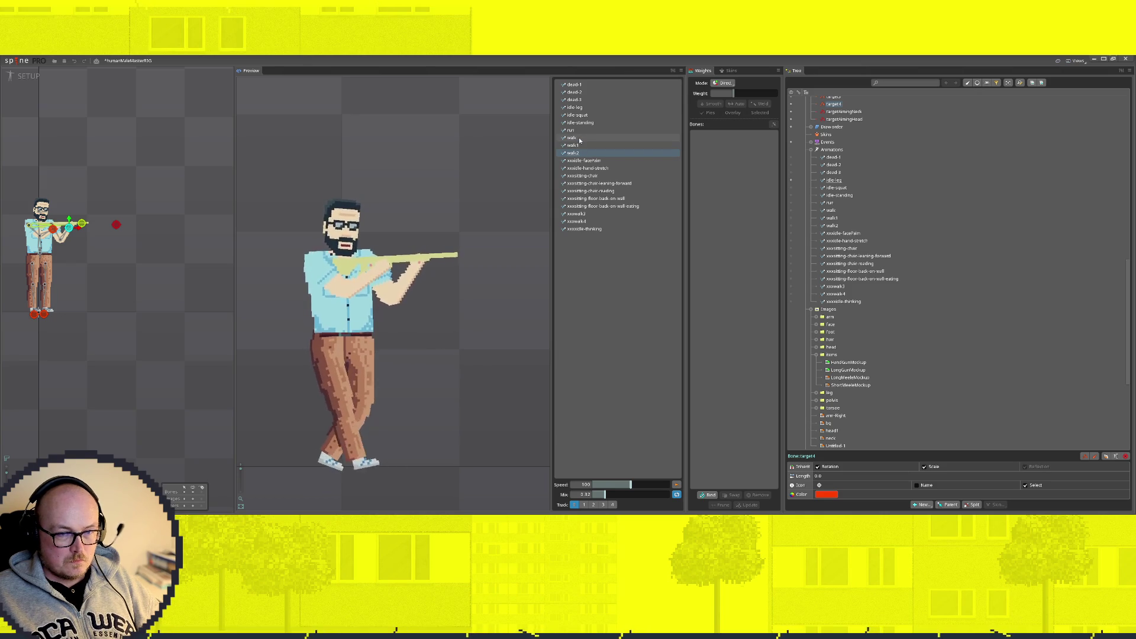
left_click(579, 139)
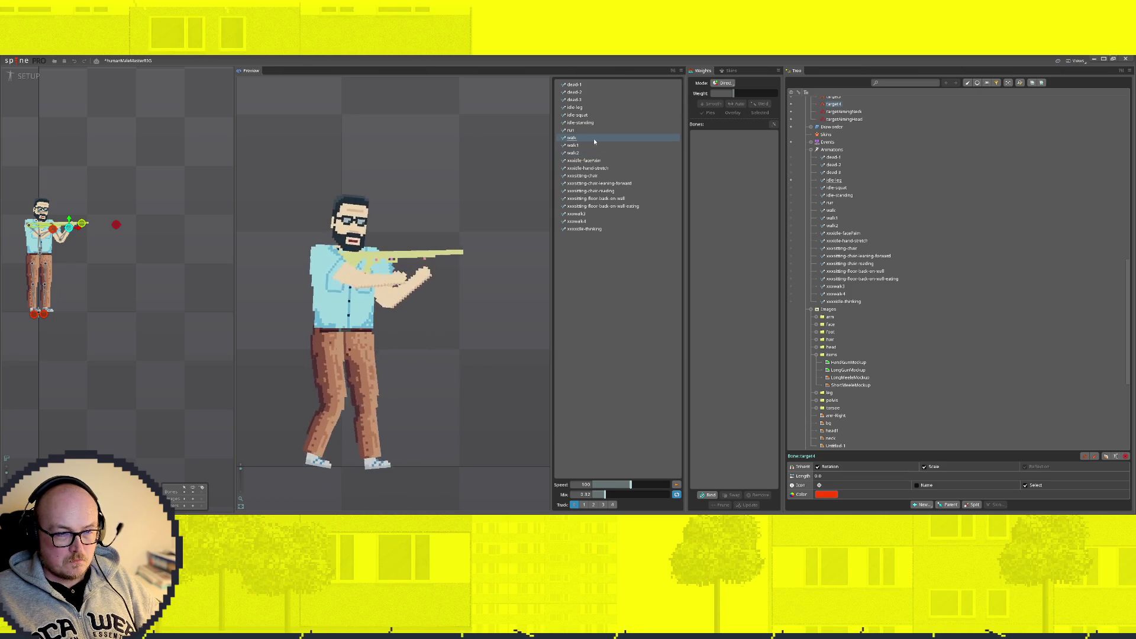
left_click(792, 211)
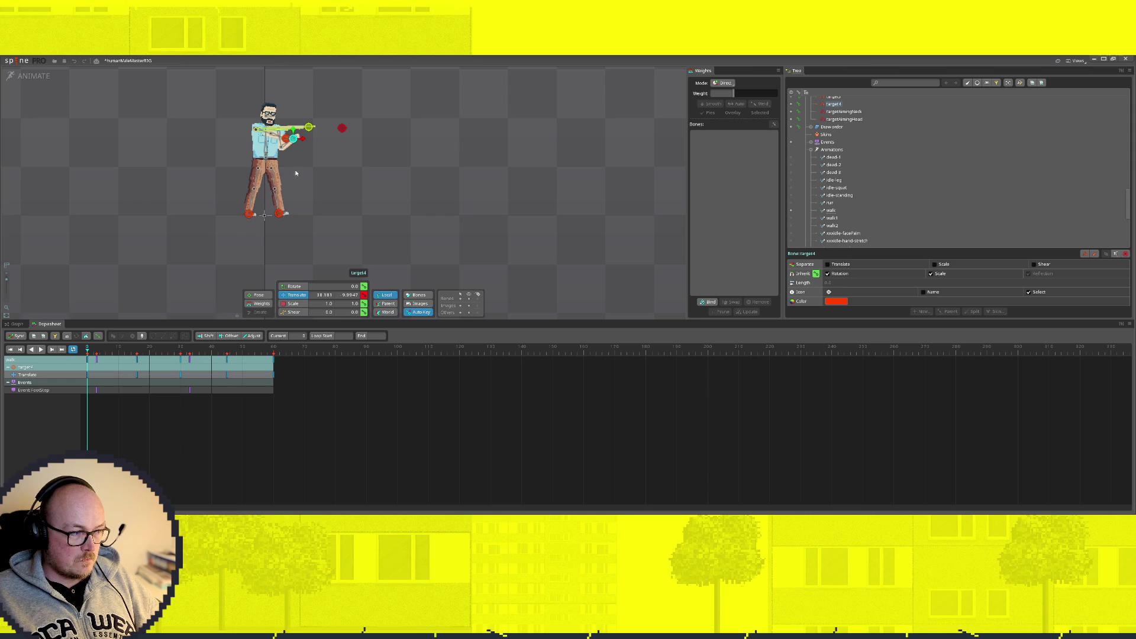
Step: Delete the target4 and target3 translate keys from walk, then return to setup mode
left_click(293, 137)
scroll(293, 138, "up", 5)
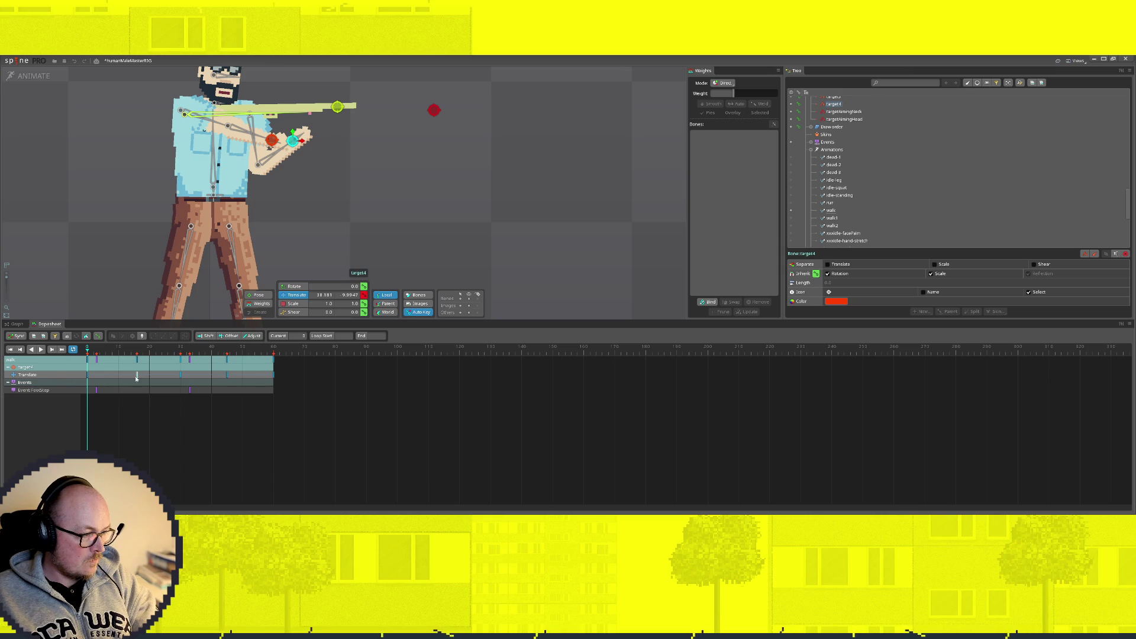
key("Delete")
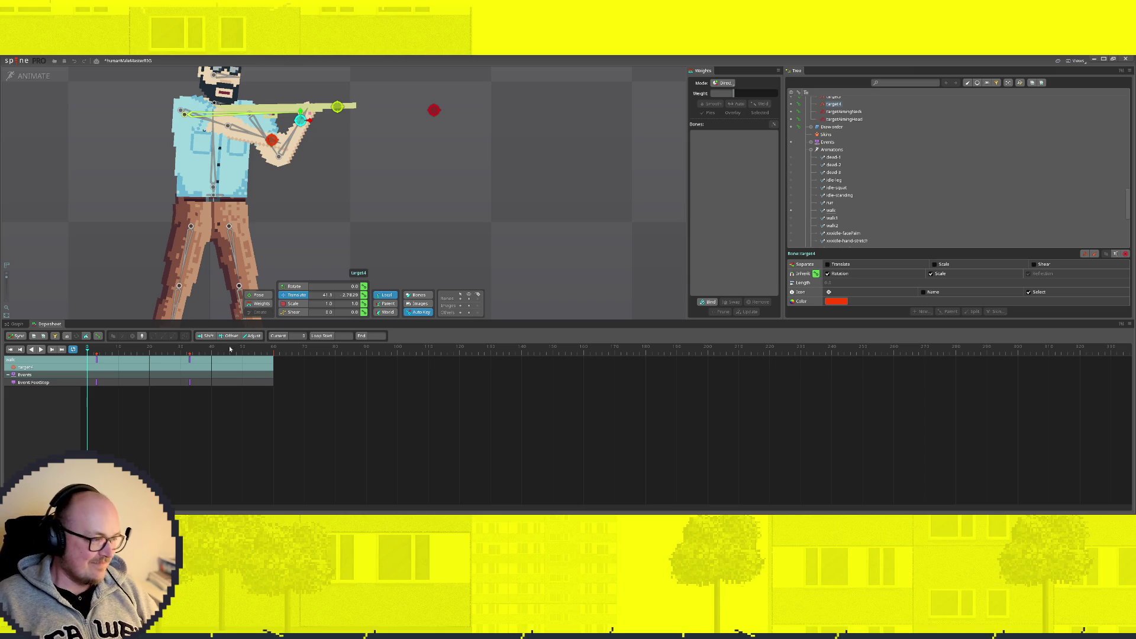
left_click(271, 140)
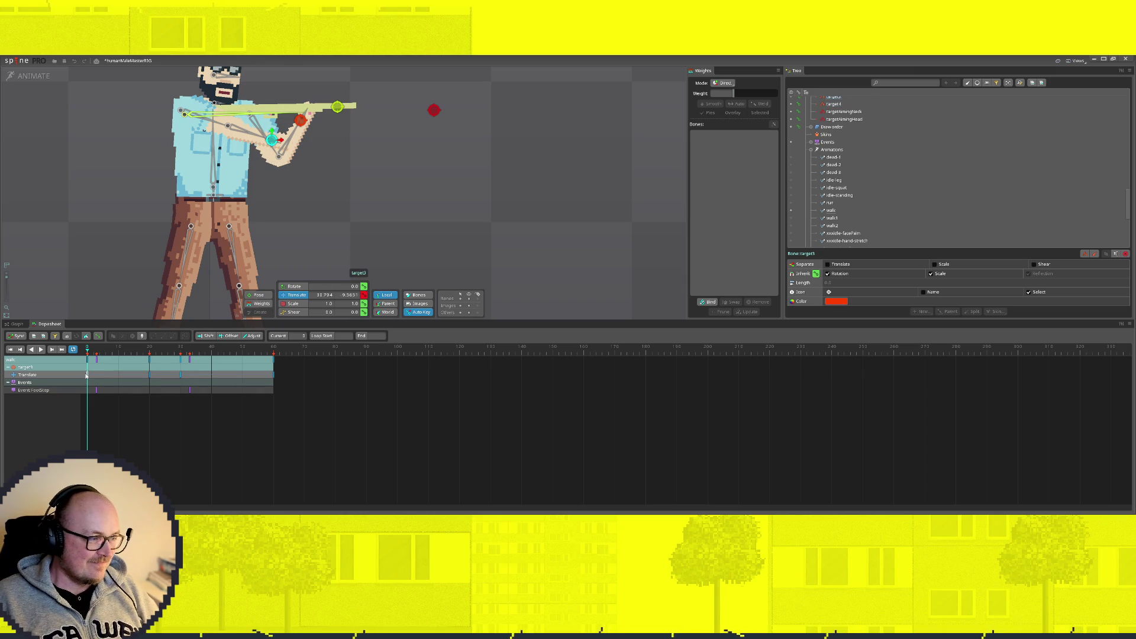
left_click_drag(313, 381, 82, 370)
key("Delete")
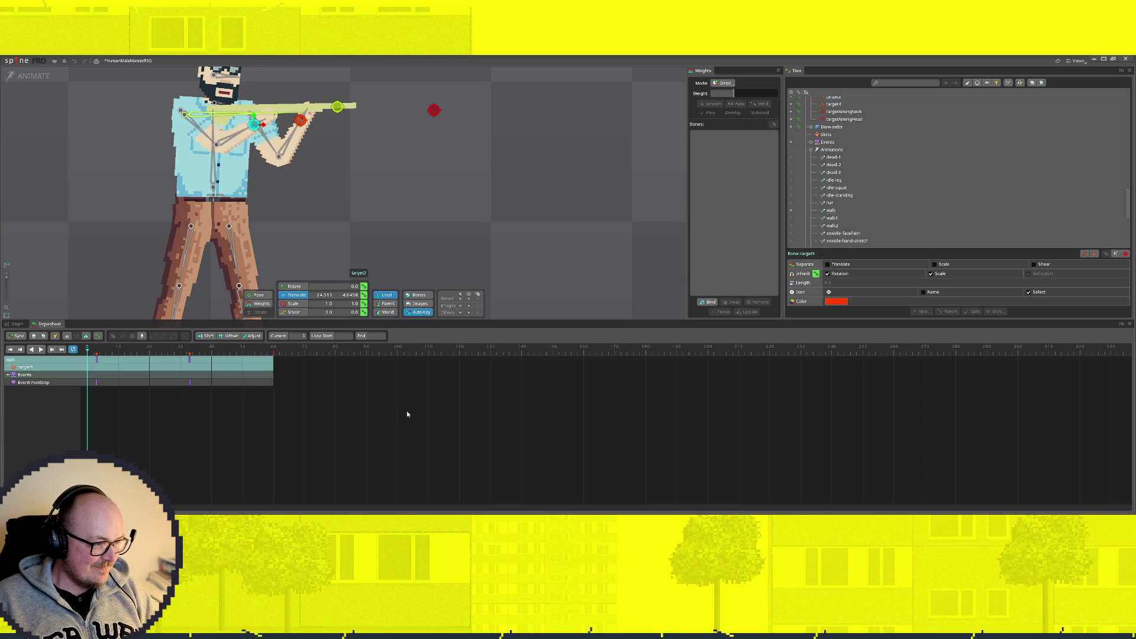
left_click(37, 78)
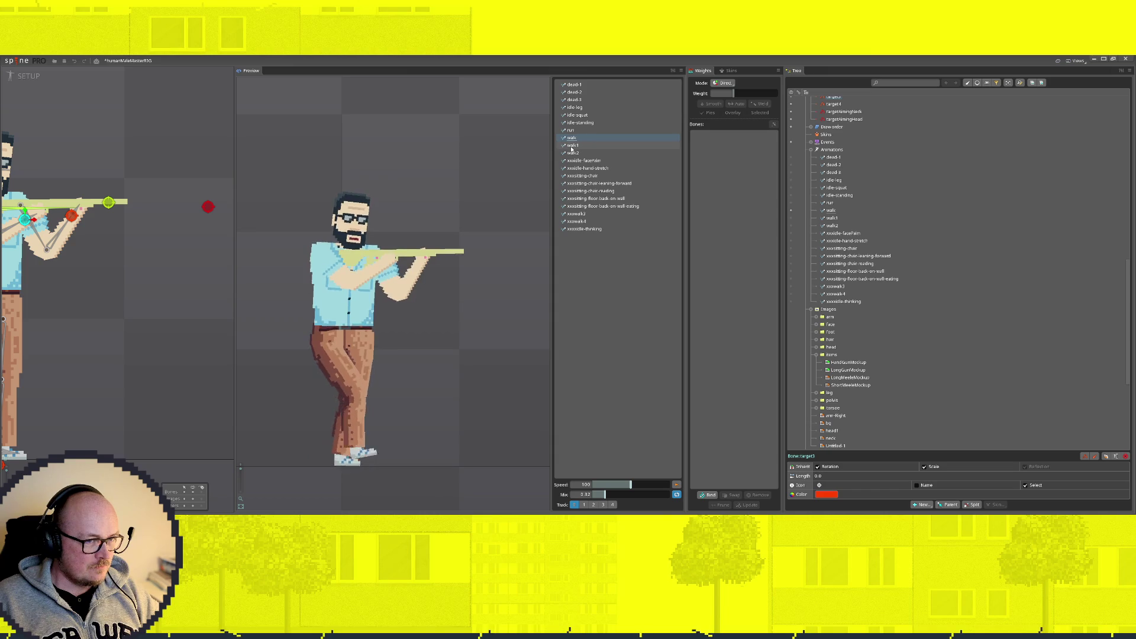